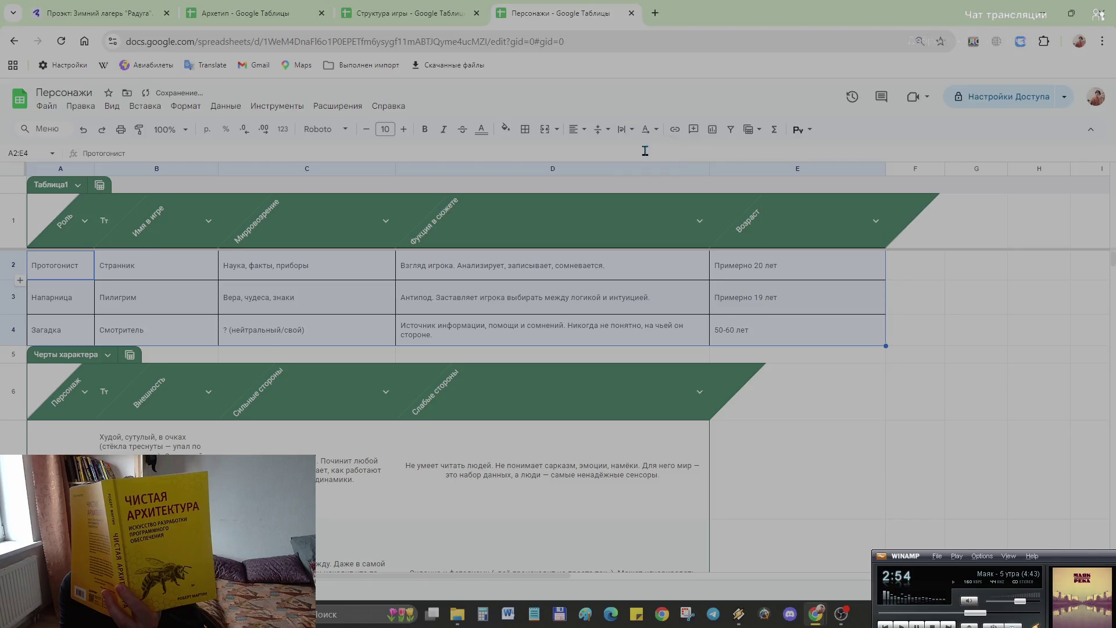
Step: Drag column D's border left twice to narrow Функция в сюжете, then switch to the Архетип sheet
{"action": "left_click", "coordinate": [864, 434]}
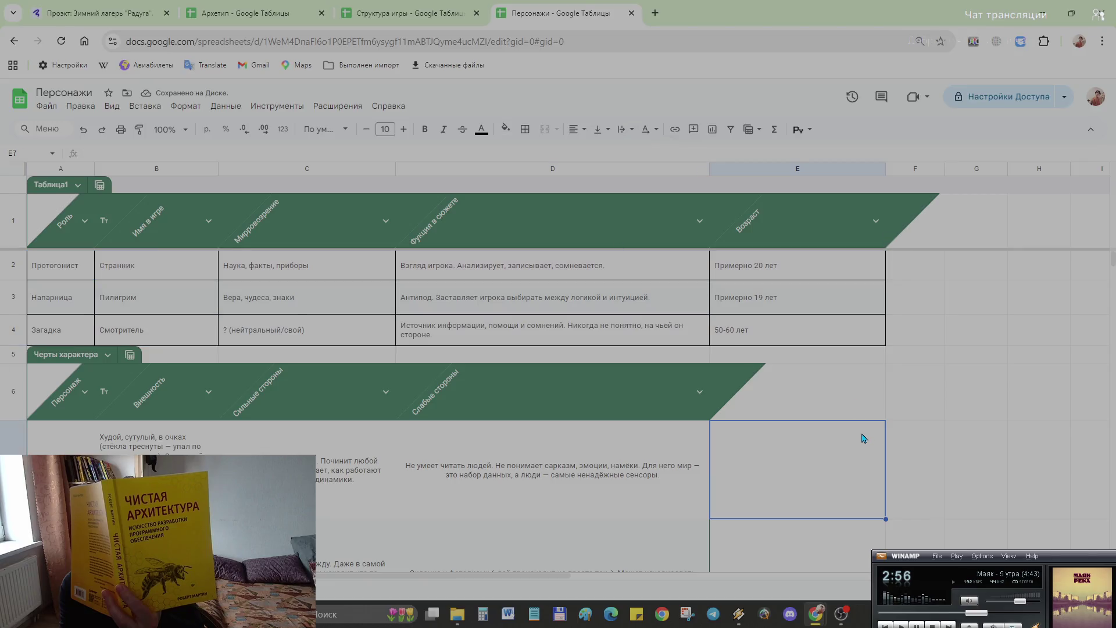
{"action": "mouse_move", "coordinate": [719, 220]}
{"action": "left_click_drag", "start_coordinate": [709, 168], "coordinate": [658, 169]}
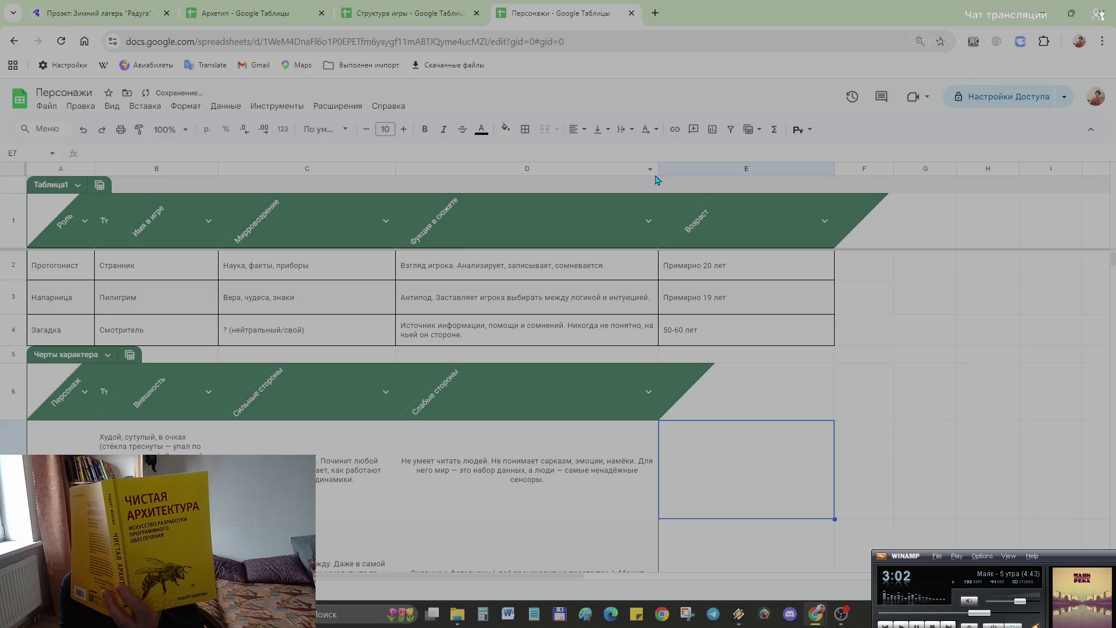
{"action": "left_click_drag", "start_coordinate": [658, 168], "coordinate": [602, 168]}
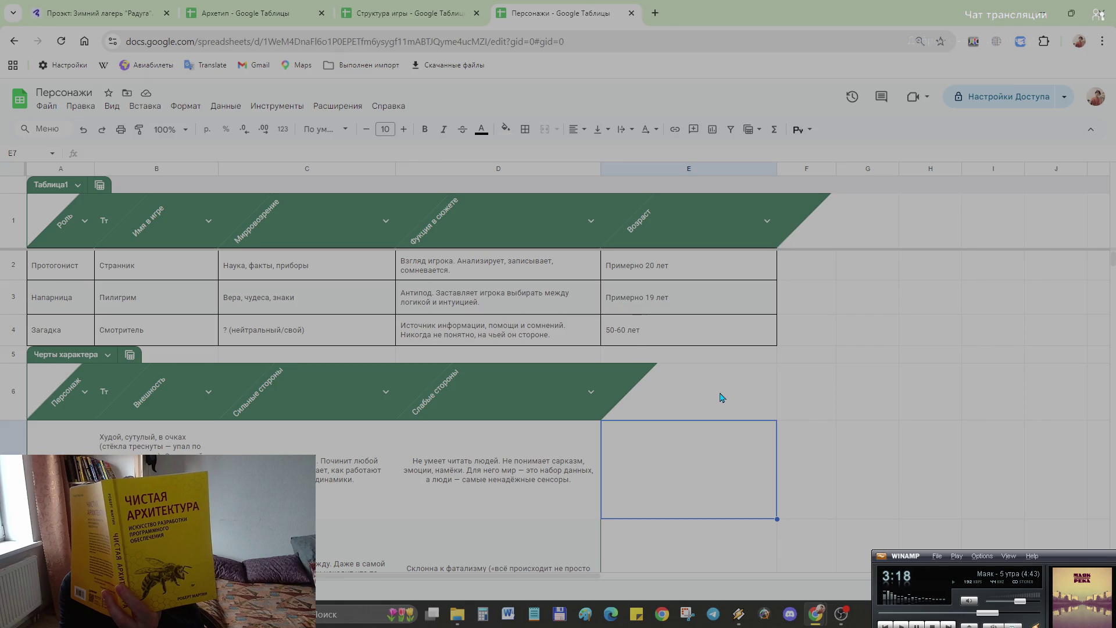
{"action": "scroll", "coordinate": [720, 398], "scroll_direction": "down", "scroll_amount": 3}
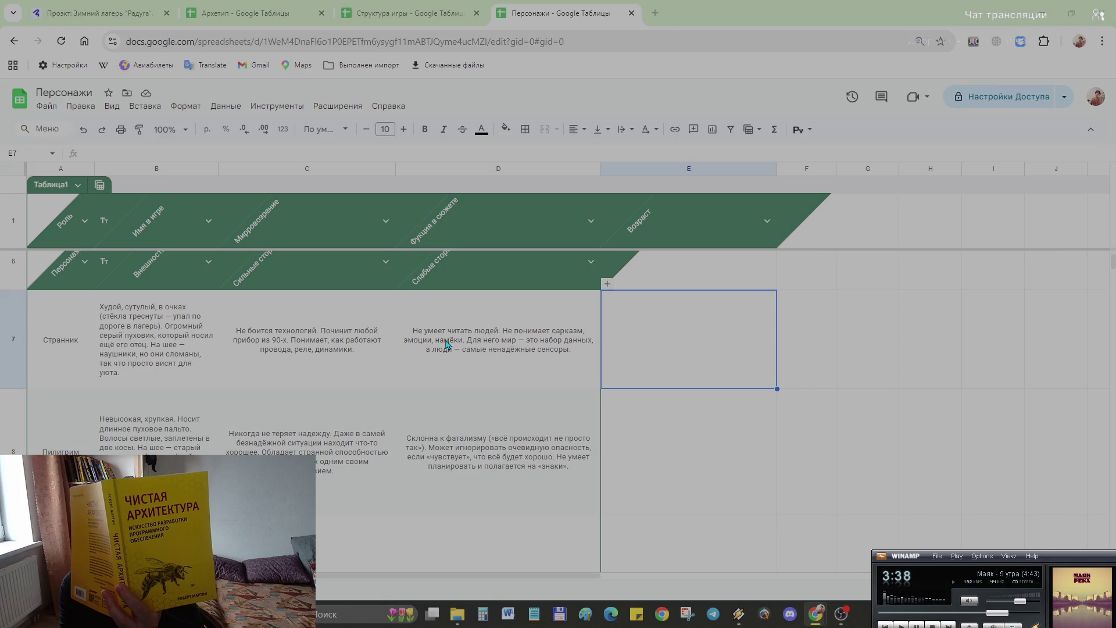
{"action": "left_click", "coordinate": [212, 18]}
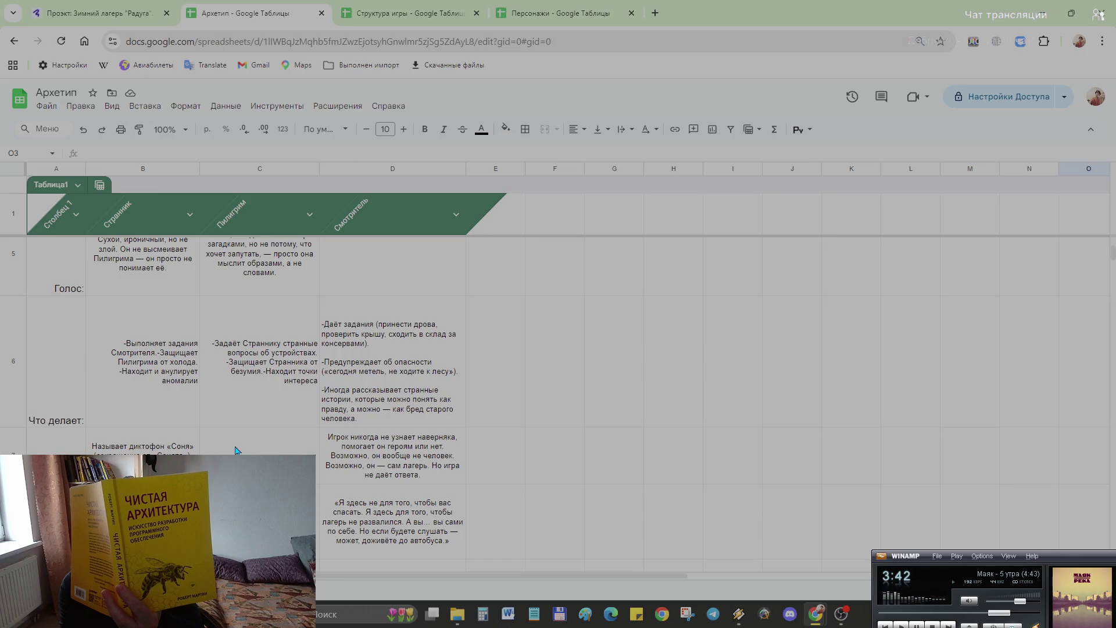
{"action": "scroll", "coordinate": [235, 450], "scroll_direction": "up", "scroll_amount": 2}
{"action": "scroll", "coordinate": [236, 451], "scroll_direction": "up", "scroll_amount": 2}
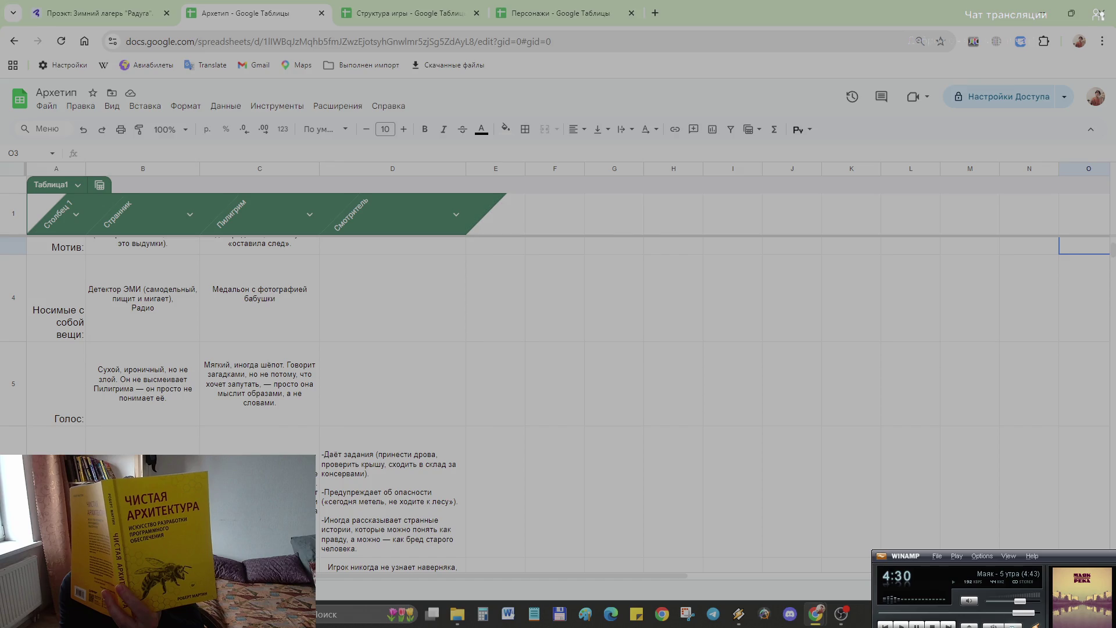
{"action": "scroll", "coordinate": [236, 380], "scroll_direction": "down", "scroll_amount": 3}
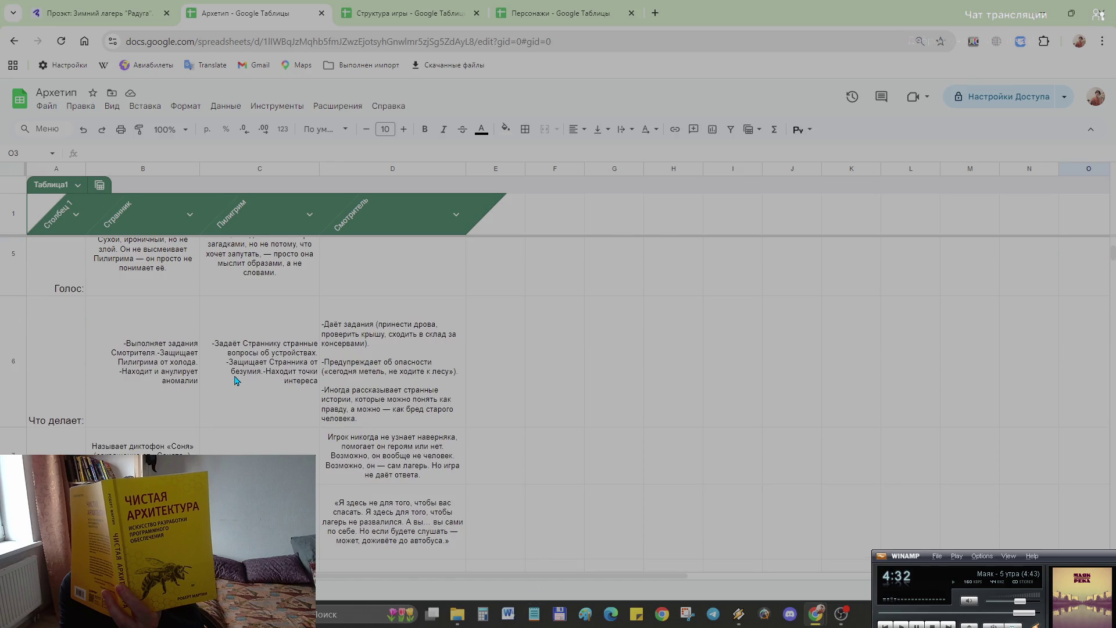
{"action": "scroll", "coordinate": [236, 380], "scroll_direction": "down", "scroll_amount": 3}
{"action": "scroll", "coordinate": [236, 379], "scroll_direction": "up", "scroll_amount": 3}
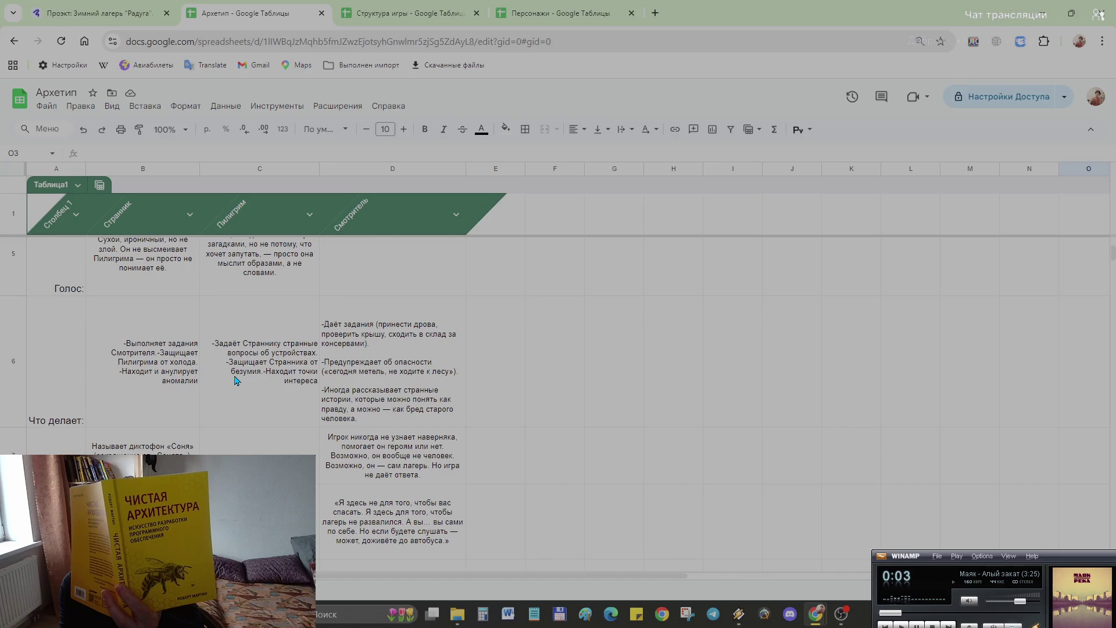
{"action": "scroll", "coordinate": [235, 379], "scroll_direction": "down", "scroll_amount": 2}
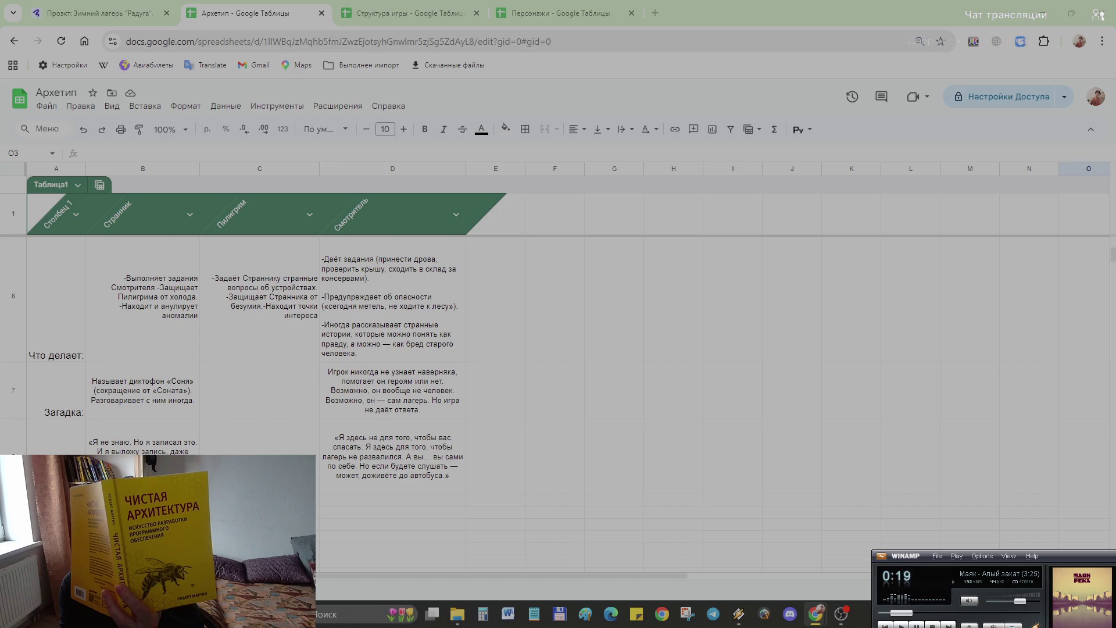
Step: Paste the «Наука — это хорошо» quote into C8 under Пилигрим and move the Персонажи tab left
{"action": "left_click", "coordinate": [229, 453]}
{"action": "double_click", "coordinate": [229, 454]}
{"action": "type", "text": "«Наука — это хорошо. Но наука не объяснит, почему мне приснился этот коридор за три дня до того, как я его увидела.»"}
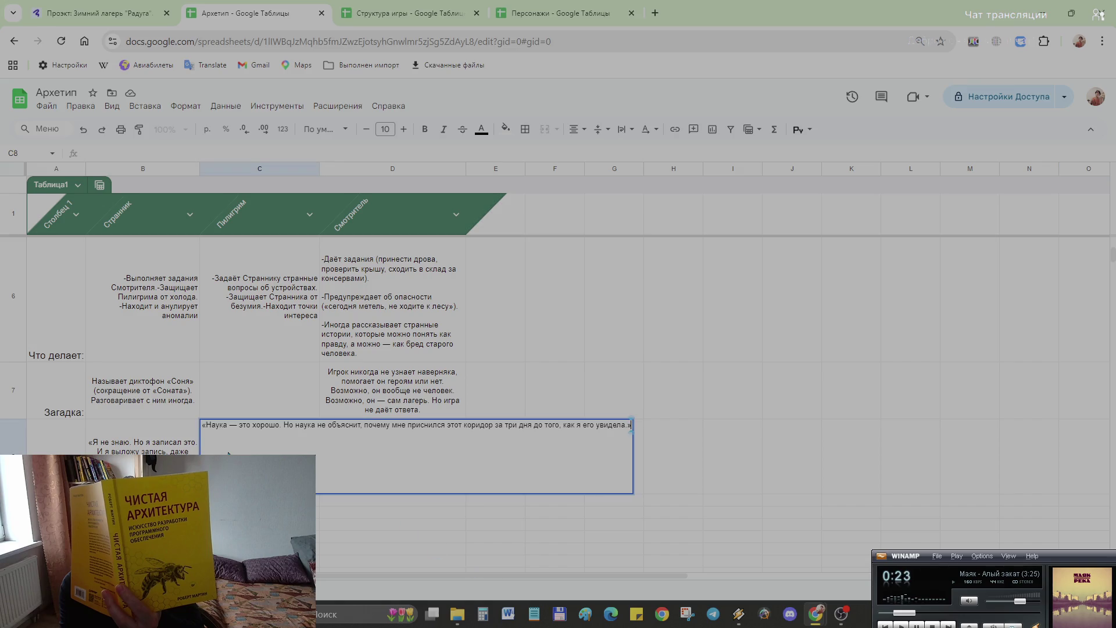
{"action": "left_click", "coordinate": [800, 480]}
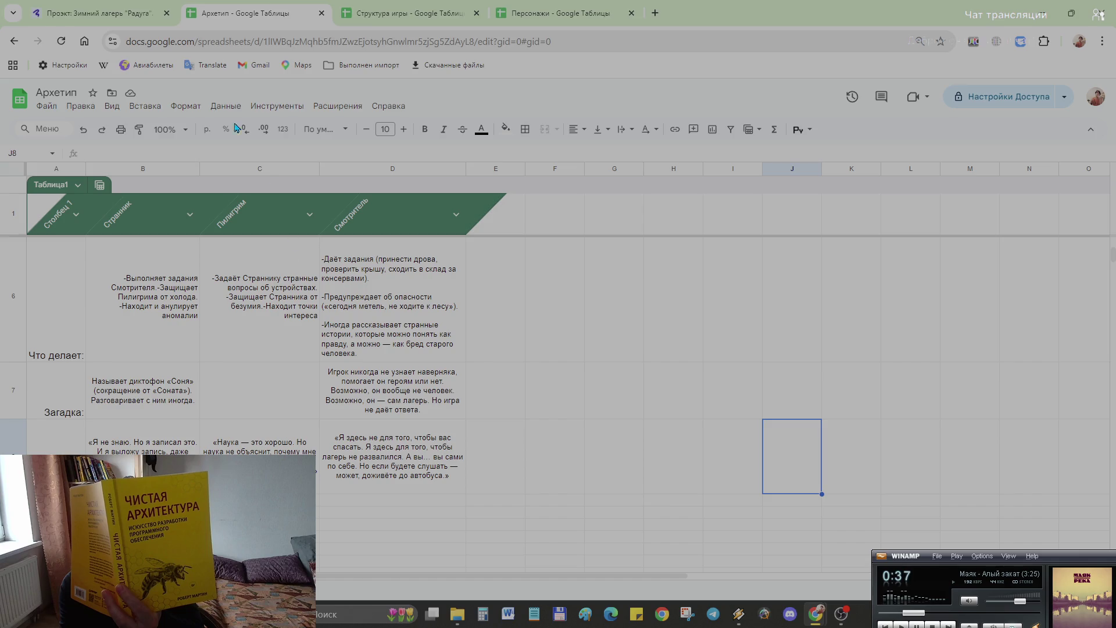
{"action": "left_click_drag", "start_coordinate": [566, 16], "coordinate": [410, 16]}
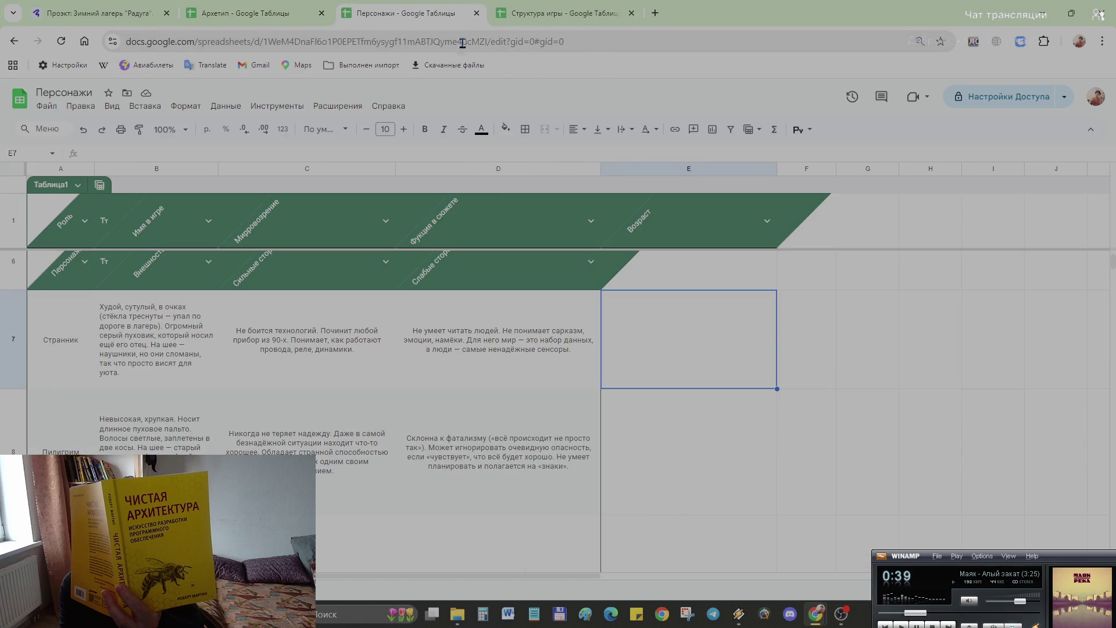
Step: Revisit Архетип, open the Структура игры spreadsheet, then switch to the Holst camp board
{"action": "left_click", "coordinate": [280, 15]}
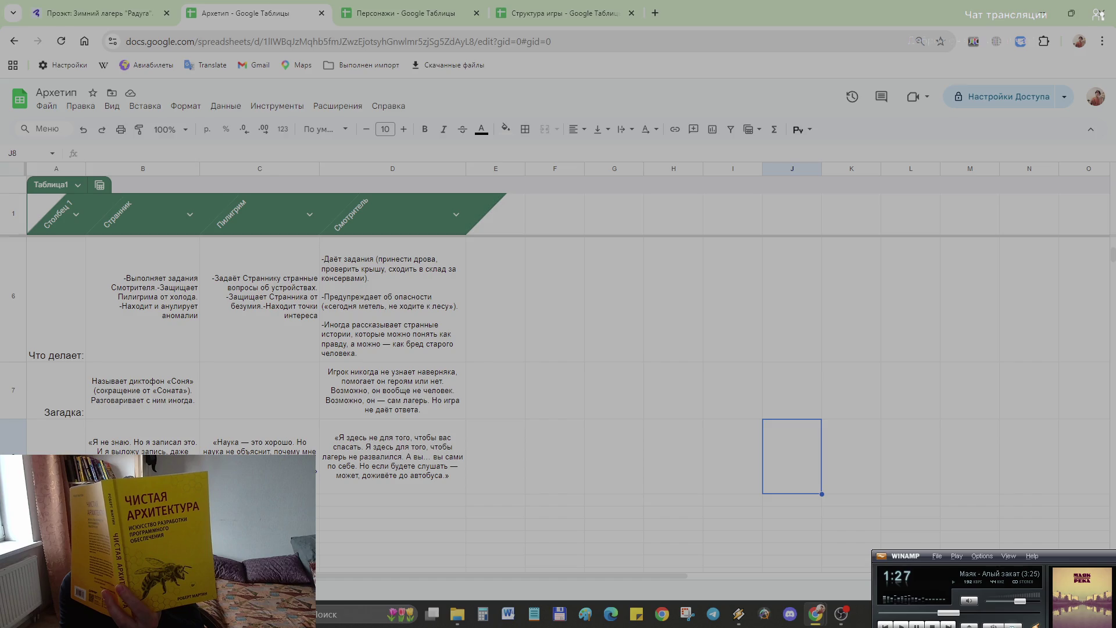
{"action": "left_click", "coordinate": [563, 16]}
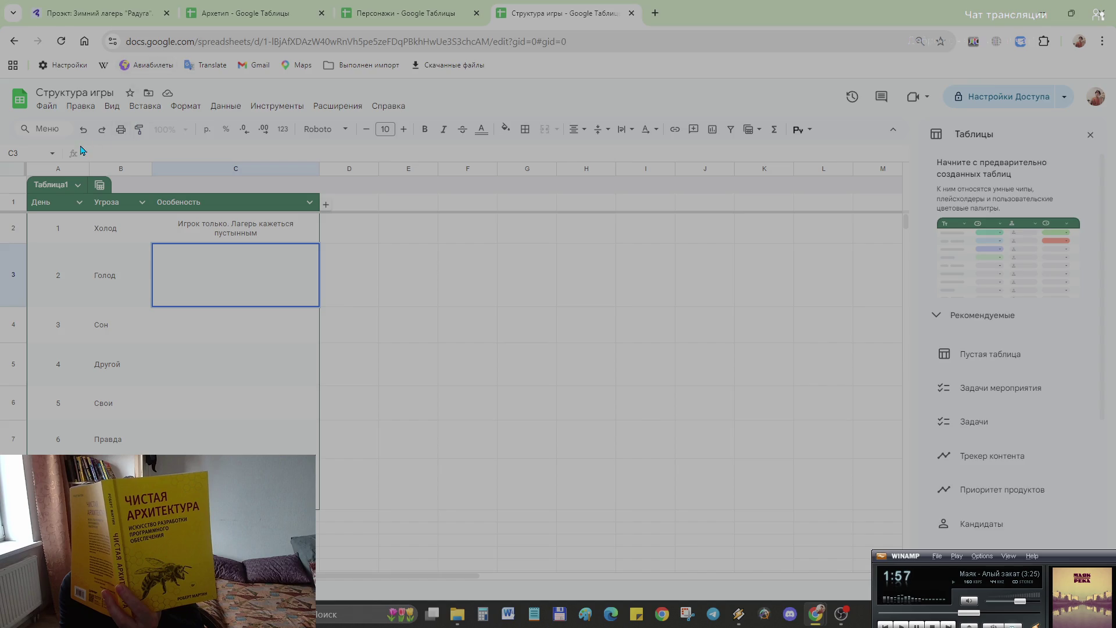
{"action": "left_click", "coordinate": [139, 16]}
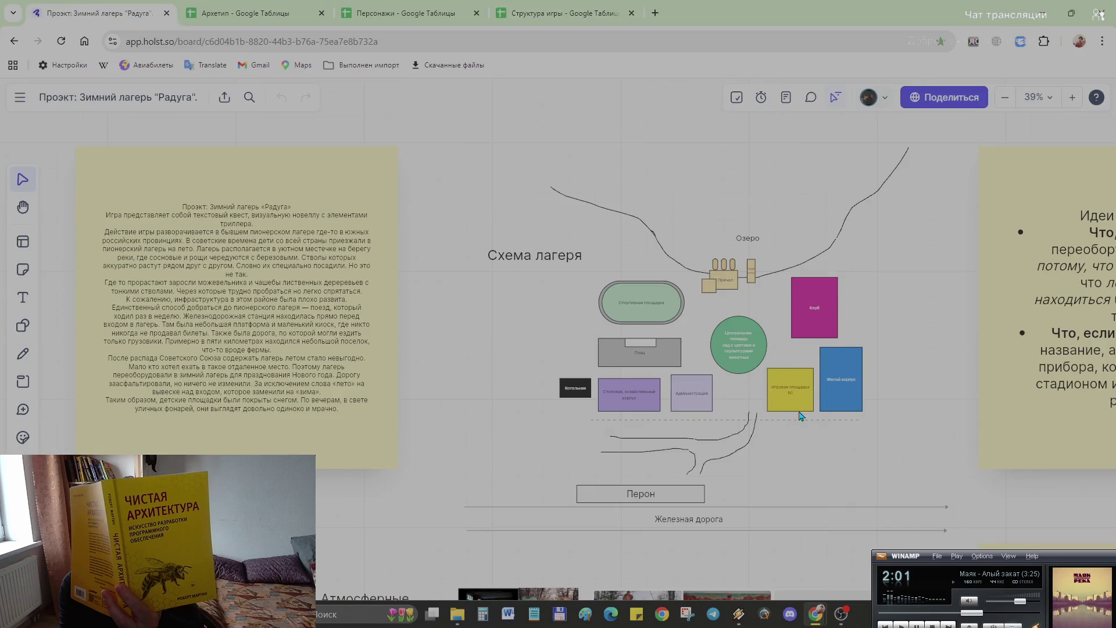
{"action": "scroll", "coordinate": [840, 367], "scroll_direction": "up", "scroll_amount": 2}
{"action": "scroll", "coordinate": [839, 372], "scroll_direction": "up", "scroll_amount": 2}
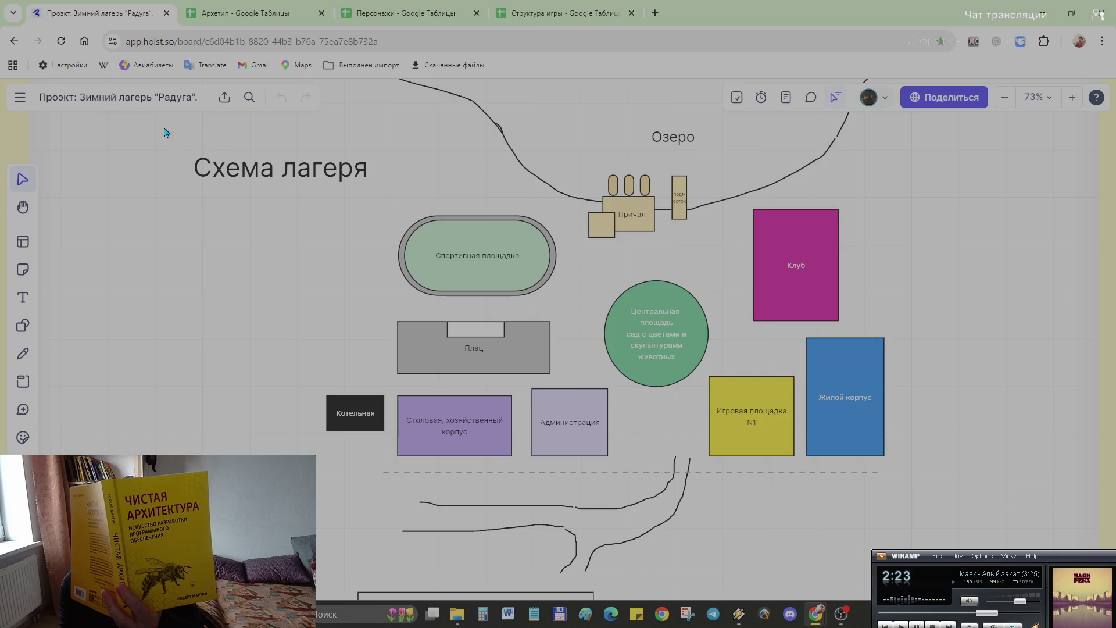
Step: Select the sticky-note tool on the Радуга camp board
{"action": "left_click", "coordinate": [24, 271]}
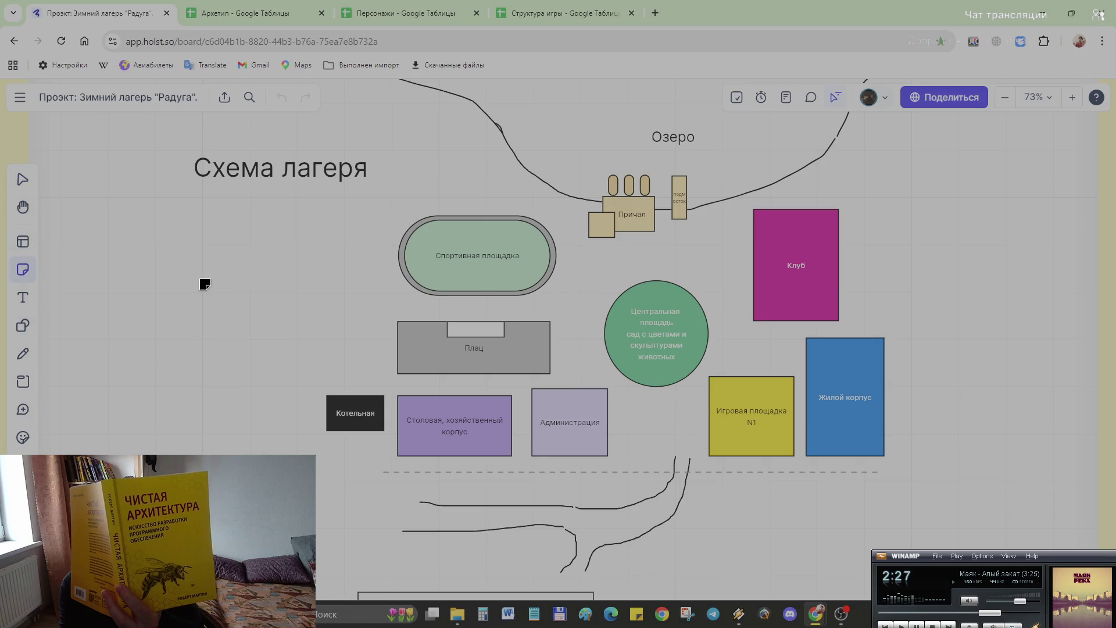
Step: Add and enlarge a yellow sticky note, shifting the three right notes to place it beside the camp scheme
{"action": "left_click", "coordinate": [173, 370]}
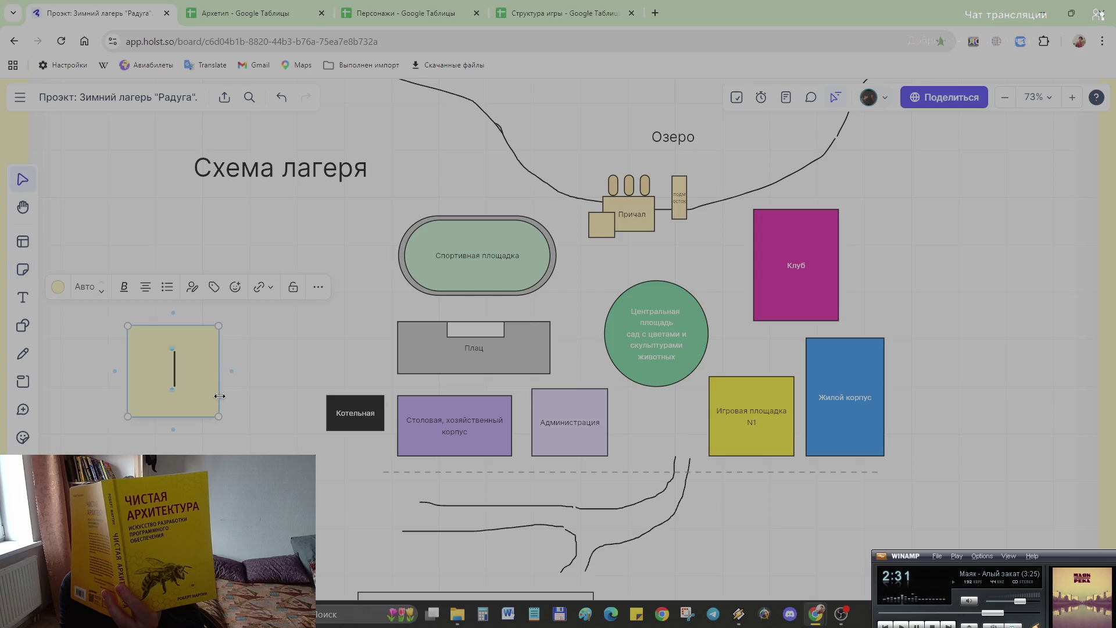
{"action": "left_click_drag", "start_coordinate": [219, 417], "coordinate": [231, 431]}
{"action": "left_click", "coordinate": [206, 375]}
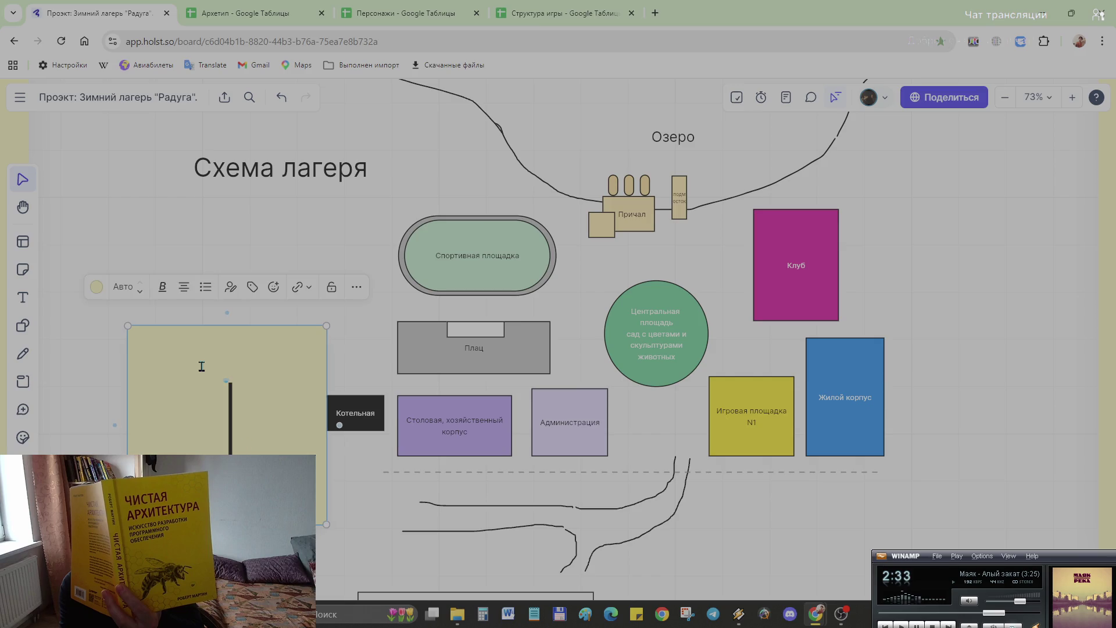
{"action": "scroll", "coordinate": [314, 377], "scroll_direction": "down", "scroll_amount": 3}
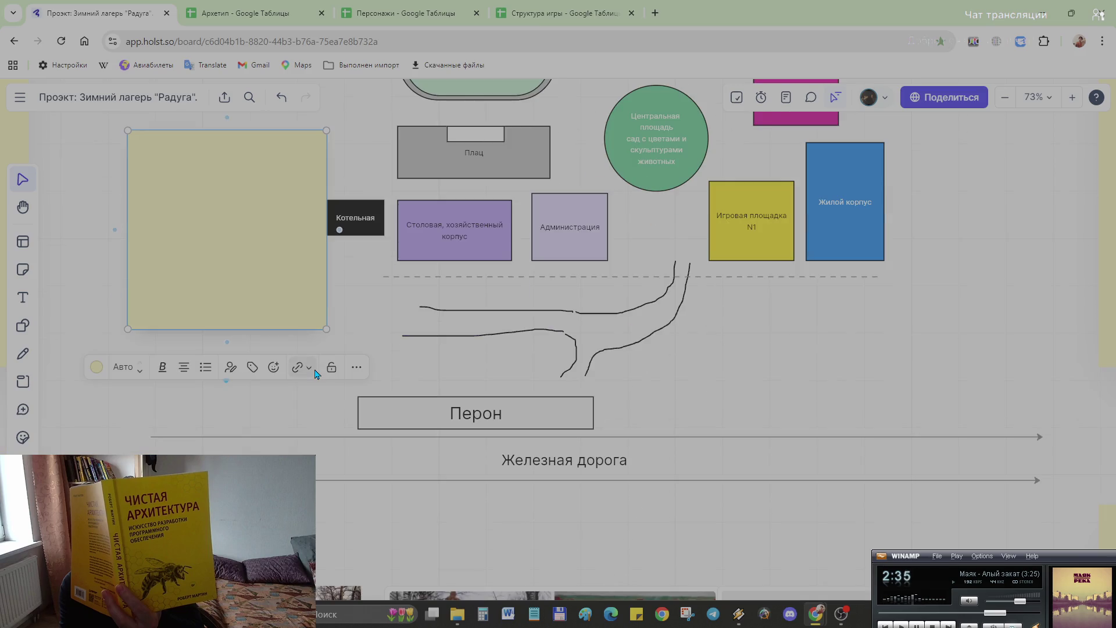
{"action": "scroll", "coordinate": [314, 378], "scroll_direction": "up", "scroll_amount": 2}
{"action": "scroll", "coordinate": [314, 377], "scroll_direction": "down", "scroll_amount": 2}
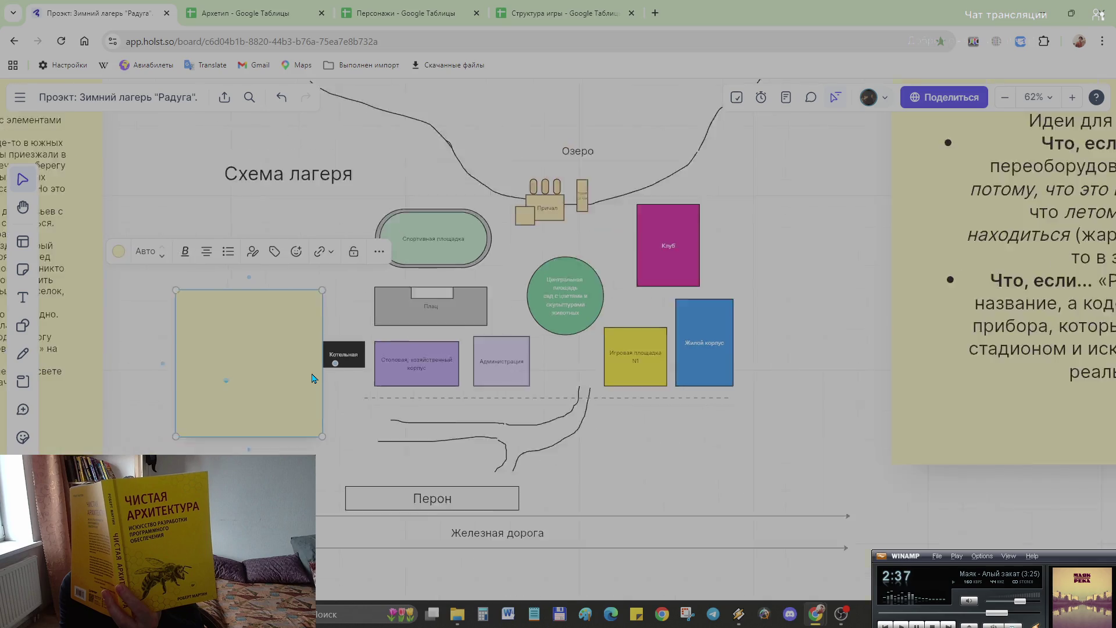
{"action": "scroll", "coordinate": [314, 376], "scroll_direction": "down", "scroll_amount": 2}
{"action": "scroll", "coordinate": [673, 322], "scroll_direction": "down", "scroll_amount": 1}
{"action": "scroll", "coordinate": [660, 299], "scroll_direction": "down", "scroll_amount": 2}
{"action": "scroll", "coordinate": [698, 298], "scroll_direction": "down", "scroll_amount": 2}
{"action": "scroll", "coordinate": [698, 299], "scroll_direction": "down", "scroll_amount": 1}
{"action": "left_click_drag", "start_coordinate": [990, 476], "coordinate": [715, 224]}
{"action": "left_click_drag", "start_coordinate": [739, 271], "coordinate": [920, 278]}
{"action": "left_click", "coordinate": [820, 356]}
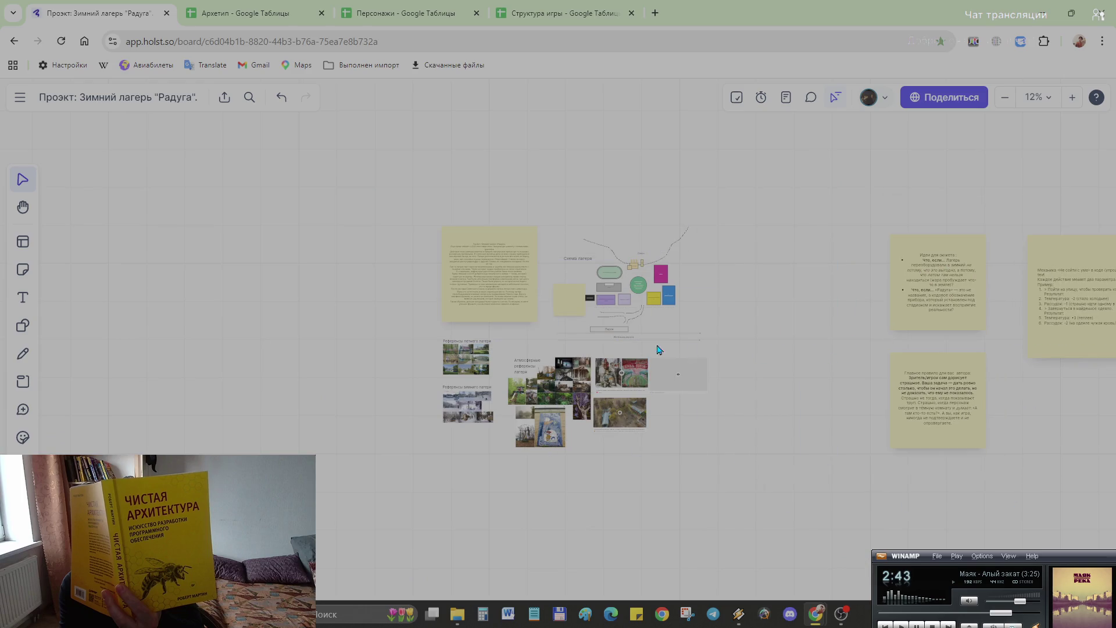
{"action": "mouse_move", "coordinate": [568, 309]}
{"action": "left_mouse_down"}
{"action": "mouse_move", "coordinate": [748, 273]}
{"action": "mouse_move", "coordinate": [792, 320]}
{"action": "mouse_move", "coordinate": [793, 344]}
{"action": "left_mouse_up"}
{"action": "scroll", "coordinate": [765, 289], "scroll_direction": "up", "scroll_amount": 2}
{"action": "scroll", "coordinate": [765, 289], "scroll_direction": "up", "scroll_amount": 3}
{"action": "scroll", "coordinate": [731, 247], "scroll_direction": "up", "scroll_amount": 2}
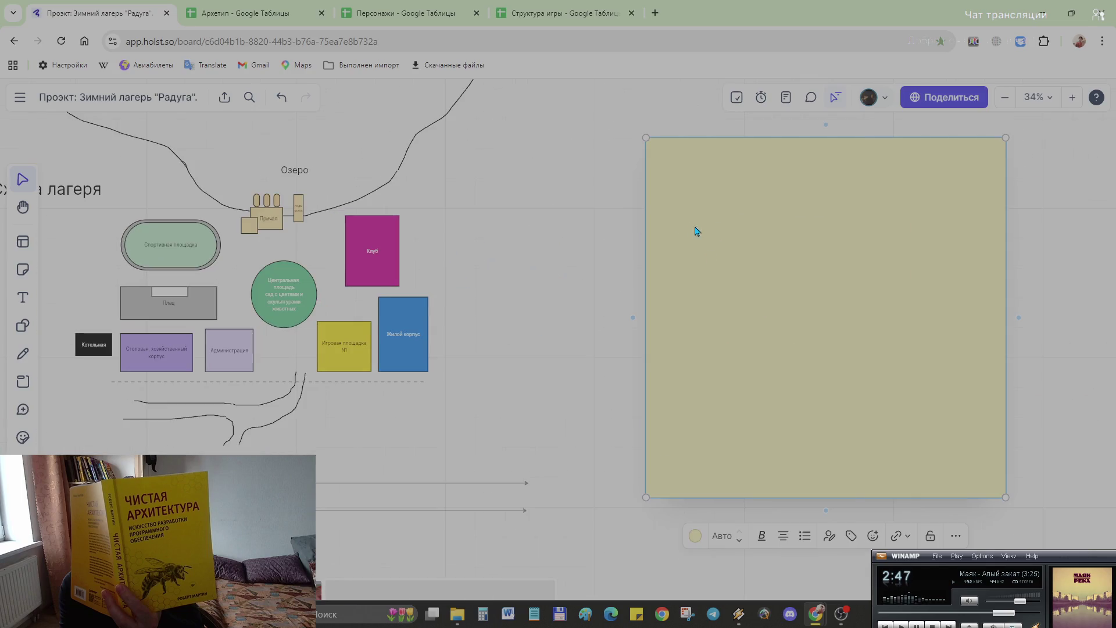
Step: Give the note a fixed text size of 18, then 10, and clear its placeholder text
{"action": "double_click", "coordinate": [750, 262]}
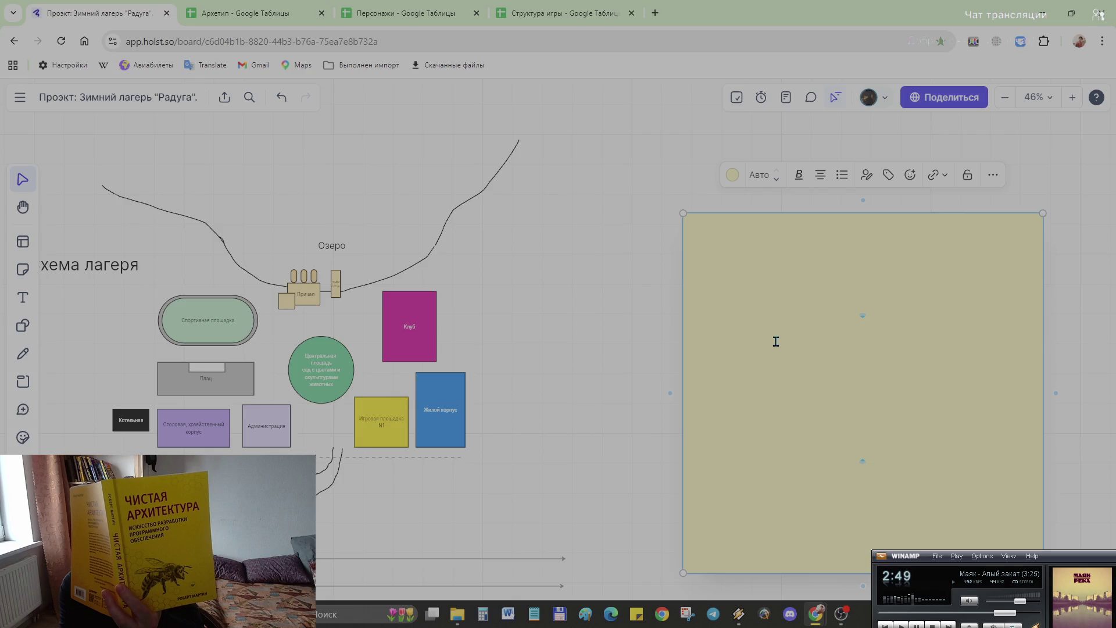
{"action": "left_click", "coordinate": [776, 179]}
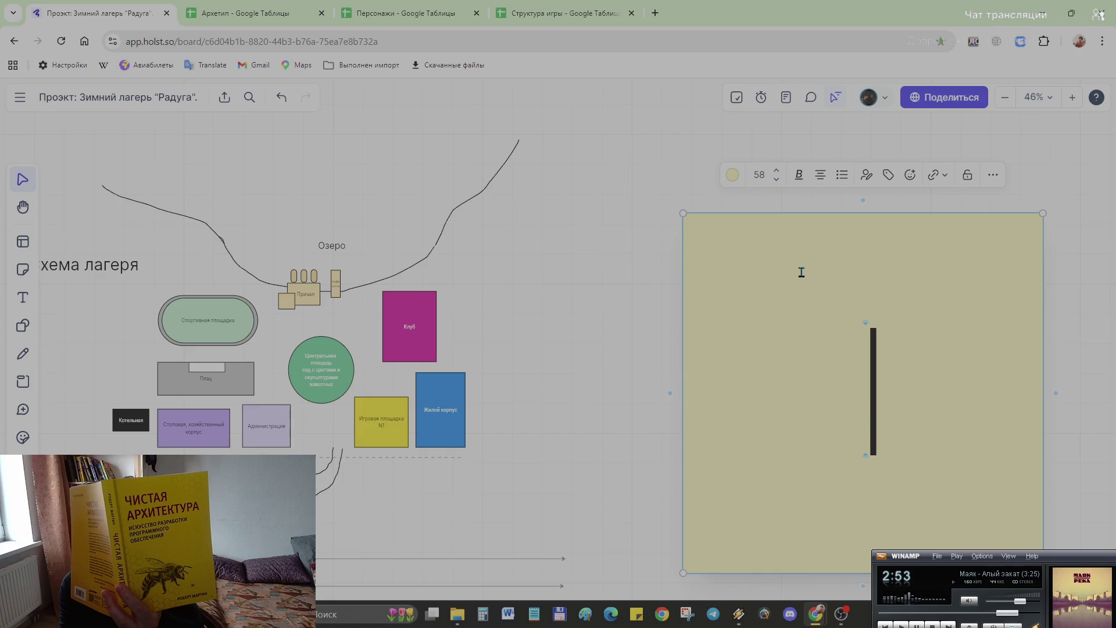
{"action": "left_click", "coordinate": [768, 175]}
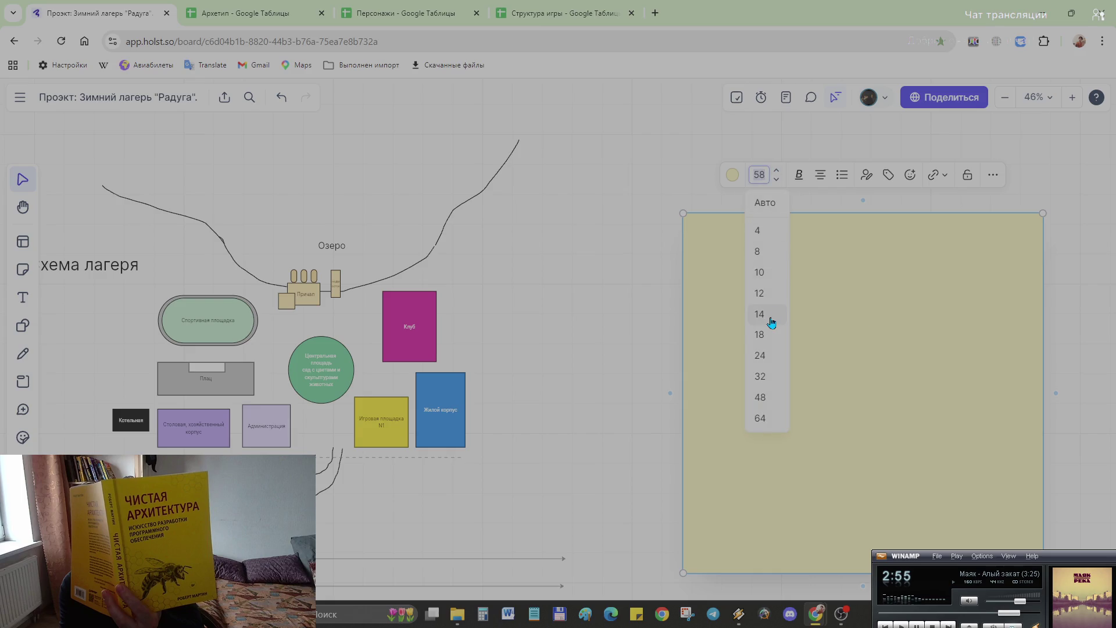
{"action": "left_click", "coordinate": [774, 338]}
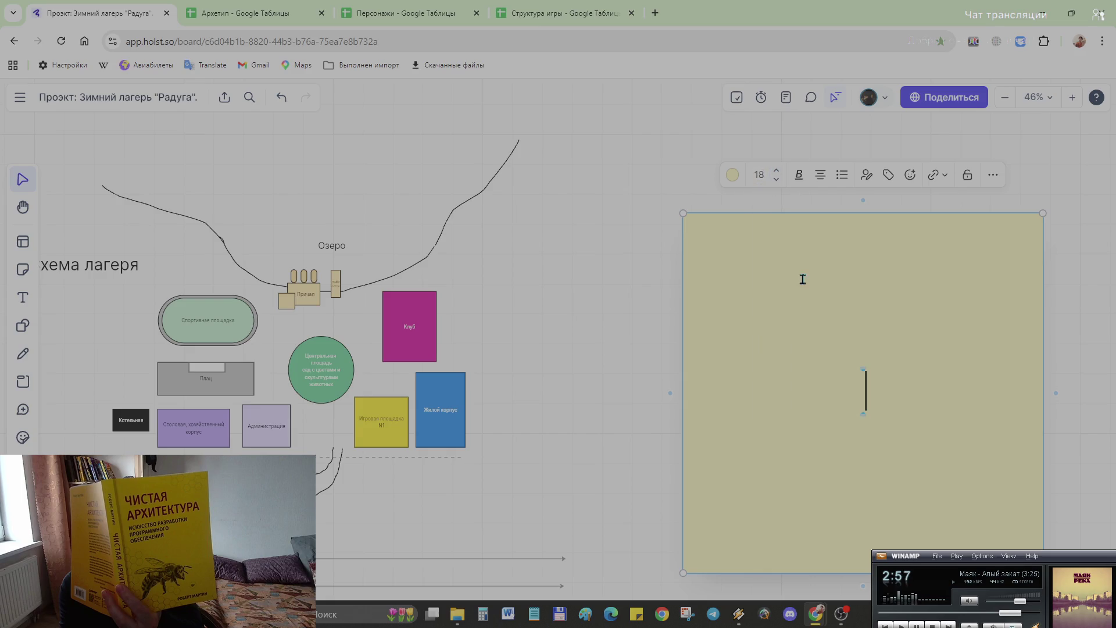
{"action": "left_click", "coordinate": [764, 175]}
{"action": "left_click", "coordinate": [767, 271]}
{"action": "type", "text": "ccc"}
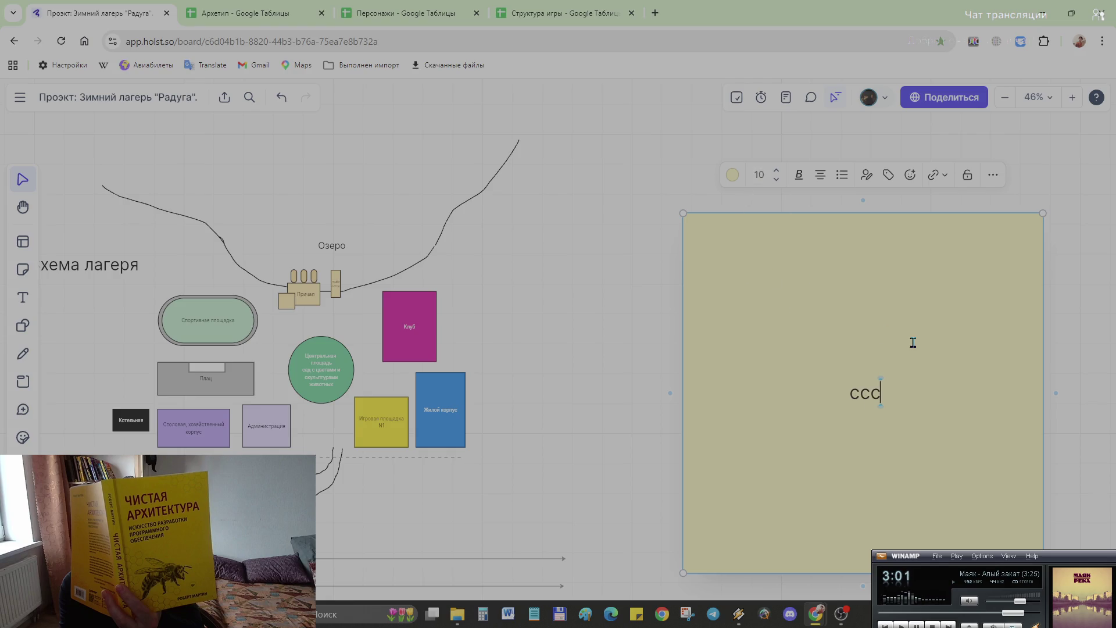
{"action": "scroll", "coordinate": [884, 369], "scroll_direction": "down", "scroll_amount": 3}
{"action": "scroll", "coordinate": [882, 366], "scroll_direction": "up", "scroll_amount": 3}
{"action": "scroll", "coordinate": [883, 366], "scroll_direction": "down", "scroll_amount": 2}
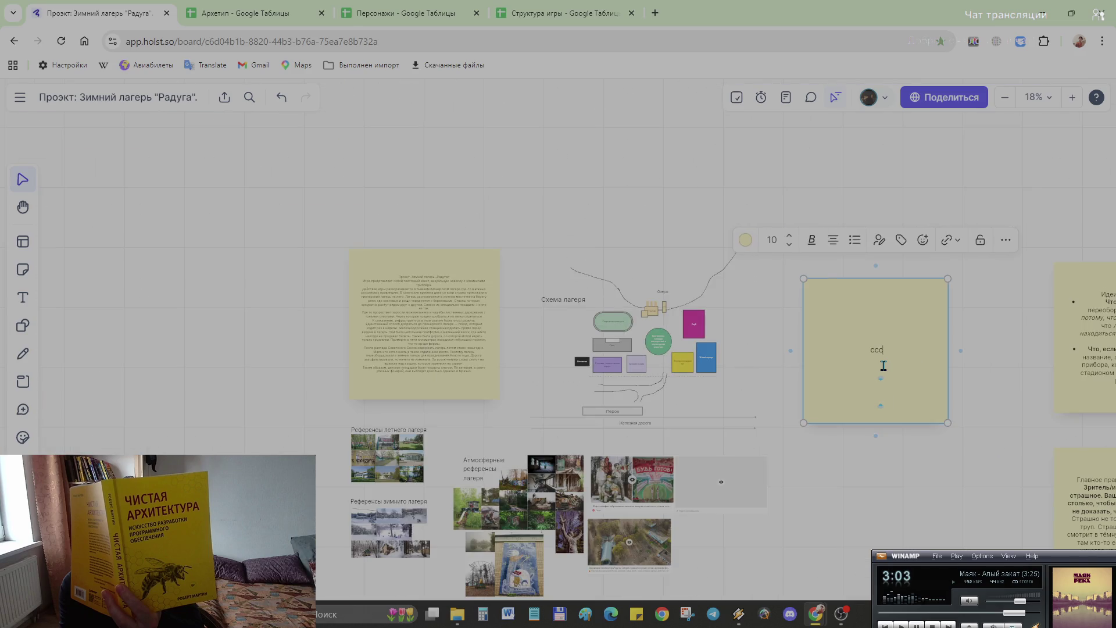
{"action": "scroll", "coordinate": [883, 365], "scroll_direction": "up", "scroll_amount": 1}
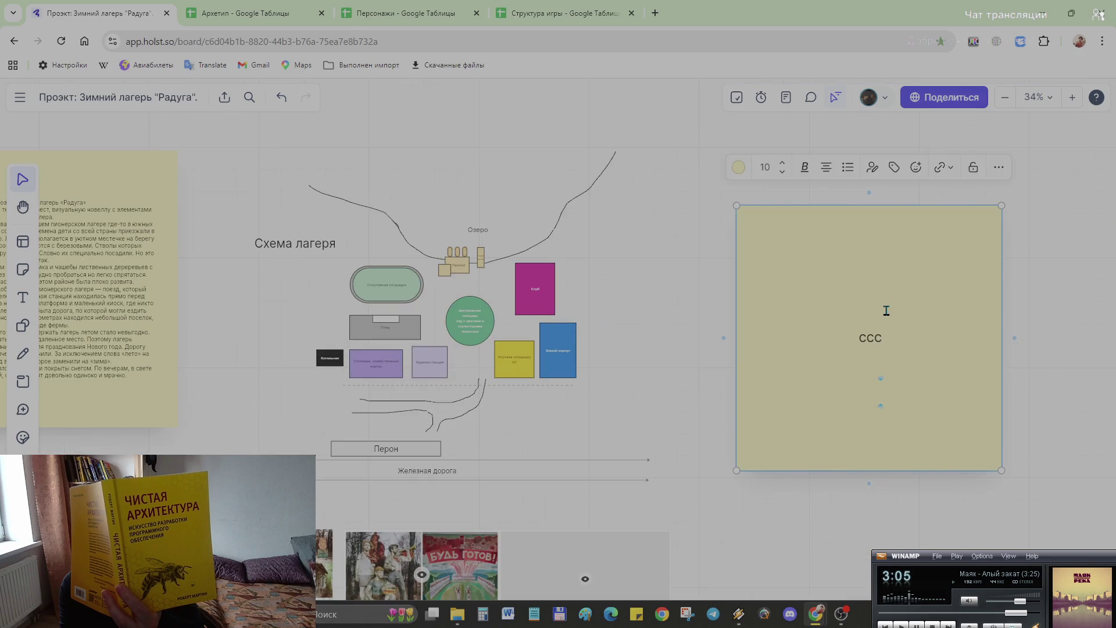
{"action": "key", "text": "BackSpace"}
{"action": "key", "text": "BackSpace"}
{"action": "key", "text": "BackSpace"}
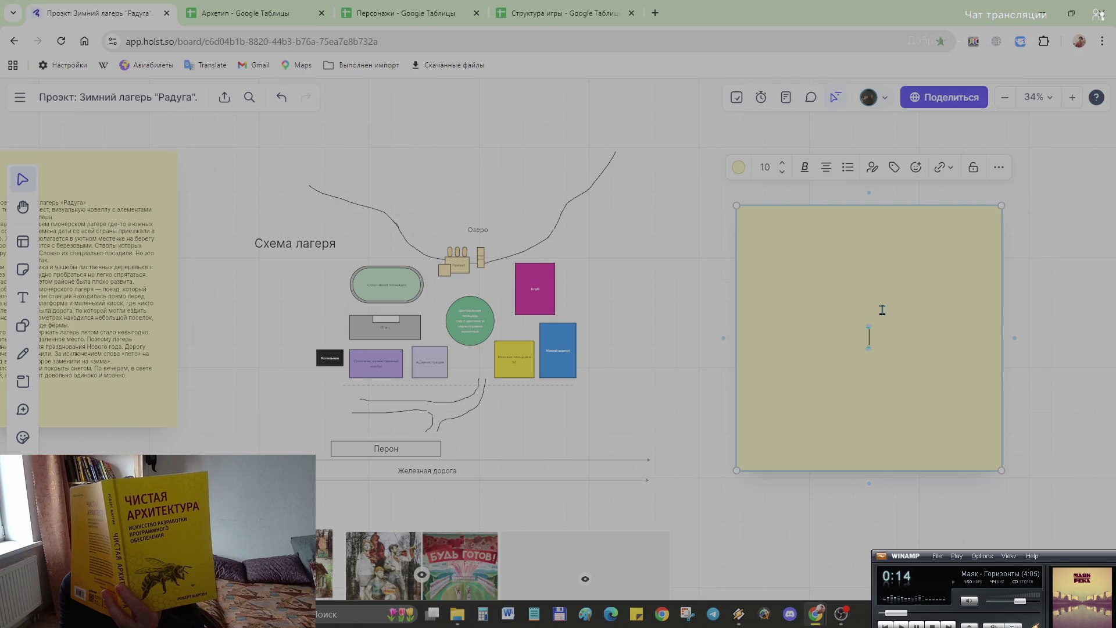
{"action": "type", "text": "Структура игры:"}
Step: Write the «Структура игры» heading and the abandoned children's camp with anomalies sentence, fixing misspellings
{"action": "key", "text": "Return"}
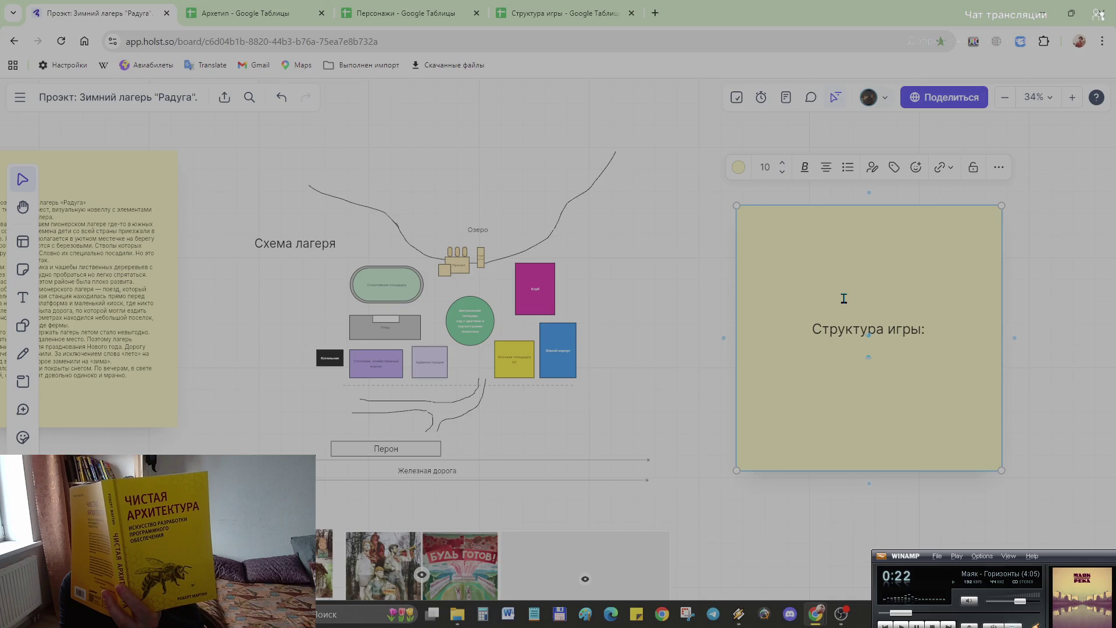
{"action": "type", "text": "Иг"}
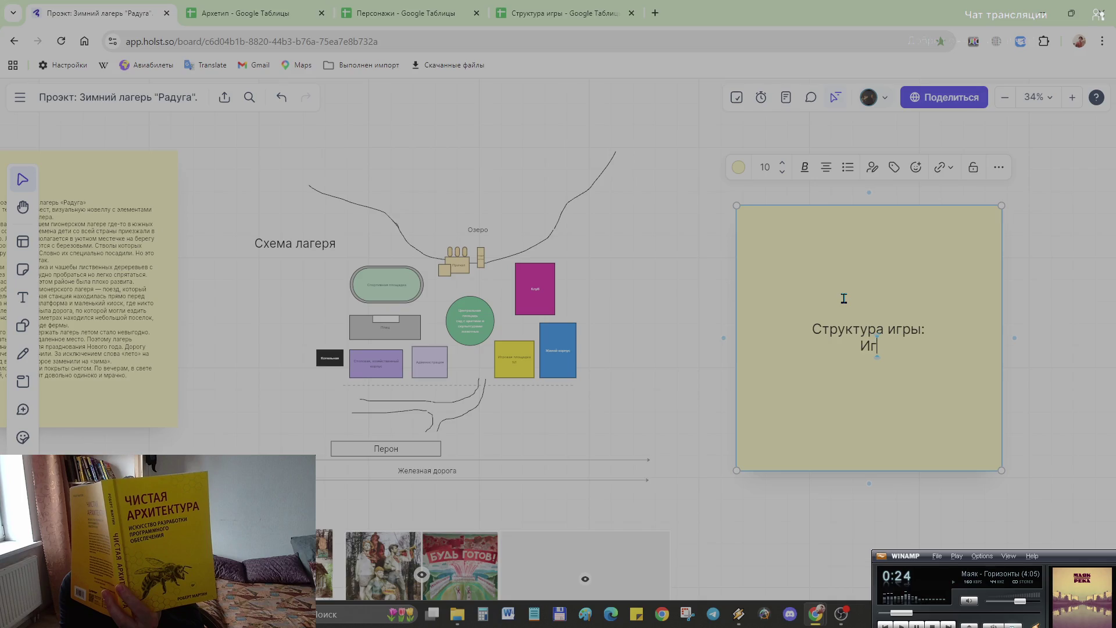
{"action": "type", "text": "ра "}
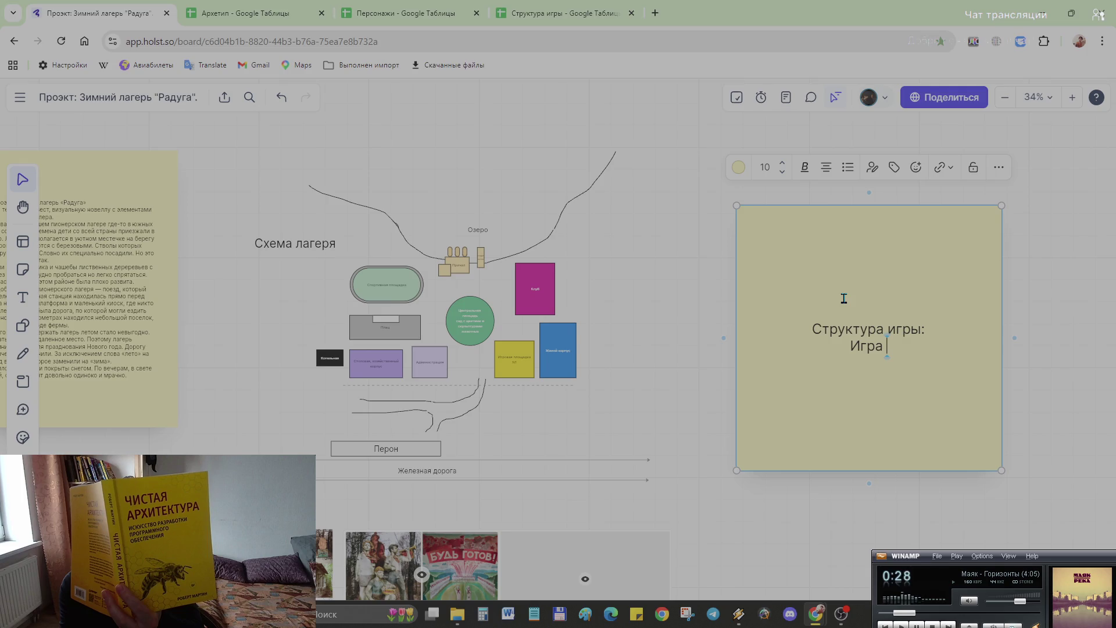
{"action": "type", "text": "будет представлять "}
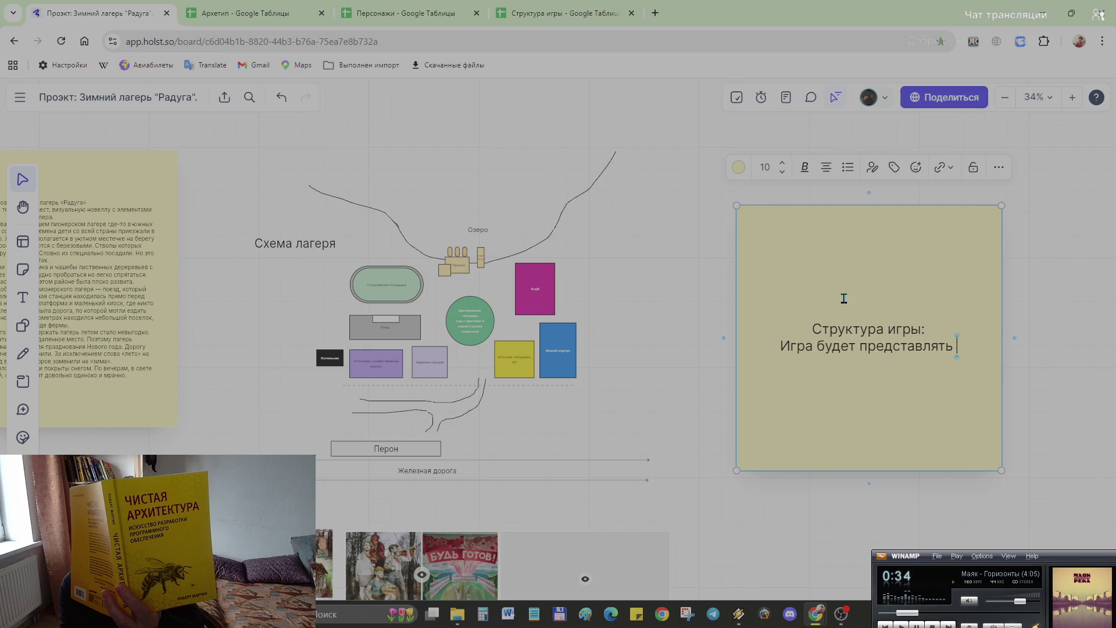
{"action": "type", "text": "из себя локацию"}
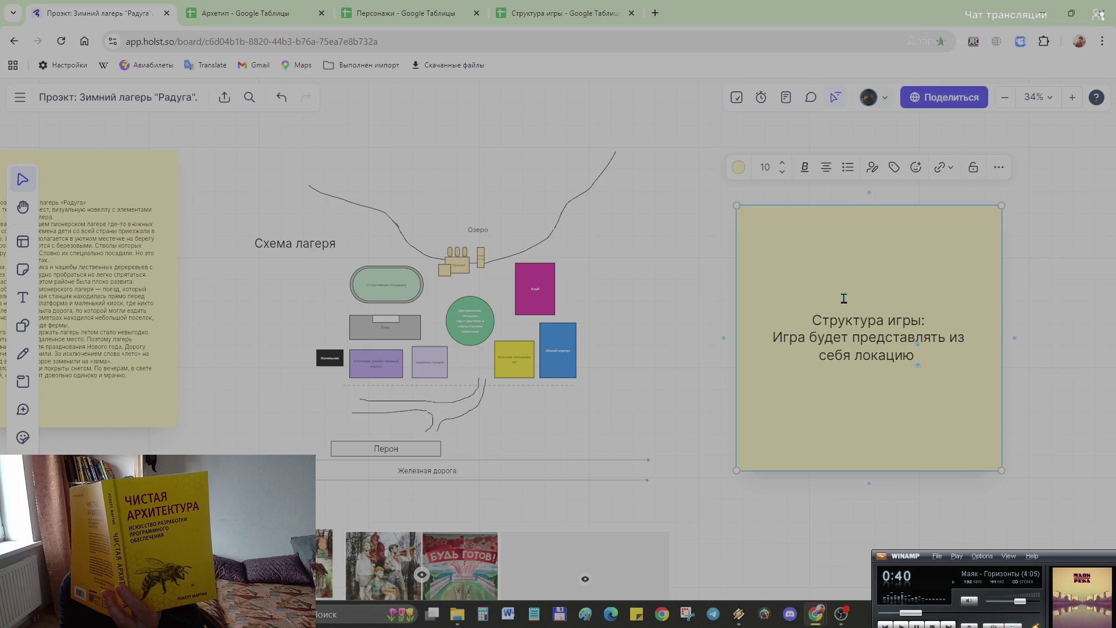
{"action": "type", "text": " заброшенного лагер"}
{"action": "key", "text": "BackSpace"}
{"action": "key", "text": "BackSpace"}
{"action": "key", "text": "BackSpace"}
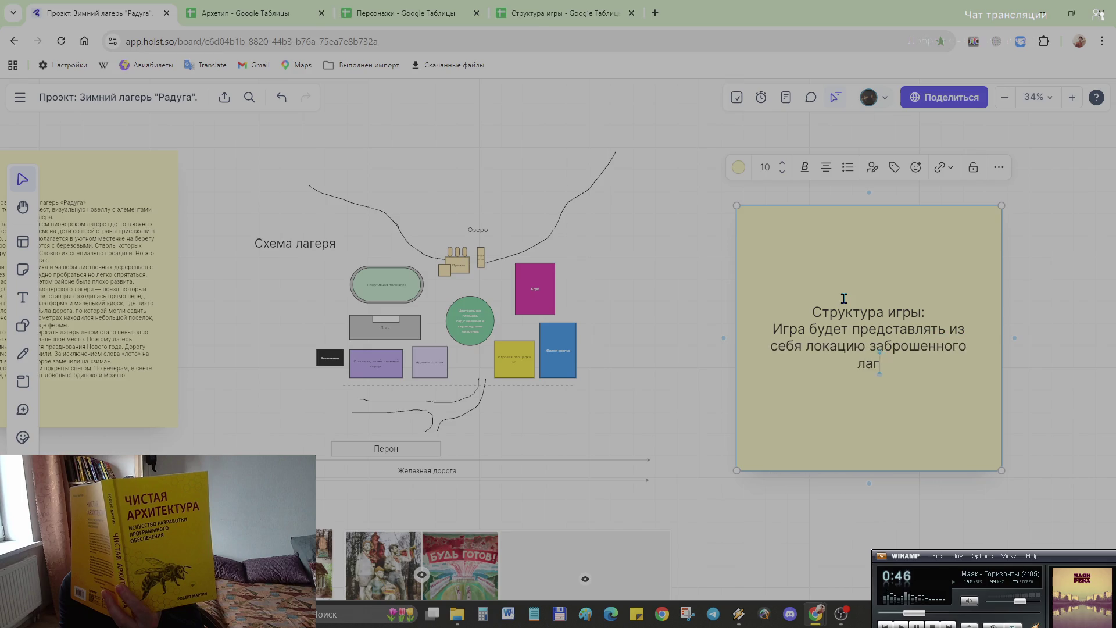
{"action": "key", "text": "BackSpace"}
{"action": "key", "text": "BackSpace"}
{"action": "type", "text": "детского "}
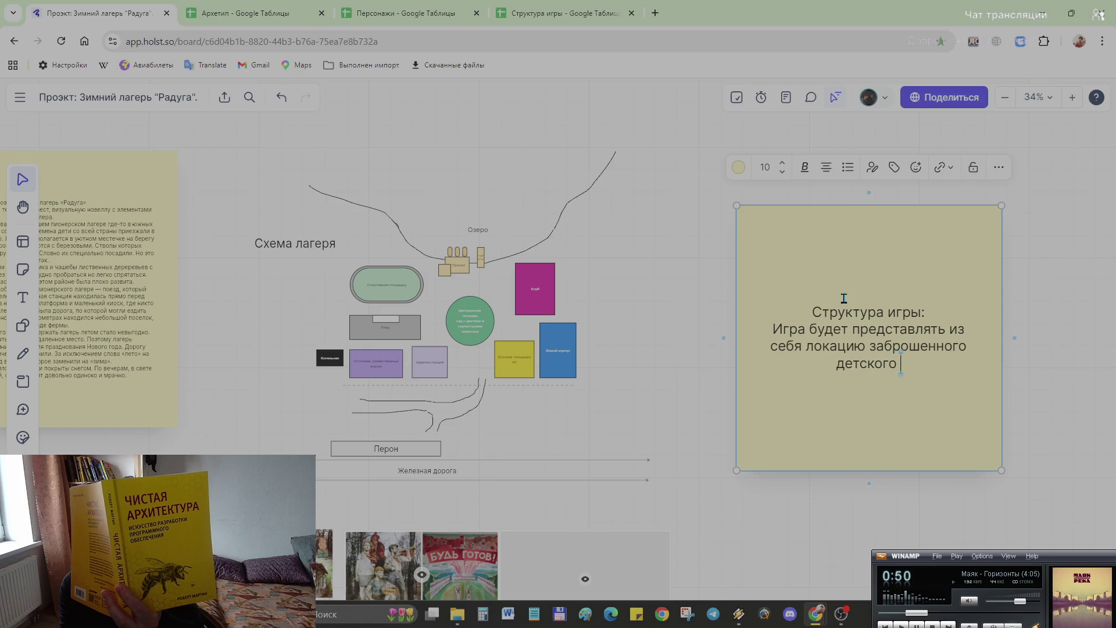
{"action": "type", "text": "лагер"}
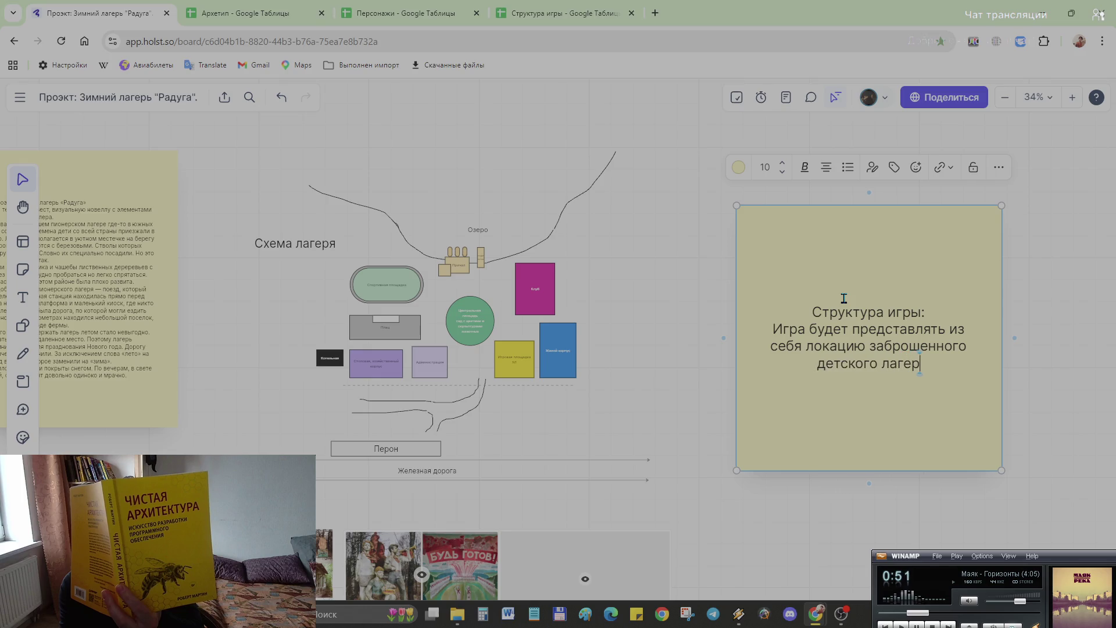
{"action": "type", "text": "я"}
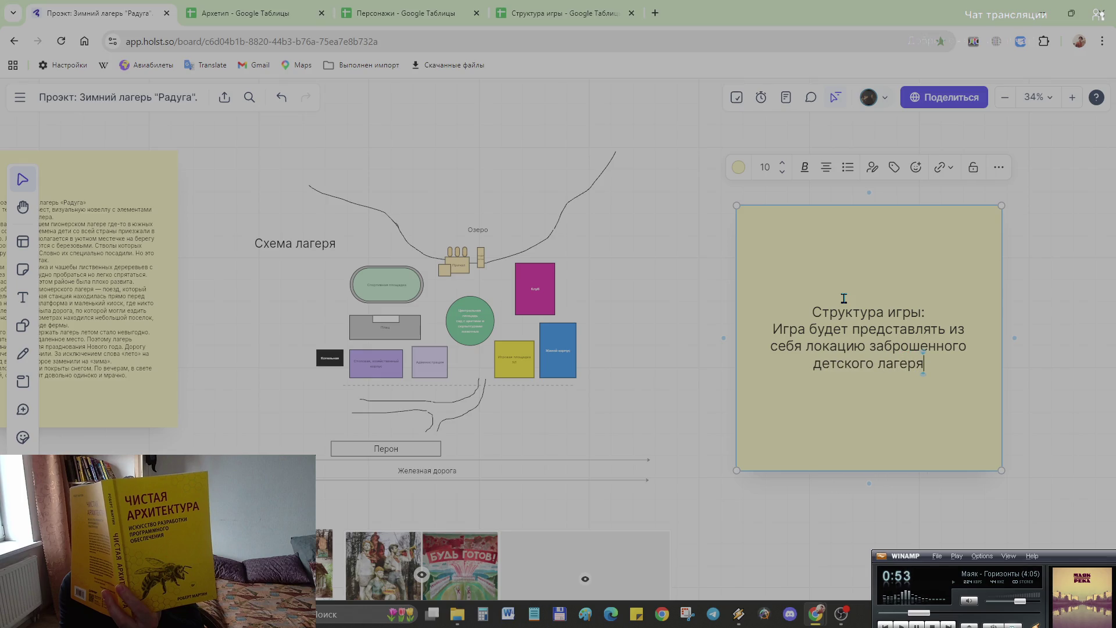
{"action": "type", "text": ". "}
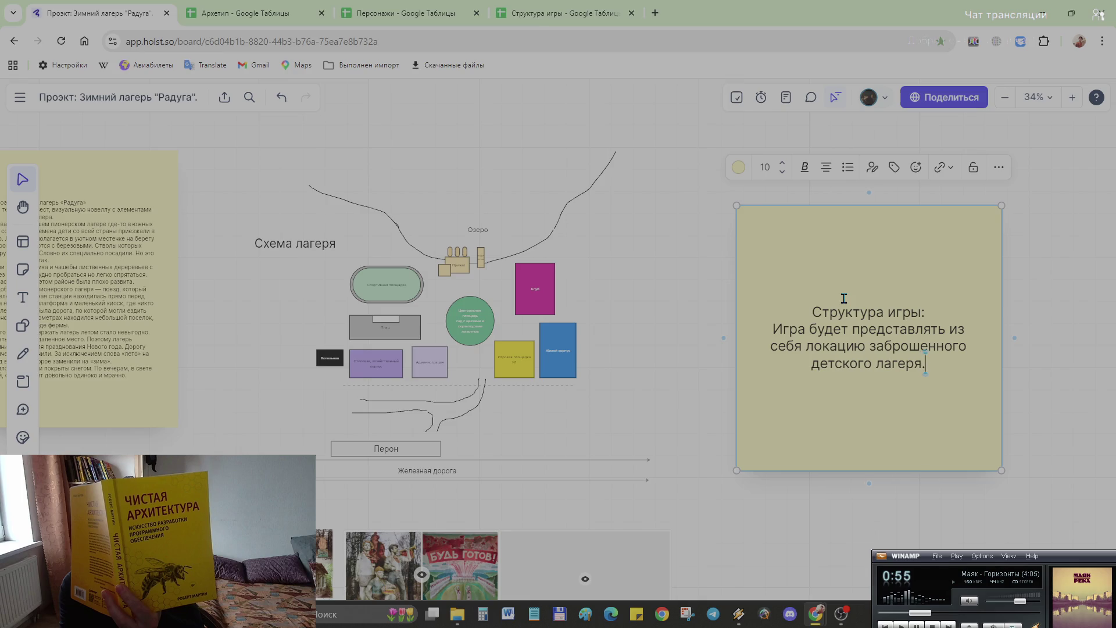
{"action": "type", "text": "Гле происходят"}
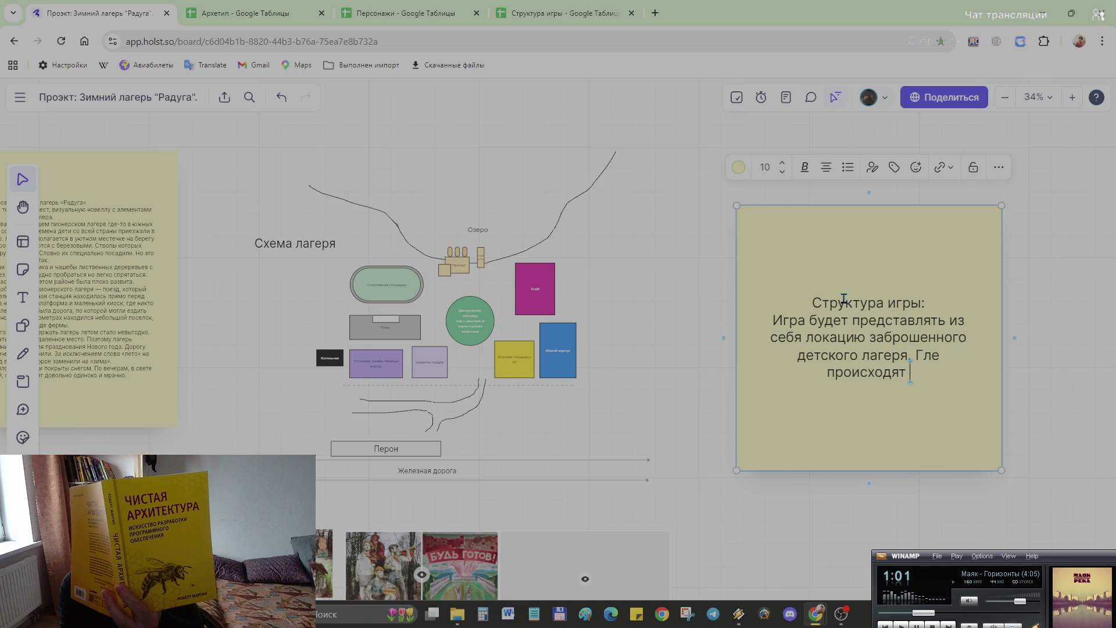
{"action": "key", "text": "BackSpace"}
{"action": "key", "text": "BackSpace"}
{"action": "key", "text": "BackSpace"}
{"action": "key", "text": "BackSpace"}
{"action": "key", "text": "BackSpace"}
{"action": "key", "text": "BackSpace"}
{"action": "key", "text": "BackSpace"}
{"action": "key", "text": "BackSpace"}
{"action": "key", "text": "BackSpace"}
{"action": "key", "text": "BackSpace"}
{"action": "key", "text": "BackSpace"}
{"action": "key", "text": "BackSpace"}
{"action": "key", "text": "BackSpace"}
{"action": "type", "text": "де проияходя"}
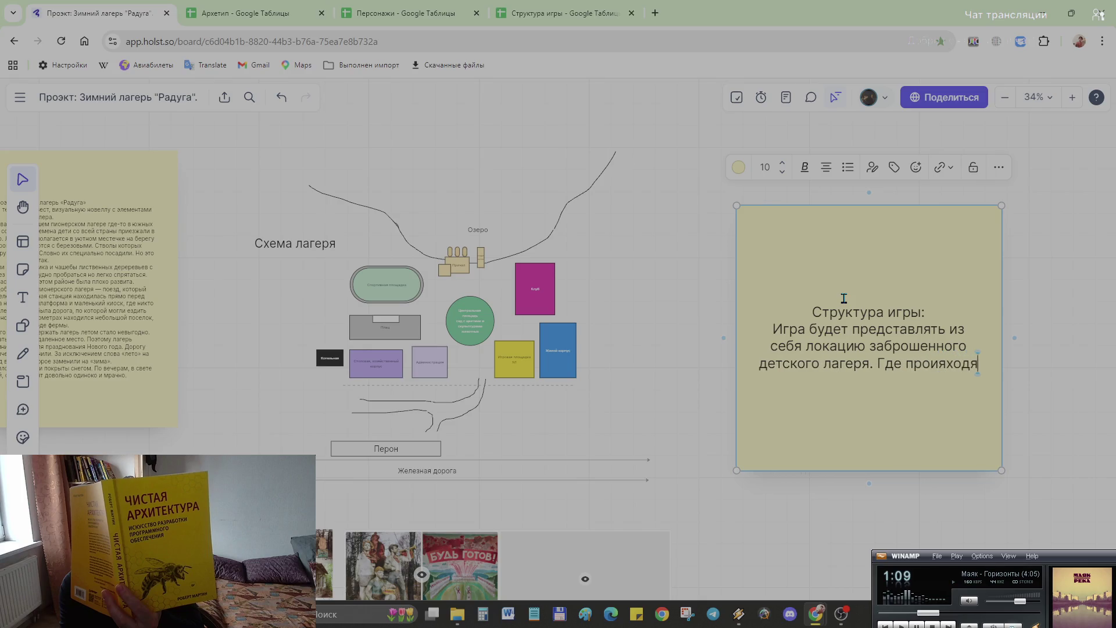
{"action": "type", "text": "т"}
{"action": "key", "text": "BackSpace"}
{"action": "key", "text": "BackSpace"}
{"action": "key", "text": "BackSpace"}
{"action": "key", "text": "BackSpace"}
{"action": "key", "text": "BackSpace"}
{"action": "key", "text": "BackSpace"}
{"action": "key", "text": "BackSpace"}
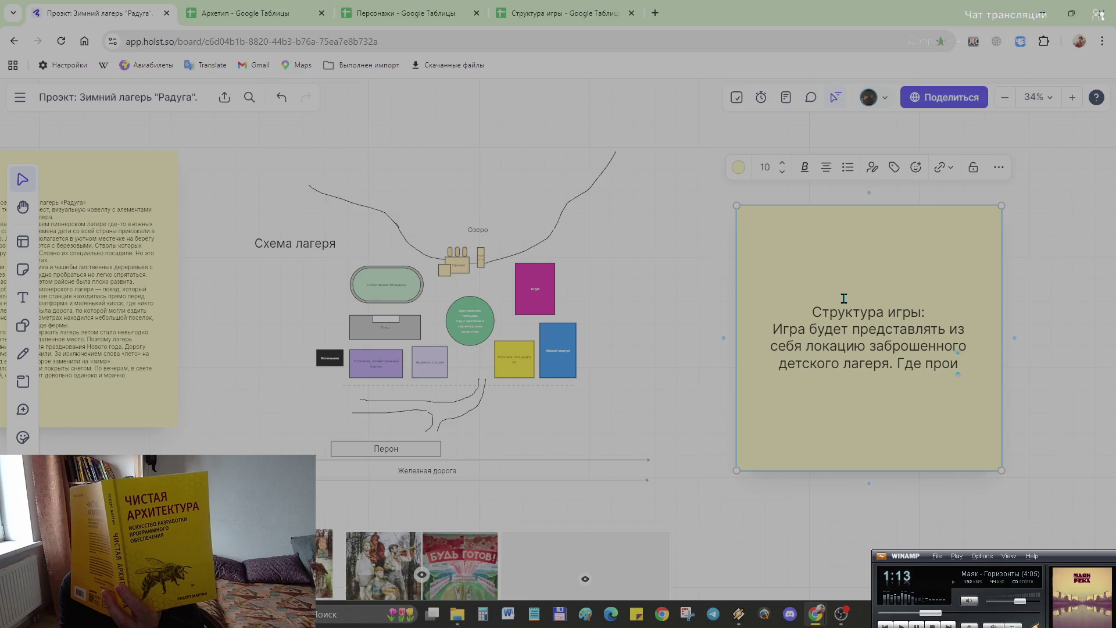
{"action": "type", "text": "сходят "}
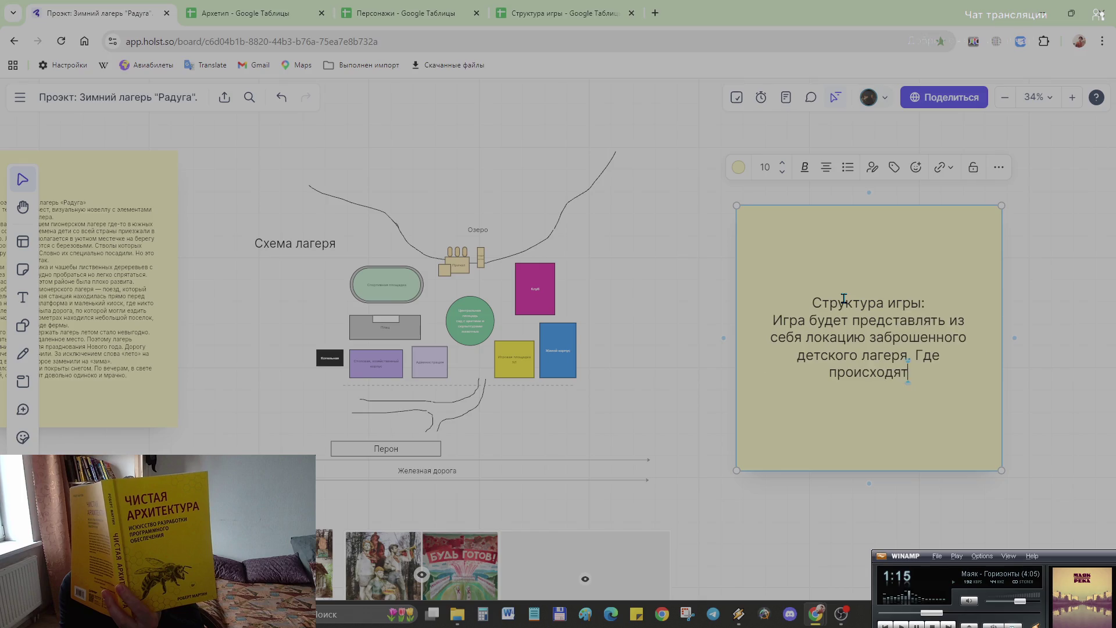
{"action": "type", "text": "старнные явления"}
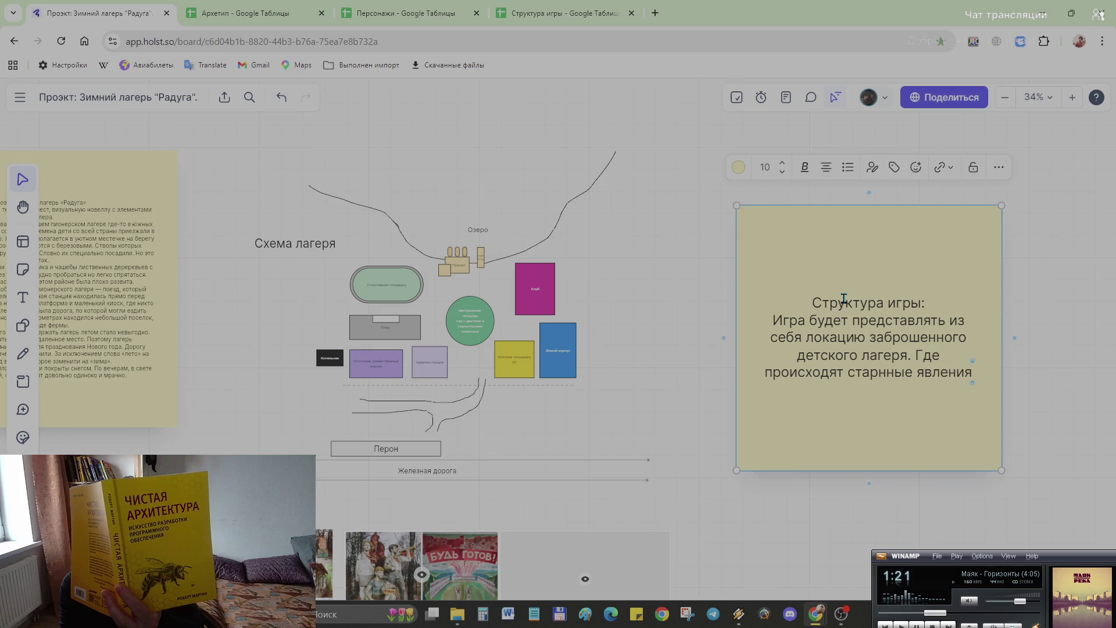
{"action": "type", "text": "( отс"}
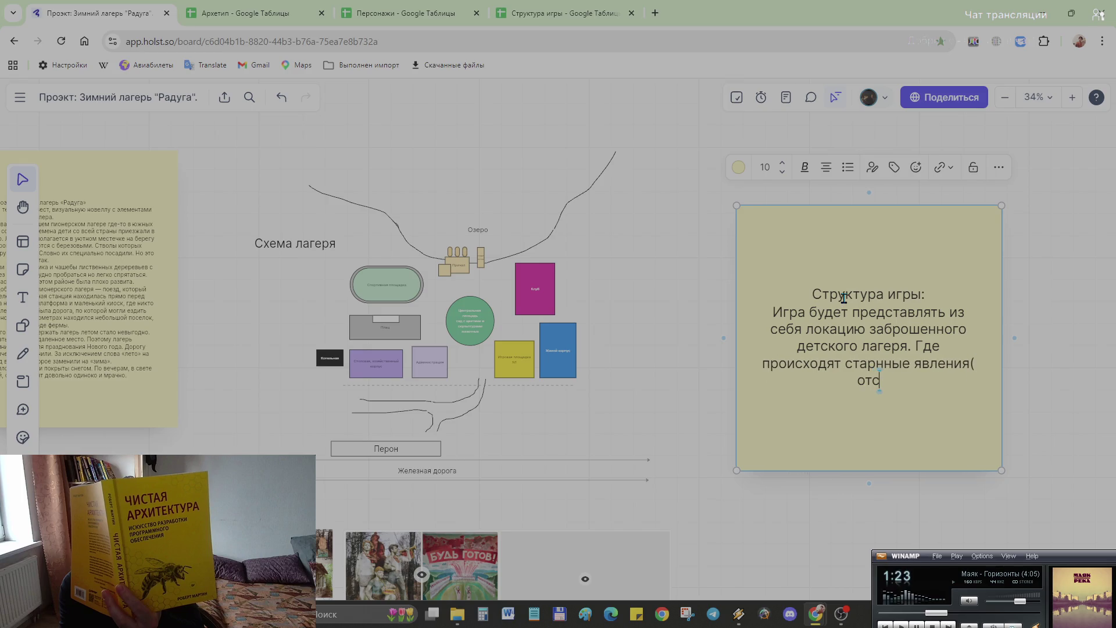
{"action": "type", "text": "ылка "}
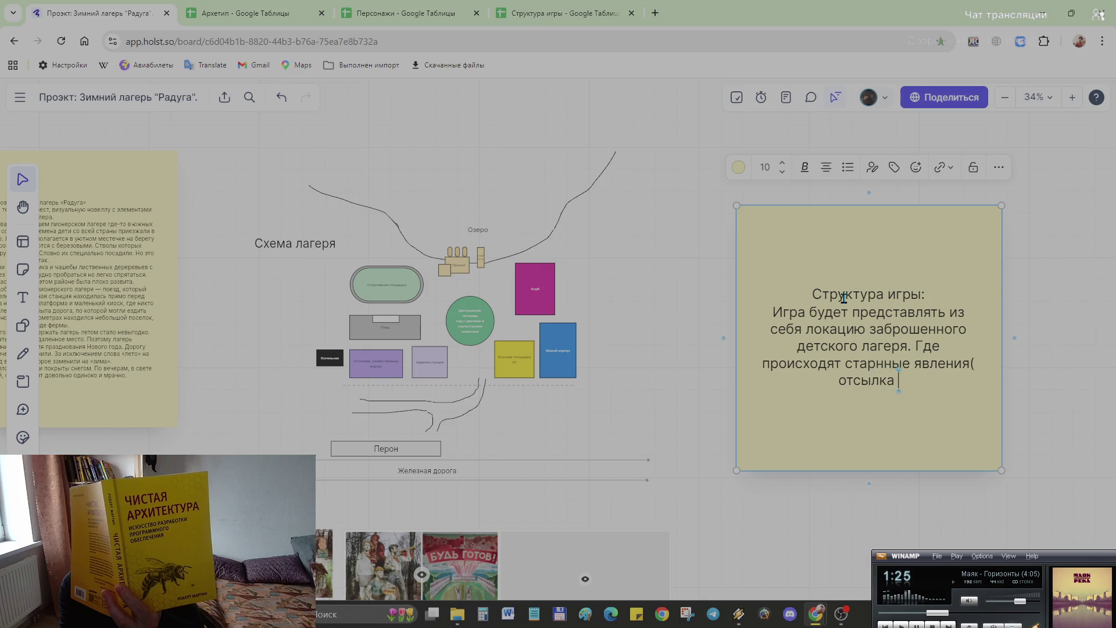
{"action": "type", "text": "к"}
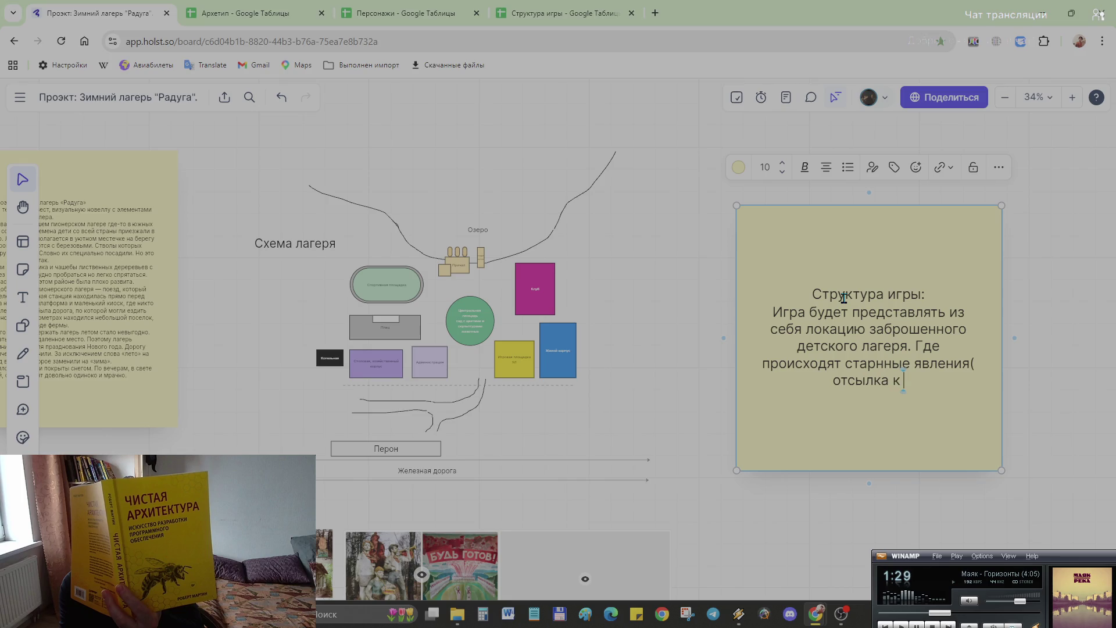
{"action": "type", "text": " филь"}
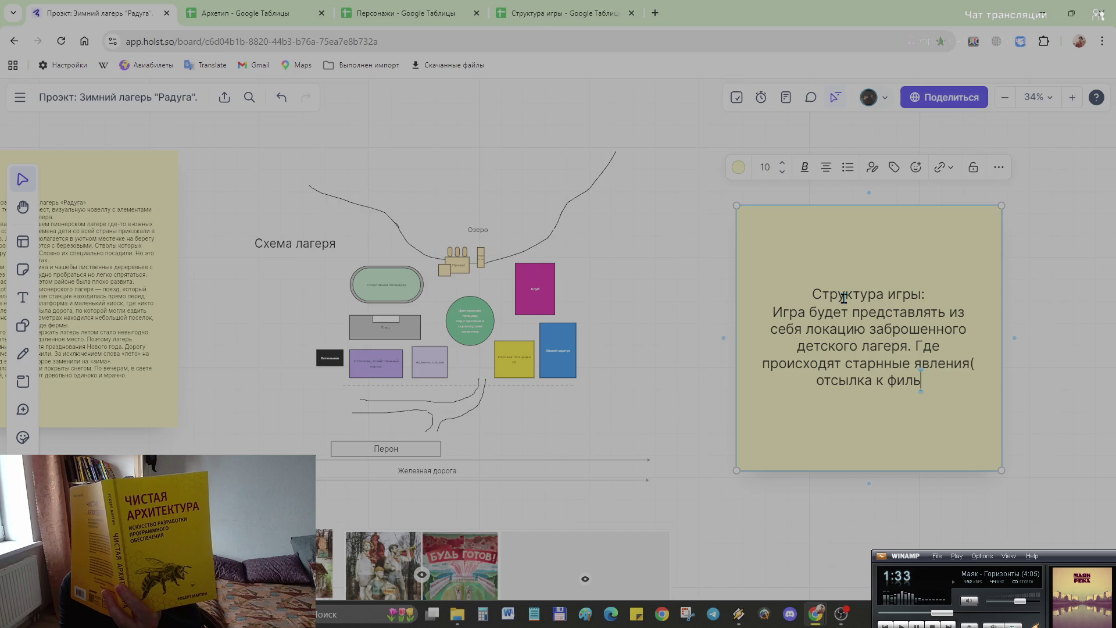
{"action": "type", "text": "му "}
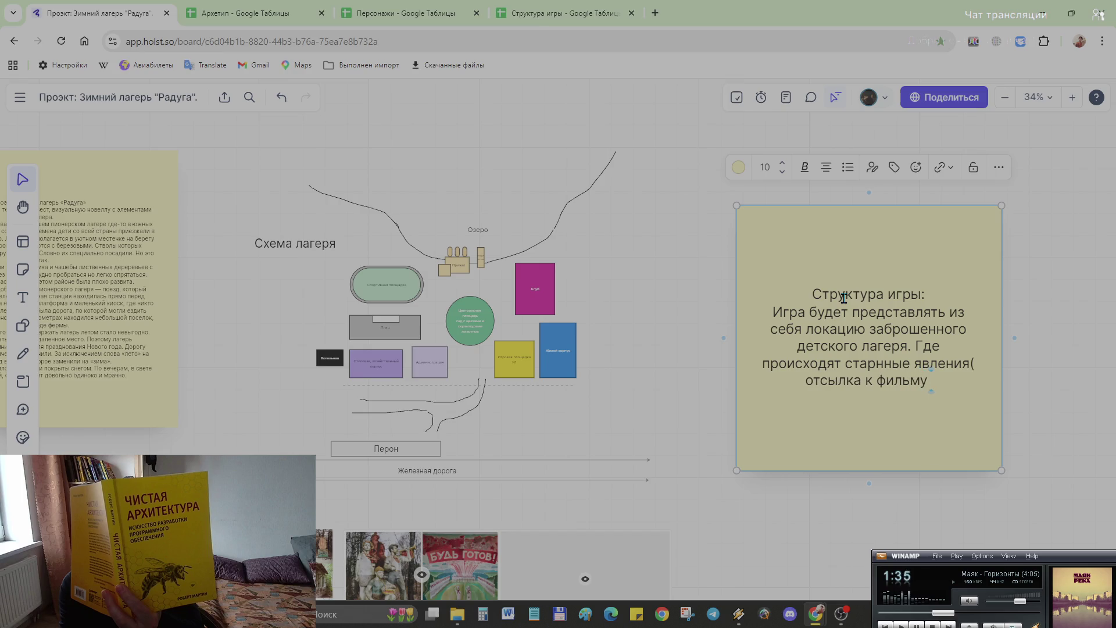
{"action": "type", "text": "- cnfhkr"}
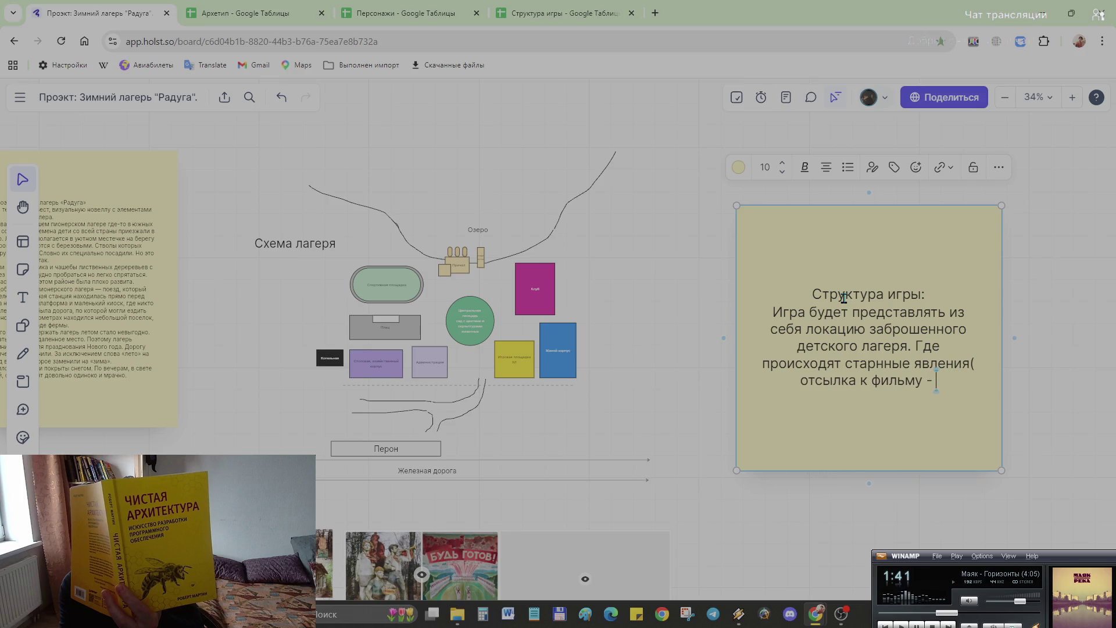
{"action": "type", "text": "Сталкер"}
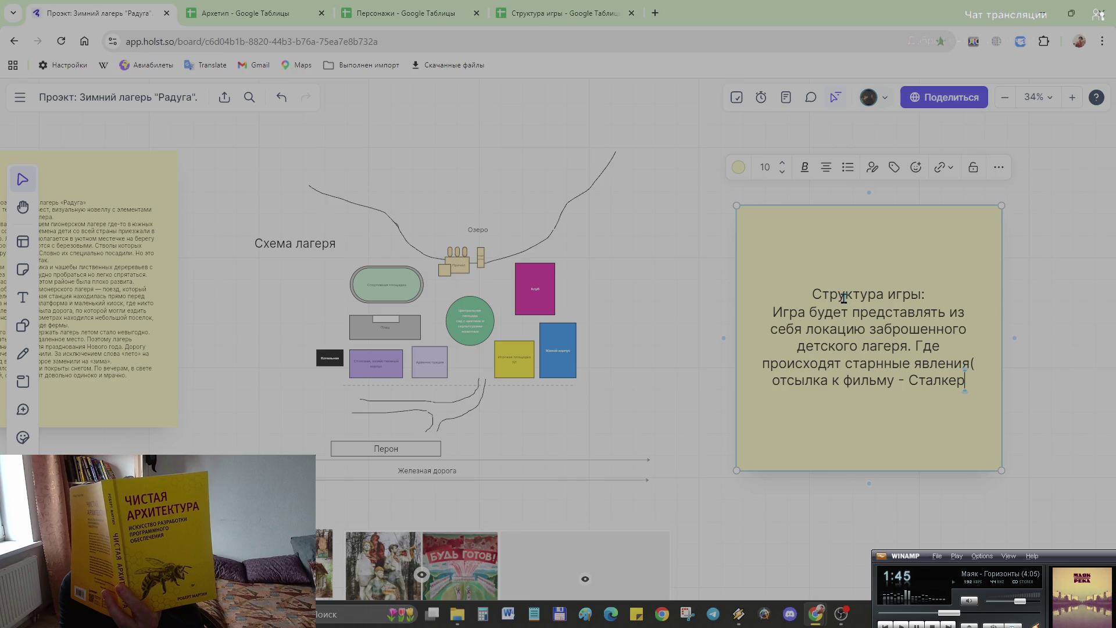
Step: Correct the stray letters around «Сталкер» and the Latin characters after явления, then end on a new line
{"action": "key", "text": "Left"}
{"action": "key", "text": "Left"}
{"action": "key", "text": "Left"}
{"action": "key", "text": "Left"}
{"action": "key", "text": "Left"}
{"action": "key", "text": "Left"}
{"action": "key", "text": "Left"}
{"action": "type", "text": "Э"}
{"action": "key", "text": "BackSpace"}
{"action": "type", "text": "э"}
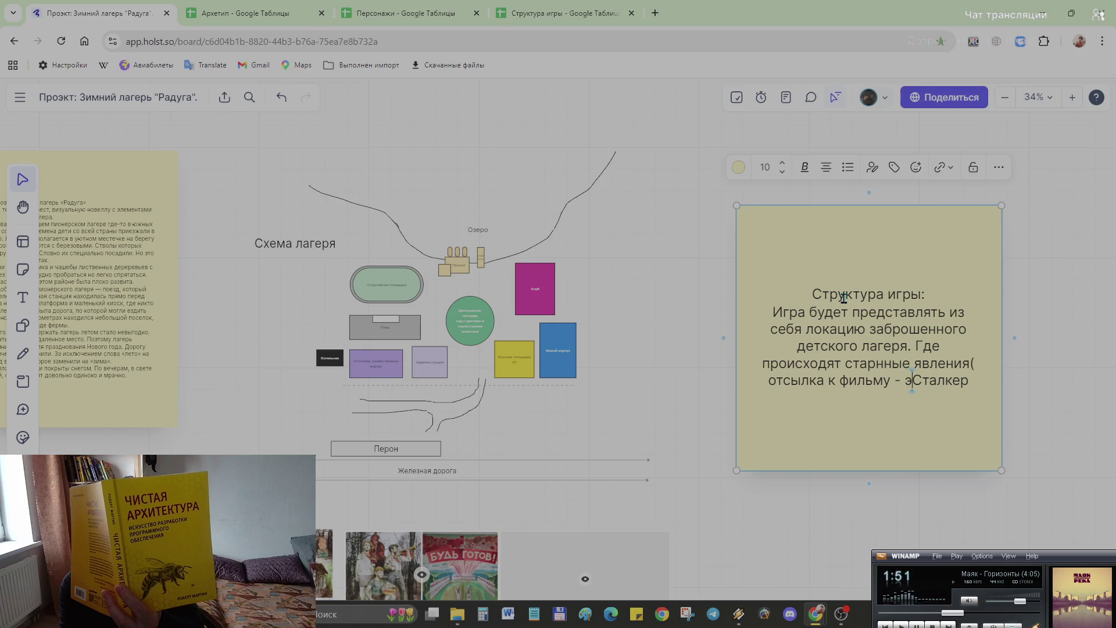
{"action": "key", "text": "BackSpace"}
{"action": "type", "text": "Э"}
{"action": "key", "text": "BackSpace"}
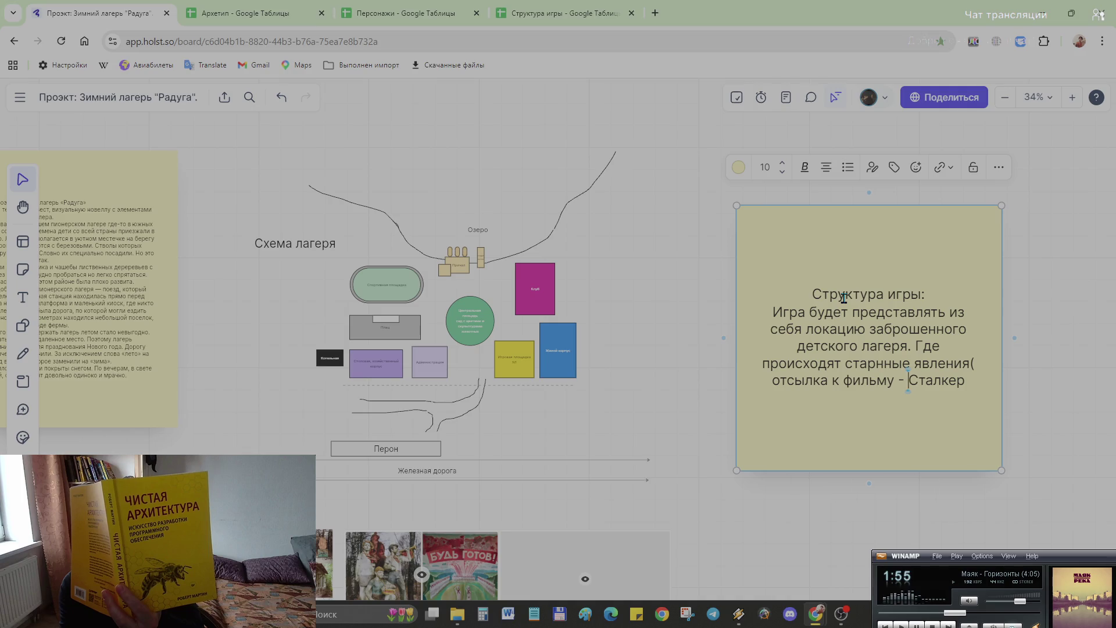
{"action": "type", "text": "\""}
{"action": "key", "text": "Right"}
{"action": "key", "text": "Right"}
{"action": "key", "text": "Right"}
{"action": "key", "text": "Right"}
{"action": "key", "text": "Right"}
{"action": "key", "text": "Right"}
{"action": "key", "text": "Right"}
{"action": "type", "text": "\""}
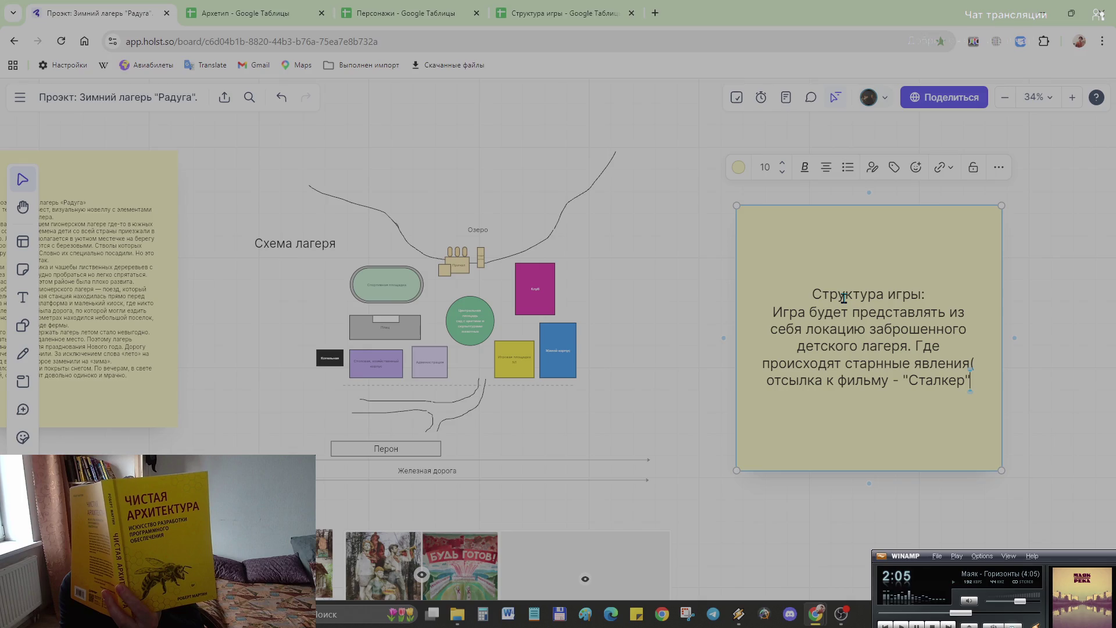
{"action": "type", "text": ")"}
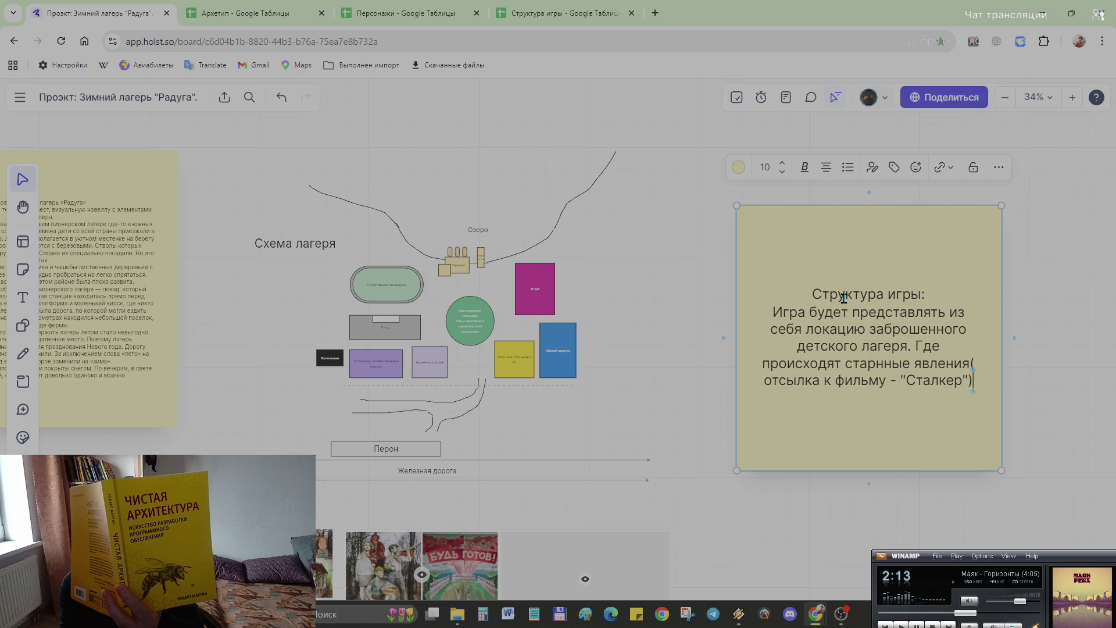
{"action": "key", "text": "Up"}
{"action": "type", "text": "- fyjvfkbb"}
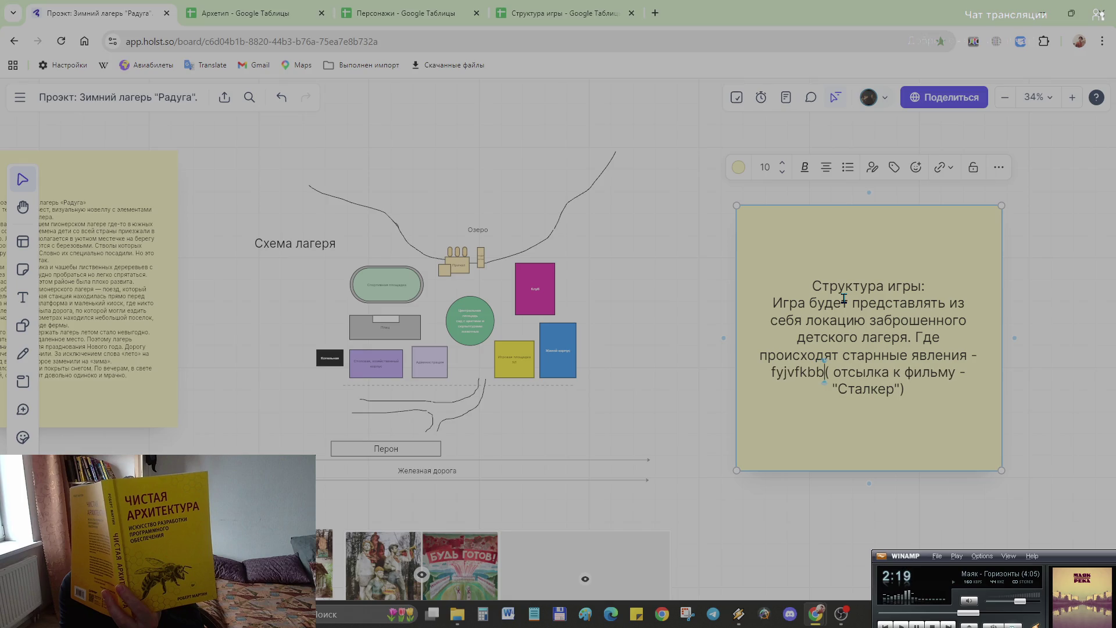
{"action": "key", "text": "BackSpace"}
{"action": "key", "text": "BackSpace"}
{"action": "key", "text": "BackSpace"}
{"action": "key", "text": "BackSpace"}
{"action": "key", "text": "BackSpace"}
{"action": "key", "text": "BackSpace"}
{"action": "key", "text": "BackSpace"}
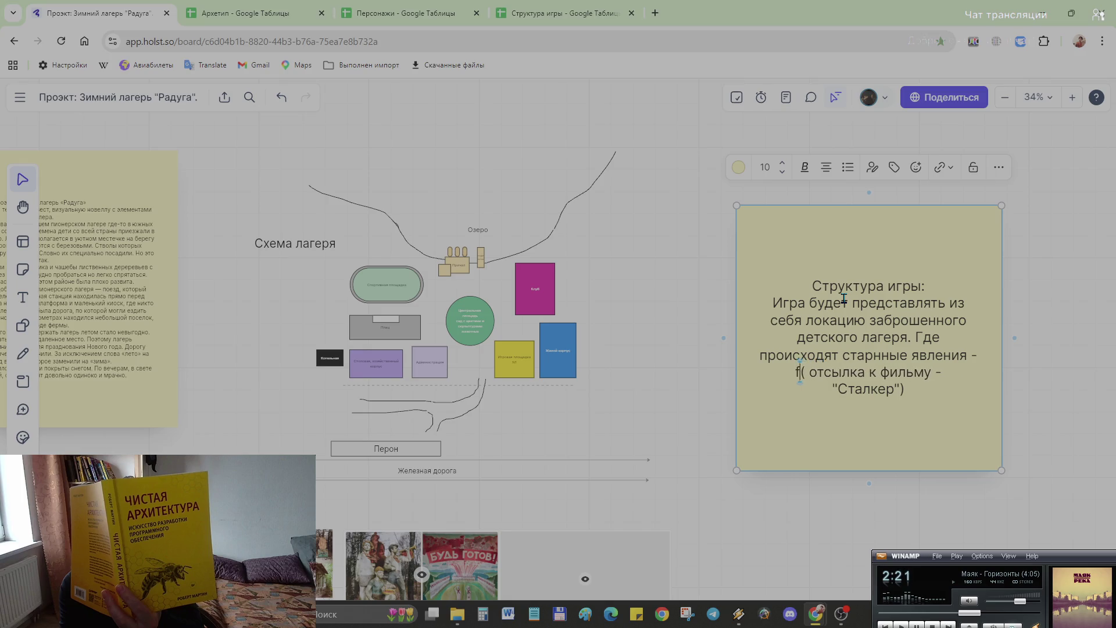
{"action": "key", "text": "BackSpace"}
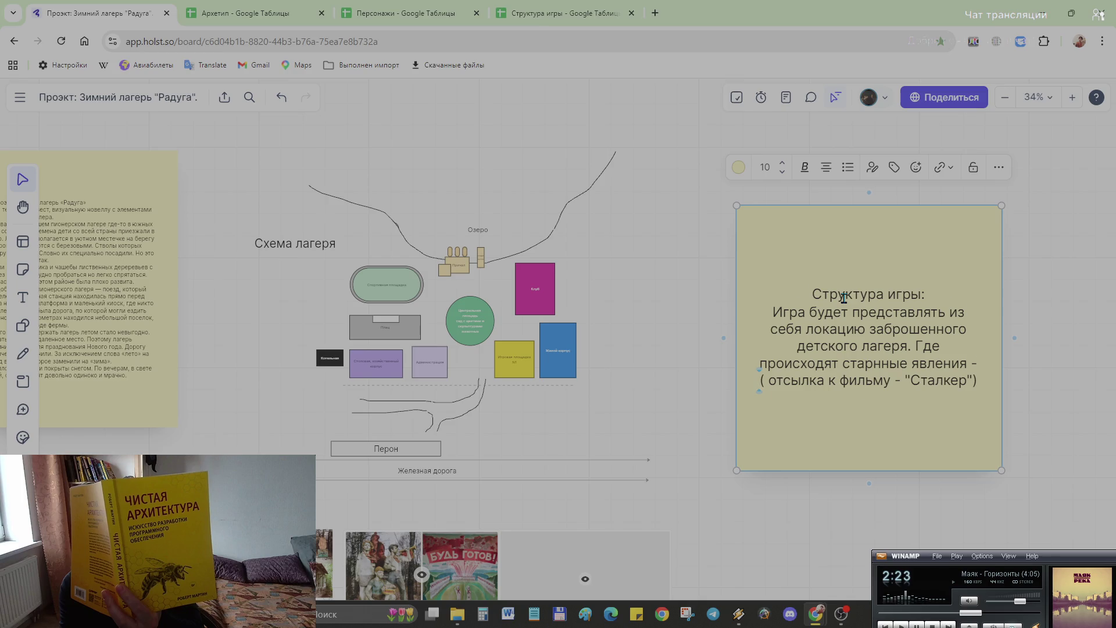
{"action": "type", "text": "аномалии"}
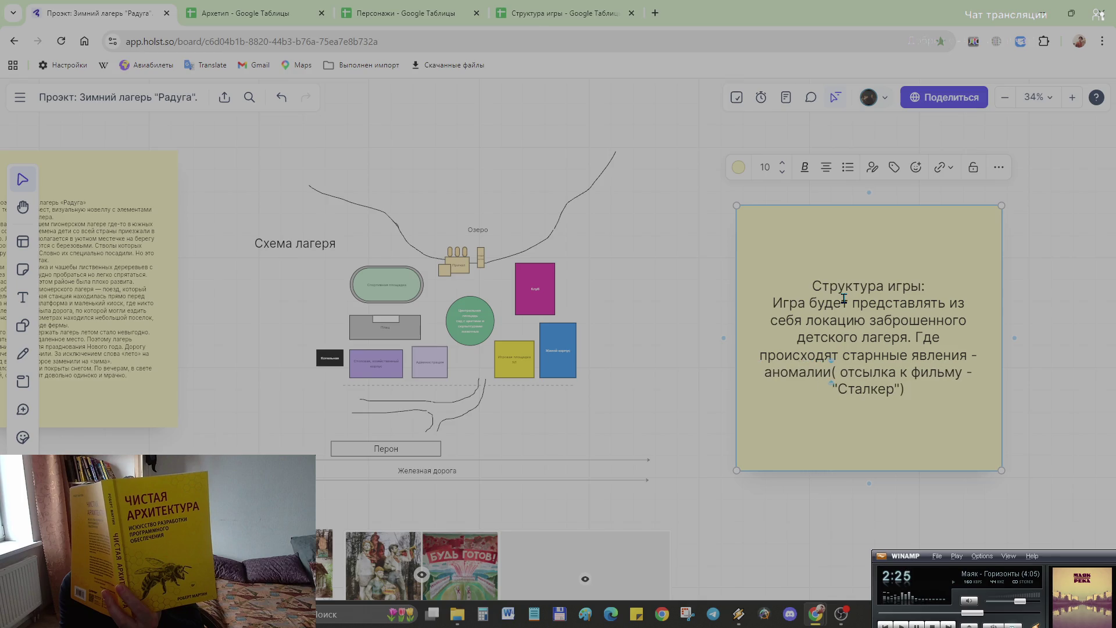
{"action": "key", "text": "Down"}
{"action": "key", "text": "Right"}
{"action": "key", "text": "Right"}
{"action": "key", "text": "Right"}
{"action": "key", "text": "Right"}
{"action": "key", "text": "Right"}
{"action": "key", "text": "Right"}
{"action": "key", "text": "Return"}
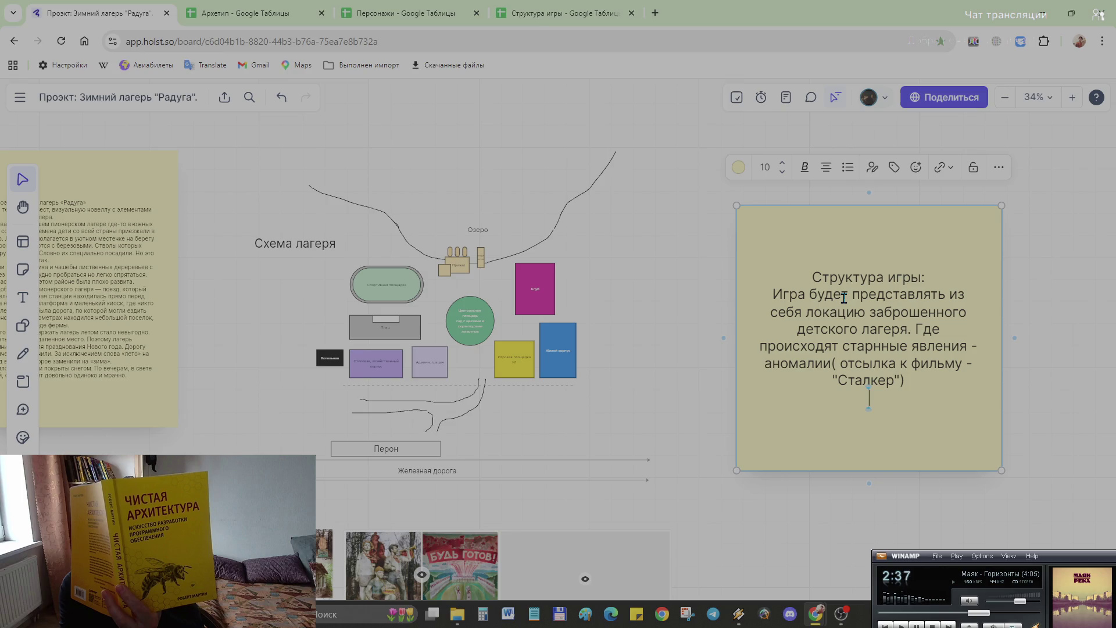
{"action": "type", "text": "Локация "}
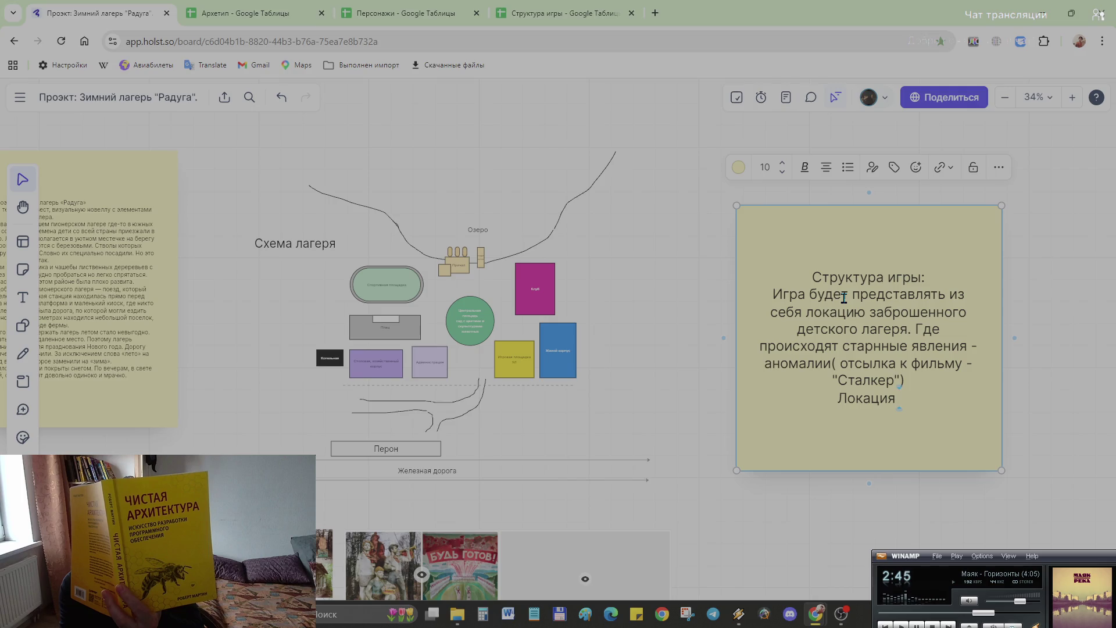
{"action": "type", "text": " юк"}
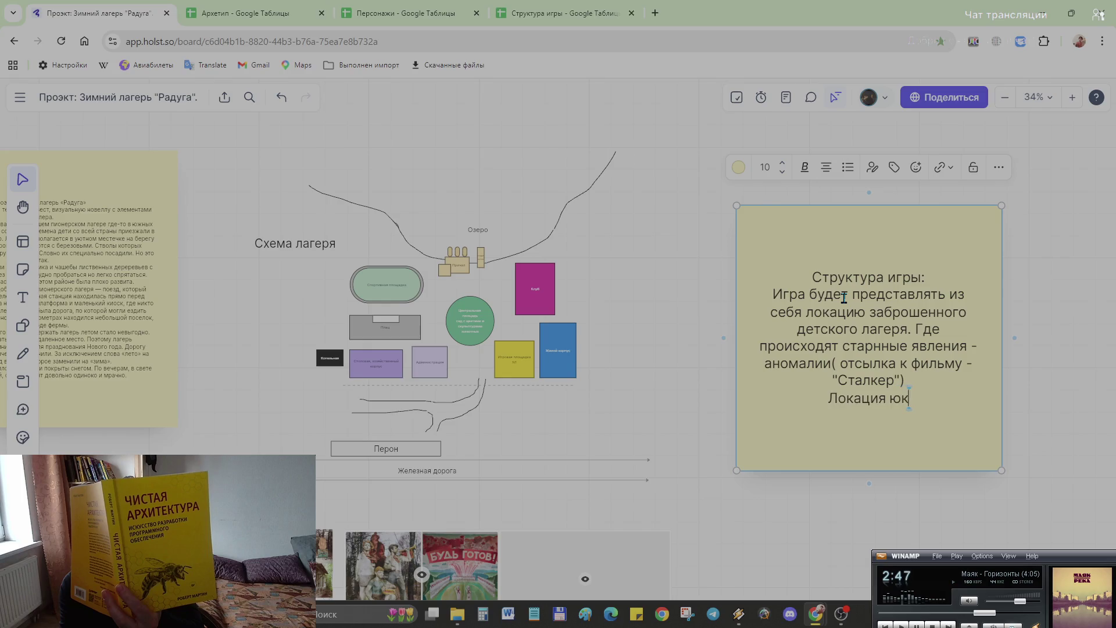
Step: Add «Локация будет делаться на внешнее пространство лагеря.», removing the trailing и
{"action": "key", "text": "BackSpace"}
{"action": "key", "text": "BackSpace"}
{"action": "type", "text": "будет делаться "}
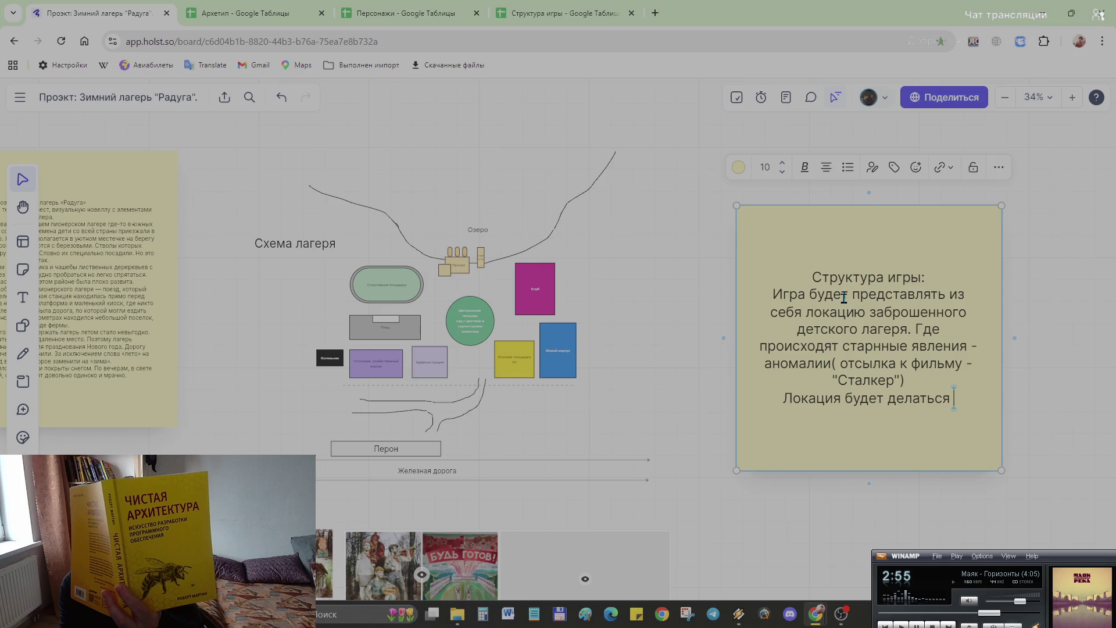
{"action": "type", "text": "на внешне"}
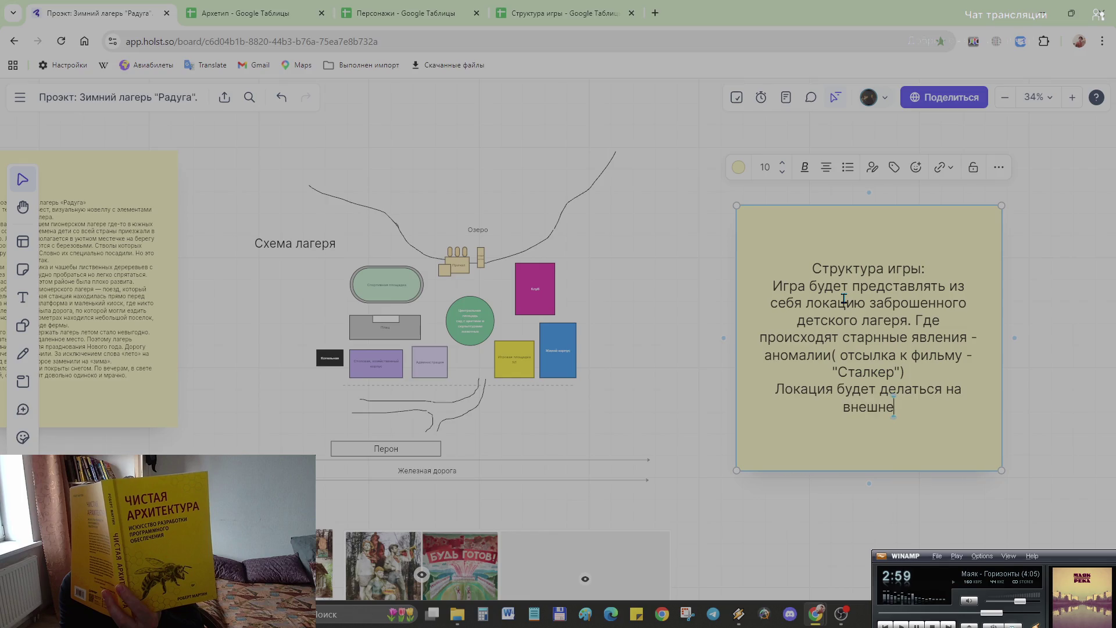
{"action": "type", "text": "е прост"}
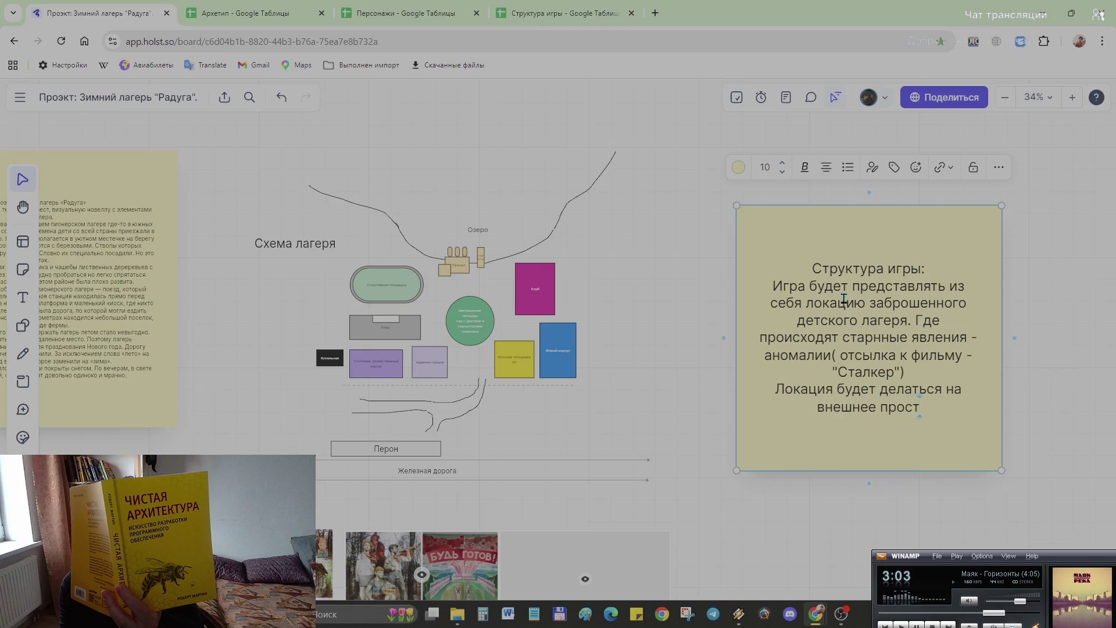
{"action": "type", "text": "ансво лагеря"}
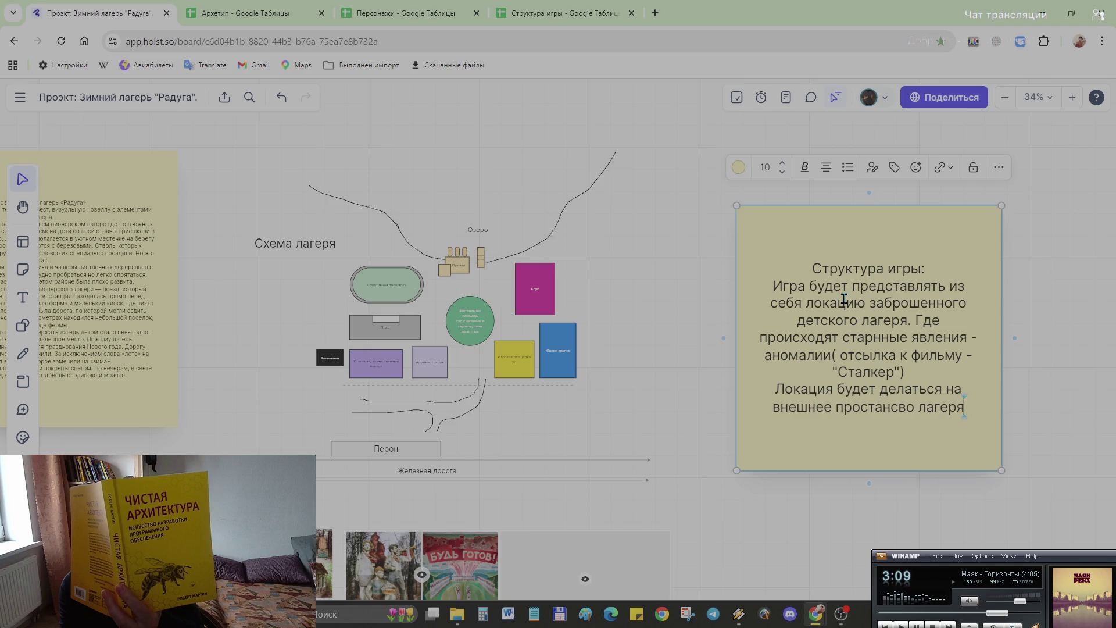
{"action": "type", "text": " и"}
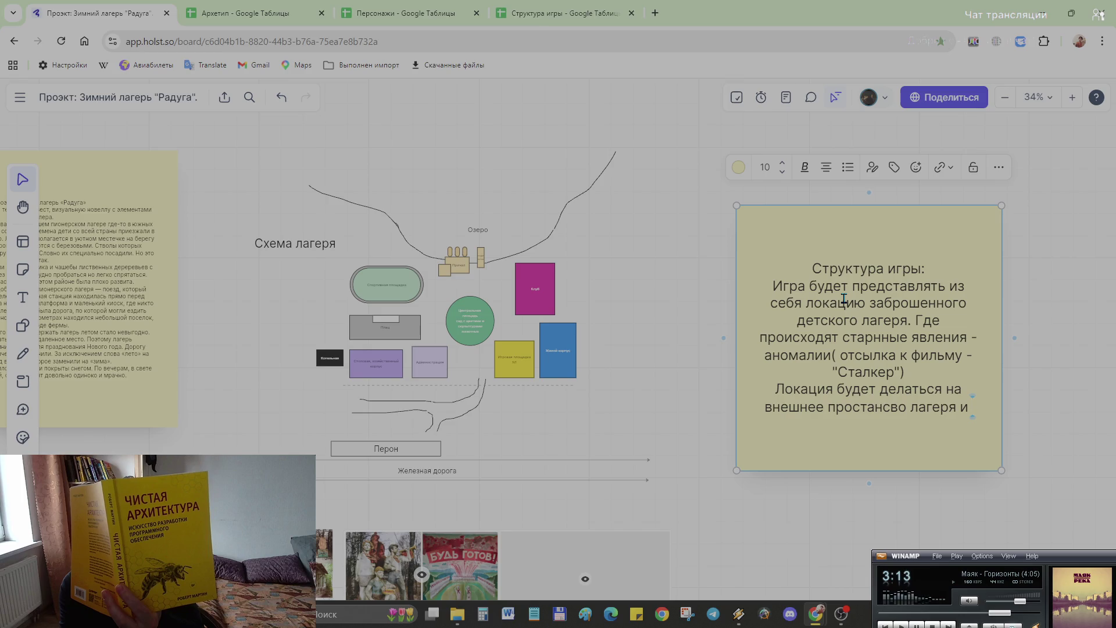
{"action": "key", "text": "BackSpace"}
{"action": "key", "text": "BackSpace"}
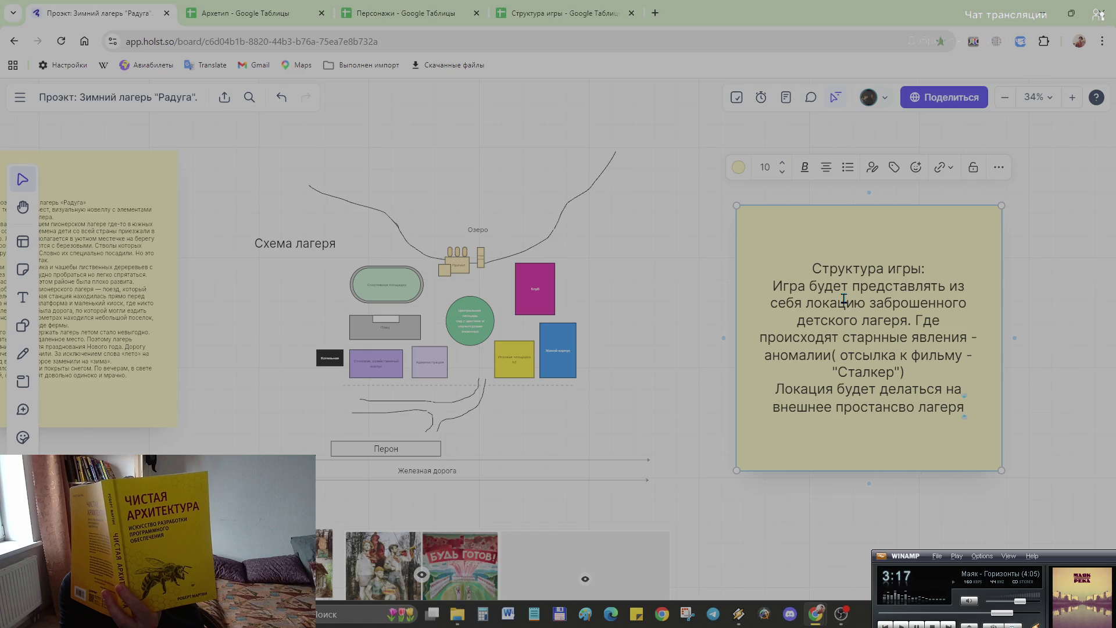
{"action": "type", "text": ". В"}
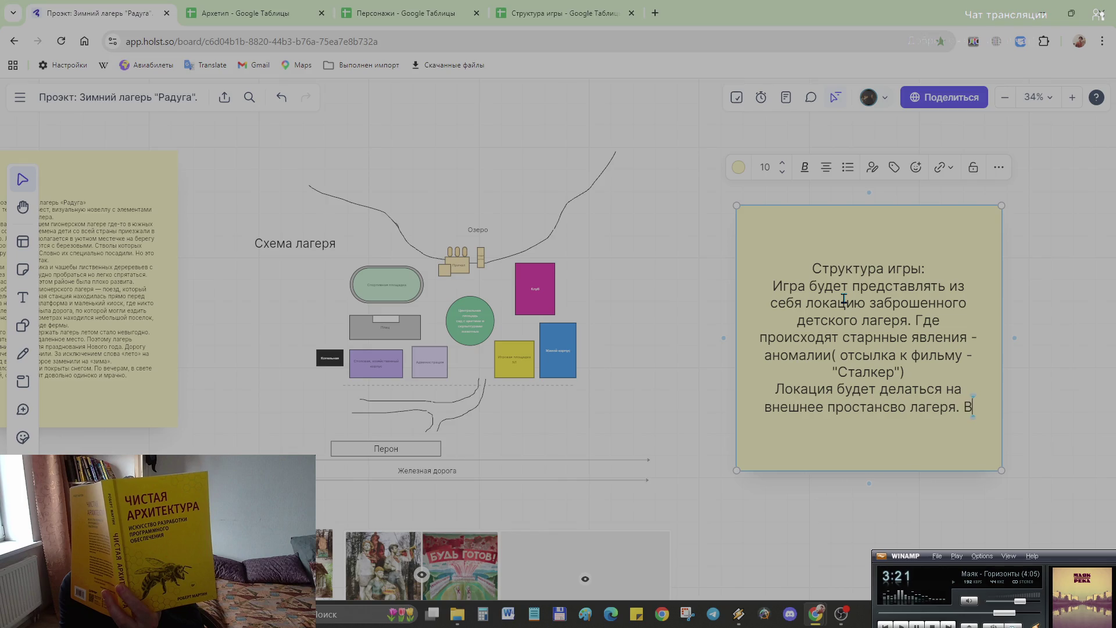
Step: Add the sentence on interiors of the abandoned camp buildings and the surrounding forest, fixing typos
{"action": "key", "text": "Return"}
{"action": "type", "text": "Вне"}
{"action": "key", "text": "BackSpace"}
{"action": "type", "text": "утренне"}
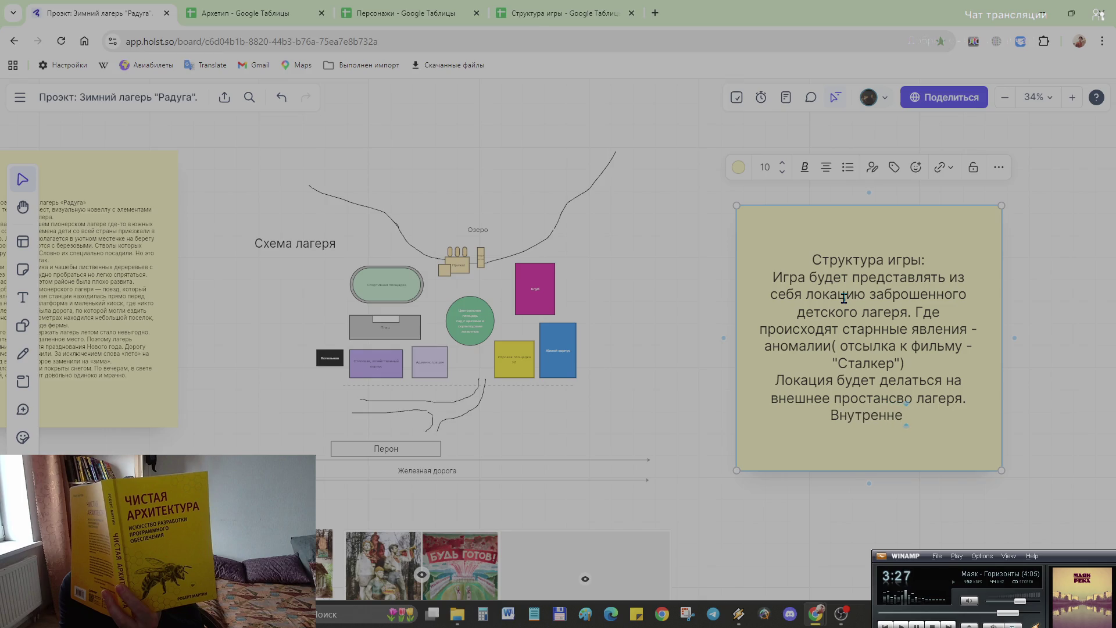
{"action": "type", "text": " помоещение"}
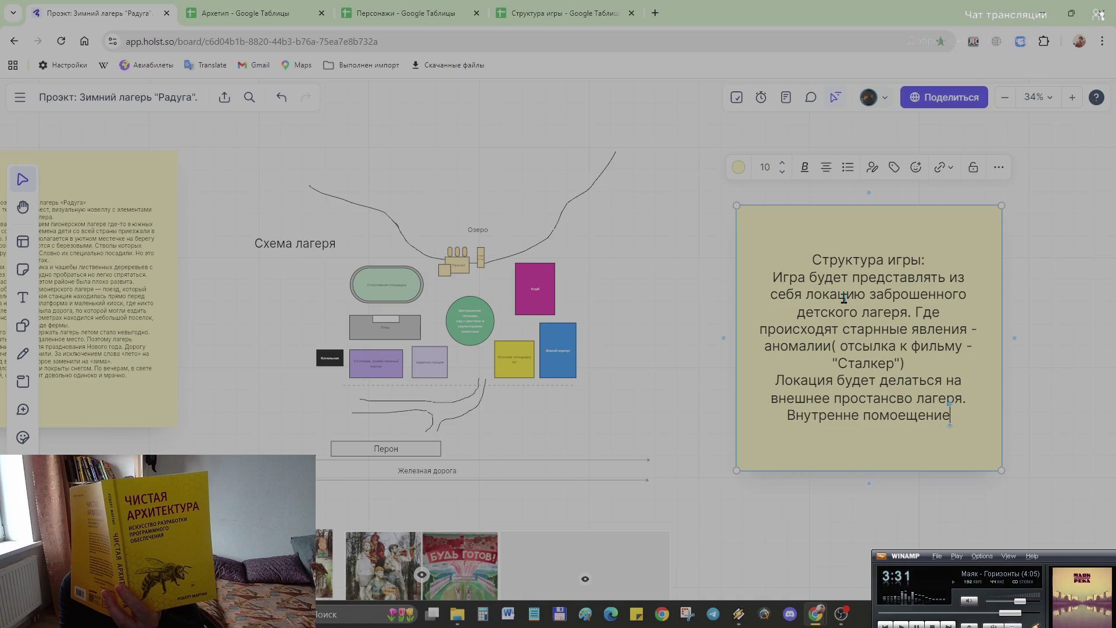
{"action": "key", "text": "Left"}
{"action": "key", "text": "Left"}
{"action": "key", "text": "Left"}
{"action": "key", "text": "Left"}
{"action": "key", "text": "Left"}
{"action": "key", "text": "Left"}
{"action": "key", "text": "BackSpace"}
{"action": "key", "text": "Right"}
{"action": "key", "text": "Right"}
{"action": "key", "text": "Right"}
{"action": "key", "text": "Right"}
{"action": "key", "text": "Right"}
{"action": "key", "text": "Right"}
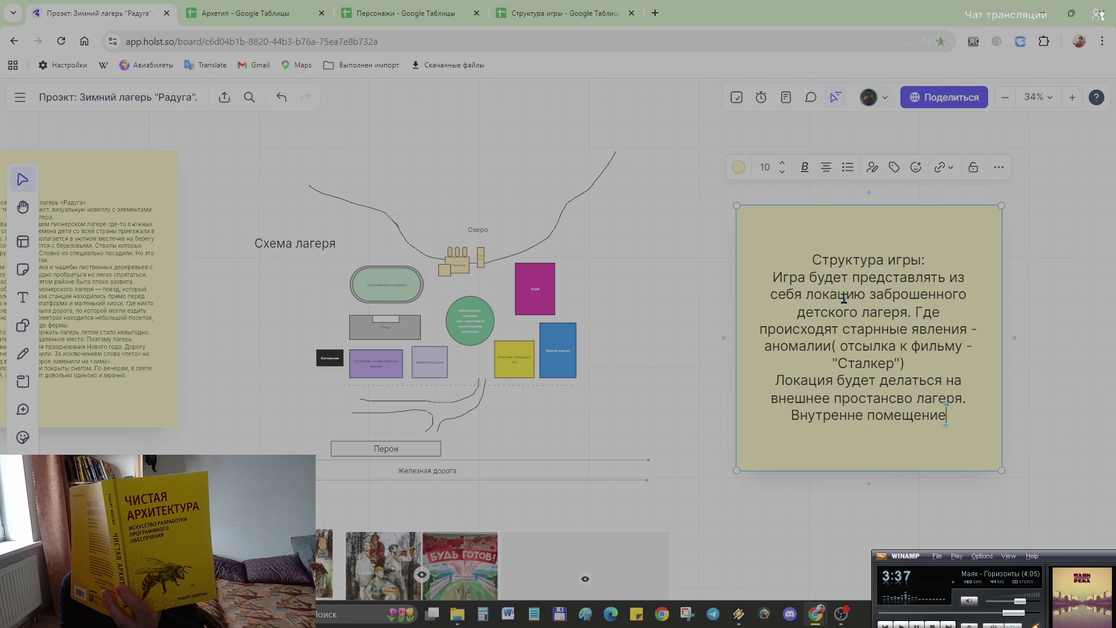
{"action": "key", "text": "Left"}
{"action": "key", "text": "Left"}
{"action": "key", "text": "Left"}
{"action": "key", "text": "Left"}
{"action": "key", "text": "Left"}
{"action": "key", "text": "Left"}
{"action": "key", "text": "Left"}
{"action": "type", "text": "е"}
{"action": "key", "text": "End"}
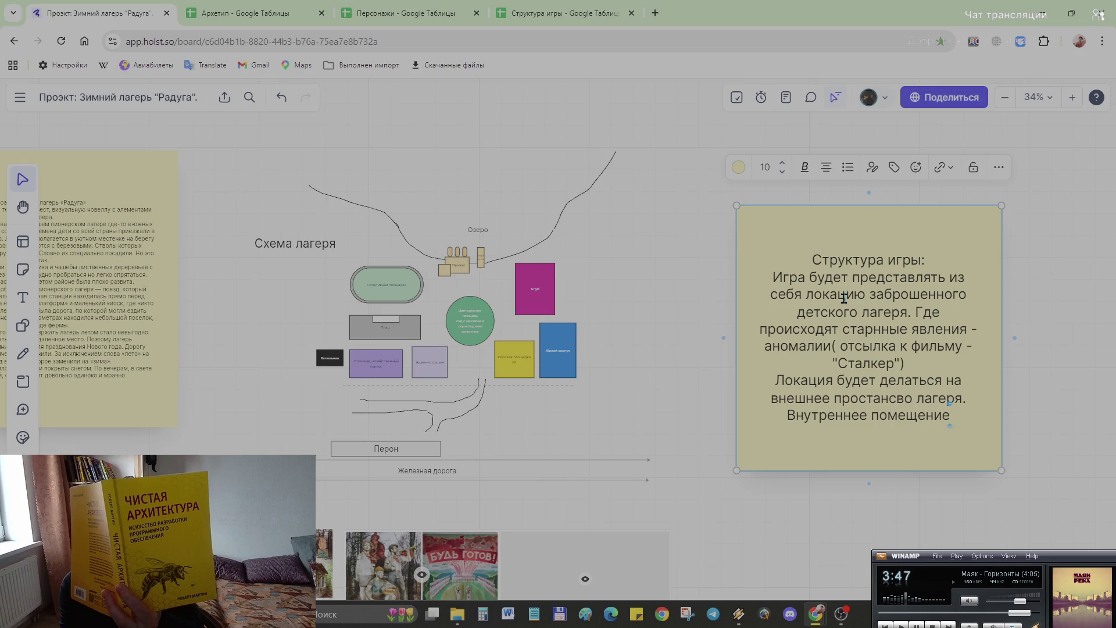
{"action": "type", "text": "заброшенны зданий лагеря"}
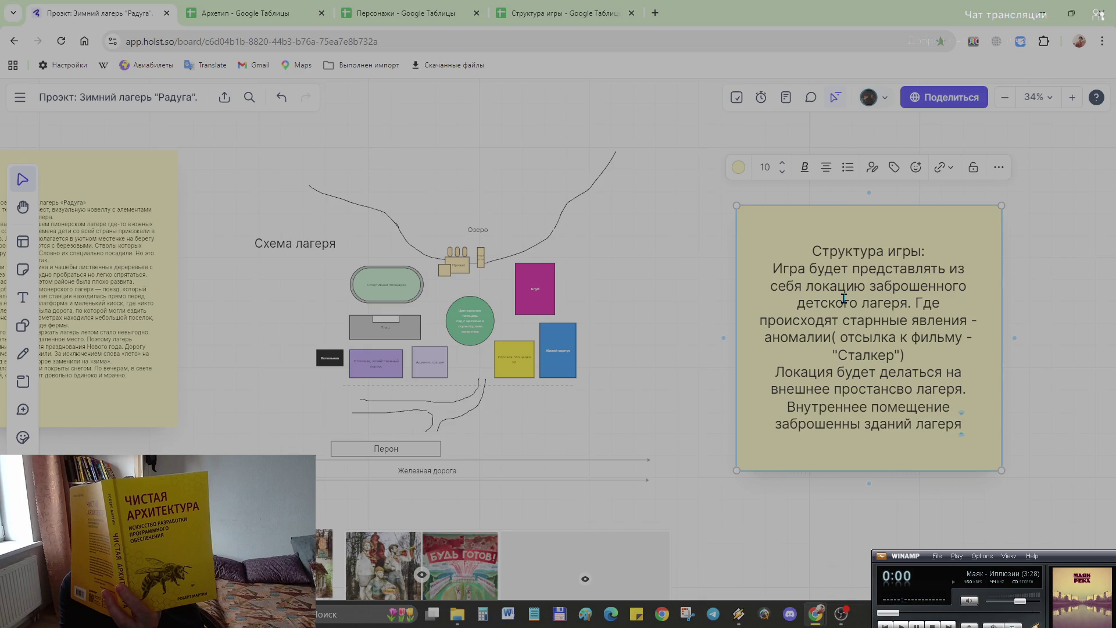
{"action": "key", "text": "Left"}
{"action": "key", "text": "Left"}
{"action": "key", "text": "Left"}
{"action": "type", "text": "х"}
{"action": "key", "text": "Right"}
{"action": "key", "text": "Right"}
{"action": "key", "text": "Right"}
{"action": "key", "text": "Right"}
{"action": "key", "text": "Right"}
{"action": "key", "text": "Right"}
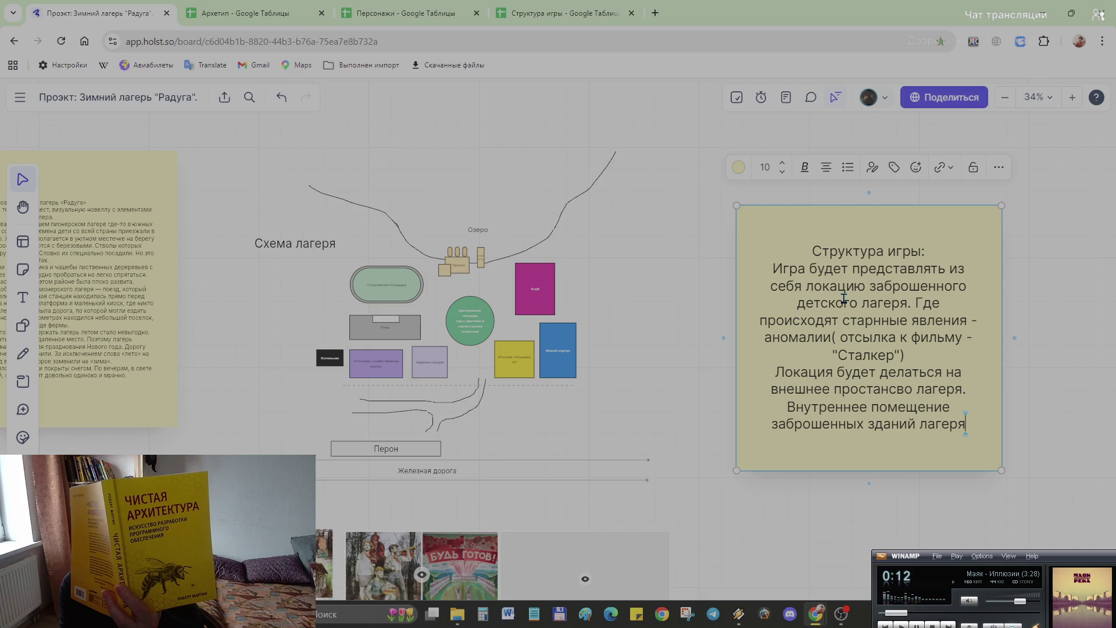
{"action": "type", "text": "и"}
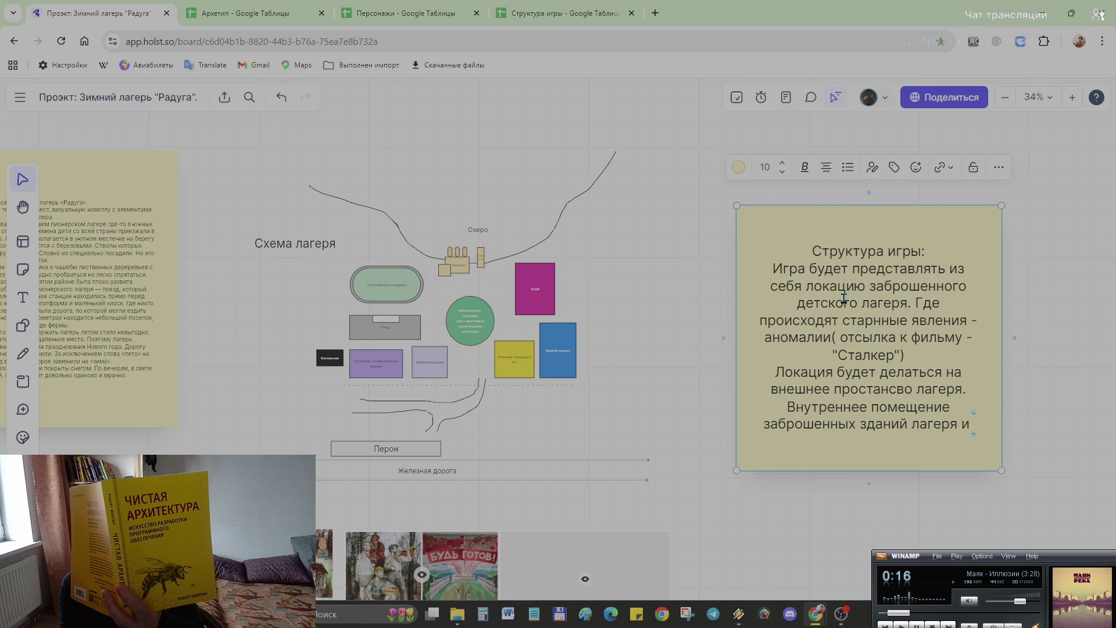
{"action": "type", "text": " о"}
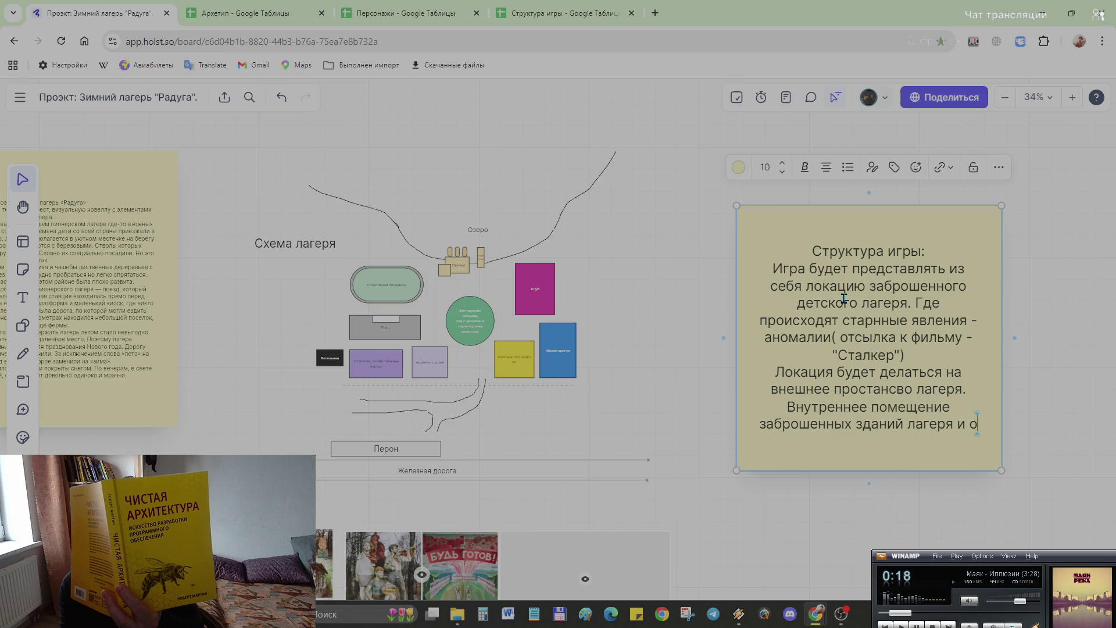
{"action": "type", "text": "кружающий лес"}
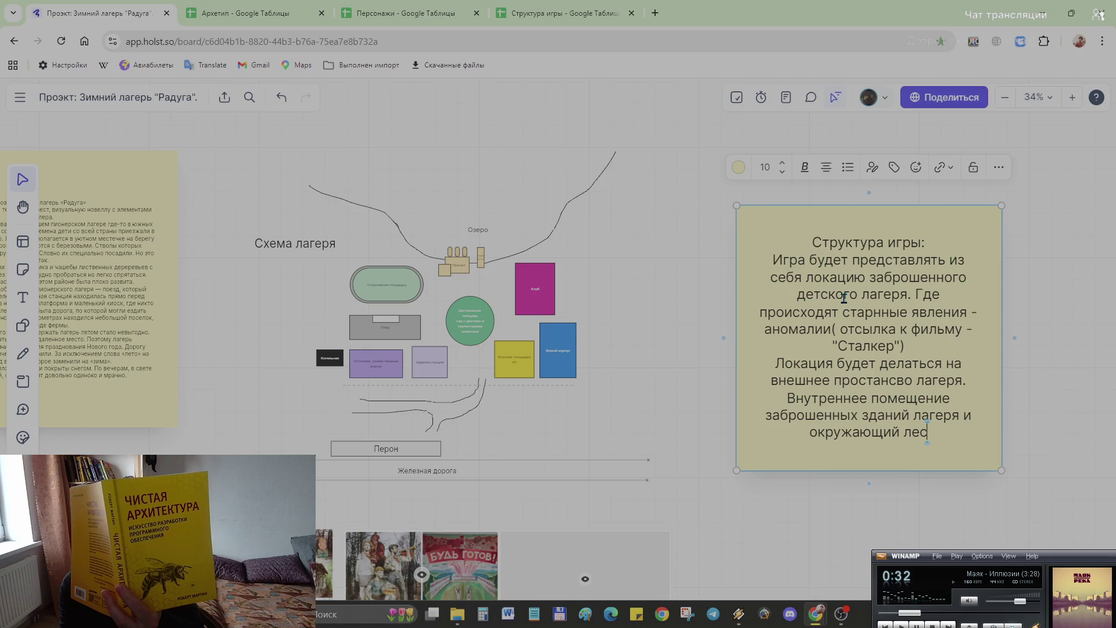
{"action": "type", "text": "."}
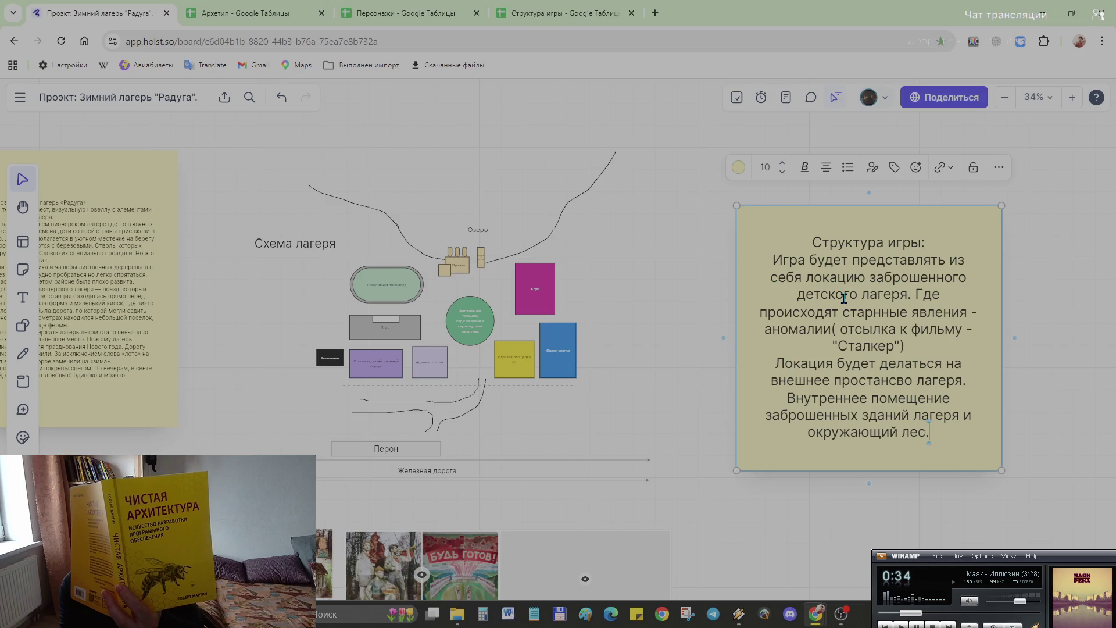
{"action": "type", "text": " Внутренние "}
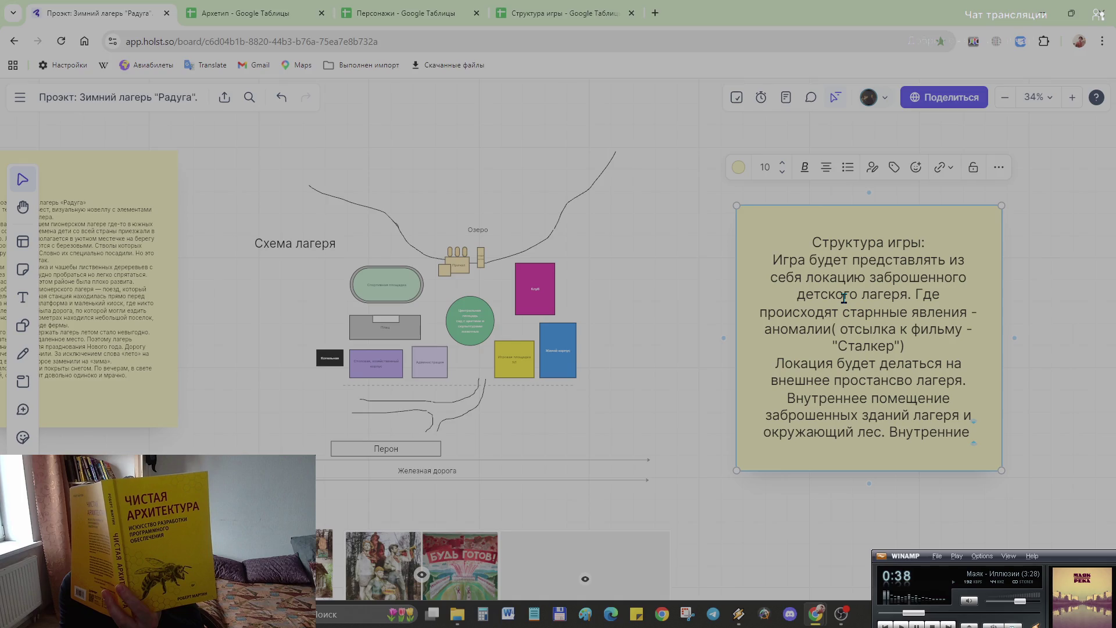
{"action": "type", "text": "помщение здани"}
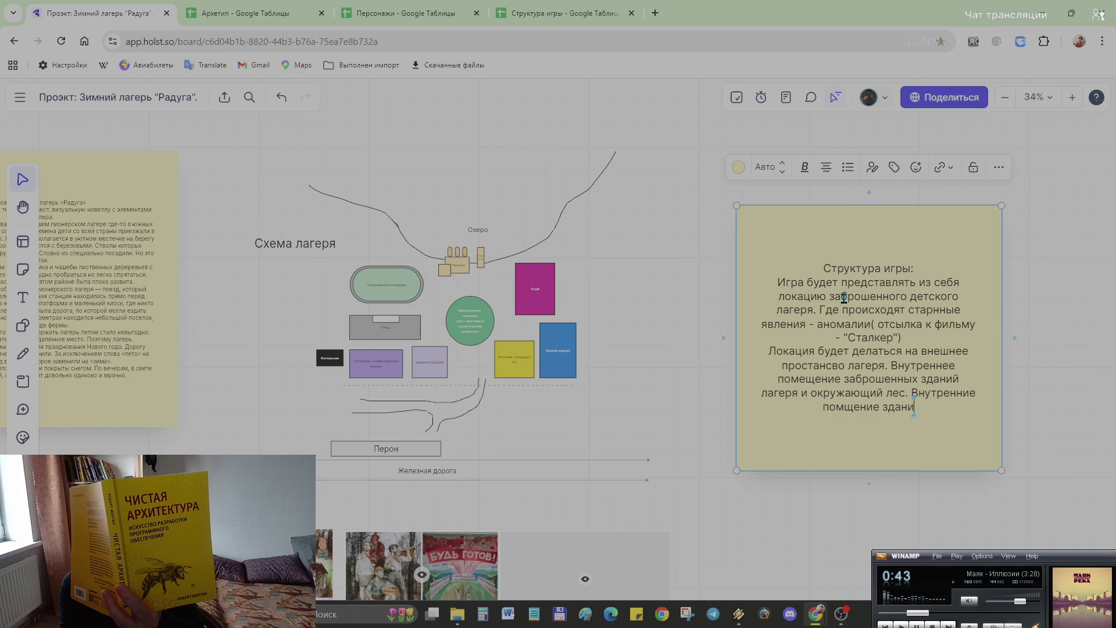
Step: Erase the unfinished sentence and end the forest line with a colon followed by a new line
{"action": "key", "text": "BackSpace"}
{"action": "key", "text": "BackSpace"}
{"action": "key", "text": "BackSpace"}
{"action": "key", "text": "BackSpace"}
{"action": "key", "text": "BackSpace"}
{"action": "key", "text": "BackSpace"}
{"action": "key", "text": "BackSpace"}
{"action": "key", "text": "BackSpace"}
{"action": "key", "text": "BackSpace"}
{"action": "key", "text": "BackSpace"}
{"action": "key", "text": "BackSpace"}
{"action": "key", "text": "BackSpace"}
{"action": "key", "text": "BackSpace"}
{"action": "key", "text": "BackSpace"}
{"action": "key", "text": "BackSpace"}
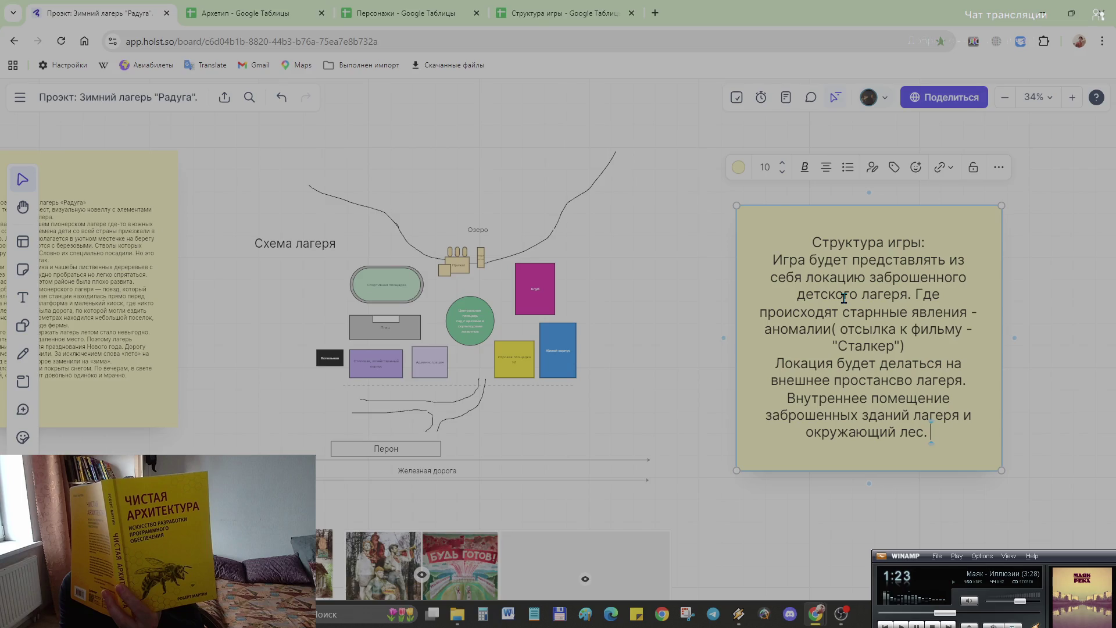
{"action": "key", "text": "BackSpace"}
{"action": "key", "text": "BackSpace"}
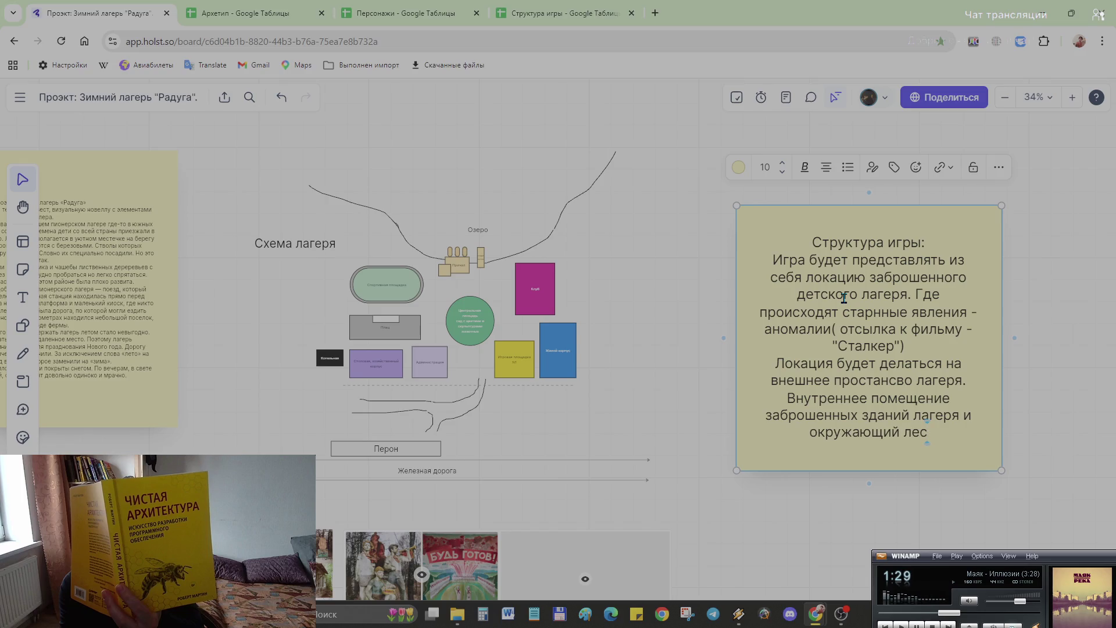
{"action": "type", "text": ":"}
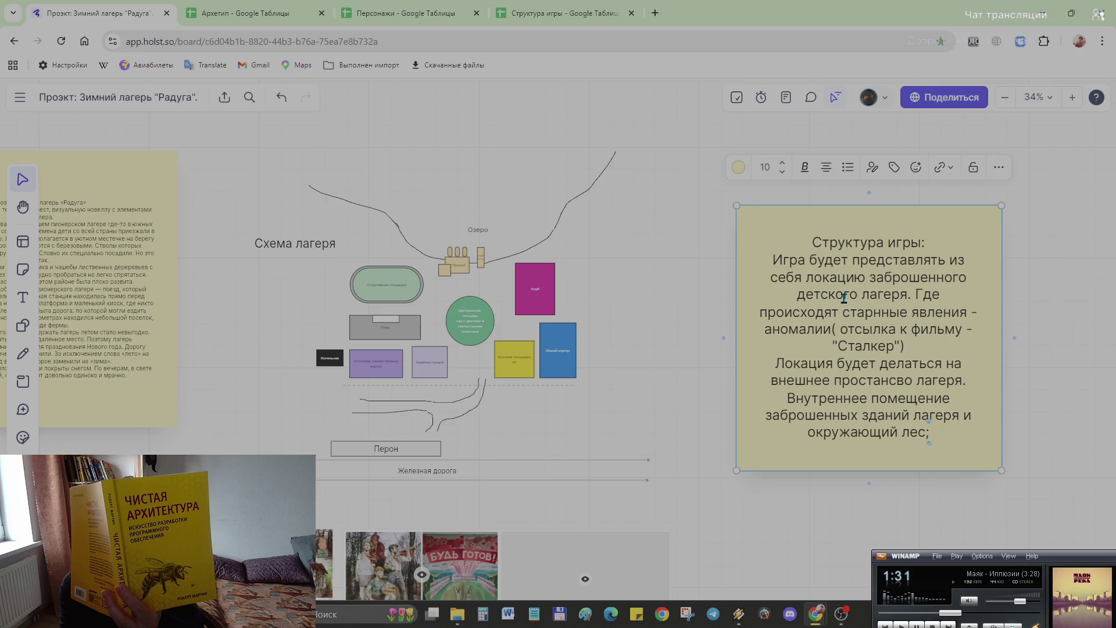
{"action": "key", "text": "Return"}
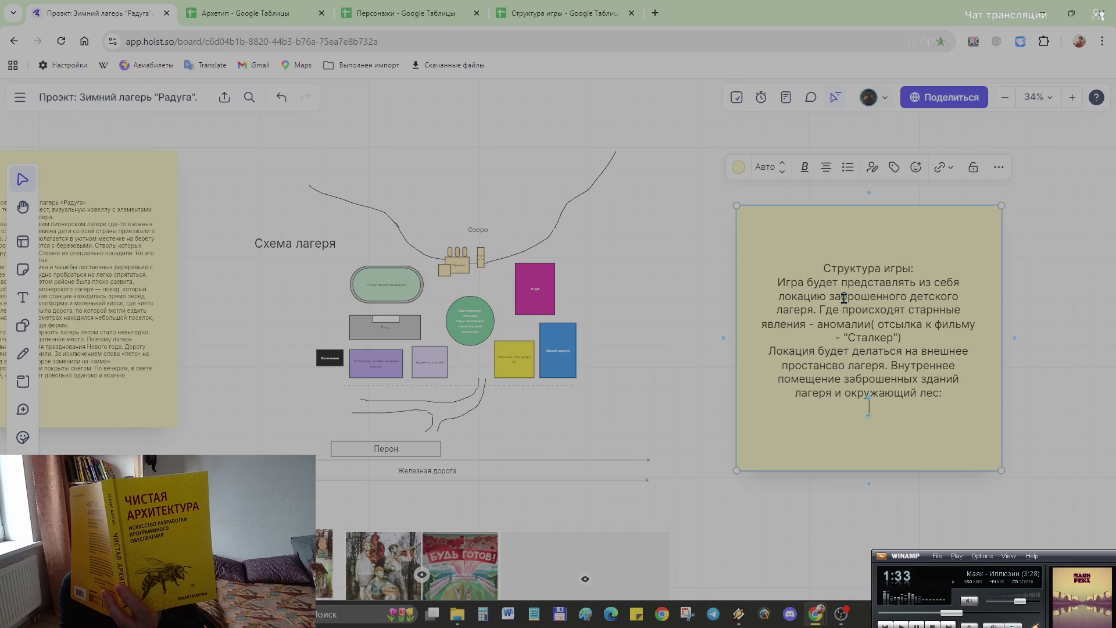
{"action": "type", "text": "D"}
Step: Write that the exterior space is done in 3D or pseudo 3D, fixing typos in исполнение and after 3
{"action": "key", "text": "BackSpace"}
{"action": "type", "text": "Внешнее "}
{"action": "type", "text": "-"}
{"action": "key", "text": "BackSpace"}
{"action": "type", "text": "помешение исполние"}
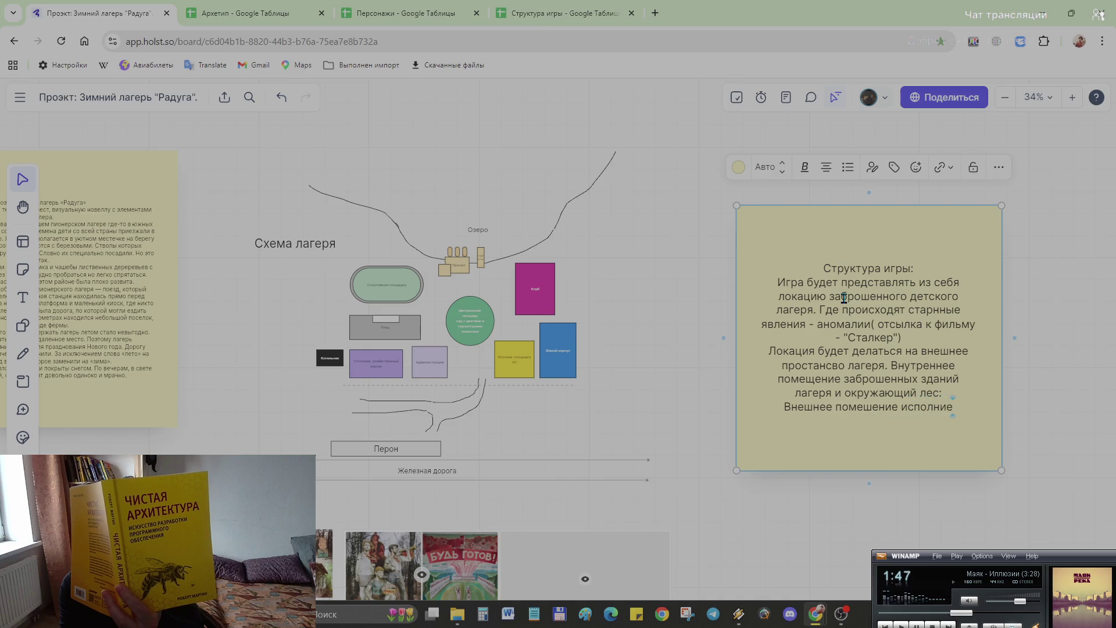
{"action": "key", "text": "BackSpace"}
{"action": "key", "text": "BackSpace"}
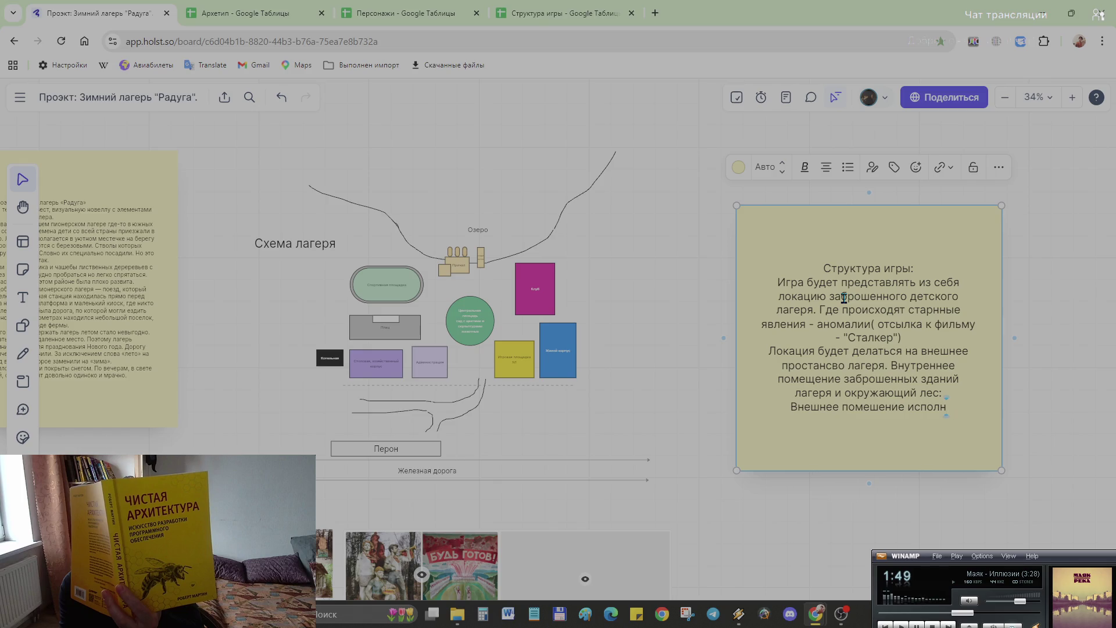
{"action": "key", "text": "BackSpace"}
{"action": "type", "text": "нено в виде "}
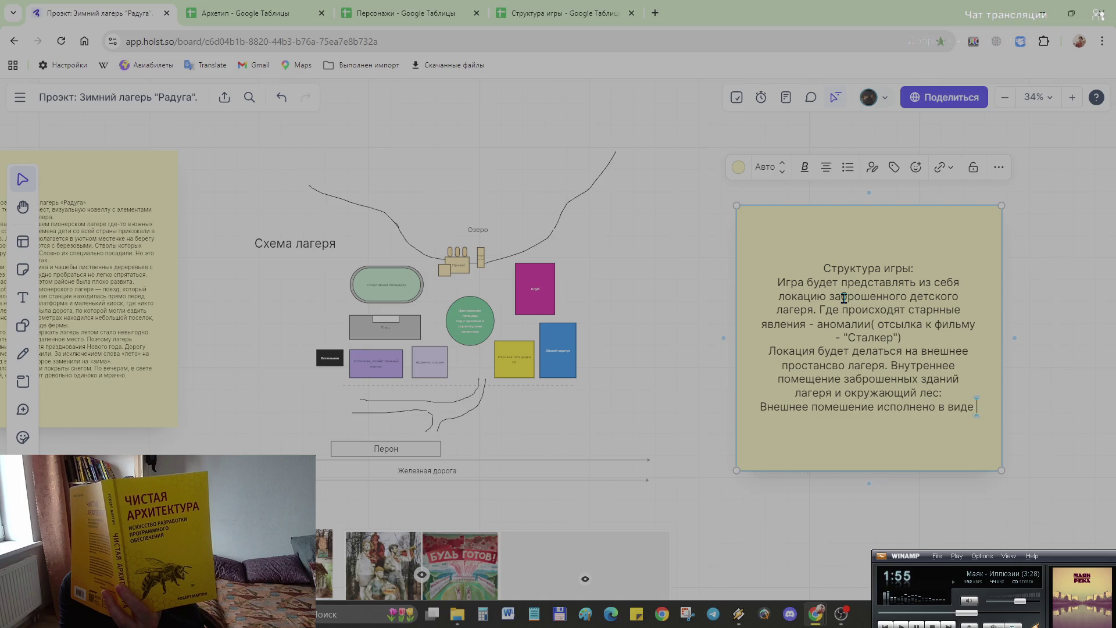
{"action": "type", "text": "3"}
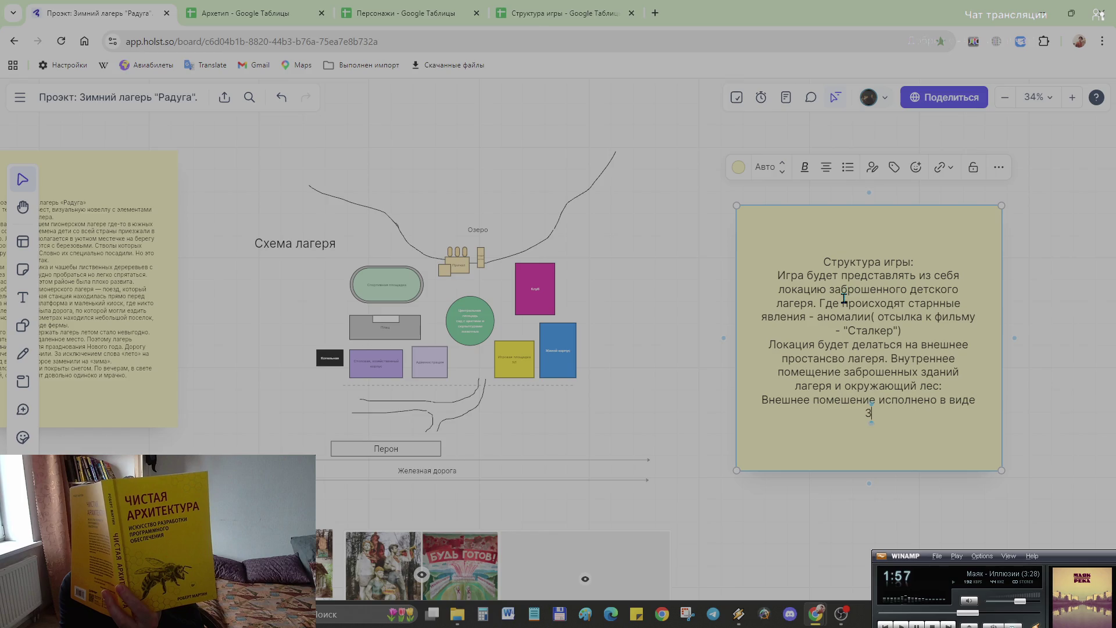
{"action": "type", "text": "D"}
{"action": "type", "text": ", п"}
{"action": "type", "text": "севдо"}
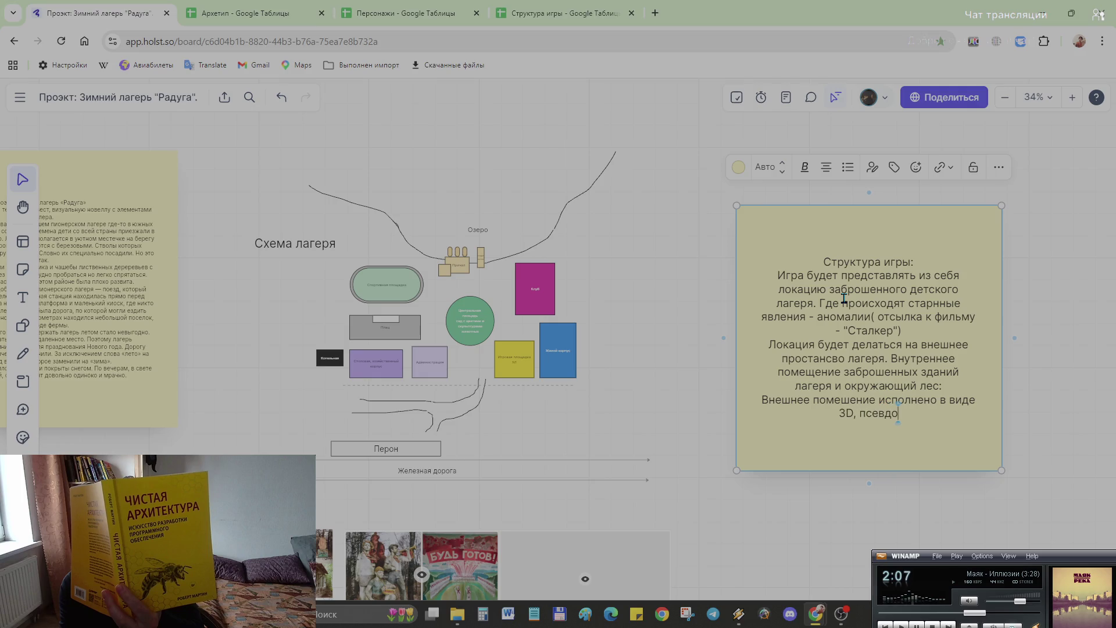
{"action": "type", "text": " 3"}
{"action": "type", "text": "Вел"}
{"action": "key", "text": "BackSpace"}
{"action": "key", "text": "BackSpace"}
{"action": "key", "text": "BackSpace"}
{"action": "type", "text": "д"}
{"action": "key", "text": "BackSpace"}
{"action": "type", "text": "D"}
{"action": "key", "text": "BackSpace"}
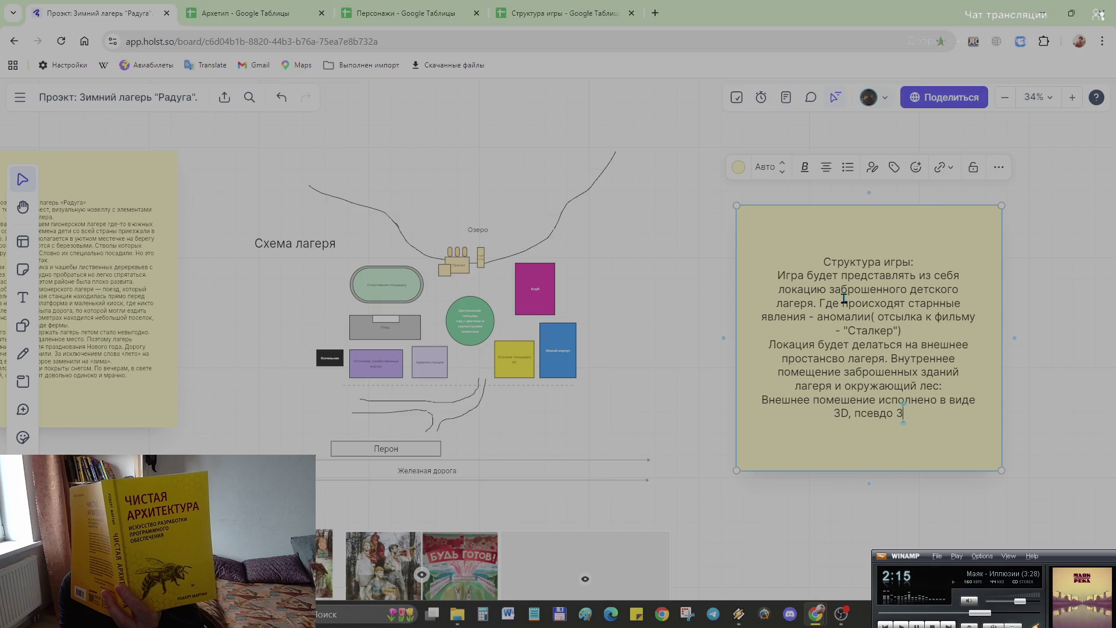
{"action": "type", "text": "S"}
{"action": "key", "text": "BackSpace"}
{"action": "type", "text": "D"}
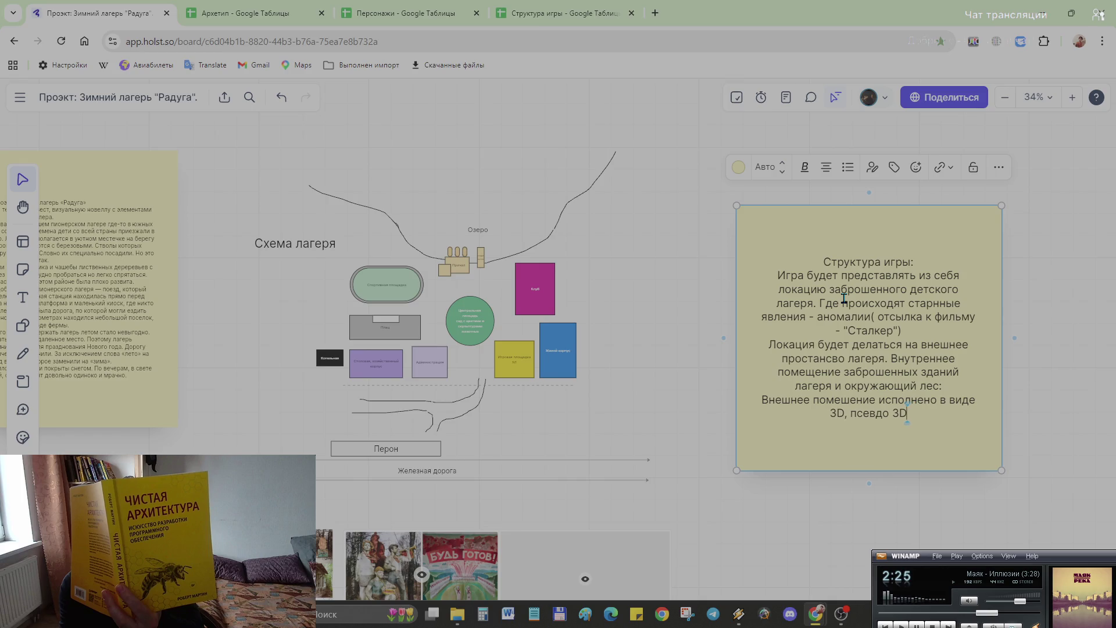
{"action": "type", "text": "."}
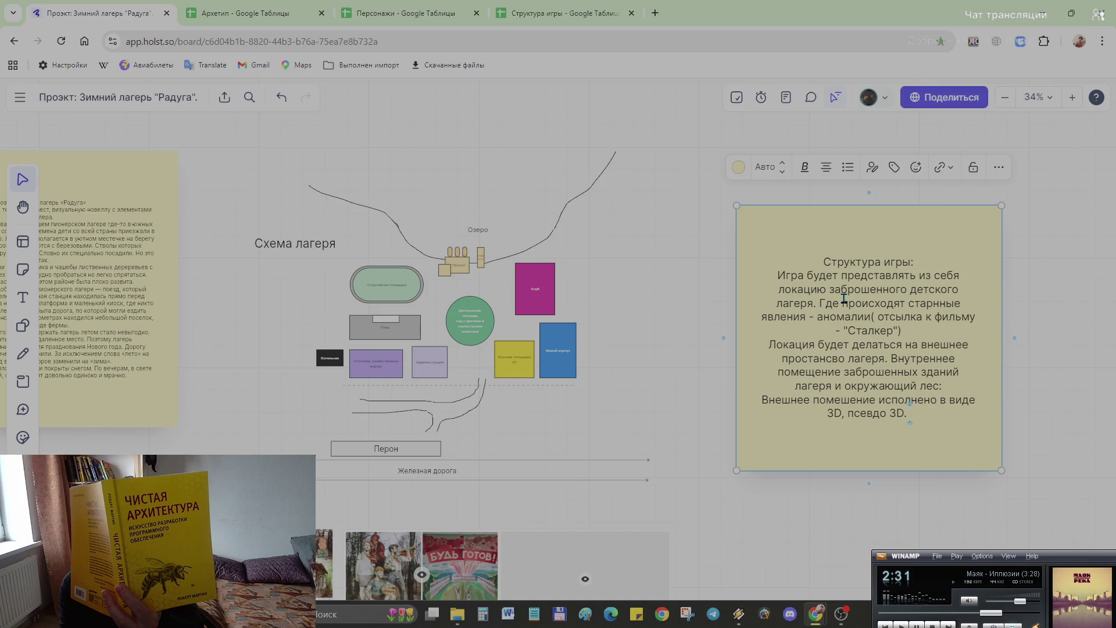
{"action": "type", "text": " Внуте"}
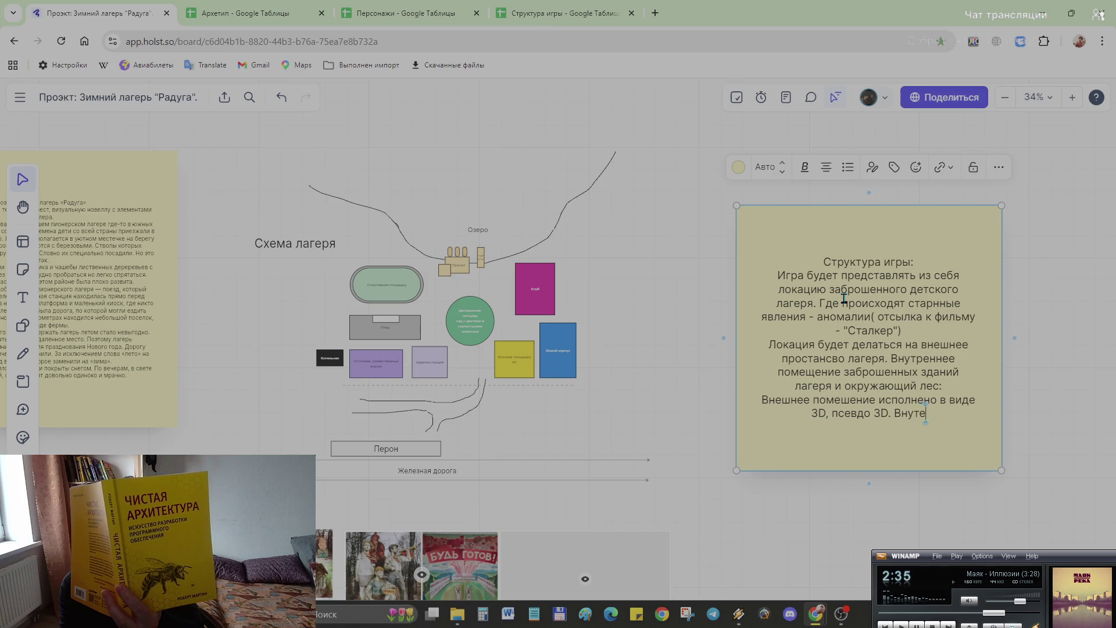
Step: Add that the interior rooms are a drawn image, correcting Внутреннее, помещение and нарисованный
{"action": "key", "text": "BackSpace"}
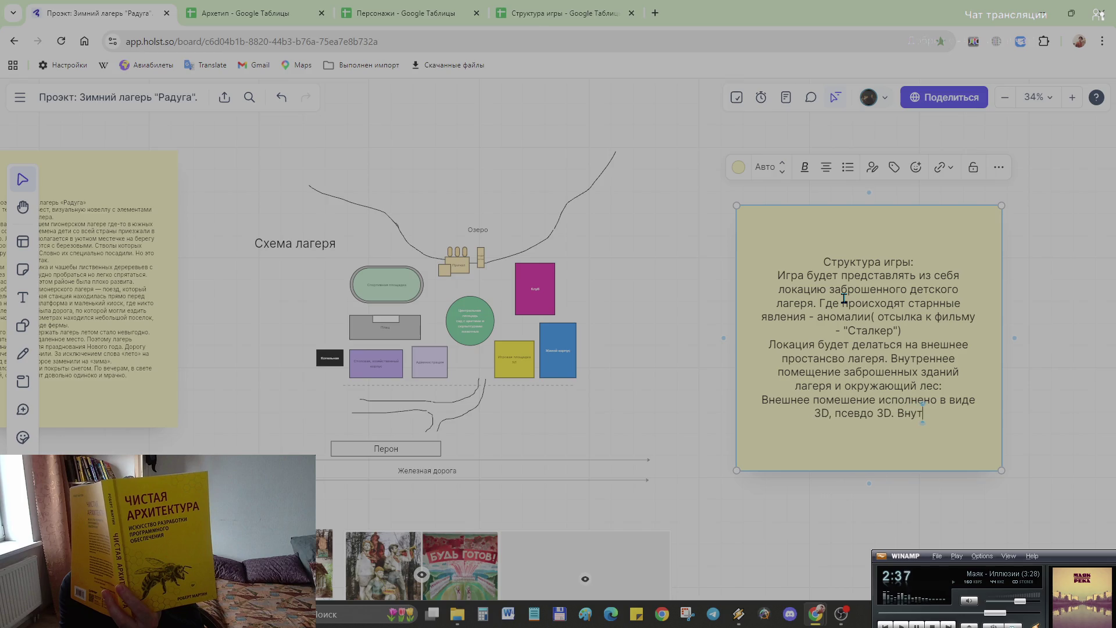
{"action": "type", "text": "ренне помоеш"}
{"action": "key", "text": "BackSpace"}
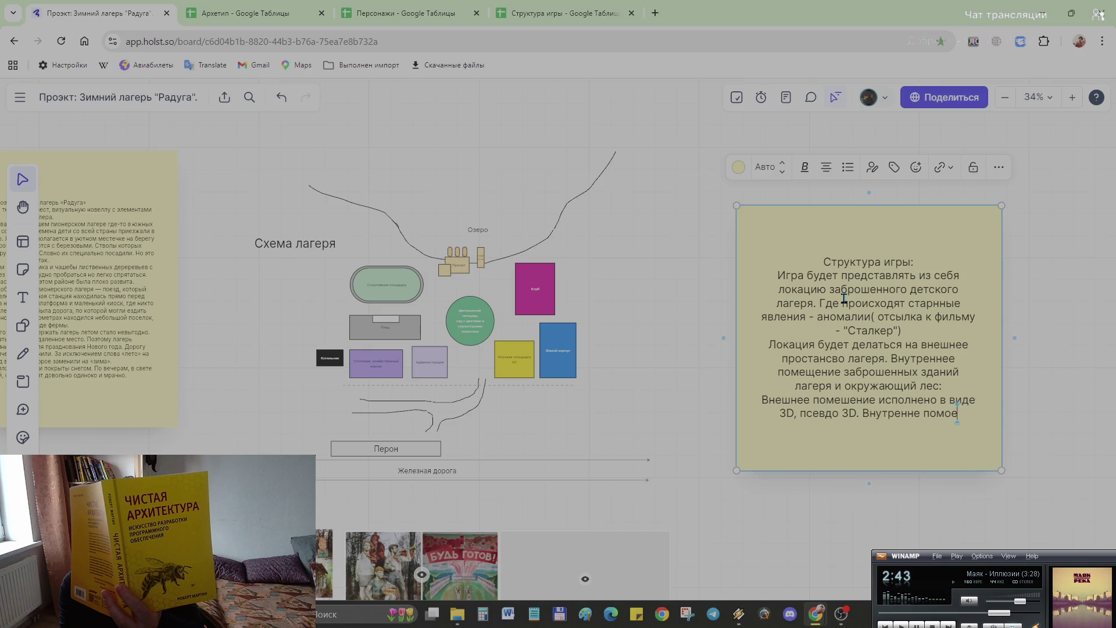
{"action": "key", "text": "BackSpace"}
{"action": "key", "text": "BackSpace"}
{"action": "type", "text": "ещение"}
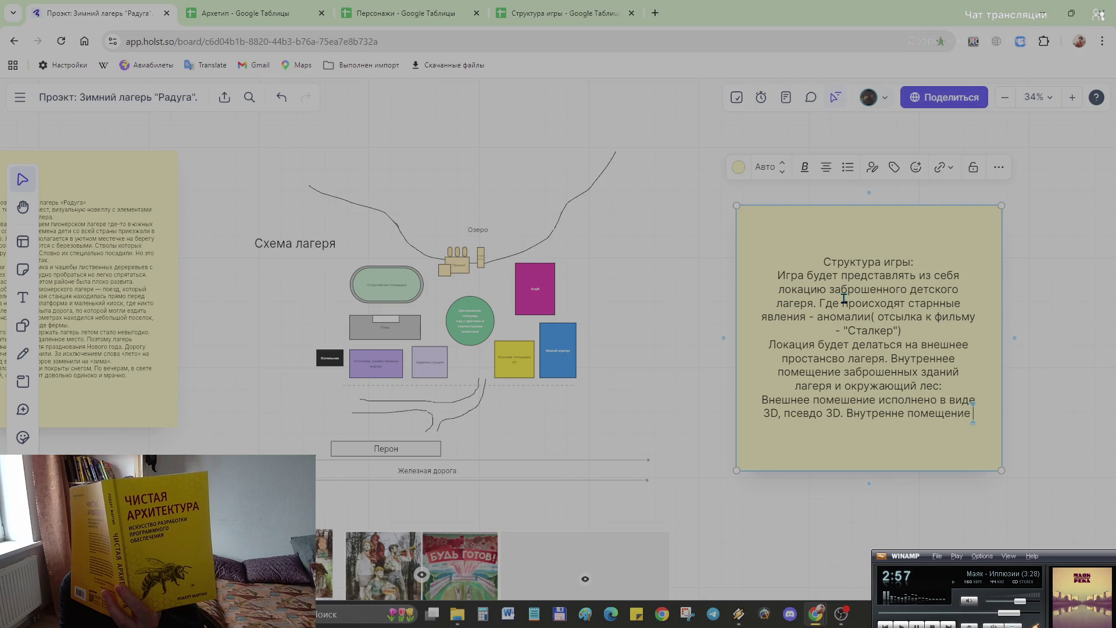
{"action": "type", "text": "нарисованн"}
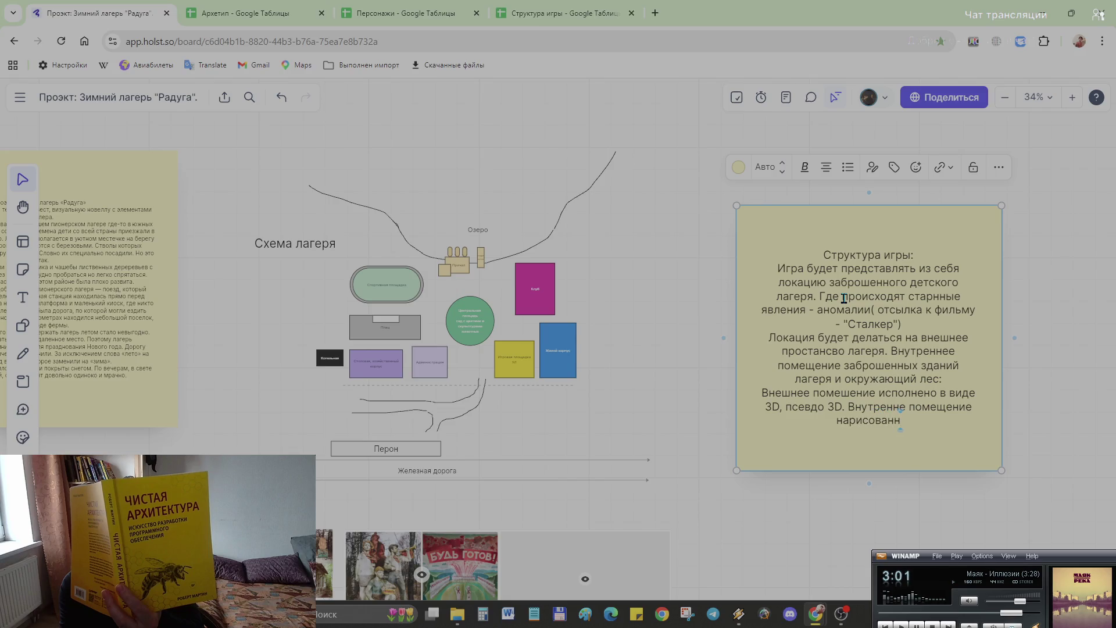
{"action": "type", "text": "ые"}
{"action": "key", "text": "BackSpace"}
{"action": "type", "text": "й"}
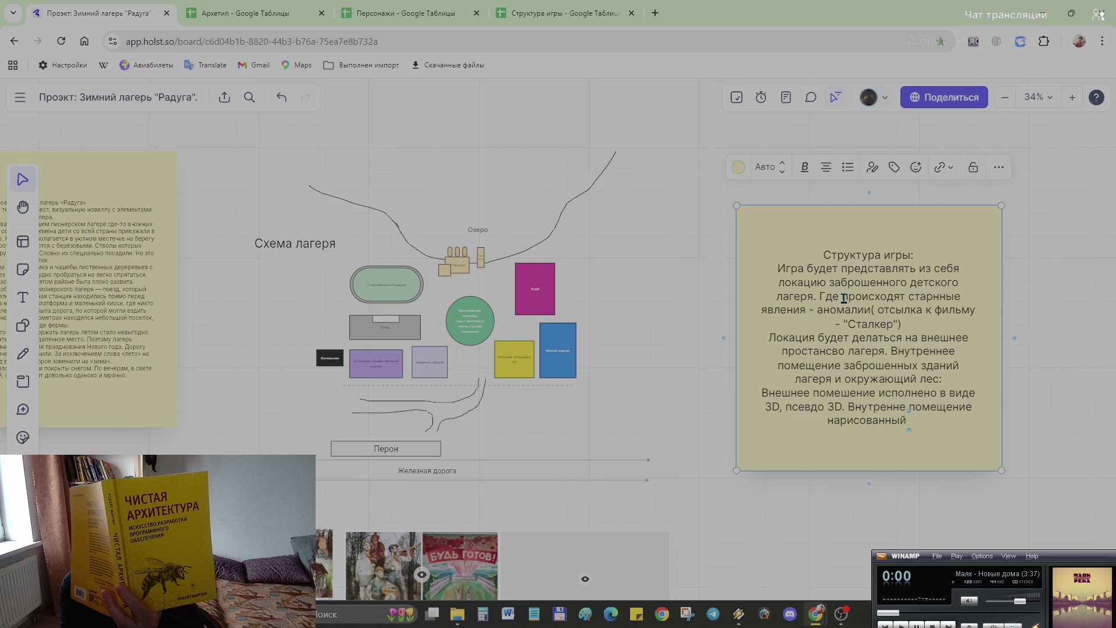
{"action": "key", "text": "BackSpace"}
{"action": "key", "text": "BackSpace"}
{"action": "type", "text": "ое изображение"}
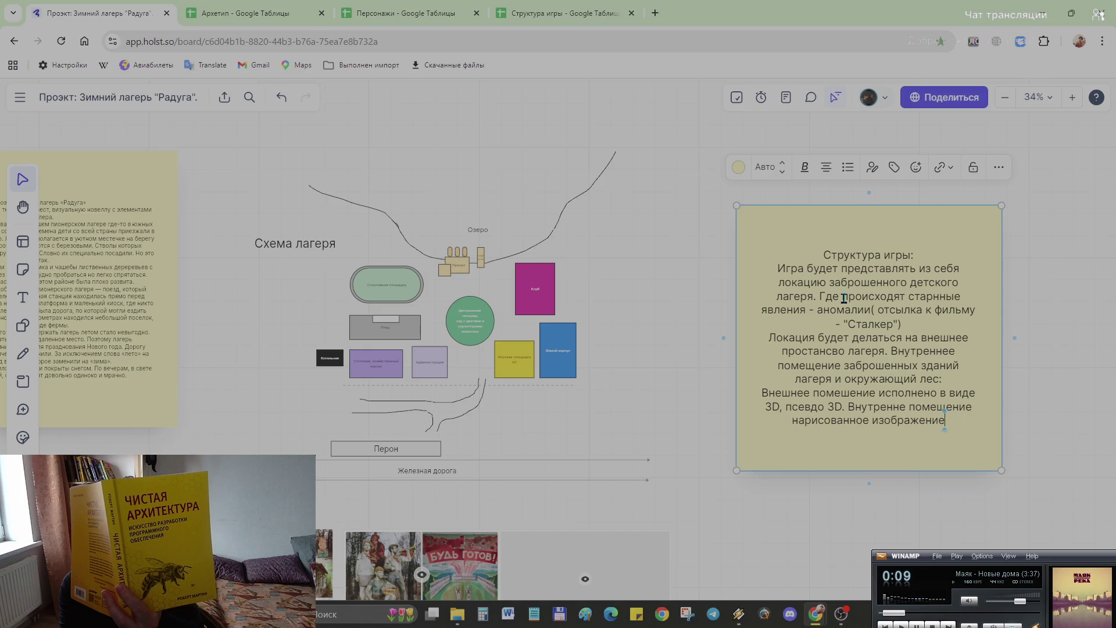
Step: Add ' -' after 'помещение', tidy the 'изображение' ending and append '(Возможно тоже 3D)'
{"action": "key", "text": "Up"}
{"action": "key", "text": "Right"}
{"action": "key", "text": "Right"}
{"action": "key", "text": "Right"}
{"action": "type", "text": "-"}
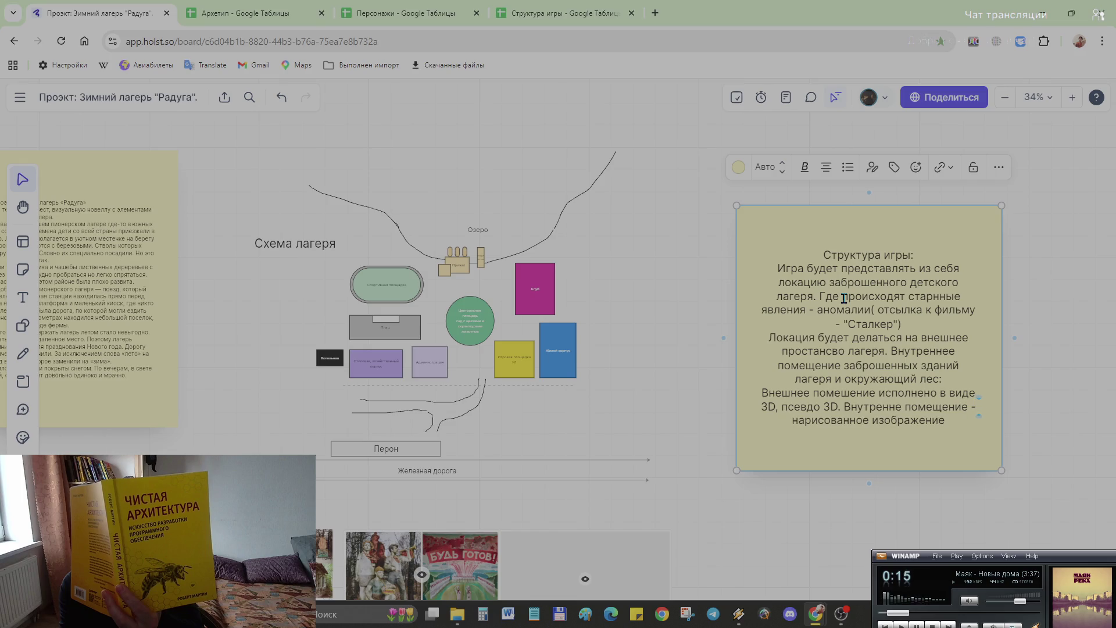
{"action": "key", "text": "Down"}
{"action": "type", "text": ". "}
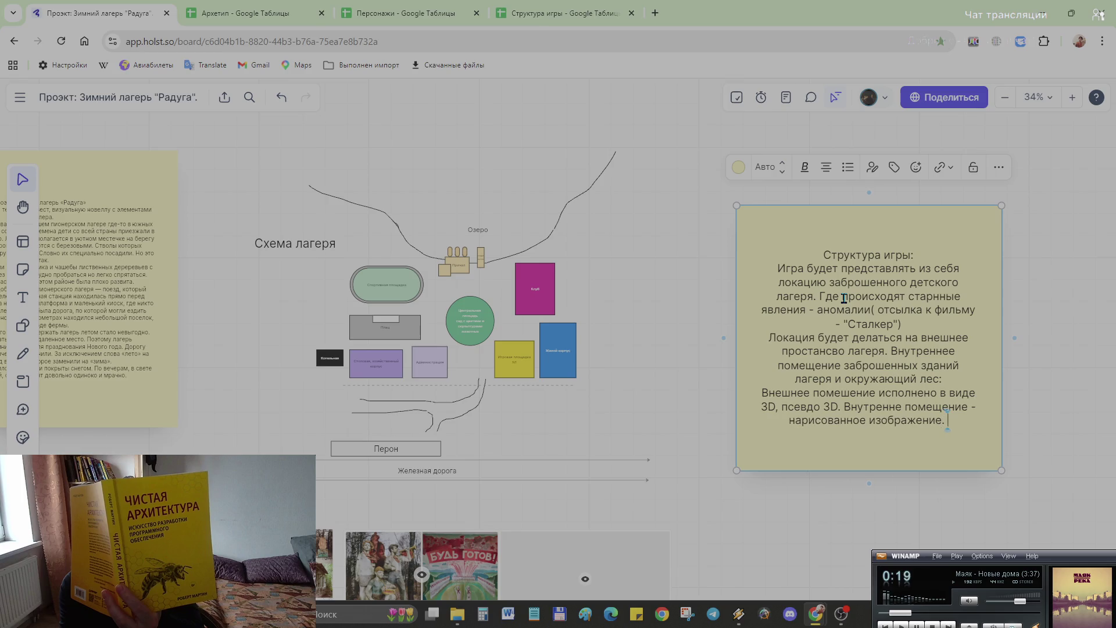
{"action": "type", "text": "В"}
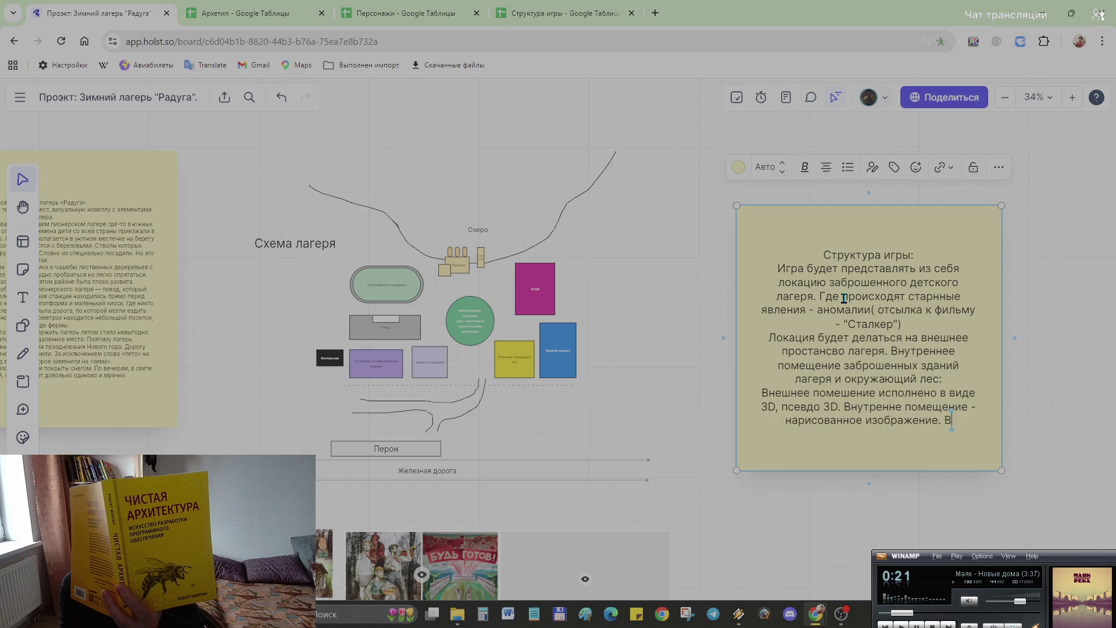
{"action": "key", "text": "BackSpace"}
{"action": "key", "text": "BackSpace"}
{"action": "key", "text": "BackSpace"}
{"action": "type", "text": "("}
{"action": "type", "text": "dj"}
{"action": "type", "text": "pvj;yj"}
{"action": "key", "text": "BackSpace"}
{"action": "key", "text": "BackSpace"}
{"action": "key", "text": "BackSpace"}
{"action": "key", "text": "BackSpace"}
{"action": "key", "text": "BackSpace"}
{"action": "key", "text": "BackSpace"}
{"action": "key", "text": "BackSpace"}
{"action": "key", "text": "BackSpace"}
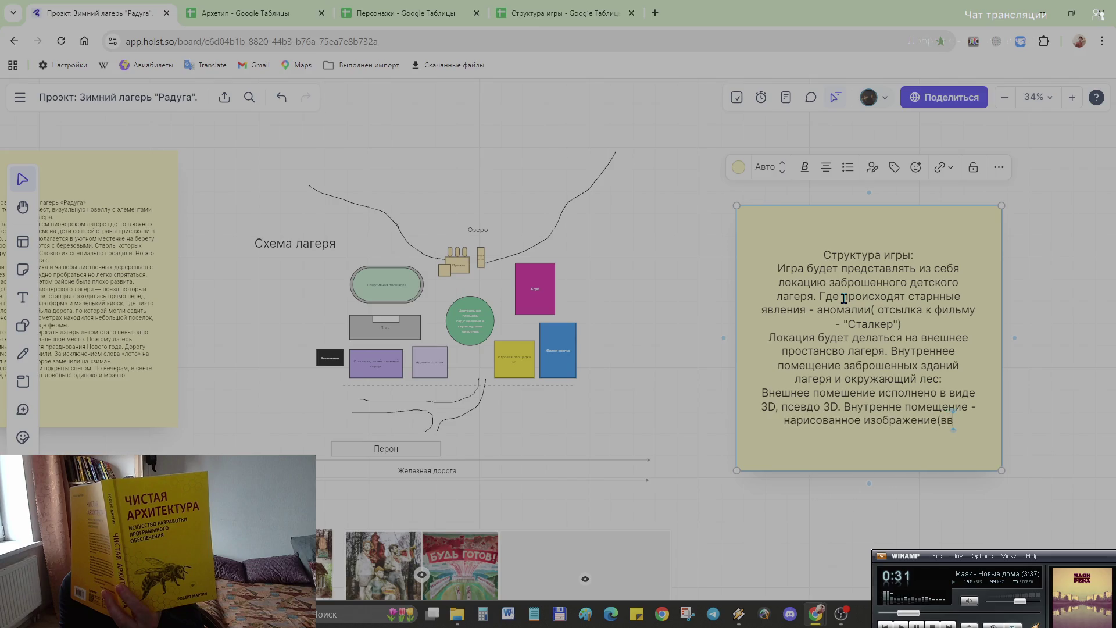
{"action": "type", "text": "Возможно тоже"}
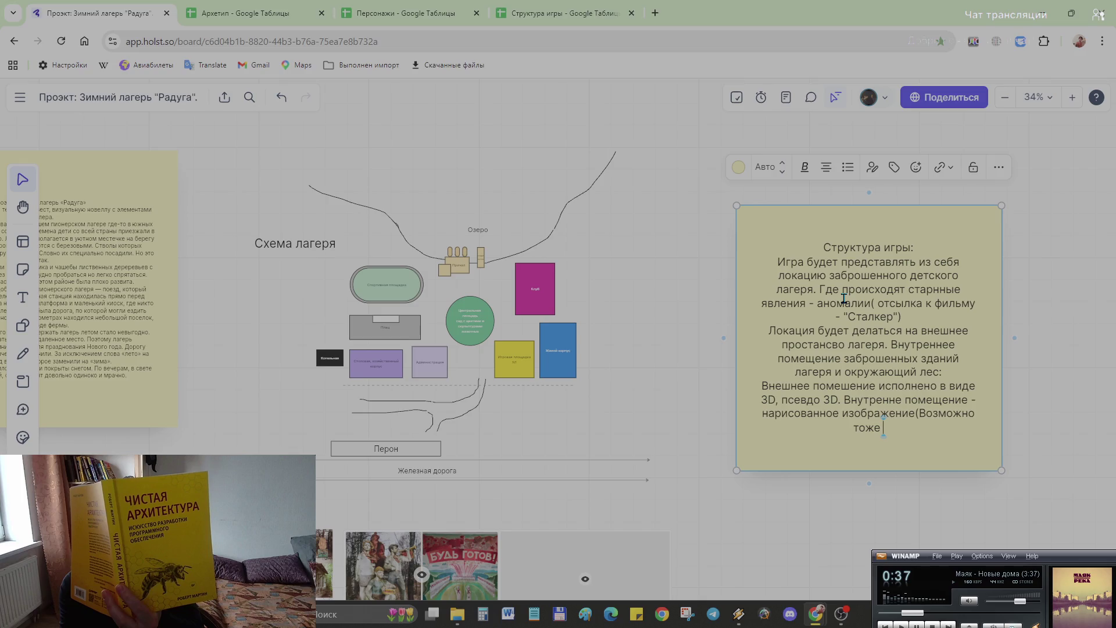
{"action": "type", "text": " 3"}
{"action": "type", "text": "D"}
{"action": "type", "text": ")"}
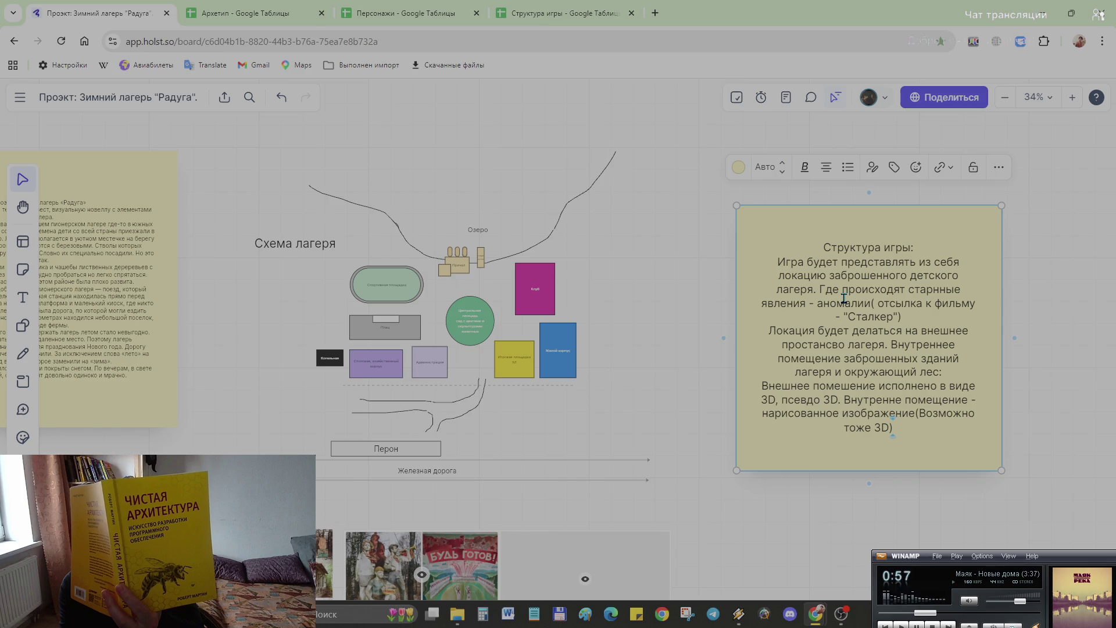
{"action": "left_click", "coordinate": [844, 299]}
{"action": "scroll", "coordinate": [491, 318], "scroll_direction": "up", "scroll_amount": 3}
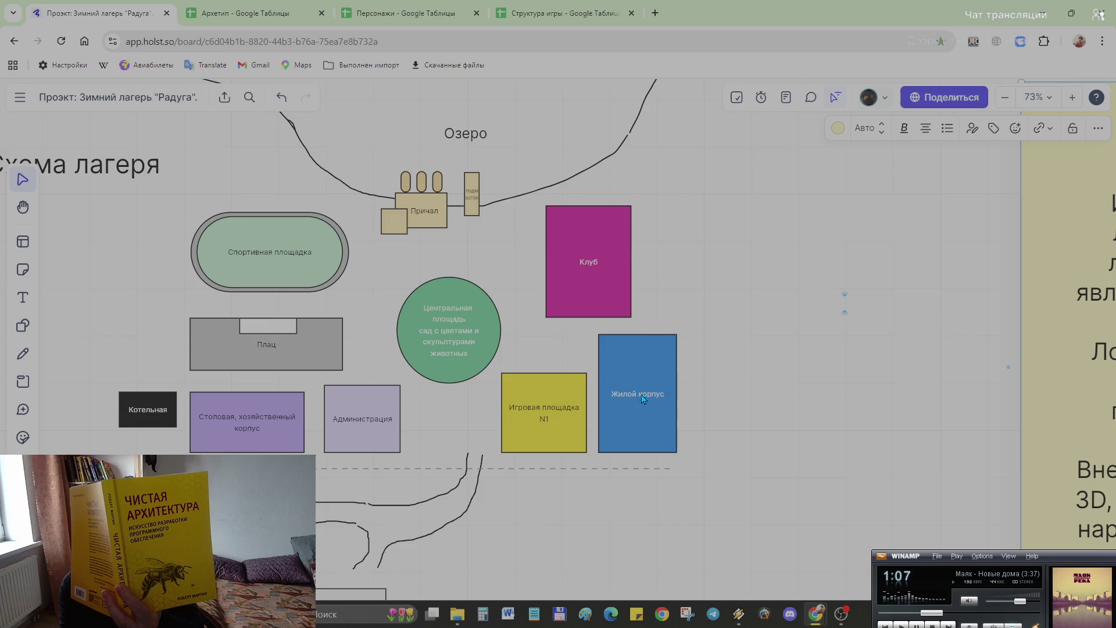
{"action": "left_click", "coordinate": [448, 328]}
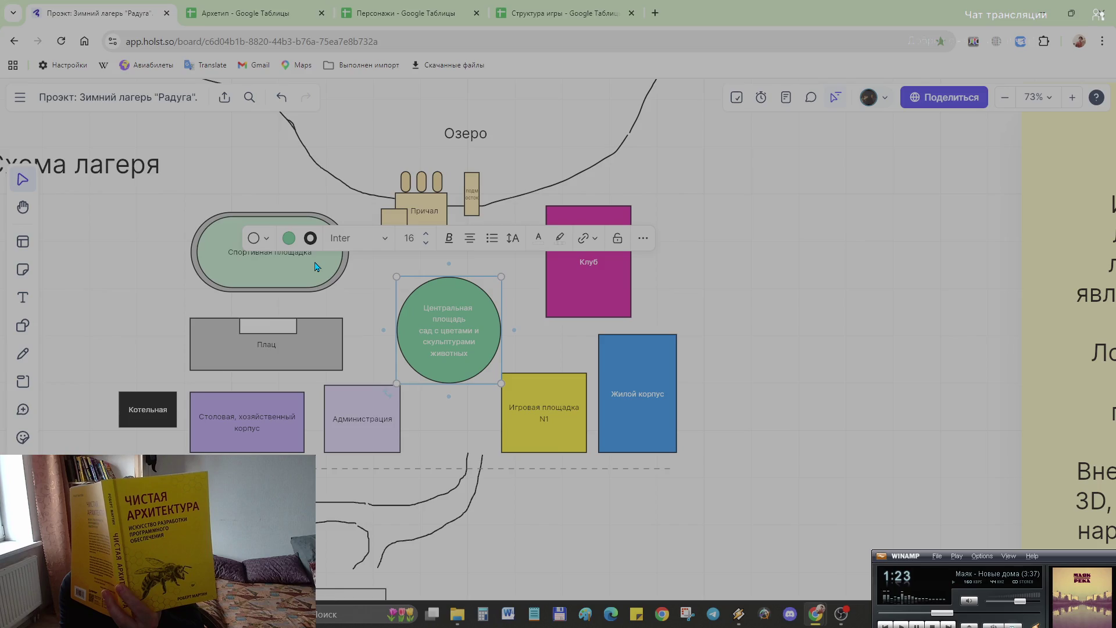
{"action": "left_click", "coordinate": [549, 353]}
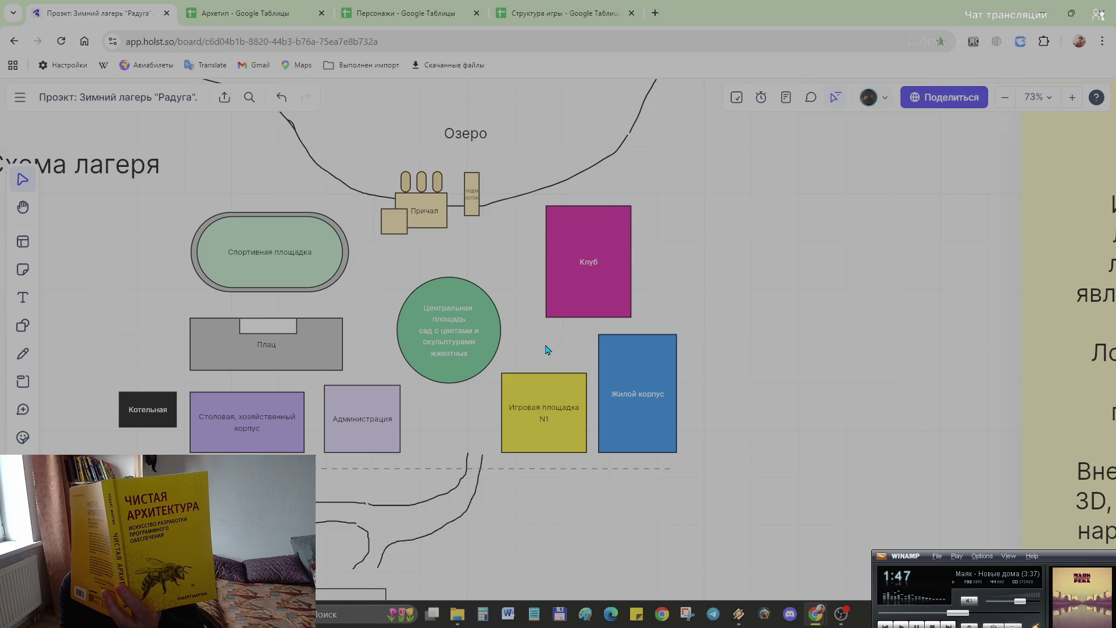
{"action": "scroll", "coordinate": [319, 472], "scroll_direction": "up", "scroll_amount": 3}
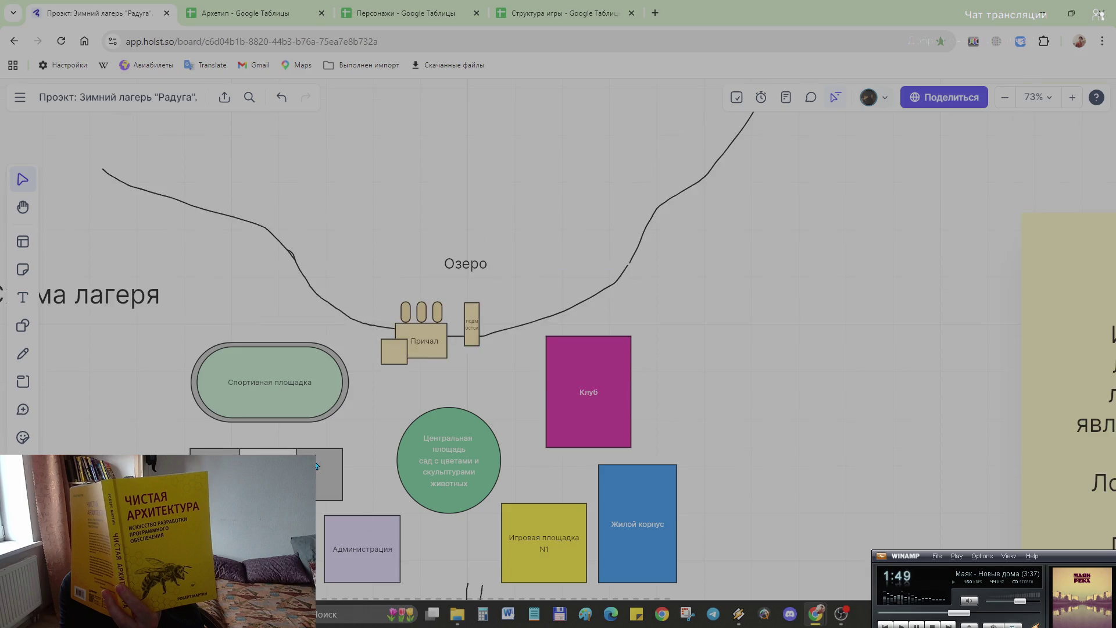
{"action": "scroll", "coordinate": [319, 471], "scroll_direction": "down", "scroll_amount": 10}
{"action": "scroll", "coordinate": [296, 463], "scroll_direction": "down", "scroll_amount": 7}
{"action": "scroll", "coordinate": [181, 430], "scroll_direction": "down", "scroll_amount": 3}
{"action": "scroll", "coordinate": [181, 430], "scroll_direction": "left", "scroll_amount": 5}
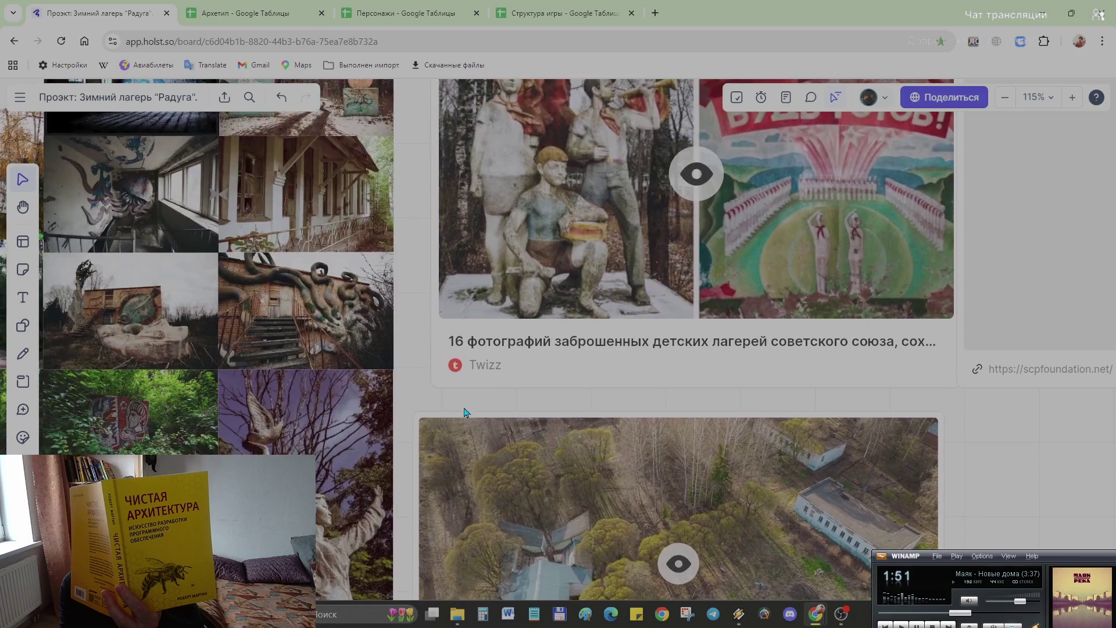
{"action": "scroll", "coordinate": [317, 416], "scroll_direction": "down", "scroll_amount": 3, "text": "ctrl"}
{"action": "scroll", "coordinate": [280, 432], "scroll_direction": "left", "scroll_amount": 3}
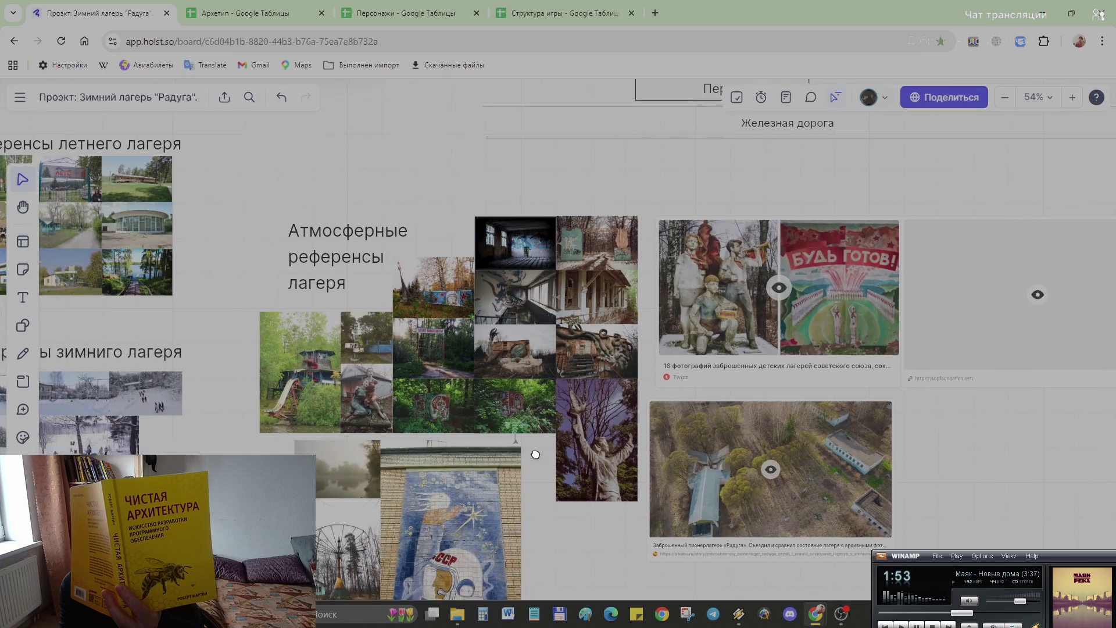
{"action": "scroll", "coordinate": [392, 349], "scroll_direction": "left", "scroll_amount": 3}
{"action": "scroll", "coordinate": [495, 252], "scroll_direction": "left", "scroll_amount": 3}
{"action": "scroll", "coordinate": [494, 252], "scroll_direction": "up", "scroll_amount": 3}
{"action": "scroll", "coordinate": [494, 252], "scroll_direction": "up", "scroll_amount": 5, "text": "ctrl"}
{"action": "scroll", "coordinate": [567, 349], "scroll_direction": "left", "scroll_amount": 2}
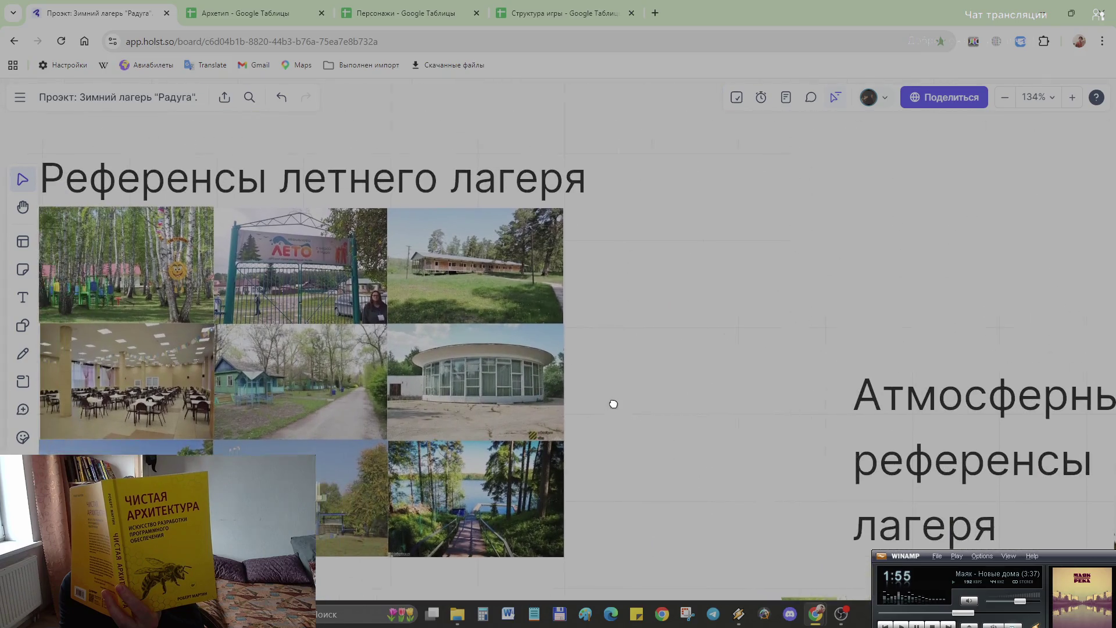
{"action": "scroll", "coordinate": [646, 410], "scroll_direction": "left", "scroll_amount": 3}
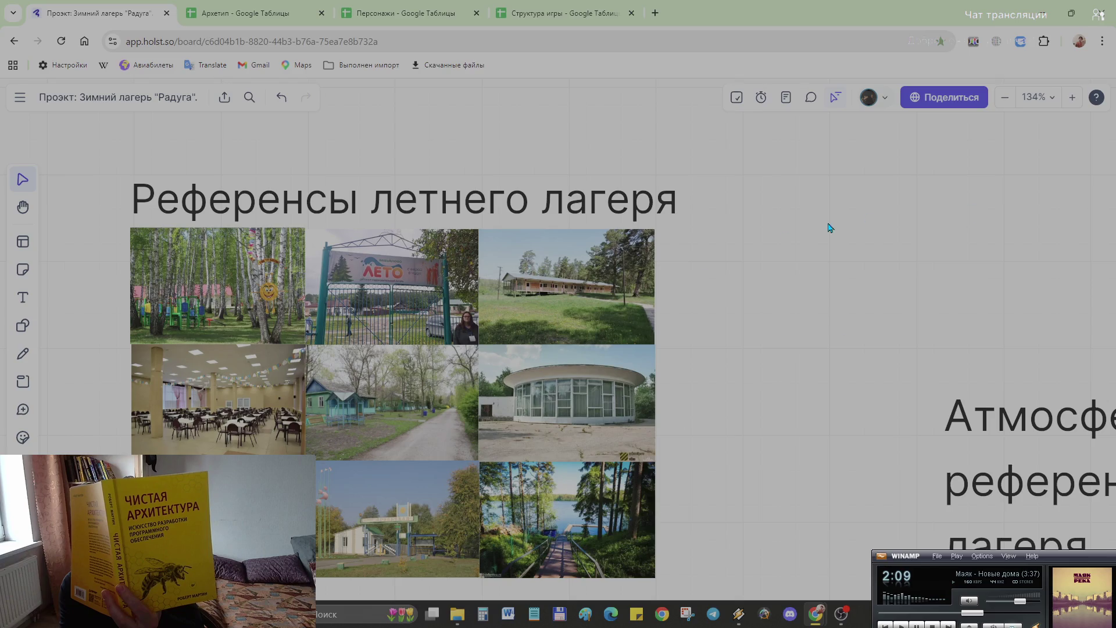
Step: Select the round-building photo while zooming into the atmospheric camp reference collage
{"action": "left_click", "coordinate": [596, 420]}
{"action": "scroll", "coordinate": [707, 422], "scroll_direction": "down", "scroll_amount": 4}
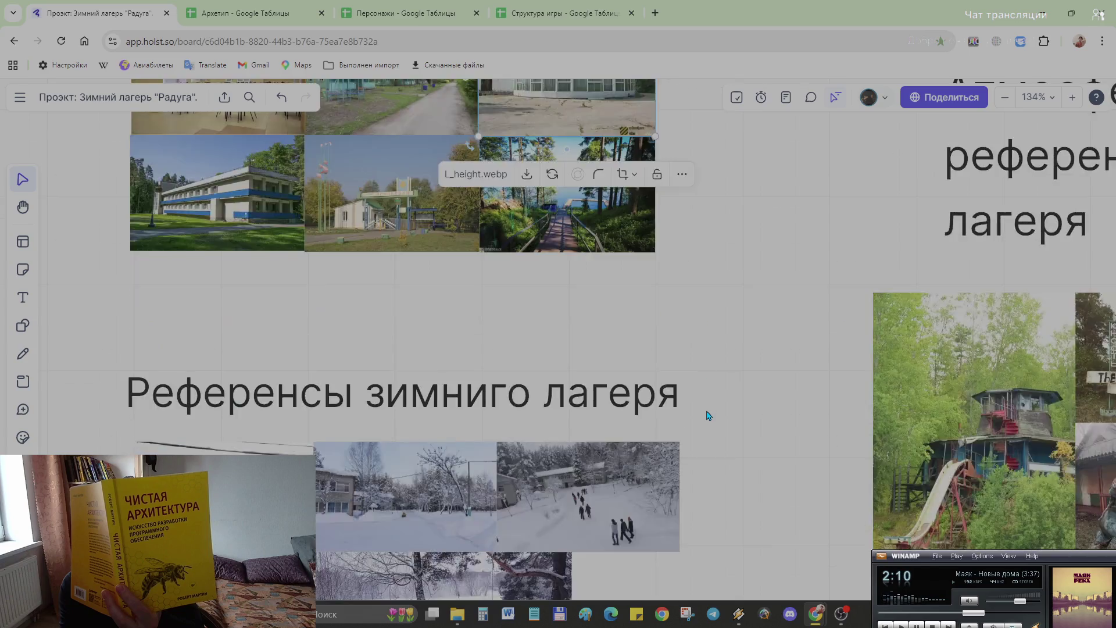
{"action": "scroll", "coordinate": [708, 423], "scroll_direction": "down", "scroll_amount": 3}
{"action": "scroll", "coordinate": [708, 422], "scroll_direction": "down", "scroll_amount": 2}
{"action": "scroll", "coordinate": [659, 445], "scroll_direction": "right", "scroll_amount": 1}
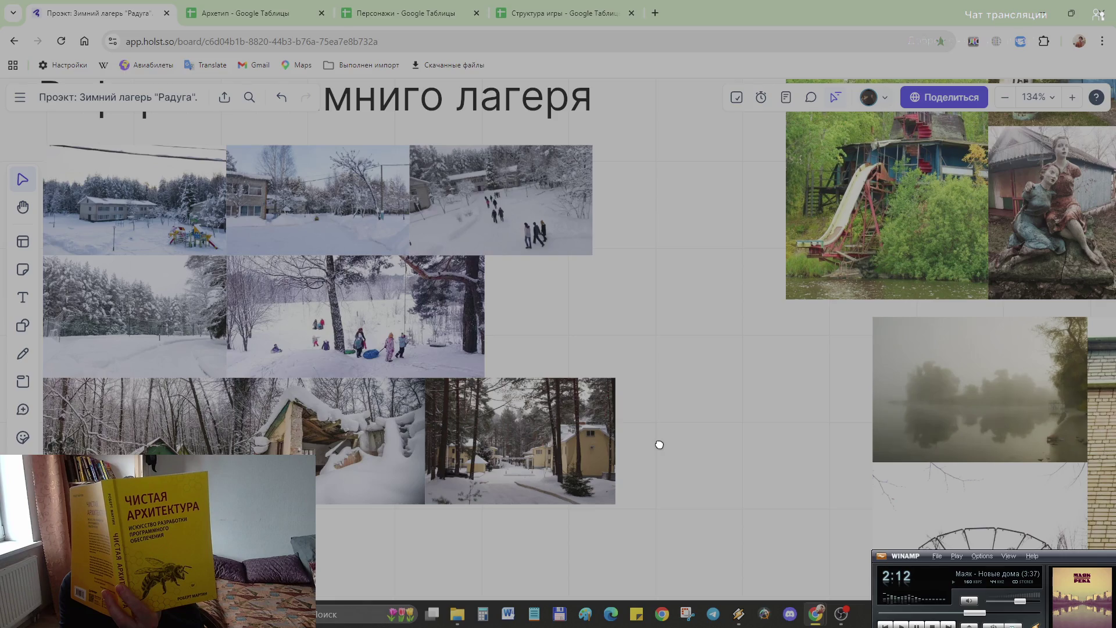
{"action": "scroll", "coordinate": [659, 445], "scroll_direction": "right", "scroll_amount": 3}
{"action": "scroll", "coordinate": [673, 376], "scroll_direction": "down", "scroll_amount": 1}
{"action": "scroll", "coordinate": [371, 538], "scroll_direction": "right", "scroll_amount": 2}
{"action": "scroll", "coordinate": [371, 537], "scroll_direction": "up", "scroll_amount": 1}
{"action": "scroll", "coordinate": [366, 529], "scroll_direction": "up", "scroll_amount": 1}
{"action": "scroll", "coordinate": [331, 242], "scroll_direction": "up", "scroll_amount": 2}
{"action": "scroll", "coordinate": [339, 256], "scroll_direction": "up", "scroll_amount": 3}
{"action": "scroll", "coordinate": [335, 316], "scroll_direction": "up", "scroll_amount": 2}
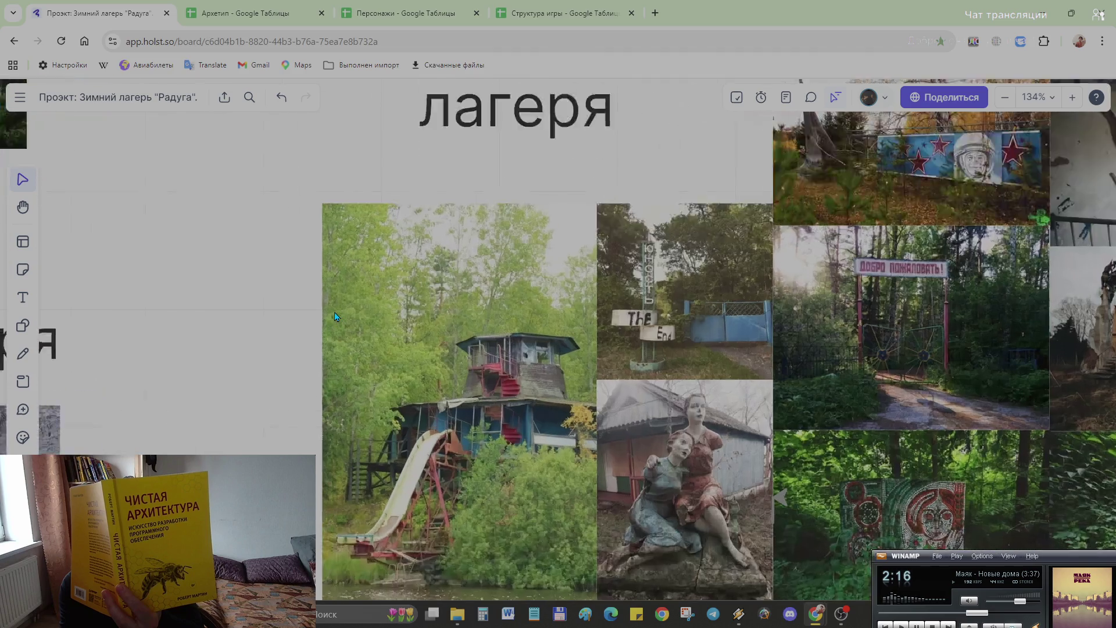
{"action": "scroll", "coordinate": [336, 317], "scroll_direction": "up", "scroll_amount": 2}
{"action": "scroll", "coordinate": [461, 300], "scroll_direction": "up", "scroll_amount": 3}
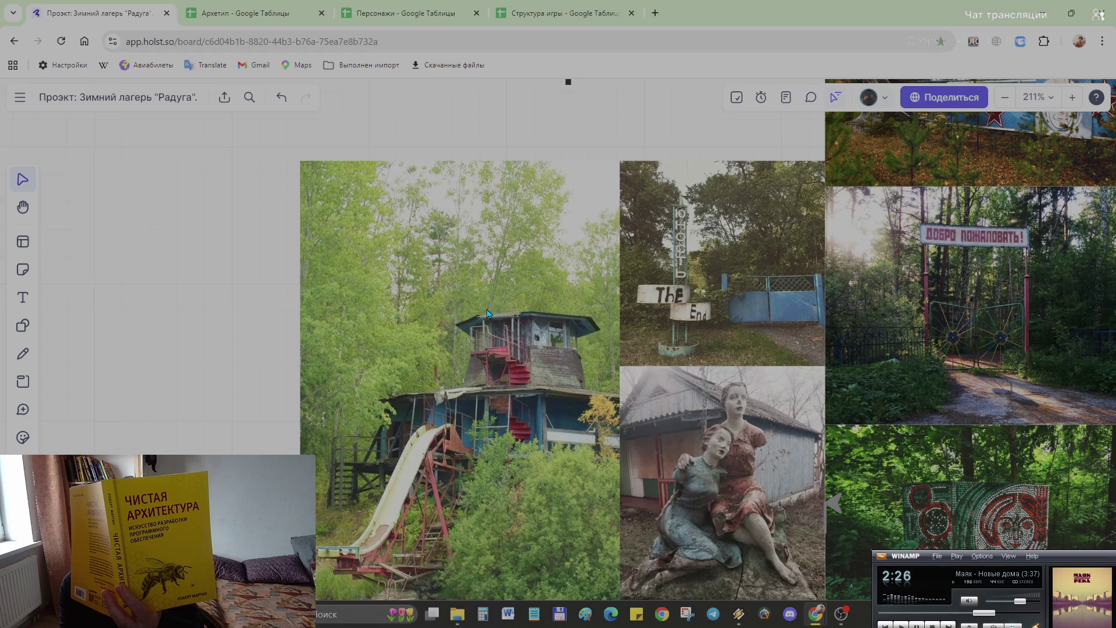
{"action": "scroll", "coordinate": [487, 314], "scroll_direction": "down", "scroll_amount": 3}
{"action": "scroll", "coordinate": [612, 262], "scroll_direction": "down", "scroll_amount": 2}
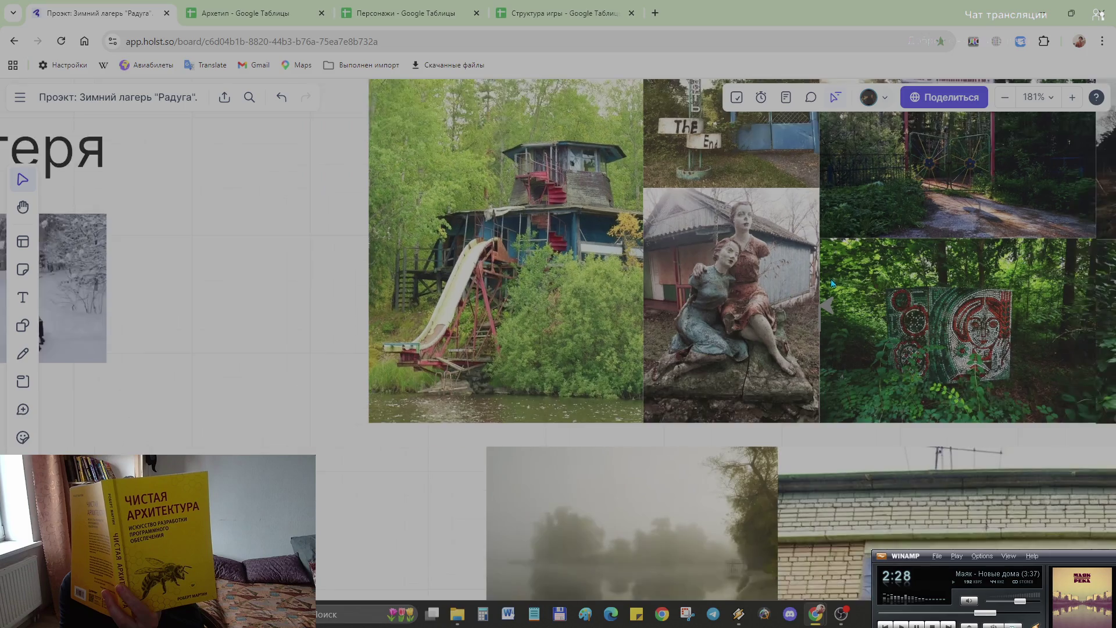
{"action": "scroll", "coordinate": [718, 229], "scroll_direction": "right", "scroll_amount": 5}
{"action": "scroll", "coordinate": [753, 420], "scroll_direction": "up", "scroll_amount": 3}
{"action": "scroll", "coordinate": [753, 420], "scroll_direction": "right", "scroll_amount": 5}
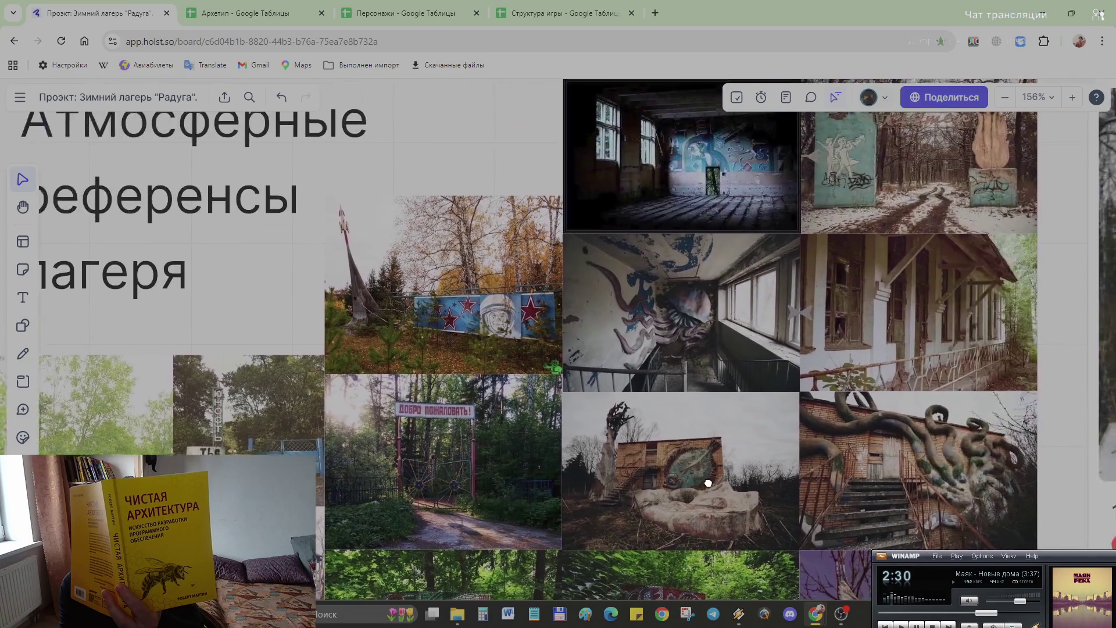
{"action": "scroll", "coordinate": [752, 419], "scroll_direction": "right", "scroll_amount": 4}
{"action": "scroll", "coordinate": [753, 419], "scroll_direction": "down", "scroll_amount": 2}
{"action": "scroll", "coordinate": [551, 433], "scroll_direction": "down", "scroll_amount": 3}
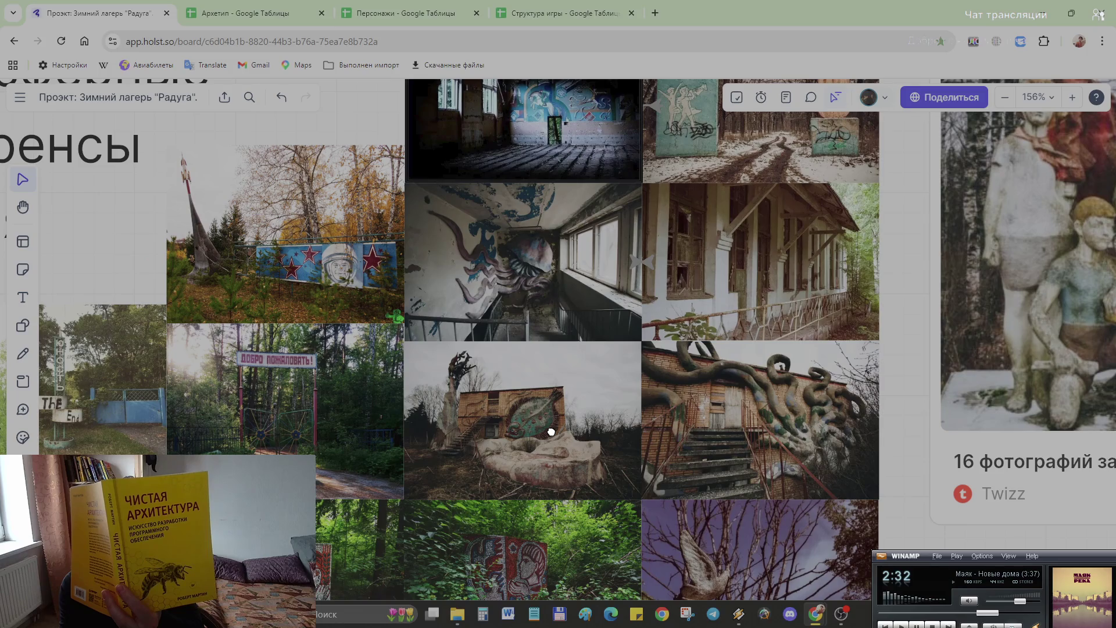
{"action": "scroll", "coordinate": [551, 433], "scroll_direction": "down", "scroll_amount": 2}
{"action": "scroll", "coordinate": [552, 432], "scroll_direction": "down", "scroll_amount": 2}
{"action": "scroll", "coordinate": [567, 437], "scroll_direction": "up", "scroll_amount": 1}
{"action": "scroll", "coordinate": [593, 442], "scroll_direction": "up", "scroll_amount": 3}
{"action": "scroll", "coordinate": [594, 443], "scroll_direction": "left", "scroll_amount": 1}
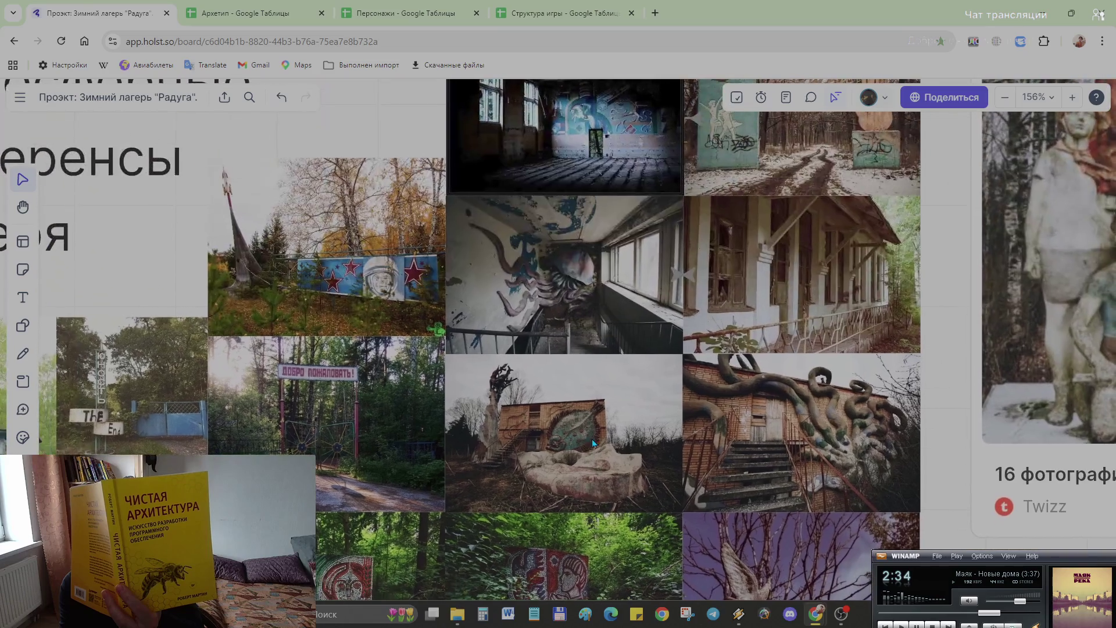
{"action": "scroll", "coordinate": [512, 418], "scroll_direction": "up", "scroll_amount": 2}
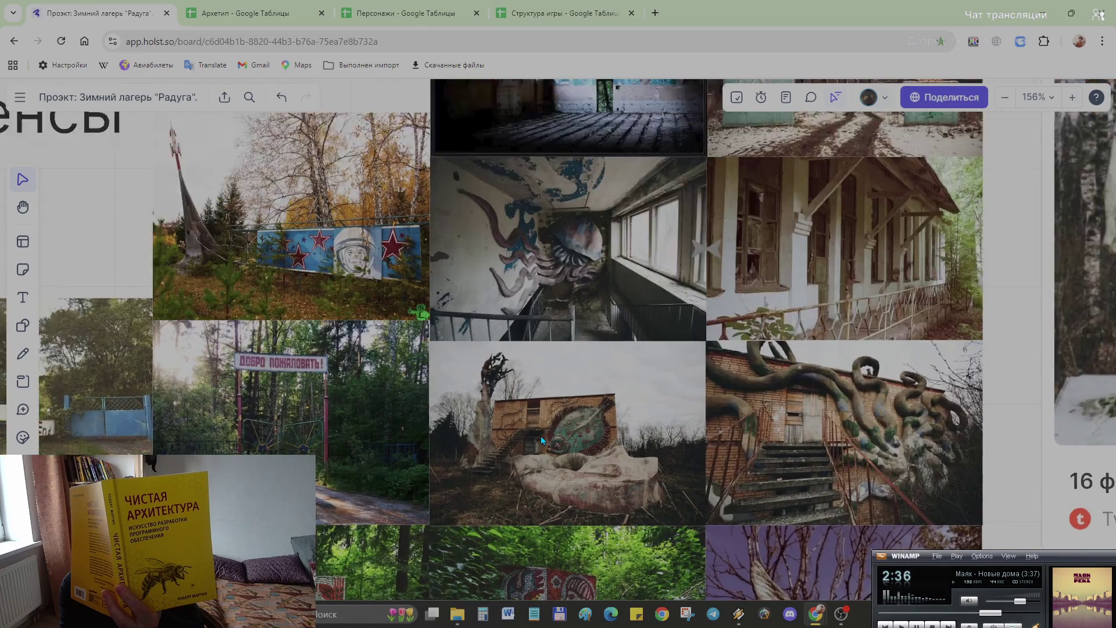
{"action": "scroll", "coordinate": [541, 435], "scroll_direction": "up", "scroll_amount": 2}
{"action": "scroll", "coordinate": [540, 434], "scroll_direction": "up", "scroll_amount": 1}
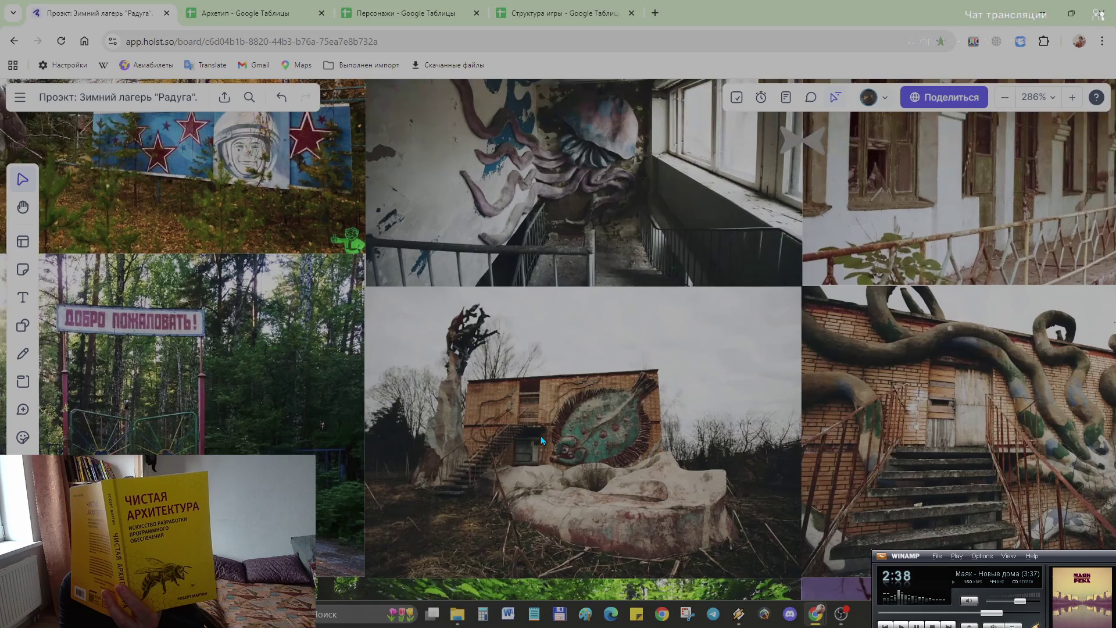
Step: Pan across the photo collage and bring the aerial Радуга camp article card into close view at 118%
{"action": "left_click_drag", "start_coordinate": [564, 313], "coordinate": [521, 624]}
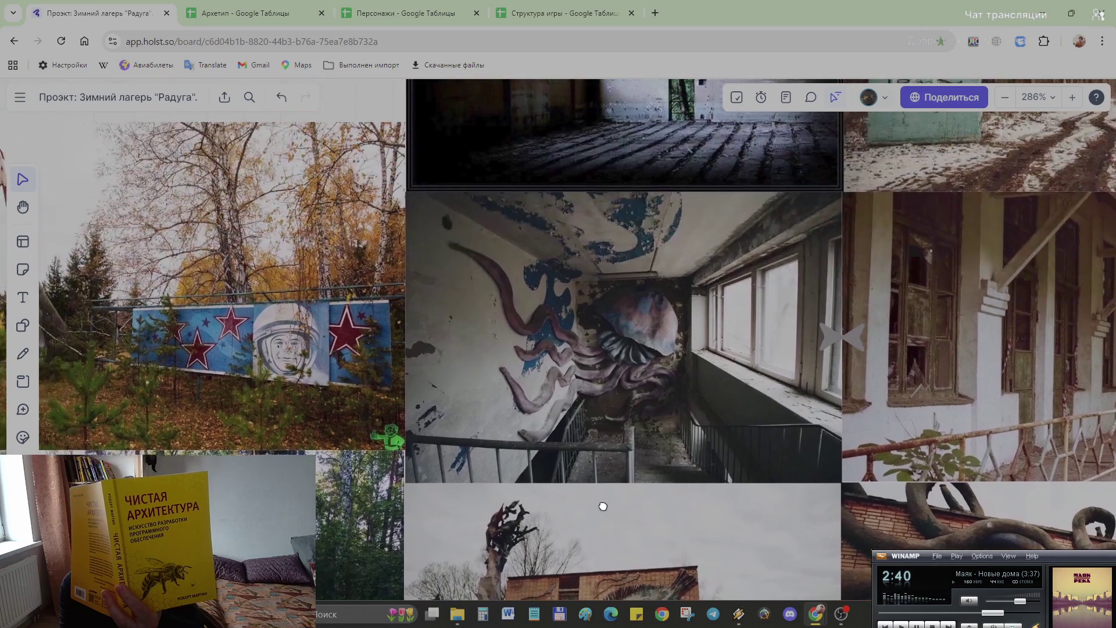
{"action": "scroll", "coordinate": [517, 268], "scroll_direction": "up", "scroll_amount": 3}
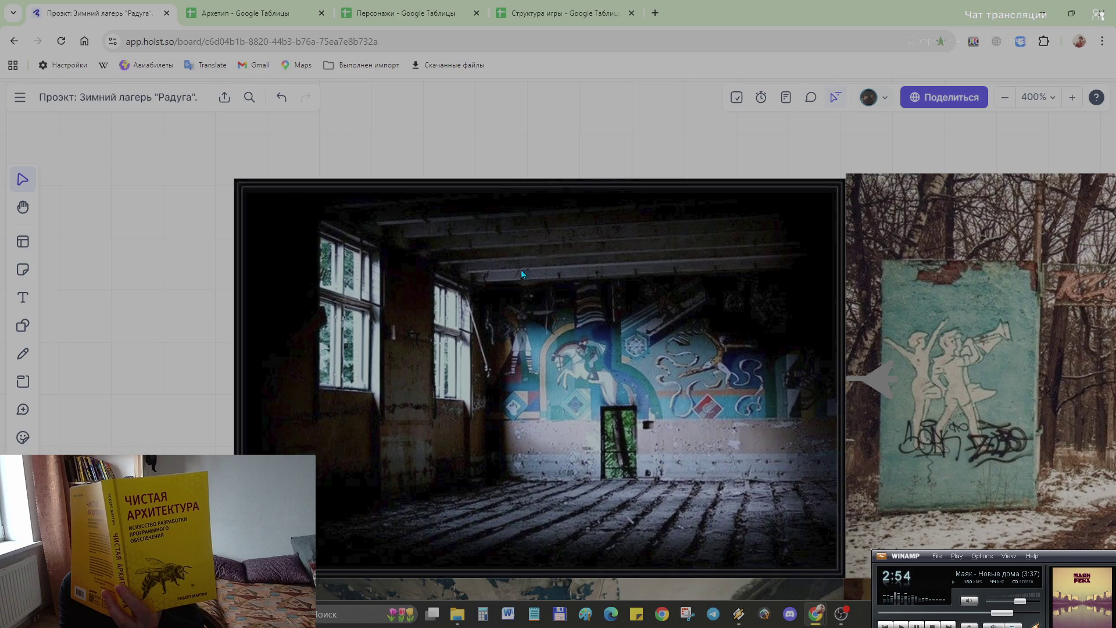
{"action": "scroll", "coordinate": [521, 273], "scroll_direction": "down", "scroll_amount": 5}
{"action": "scroll", "coordinate": [399, 335], "scroll_direction": "down", "scroll_amount": 2}
{"action": "scroll", "coordinate": [471, 363], "scroll_direction": "down", "scroll_amount": 2}
{"action": "scroll", "coordinate": [550, 393], "scroll_direction": "down", "scroll_amount": 2}
{"action": "scroll", "coordinate": [632, 427], "scroll_direction": "down", "scroll_amount": 2}
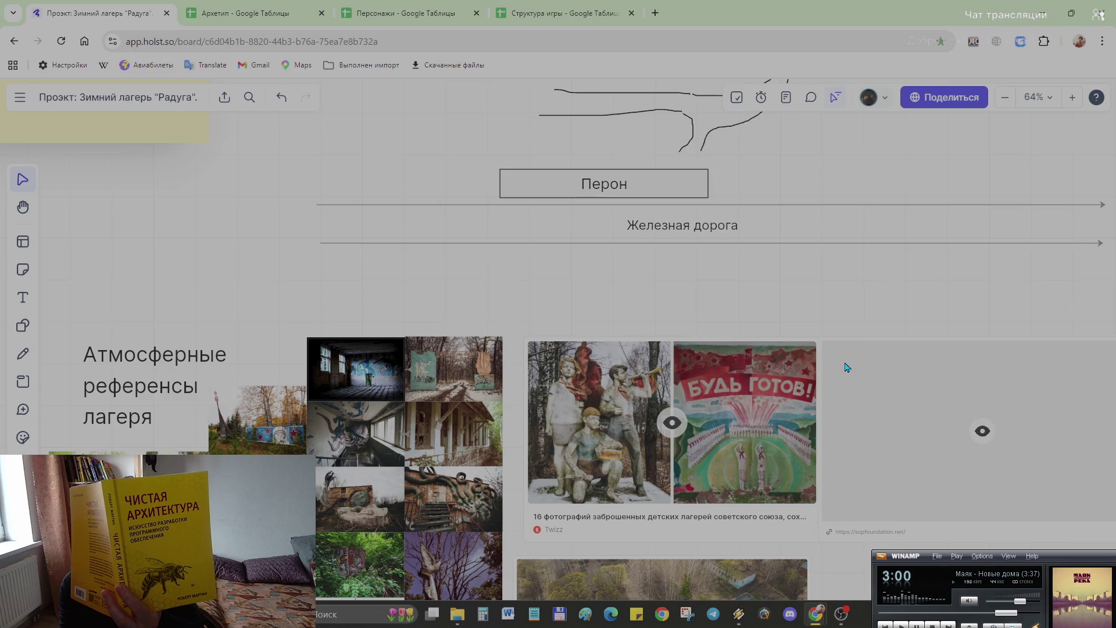
{"action": "scroll", "coordinate": [827, 350], "scroll_direction": "down", "scroll_amount": 3}
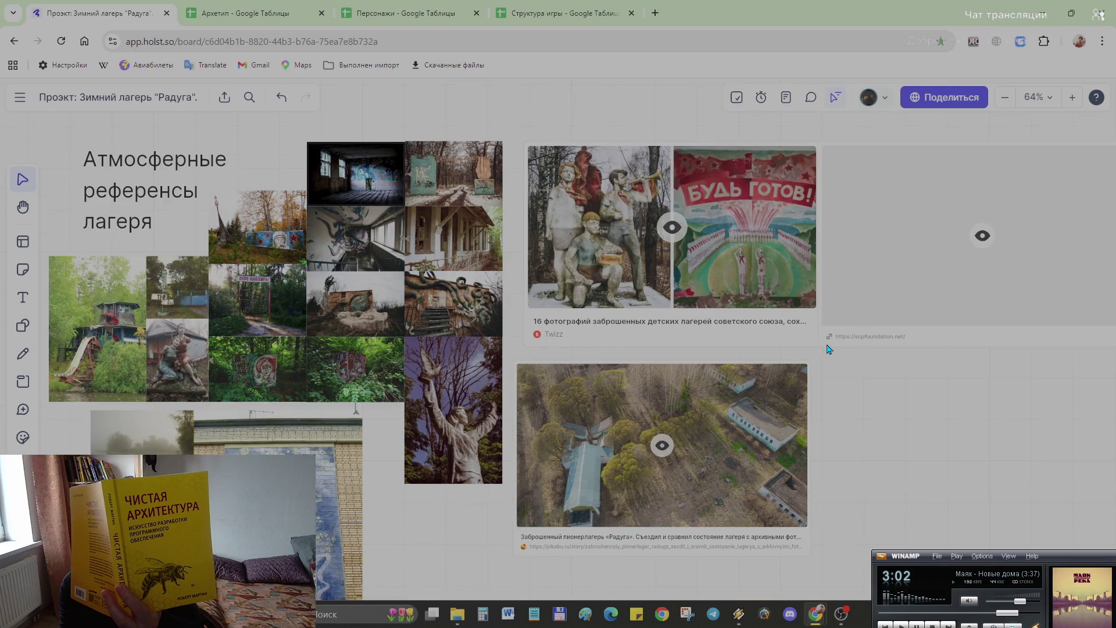
{"action": "left_click", "coordinate": [663, 494]}
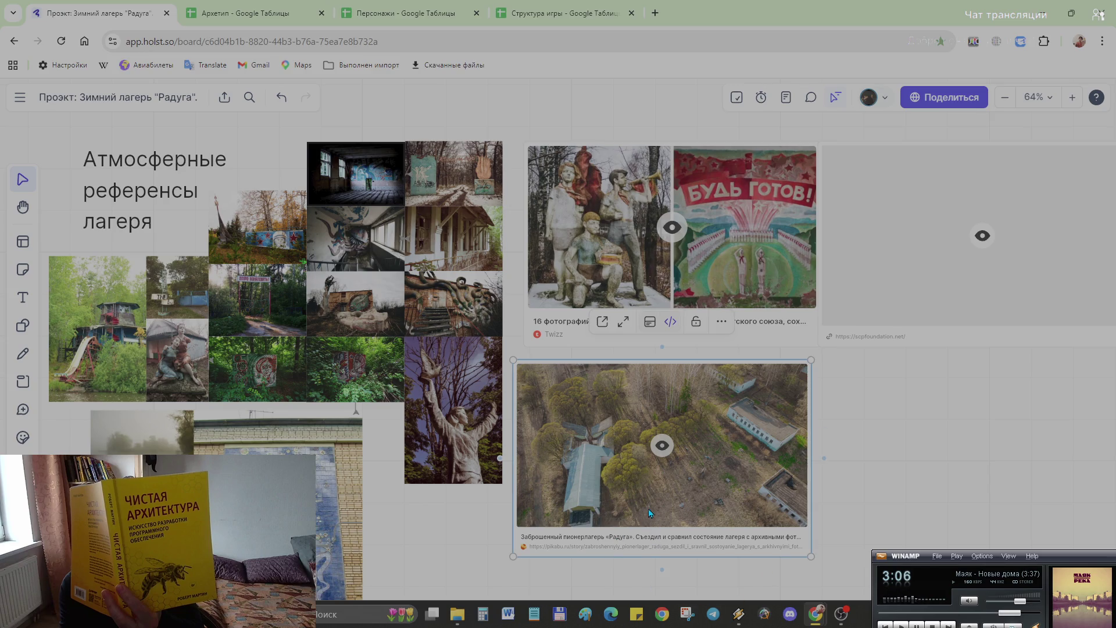
{"action": "scroll", "coordinate": [648, 509], "scroll_direction": "up", "scroll_amount": 3, "text": "ctrl"}
{"action": "scroll", "coordinate": [645, 500], "scroll_direction": "up", "scroll_amount": 2, "text": "ctrl"}
{"action": "scroll", "coordinate": [672, 475], "scroll_direction": "down", "scroll_amount": 1}
{"action": "scroll", "coordinate": [681, 466], "scroll_direction": "down", "scroll_amount": 1}
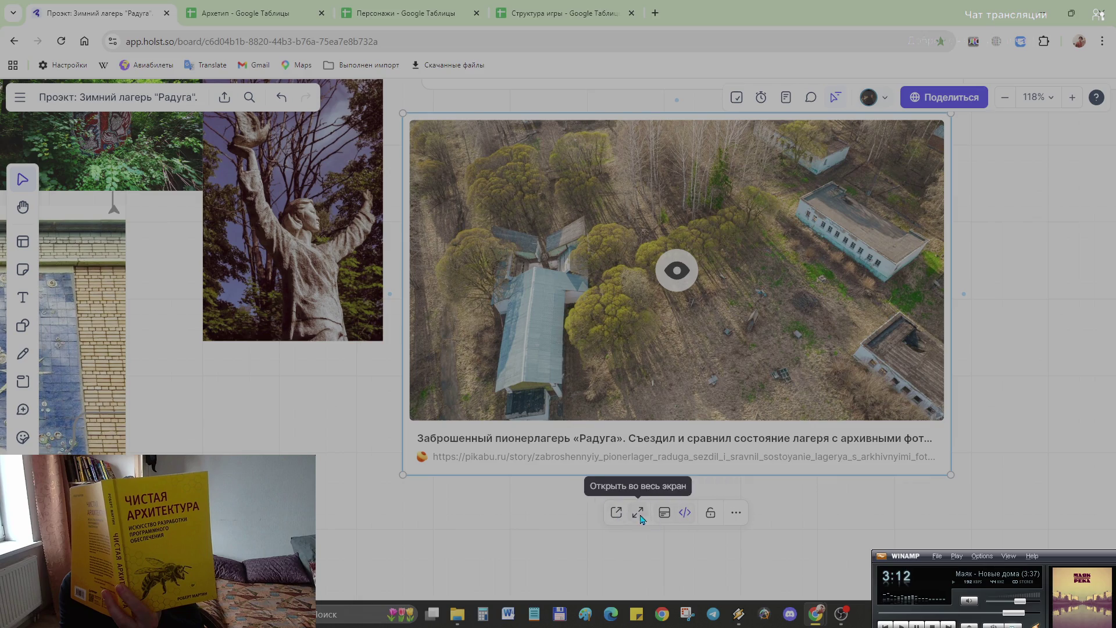
Step: Read the Pikabu Радуга camp article down to its final photos, then return to the Holst board
{"action": "left_click", "coordinate": [618, 513]}
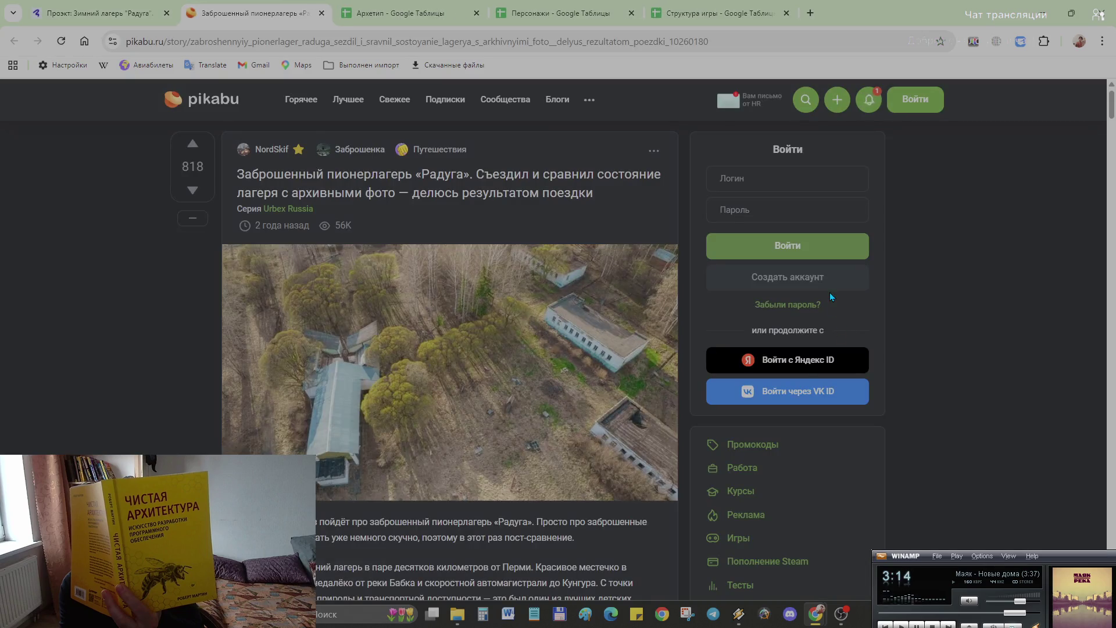
{"action": "scroll", "coordinate": [228, 289], "scroll_direction": "down", "scroll_amount": 5}
{"action": "key", "text": "ctrl+minus"}
{"action": "key", "text": "ctrl+minus"}
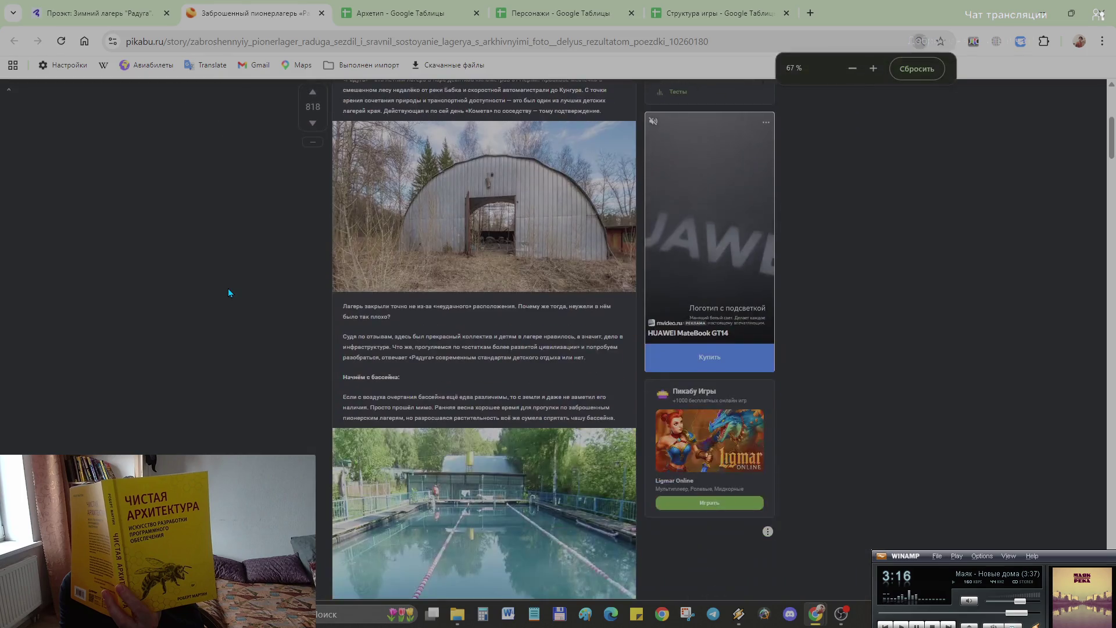
{"action": "scroll", "coordinate": [453, 351], "scroll_direction": "down", "scroll_amount": 3}
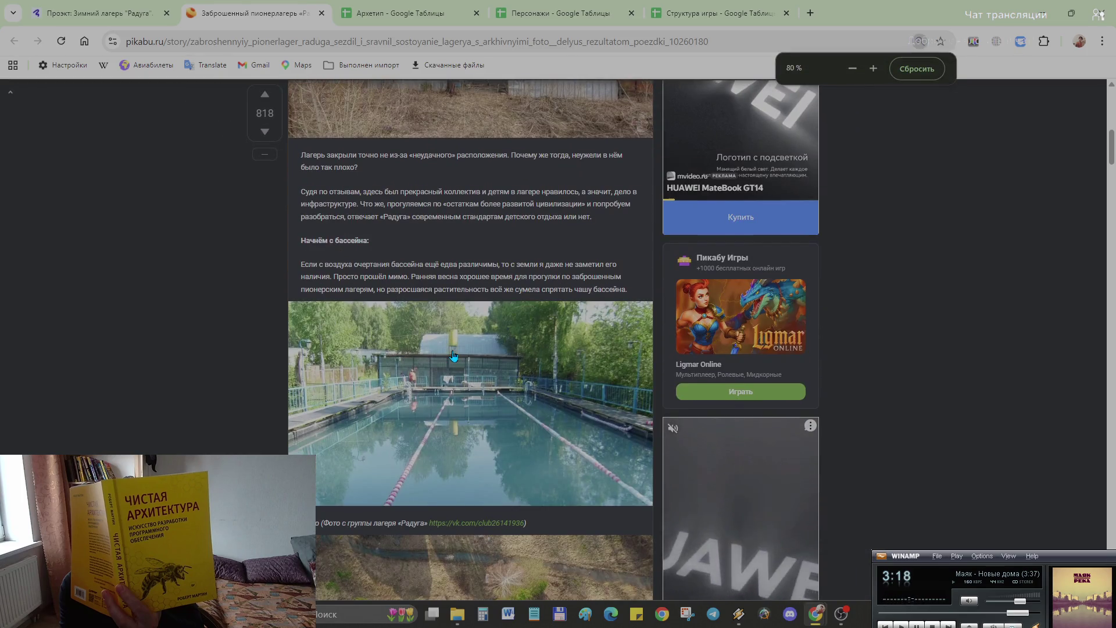
{"action": "key", "text": "ctrl+0"}
{"action": "scroll", "coordinate": [421, 386], "scroll_direction": "down", "scroll_amount": 2}
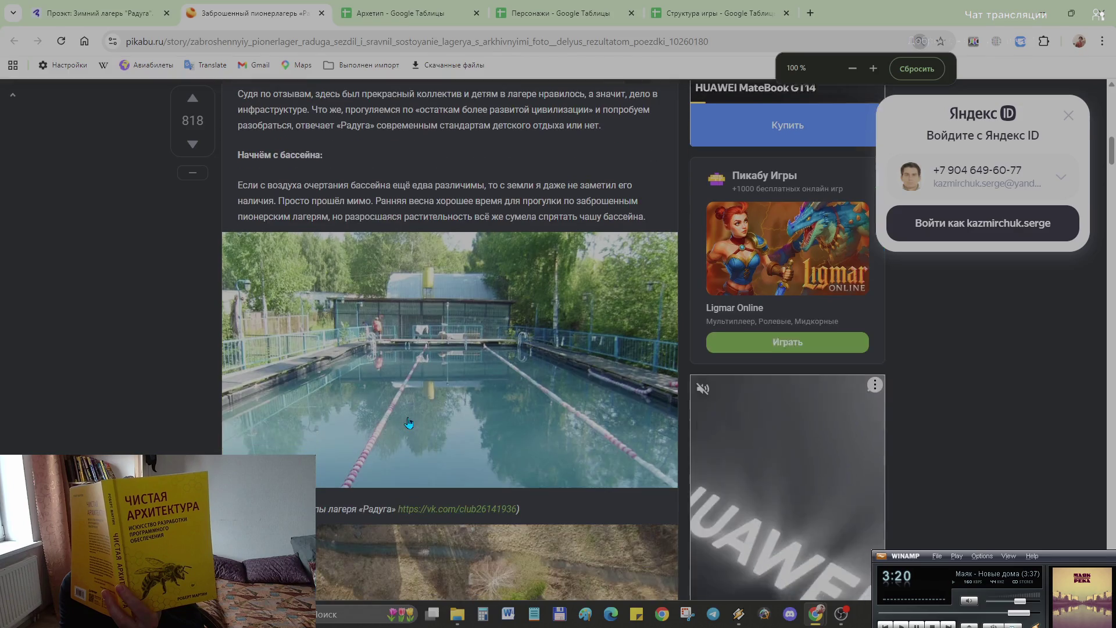
{"action": "scroll", "coordinate": [415, 401], "scroll_direction": "down", "scroll_amount": 3}
{"action": "scroll", "coordinate": [411, 410], "scroll_direction": "down", "scroll_amount": 3}
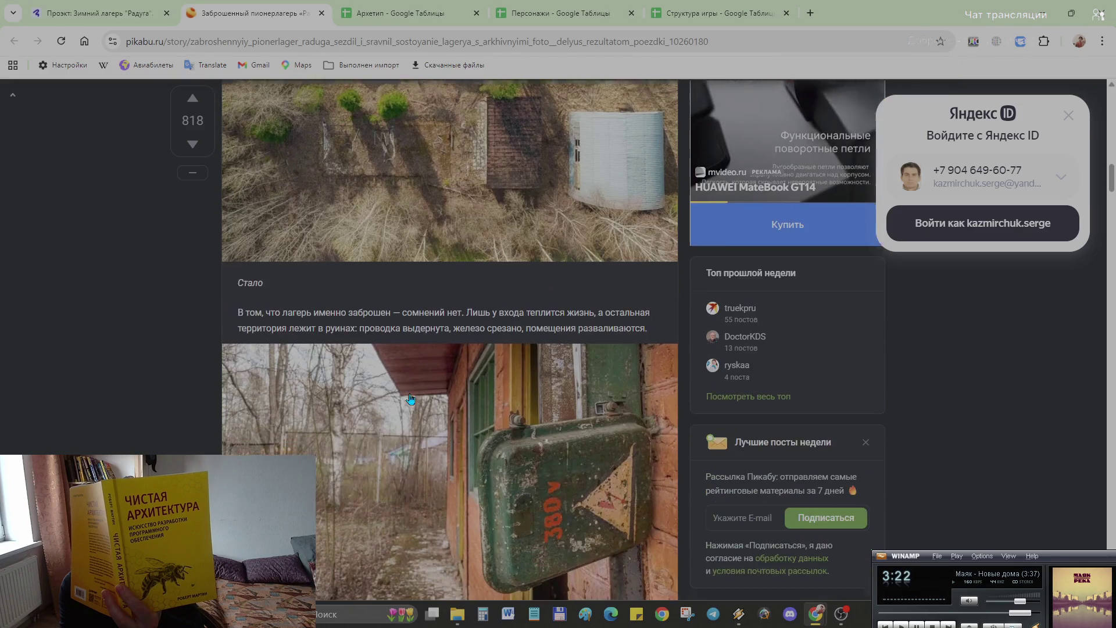
{"action": "scroll", "coordinate": [416, 398], "scroll_direction": "down", "scroll_amount": 2}
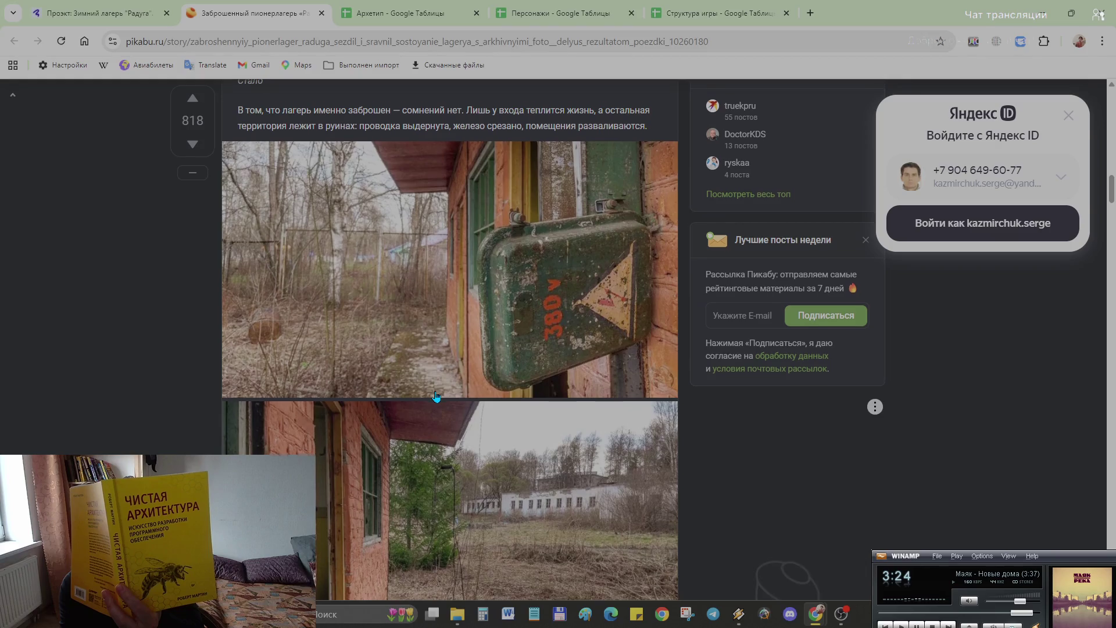
{"action": "scroll", "coordinate": [428, 394], "scroll_direction": "down", "scroll_amount": 2}
{"action": "scroll", "coordinate": [436, 392], "scroll_direction": "down", "scroll_amount": 1}
{"action": "scroll", "coordinate": [436, 391], "scroll_direction": "down", "scroll_amount": 2}
{"action": "scroll", "coordinate": [436, 398], "scroll_direction": "down", "scroll_amount": 4}
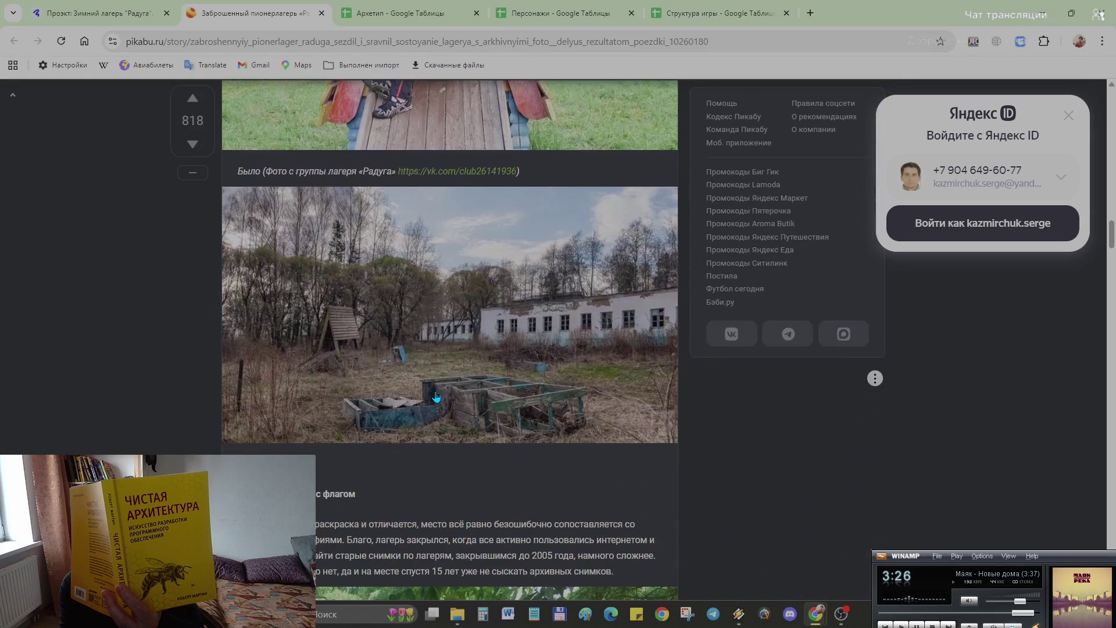
{"action": "scroll", "coordinate": [436, 399], "scroll_direction": "down", "scroll_amount": 1}
{"action": "scroll", "coordinate": [436, 398], "scroll_direction": "up", "scroll_amount": 2}
{"action": "scroll", "coordinate": [436, 398], "scroll_direction": "down", "scroll_amount": 2}
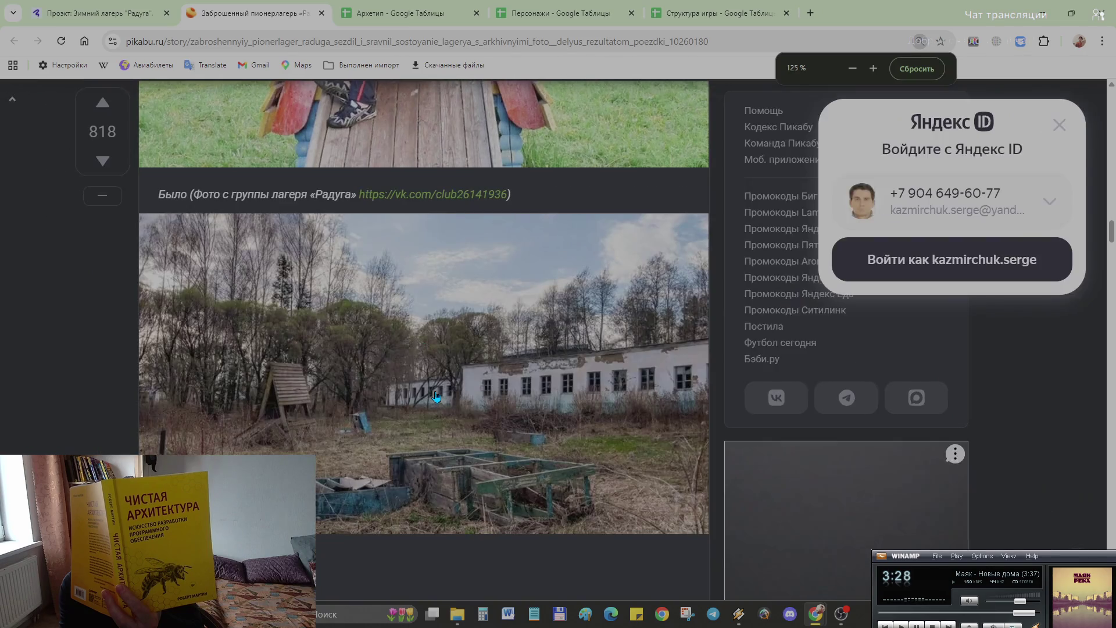
{"action": "scroll", "coordinate": [436, 398], "scroll_direction": "up", "scroll_amount": 1}
{"action": "scroll", "coordinate": [436, 398], "scroll_direction": "down", "scroll_amount": 4}
{"action": "scroll", "coordinate": [436, 398], "scroll_direction": "down", "scroll_amount": 1}
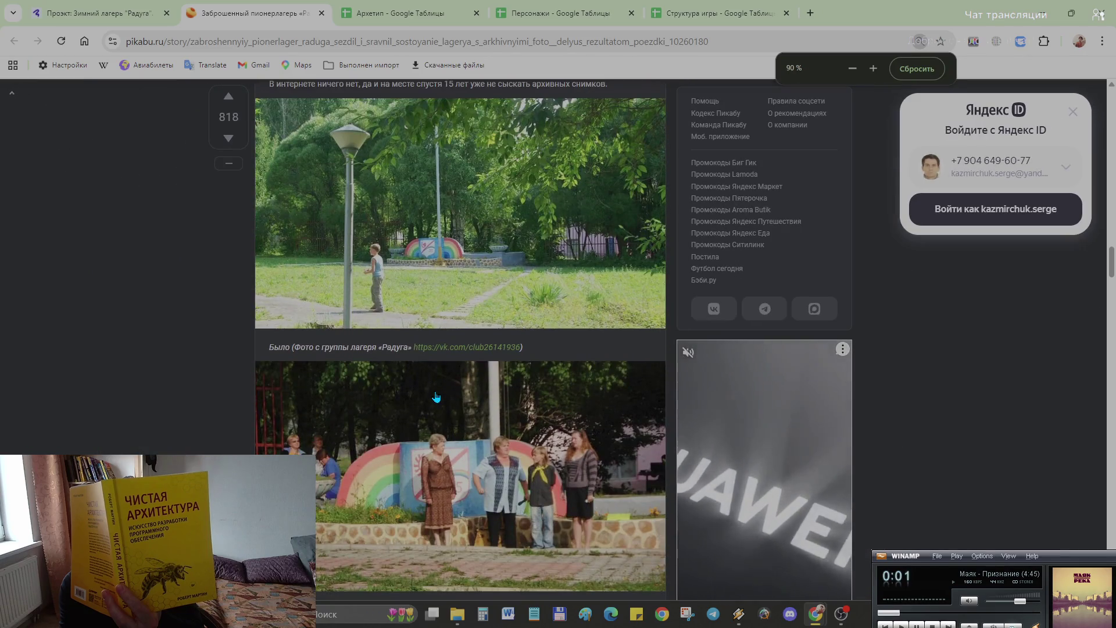
{"action": "scroll", "coordinate": [437, 397], "scroll_direction": "down", "scroll_amount": 3}
{"action": "scroll", "coordinate": [437, 398], "scroll_direction": "down", "scroll_amount": 1}
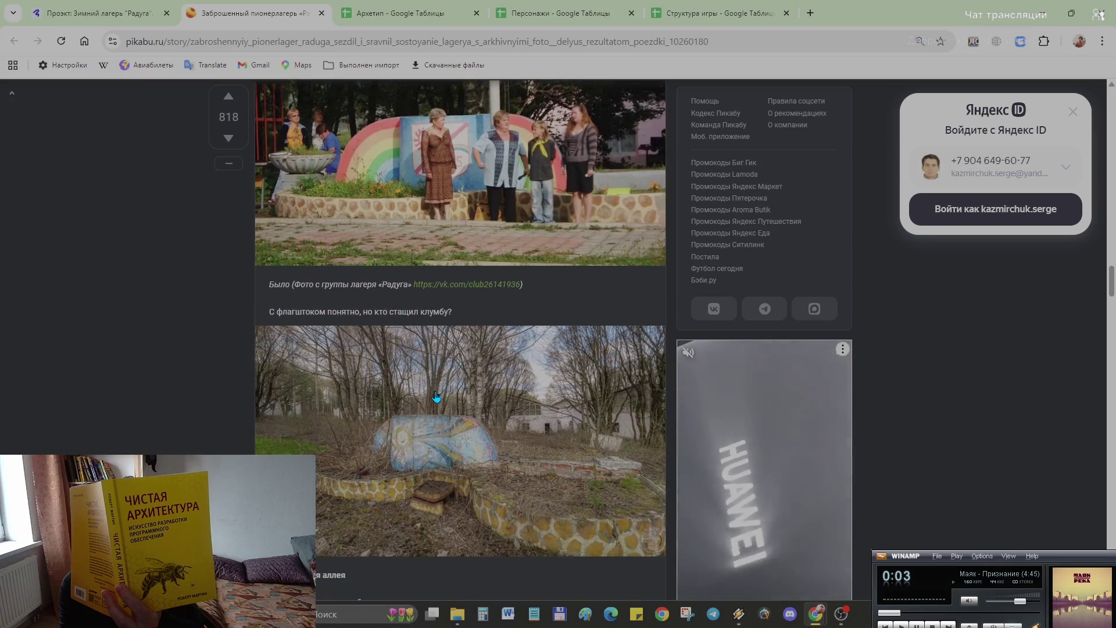
{"action": "scroll", "coordinate": [436, 398], "scroll_direction": "down", "scroll_amount": 1}
{"action": "scroll", "coordinate": [436, 398], "scroll_direction": "down", "scroll_amount": 3}
{"action": "scroll", "coordinate": [436, 398], "scroll_direction": "down", "scroll_amount": 3}
{"action": "scroll", "coordinate": [436, 398], "scroll_direction": "down", "scroll_amount": 1}
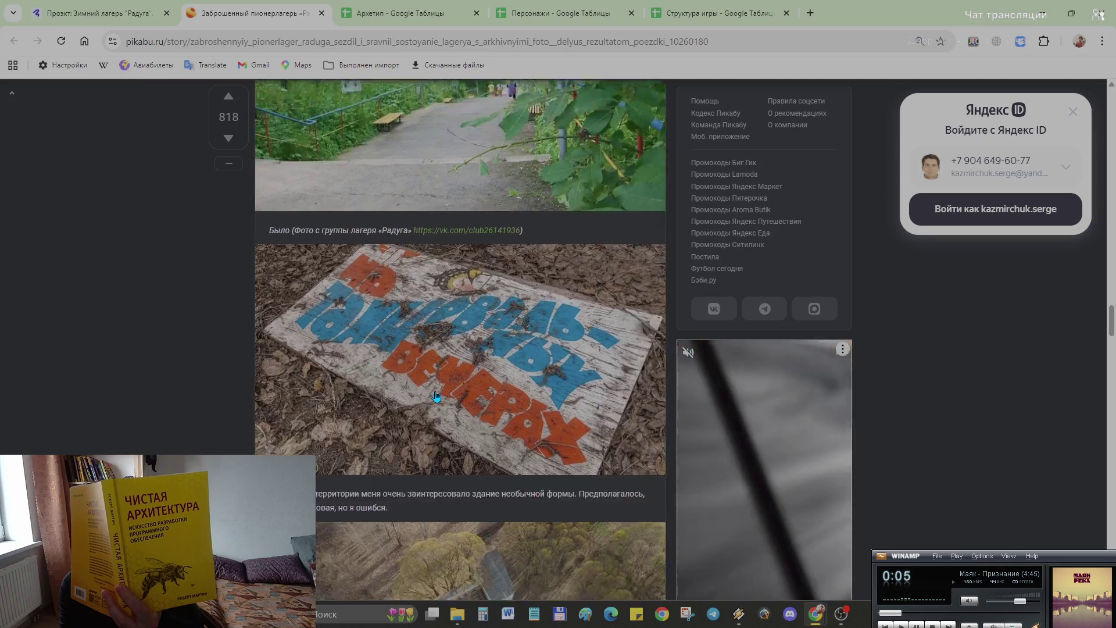
{"action": "scroll", "coordinate": [436, 397], "scroll_direction": "down", "scroll_amount": 3}
{"action": "scroll", "coordinate": [436, 398], "scroll_direction": "down", "scroll_amount": 2}
{"action": "scroll", "coordinate": [436, 398], "scroll_direction": "down", "scroll_amount": 1}
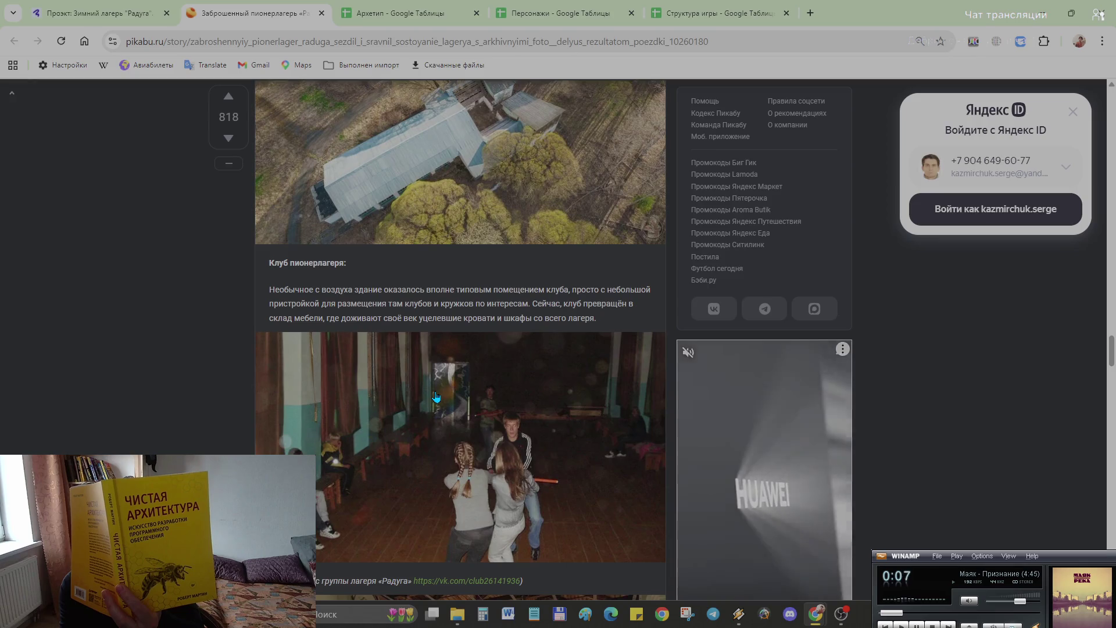
{"action": "scroll", "coordinate": [437, 398], "scroll_direction": "down", "scroll_amount": 1}
{"action": "scroll", "coordinate": [436, 399], "scroll_direction": "down", "scroll_amount": 2}
{"action": "scroll", "coordinate": [436, 397], "scroll_direction": "down", "scroll_amount": 1}
{"action": "scroll", "coordinate": [436, 397], "scroll_direction": "up", "scroll_amount": 1, "text": "ctrl"}
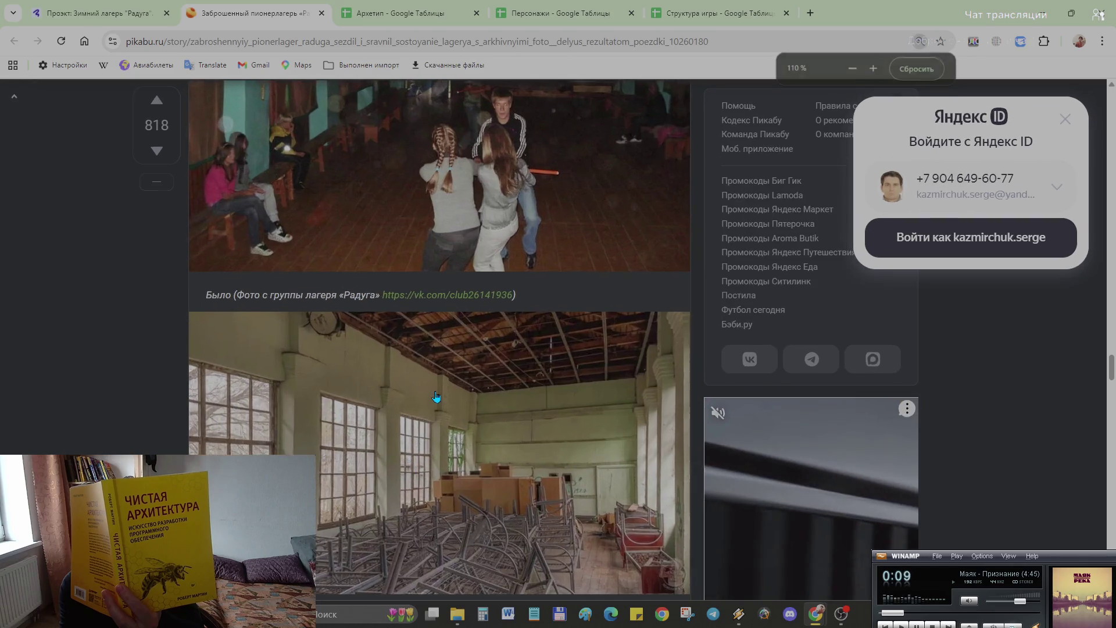
{"action": "scroll", "coordinate": [436, 399], "scroll_direction": "down", "scroll_amount": 1, "text": "ctrl"}
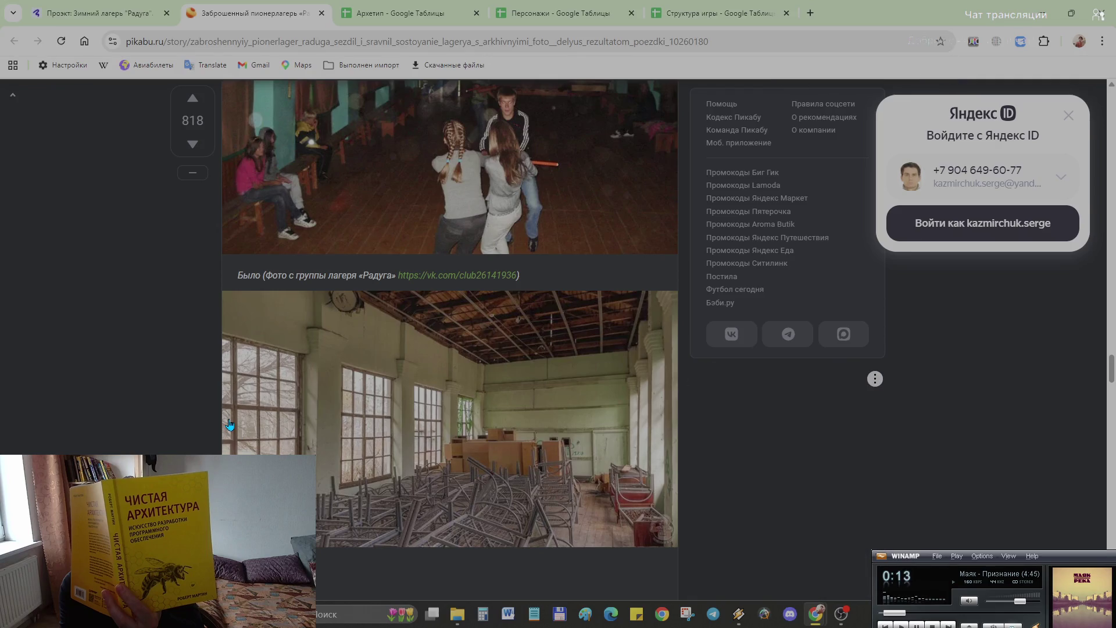
{"action": "scroll", "coordinate": [230, 425], "scroll_direction": "down", "scroll_amount": 3}
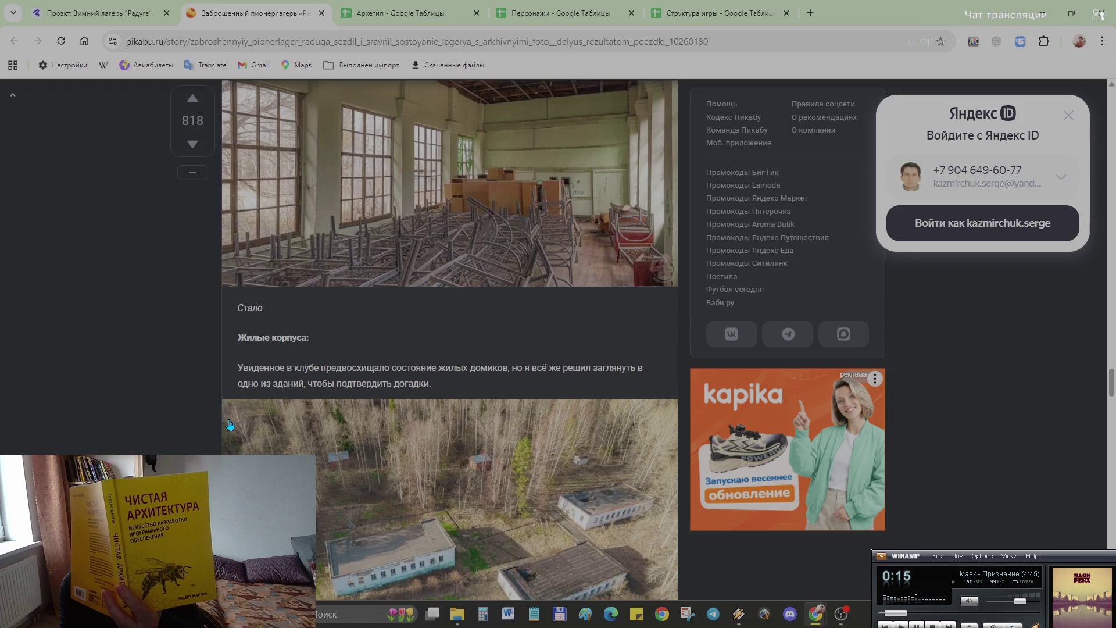
{"action": "scroll", "coordinate": [230, 425], "scroll_direction": "down", "scroll_amount": 4}
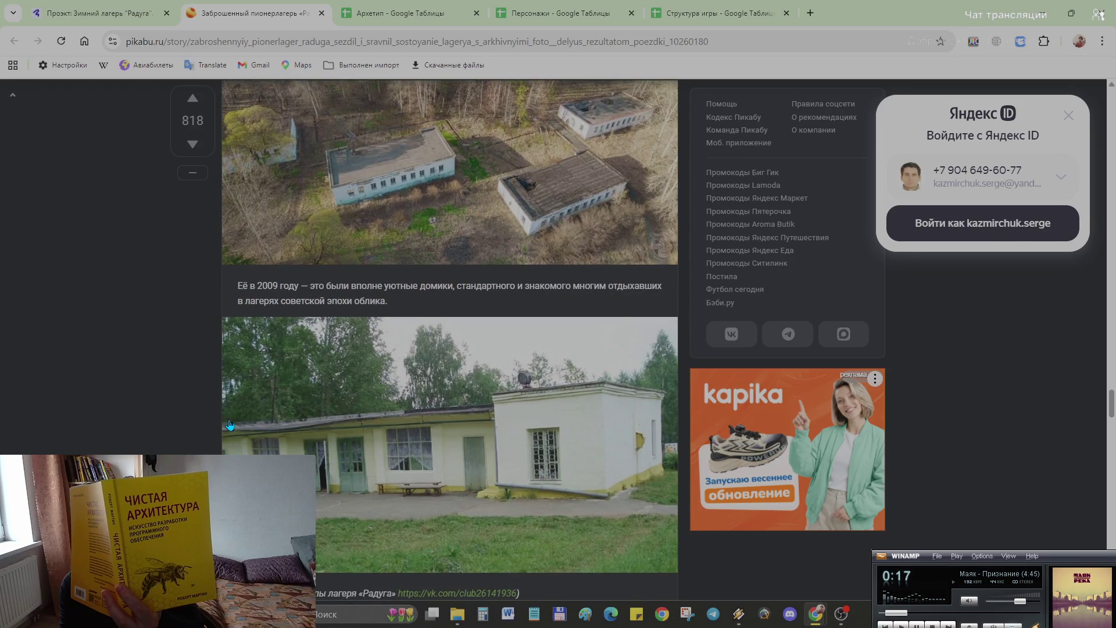
{"action": "scroll", "coordinate": [229, 424], "scroll_direction": "down", "scroll_amount": 2}
{"action": "scroll", "coordinate": [229, 425], "scroll_direction": "down", "scroll_amount": 3}
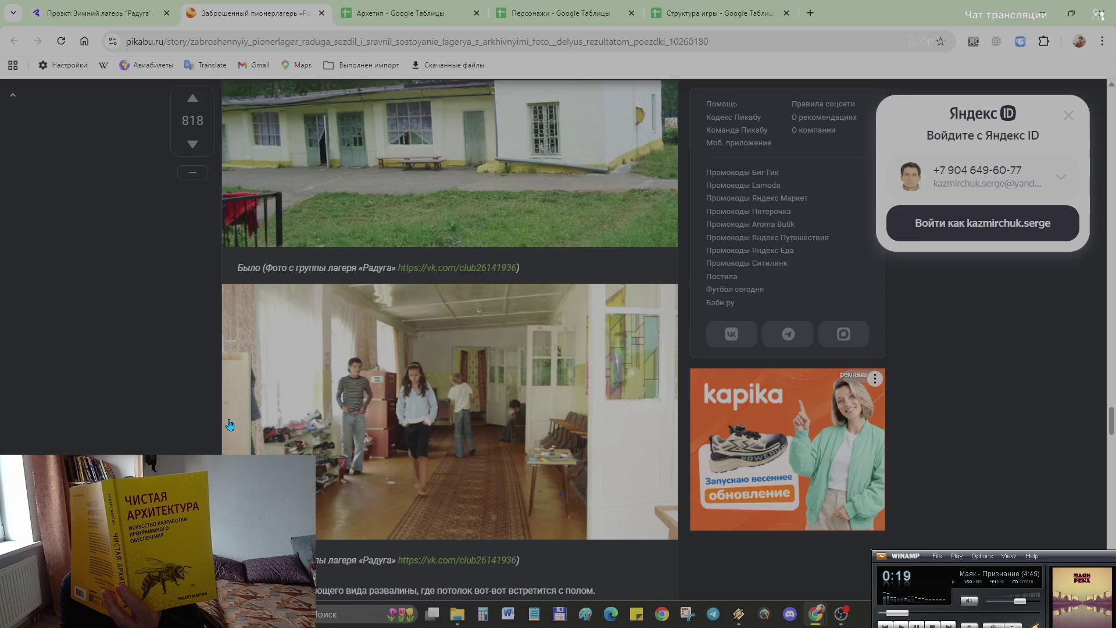
{"action": "scroll", "coordinate": [229, 425], "scroll_direction": "down", "scroll_amount": 3}
{"action": "scroll", "coordinate": [230, 425], "scroll_direction": "down", "scroll_amount": 2}
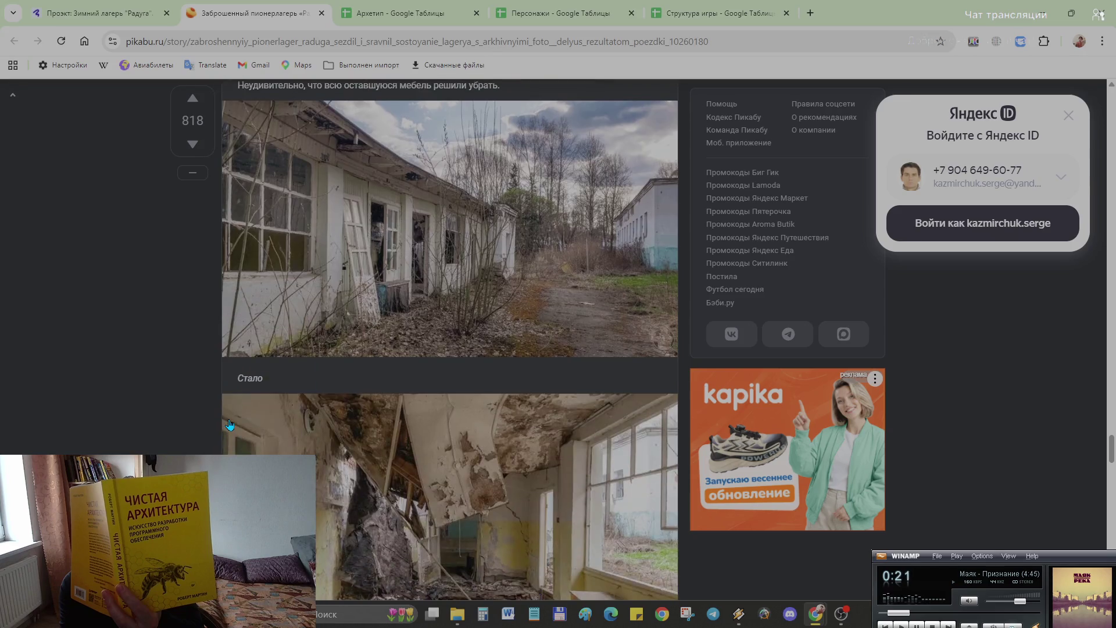
{"action": "scroll", "coordinate": [229, 425], "scroll_direction": "down", "scroll_amount": 2}
{"action": "scroll", "coordinate": [229, 425], "scroll_direction": "up", "scroll_amount": 1, "text": "ctrl"}
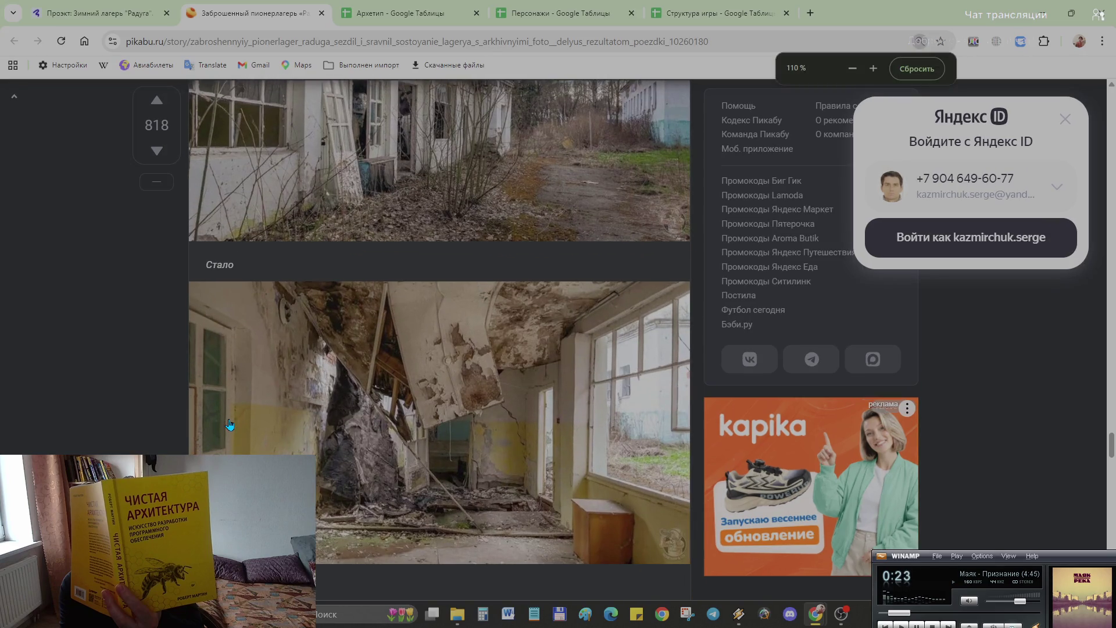
{"action": "scroll", "coordinate": [229, 425], "scroll_direction": "down", "scroll_amount": 1, "text": "ctrl"}
{"action": "scroll", "coordinate": [229, 424], "scroll_direction": "down", "scroll_amount": 1}
{"action": "scroll", "coordinate": [229, 425], "scroll_direction": "down", "scroll_amount": 1}
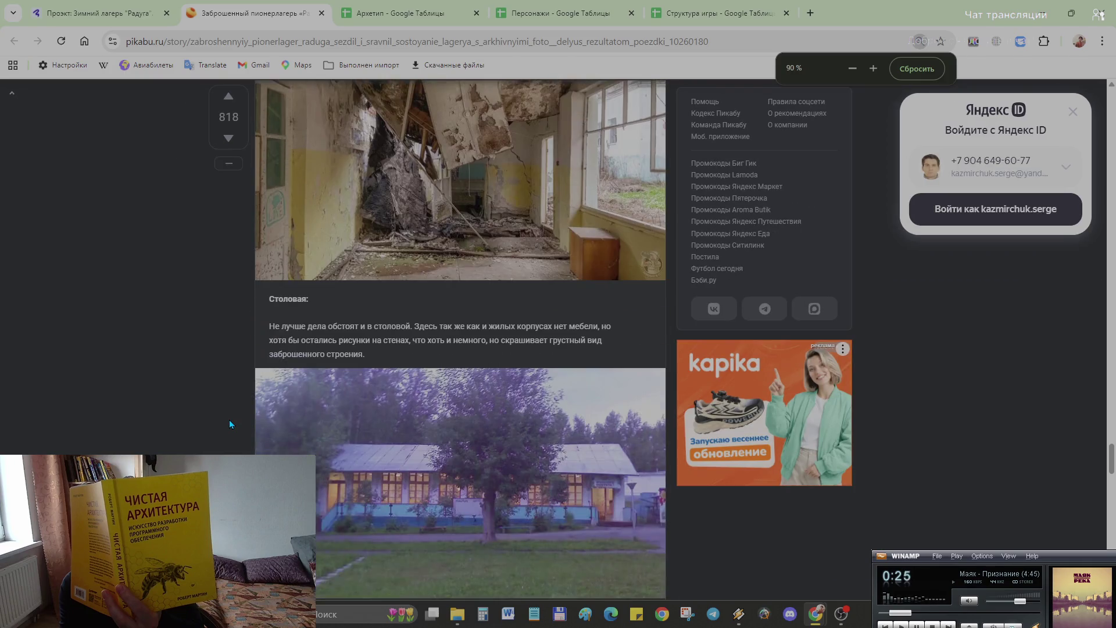
{"action": "scroll", "coordinate": [229, 425], "scroll_direction": "down", "scroll_amount": 2}
{"action": "scroll", "coordinate": [229, 425], "scroll_direction": "down", "scroll_amount": 2}
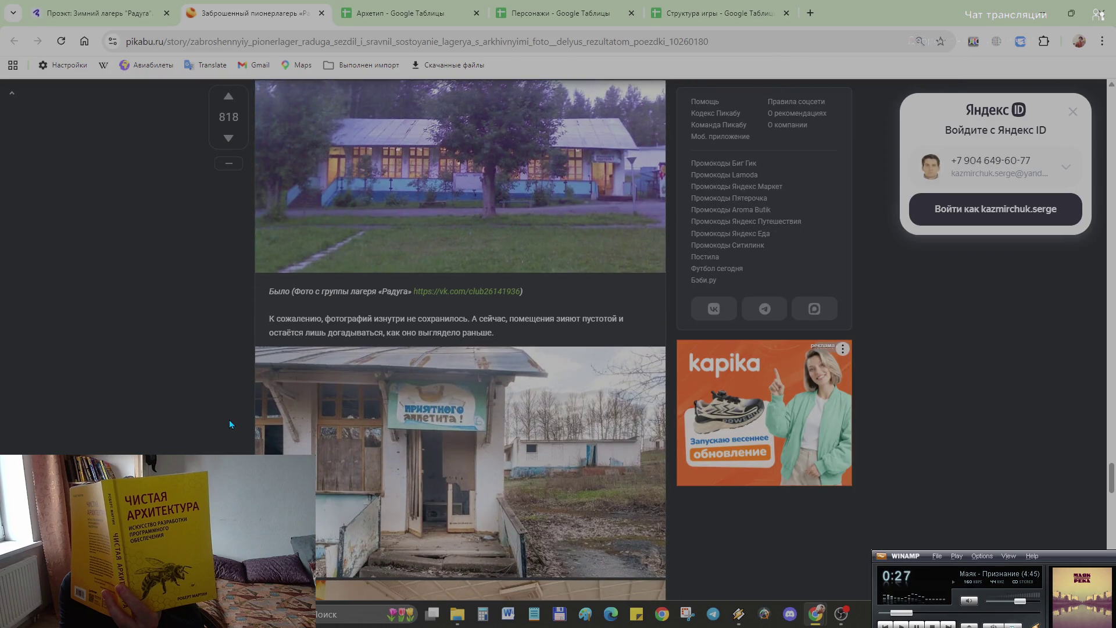
{"action": "scroll", "coordinate": [230, 419], "scroll_direction": "up", "scroll_amount": 2, "text": "ctrl"}
{"action": "scroll", "coordinate": [230, 419], "scroll_direction": "down", "scroll_amount": 2, "text": "ctrl"}
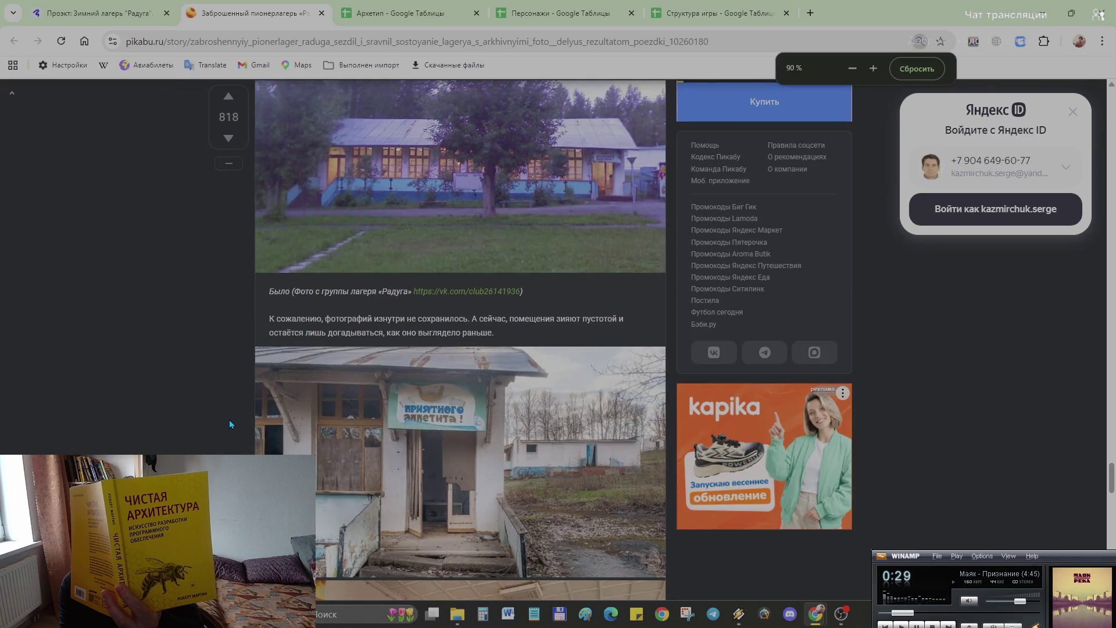
{"action": "scroll", "coordinate": [229, 419], "scroll_direction": "down", "scroll_amount": 1}
{"action": "scroll", "coordinate": [231, 424], "scroll_direction": "down", "scroll_amount": 2}
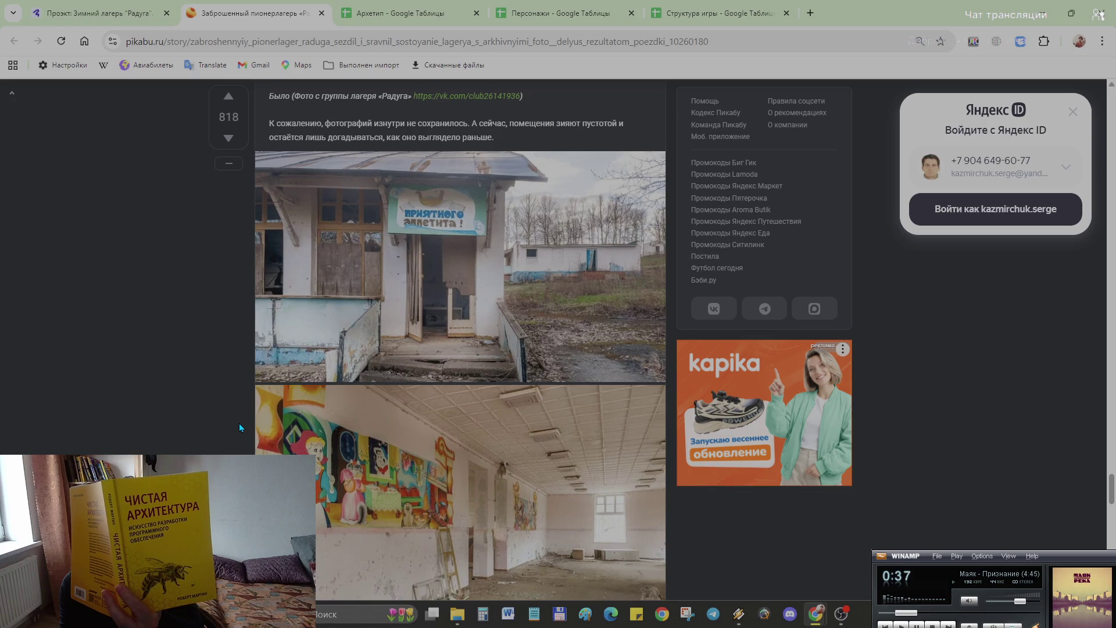
{"action": "scroll", "coordinate": [184, 407], "scroll_direction": "down", "scroll_amount": 1}
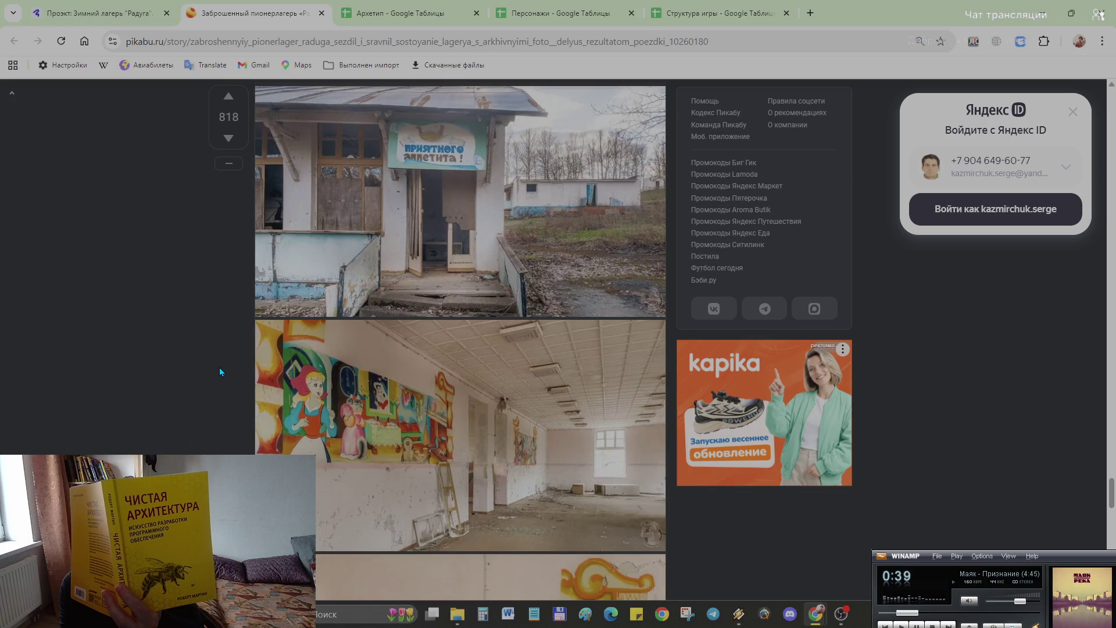
{"action": "scroll", "coordinate": [219, 367], "scroll_direction": "down", "scroll_amount": 3}
{"action": "scroll", "coordinate": [219, 367], "scroll_direction": "down", "scroll_amount": 1}
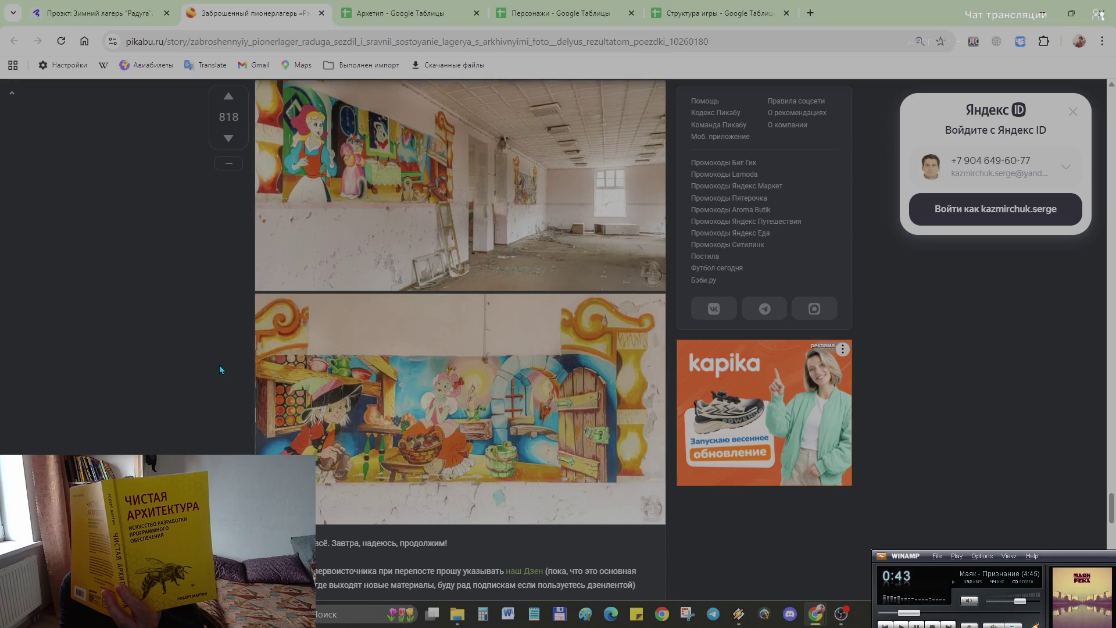
{"action": "scroll", "coordinate": [218, 365], "scroll_direction": "down", "scroll_amount": 4}
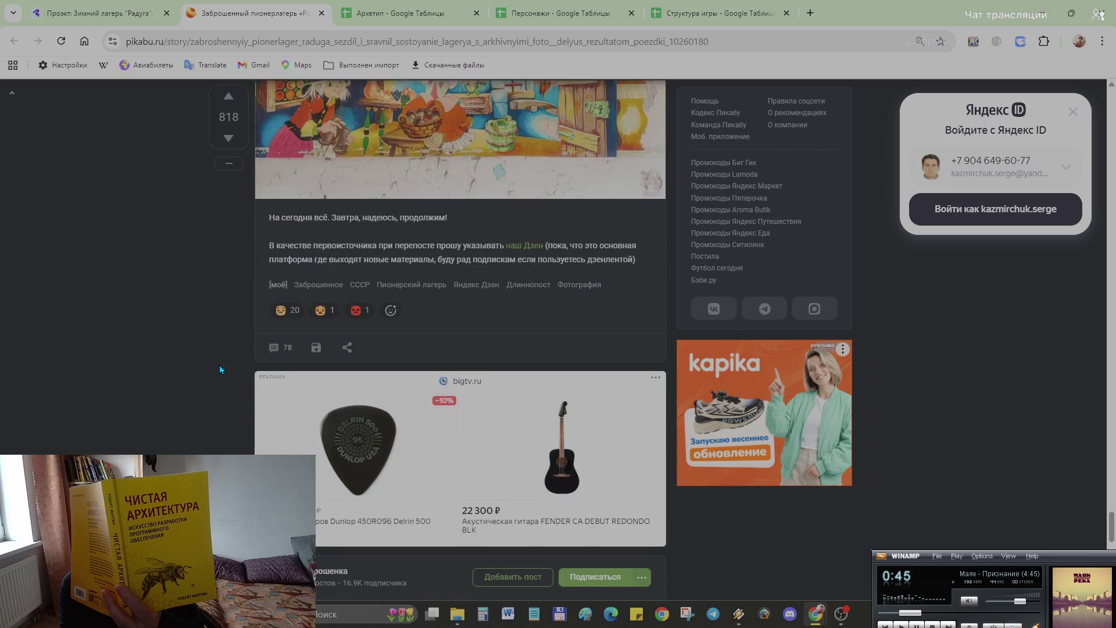
{"action": "scroll", "coordinate": [219, 365], "scroll_direction": "up", "scroll_amount": 3}
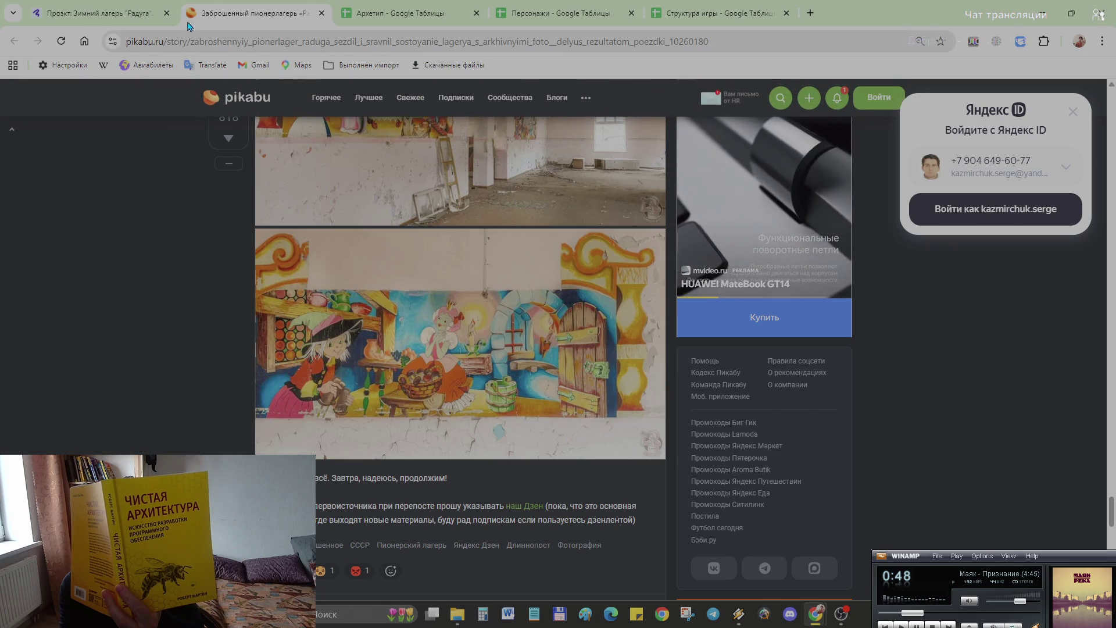
{"action": "left_click", "coordinate": [104, 13]}
{"action": "scroll", "coordinate": [716, 388], "scroll_direction": "down", "scroll_amount": 2}
{"action": "scroll", "coordinate": [716, 389], "scroll_direction": "down", "scroll_amount": 3}
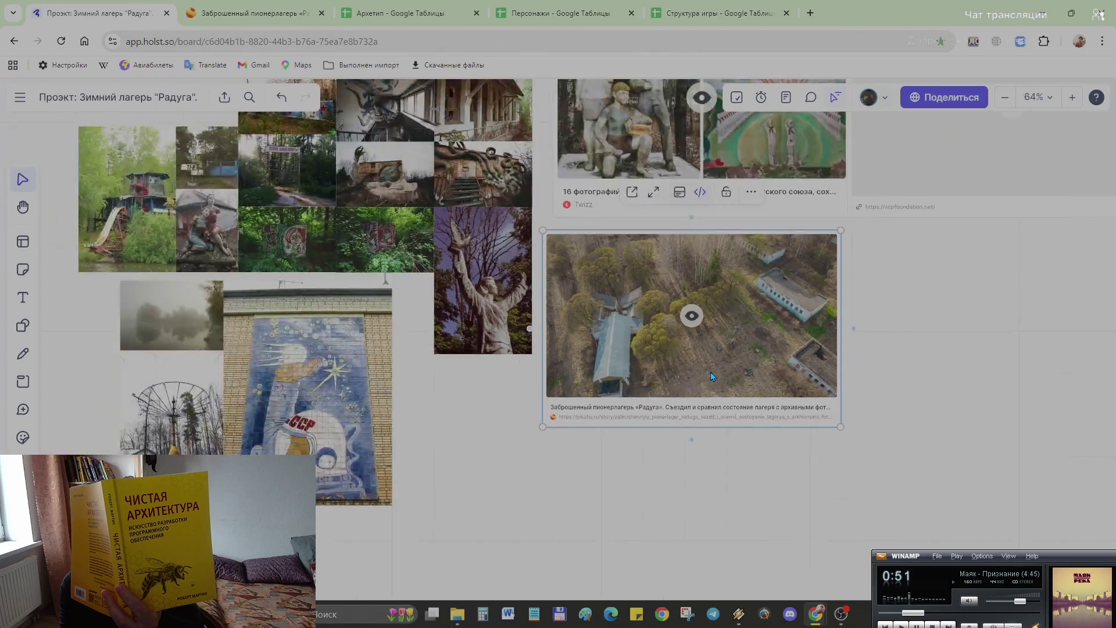
{"action": "scroll", "coordinate": [716, 389], "scroll_direction": "down", "scroll_amount": 3}
{"action": "scroll", "coordinate": [938, 381], "scroll_direction": "up", "scroll_amount": 5}
{"action": "scroll", "coordinate": [515, 385], "scroll_direction": "down", "scroll_amount": 3}
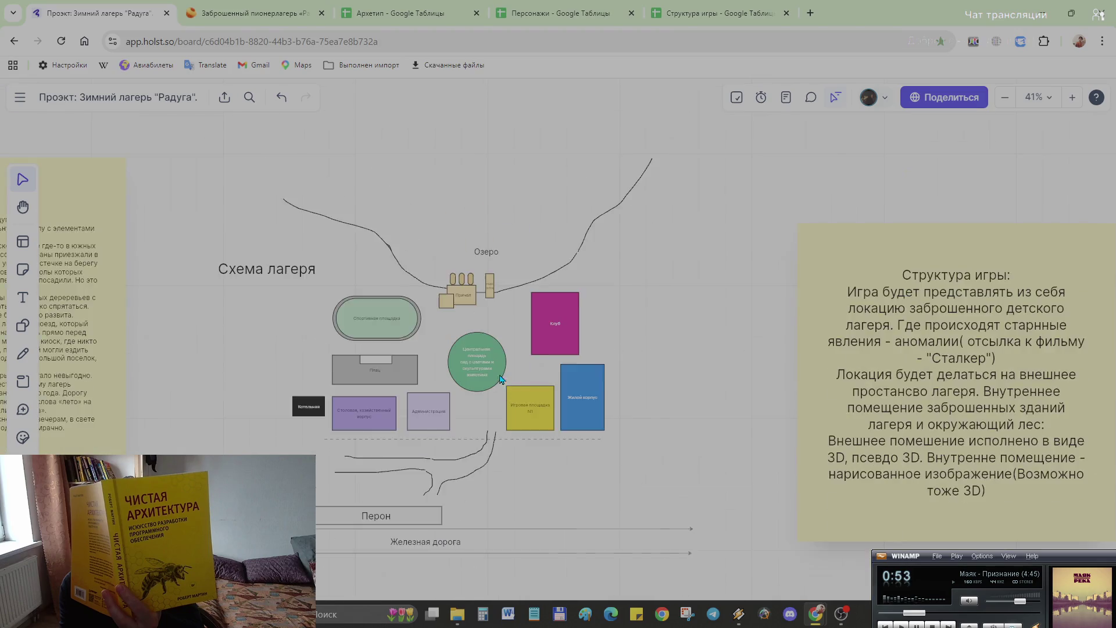
{"action": "scroll", "coordinate": [497, 371], "scroll_direction": "up", "scroll_amount": 5, "text": "ctrl"}
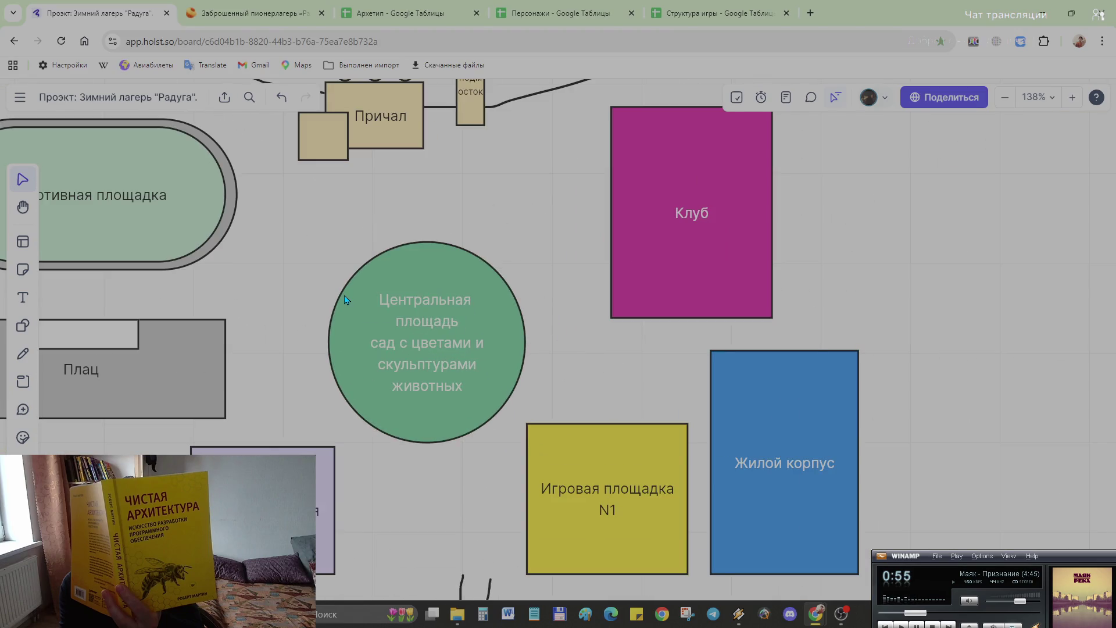
Step: Replace the green circle's central-square description with the single label «Клуб»
{"action": "left_click", "coordinate": [434, 389]}
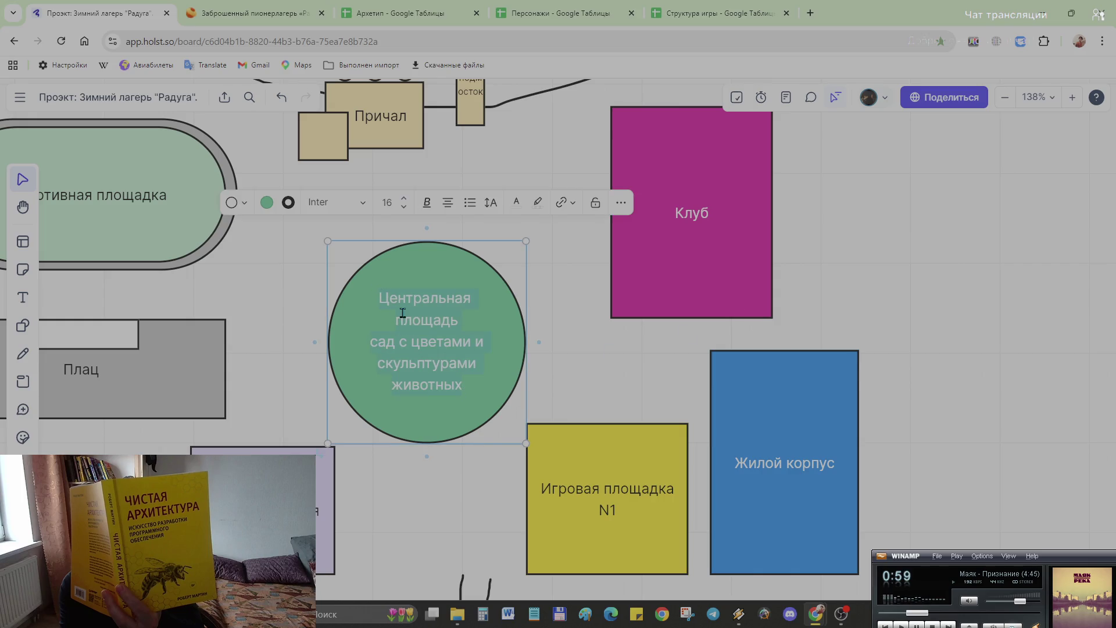
{"action": "left_click_drag", "start_coordinate": [389, 299], "coordinate": [469, 394]}
{"action": "key", "text": "BackSpace"}
{"action": "type", "text": "Rke,"}
{"action": "key", "text": "BackSpace"}
{"action": "key", "text": "BackSpace"}
{"action": "key", "text": "BackSpace"}
{"action": "key", "text": "BackSpace"}
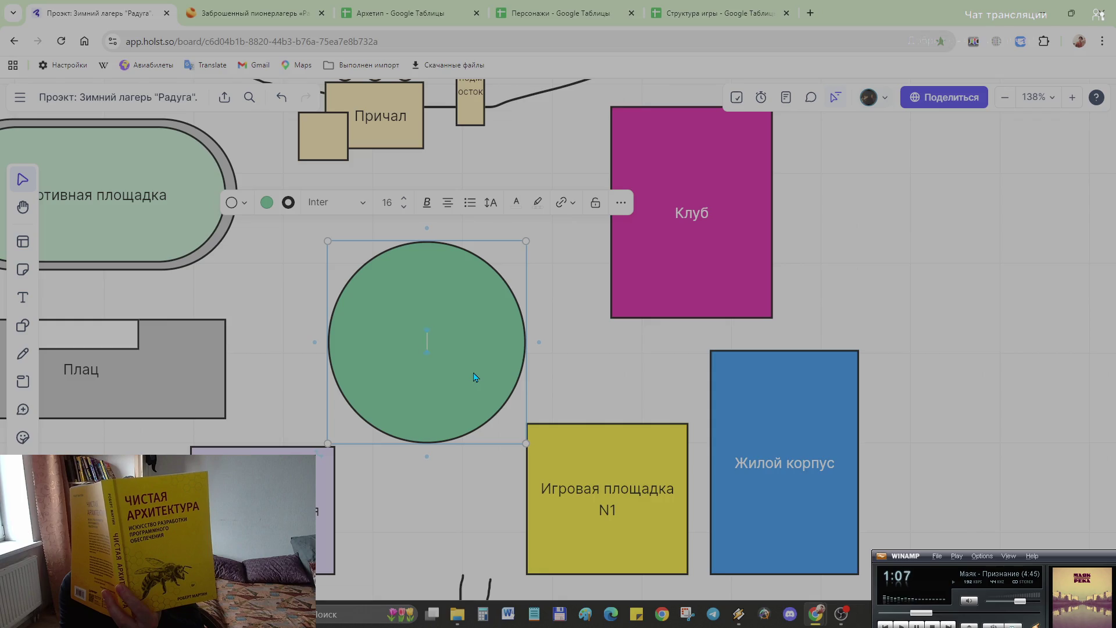
{"action": "key", "text": "BackSpace"}
{"action": "key", "text": "BackSpace"}
{"action": "type", "text": "rke,"}
{"action": "key", "text": "BackSpace"}
{"action": "key", "text": "BackSpace"}
{"action": "key", "text": "BackSpace"}
{"action": "type", "text": "В"}
{"action": "type", "text": "Клуб"}
{"action": "left_click", "coordinate": [571, 382]}
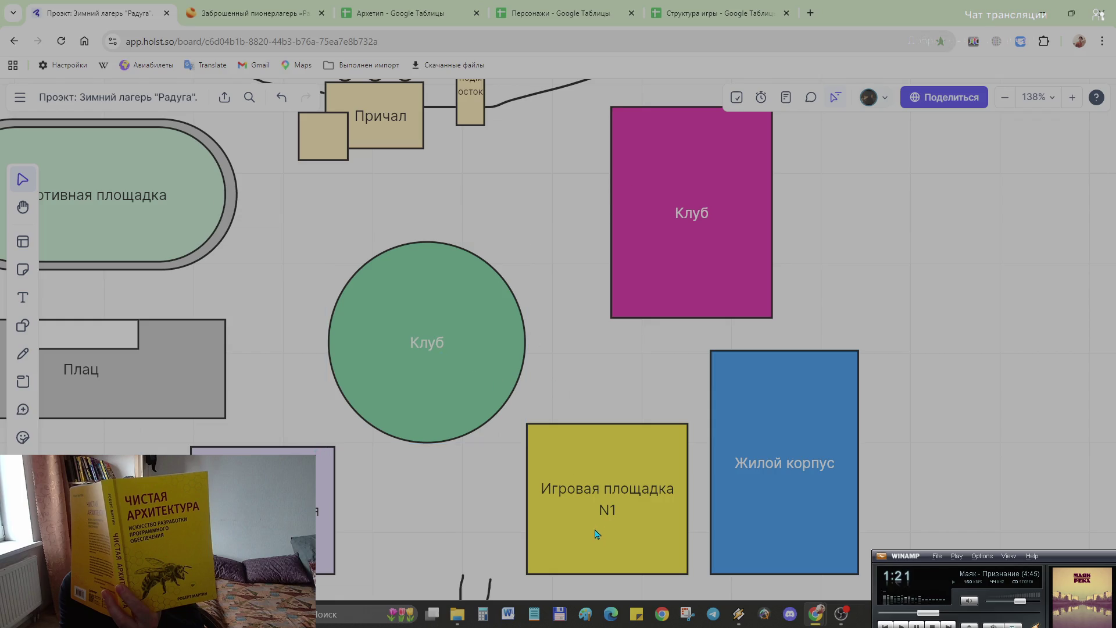
Step: Move the magenta Клуб block right and lift Игровая площадка N1 up beside the circle
{"action": "left_click", "coordinate": [745, 490]}
{"action": "left_click", "coordinate": [615, 510]}
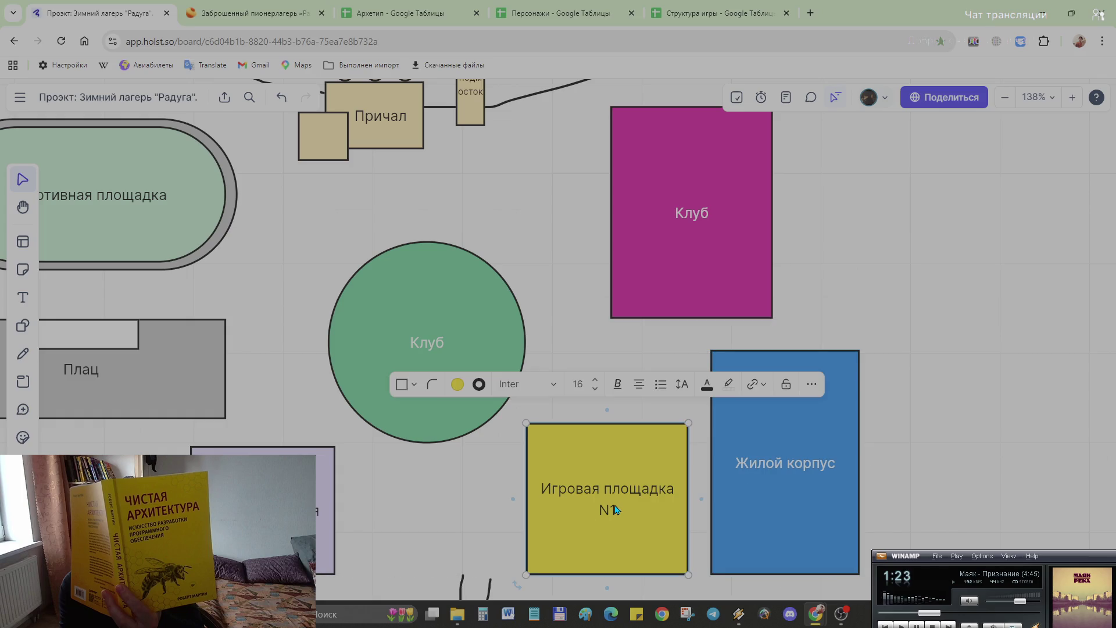
{"action": "scroll", "coordinate": [707, 492], "scroll_direction": "down", "scroll_amount": 2}
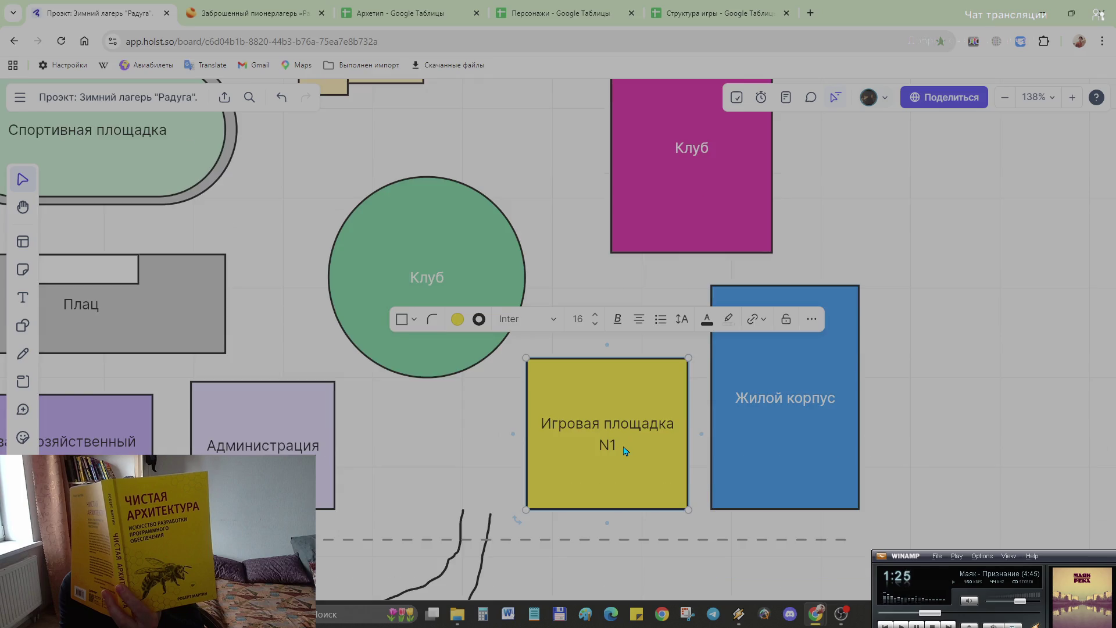
{"action": "scroll", "coordinate": [625, 450], "scroll_direction": "down", "scroll_amount": 2}
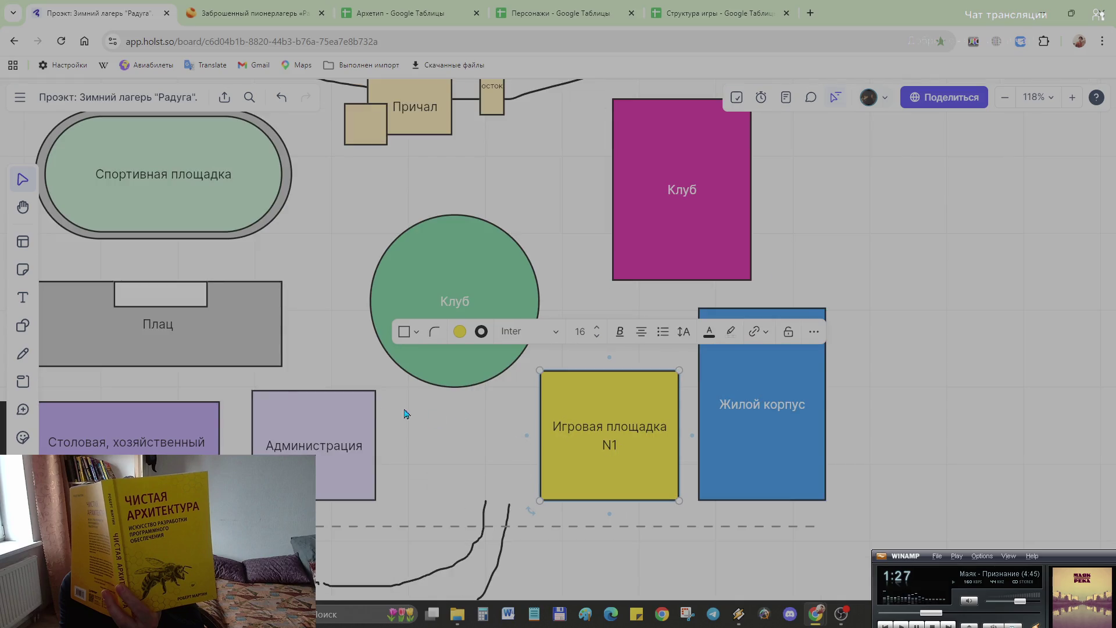
{"action": "scroll", "coordinate": [460, 554], "scroll_direction": "up", "scroll_amount": 2}
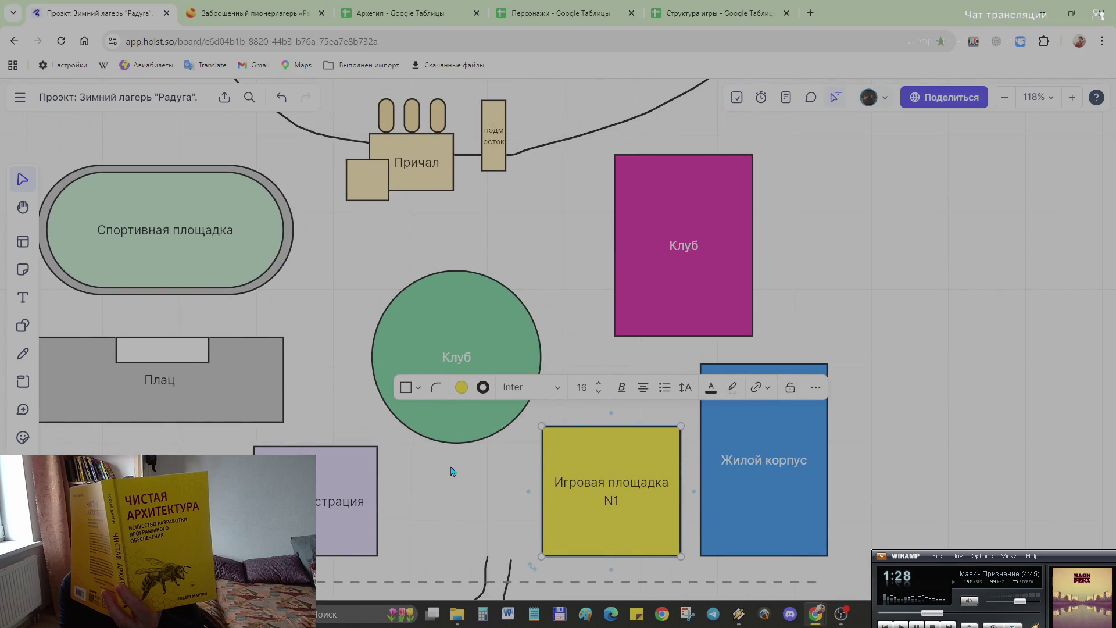
{"action": "scroll", "coordinate": [452, 471], "scroll_direction": "down", "scroll_amount": 2}
{"action": "left_click_drag", "start_coordinate": [609, 322], "coordinate": [834, 314]}
{"action": "mouse_move", "coordinate": [589, 489]}
{"action": "left_mouse_down"}
{"action": "mouse_move", "coordinate": [598, 409]}
{"action": "mouse_move", "coordinate": [664, 280]}
{"action": "left_mouse_up"}
Step: Shift Жилой корпус left so it lines up directly under Игровая площадка N1
{"action": "left_click_drag", "start_coordinate": [714, 479], "coordinate": [647, 478]}
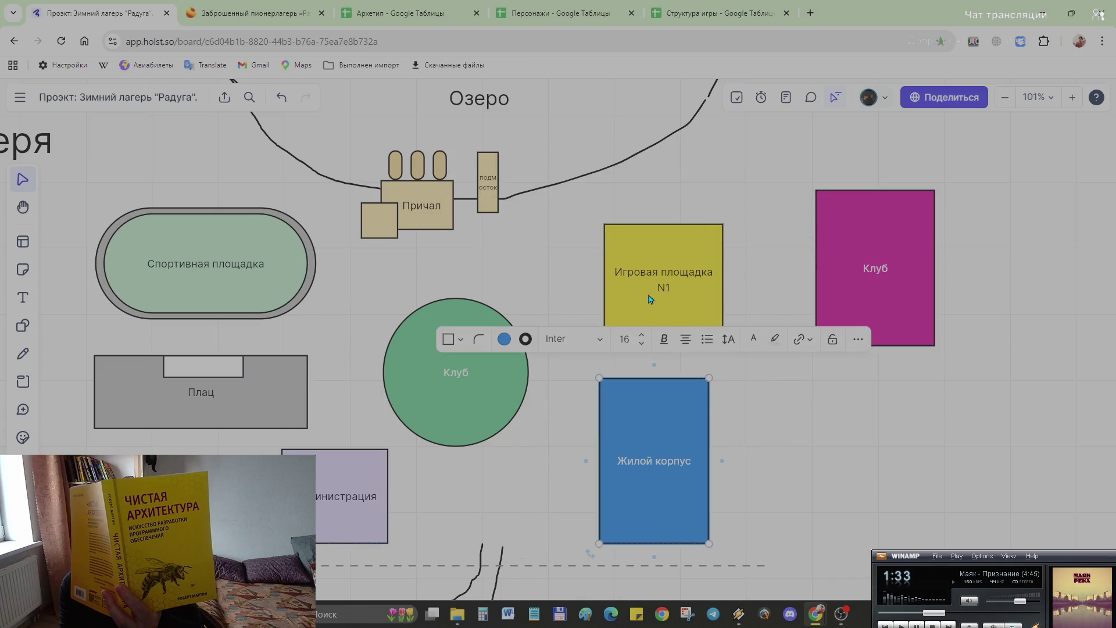
{"action": "left_click_drag", "start_coordinate": [669, 284], "coordinate": [654, 282]}
{"action": "left_click_drag", "start_coordinate": [638, 479], "coordinate": [630, 475]}
{"action": "left_click", "coordinate": [780, 430]}
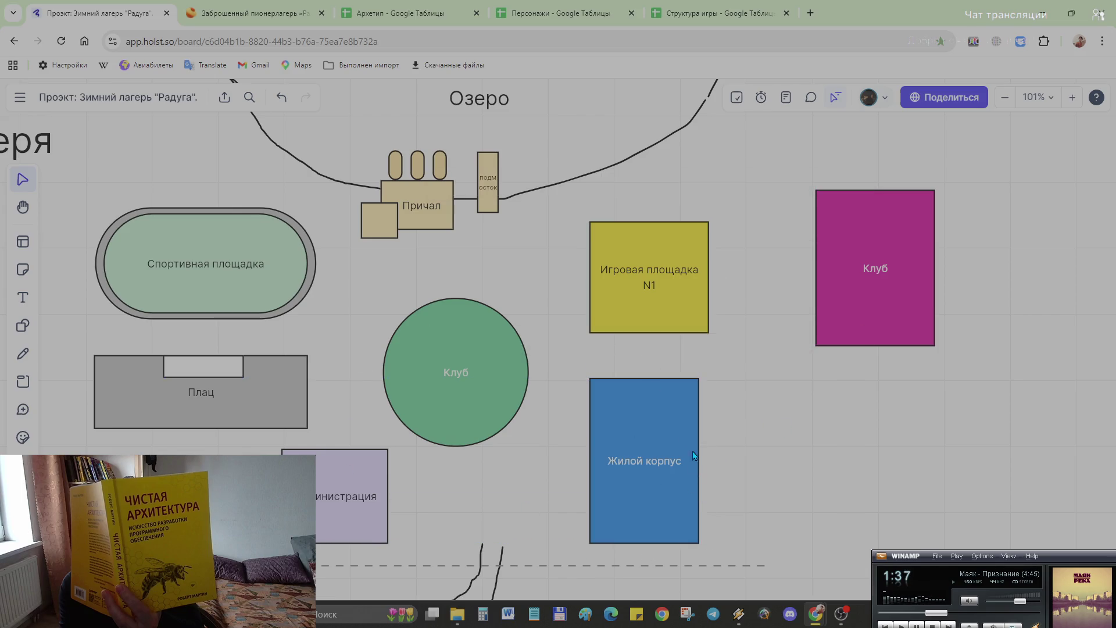
{"action": "left_click", "coordinate": [181, 412]}
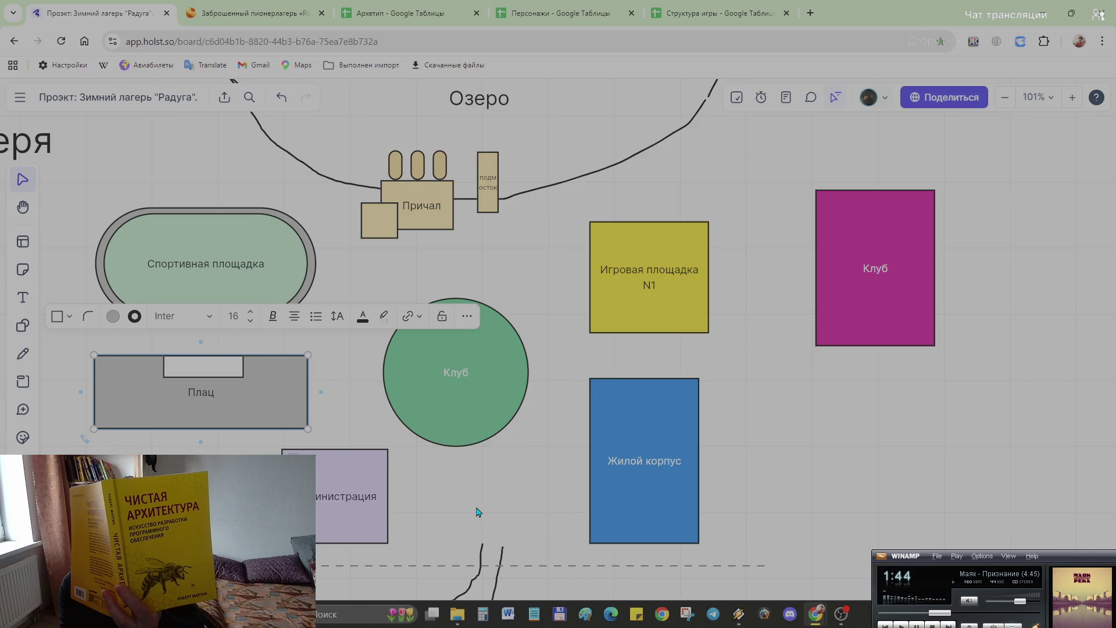
{"action": "scroll", "coordinate": [478, 512], "scroll_direction": "left", "scroll_amount": 2}
{"action": "scroll", "coordinate": [478, 512], "scroll_direction": "down", "scroll_amount": 2}
{"action": "scroll", "coordinate": [524, 463], "scroll_direction": "down", "scroll_amount": 10}
{"action": "scroll", "coordinate": [548, 434], "scroll_direction": "down", "scroll_amount": 5}
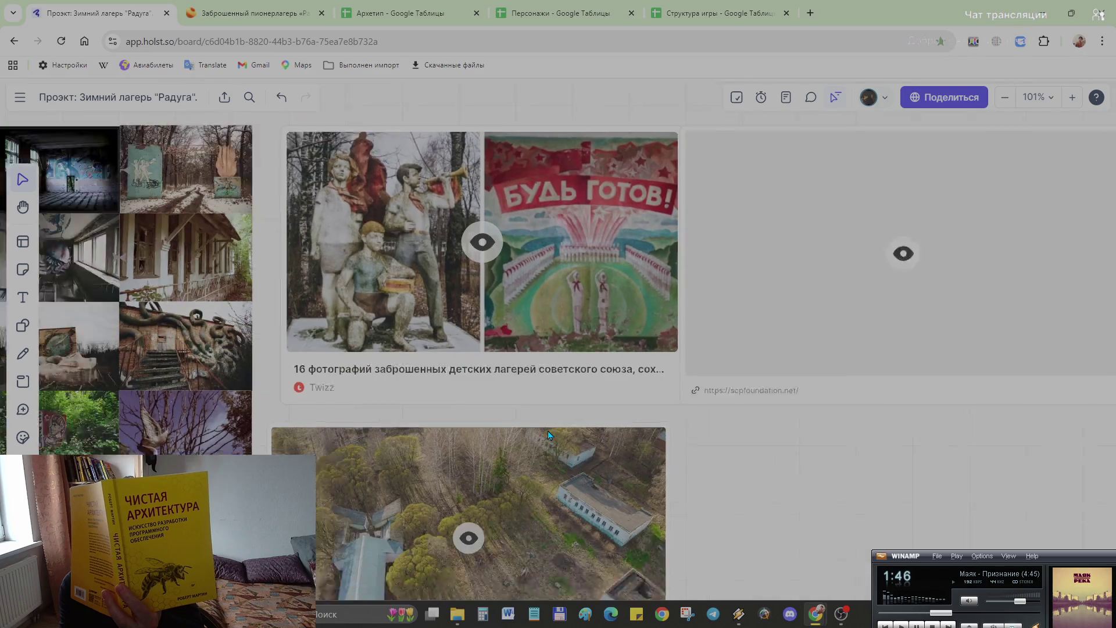
{"action": "scroll", "coordinate": [550, 454], "scroll_direction": "down", "scroll_amount": 3}
{"action": "scroll", "coordinate": [447, 467], "scroll_direction": "down", "scroll_amount": 2}
{"action": "scroll", "coordinate": [447, 467], "scroll_direction": "down", "scroll_amount": 2}
{"action": "scroll", "coordinate": [447, 467], "scroll_direction": "down", "scroll_amount": 5}
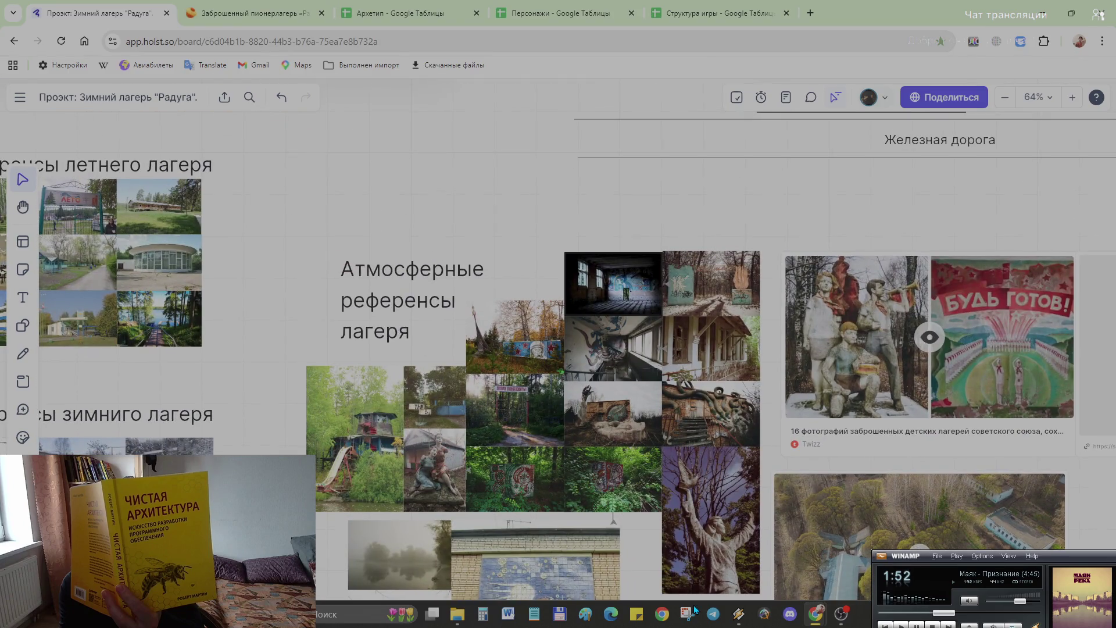
{"action": "scroll", "coordinate": [611, 427], "scroll_direction": "up", "scroll_amount": 2}
{"action": "scroll", "coordinate": [583, 436], "scroll_direction": "up", "scroll_amount": 2}
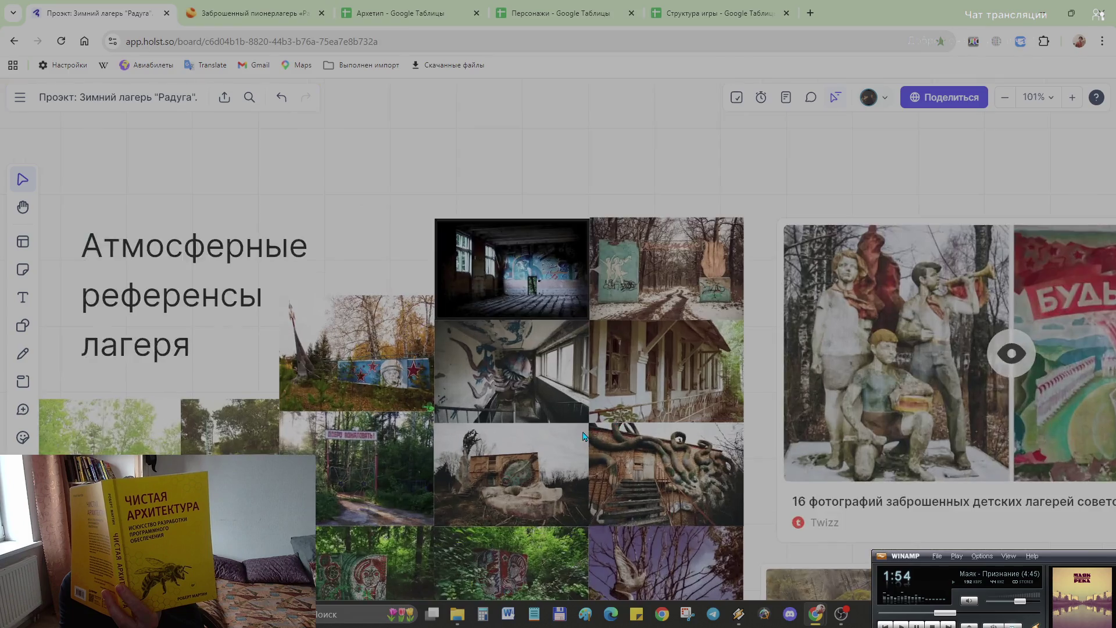
{"action": "scroll", "coordinate": [583, 436], "scroll_direction": "up", "scroll_amount": 2}
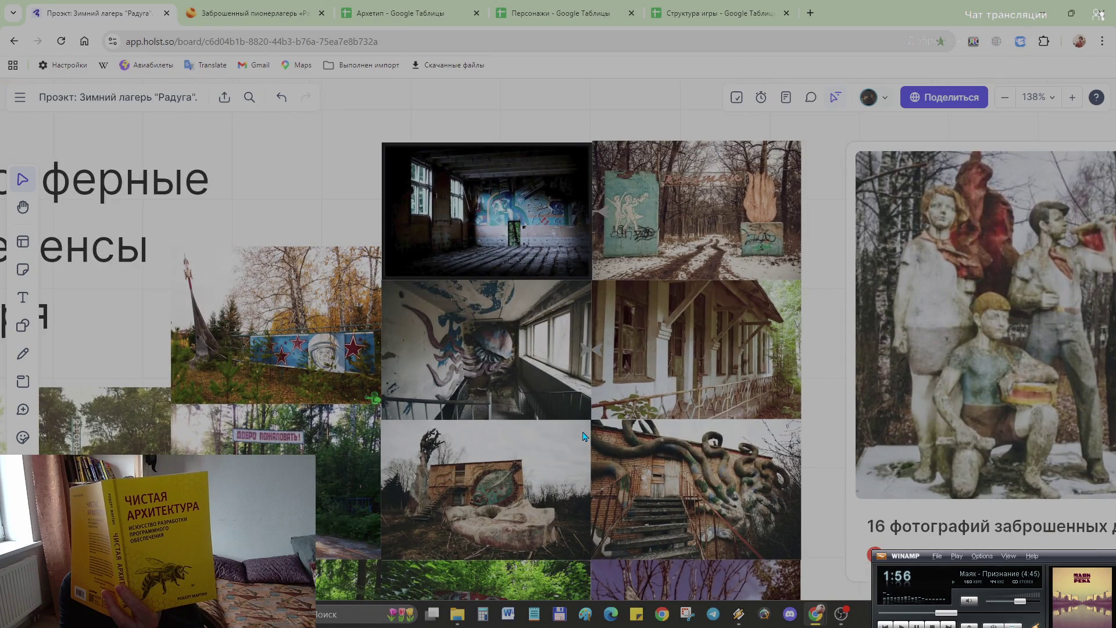
{"action": "scroll", "coordinate": [583, 436], "scroll_direction": "down", "scroll_amount": 1}
{"action": "scroll", "coordinate": [584, 436], "scroll_direction": "down", "scroll_amount": 4}
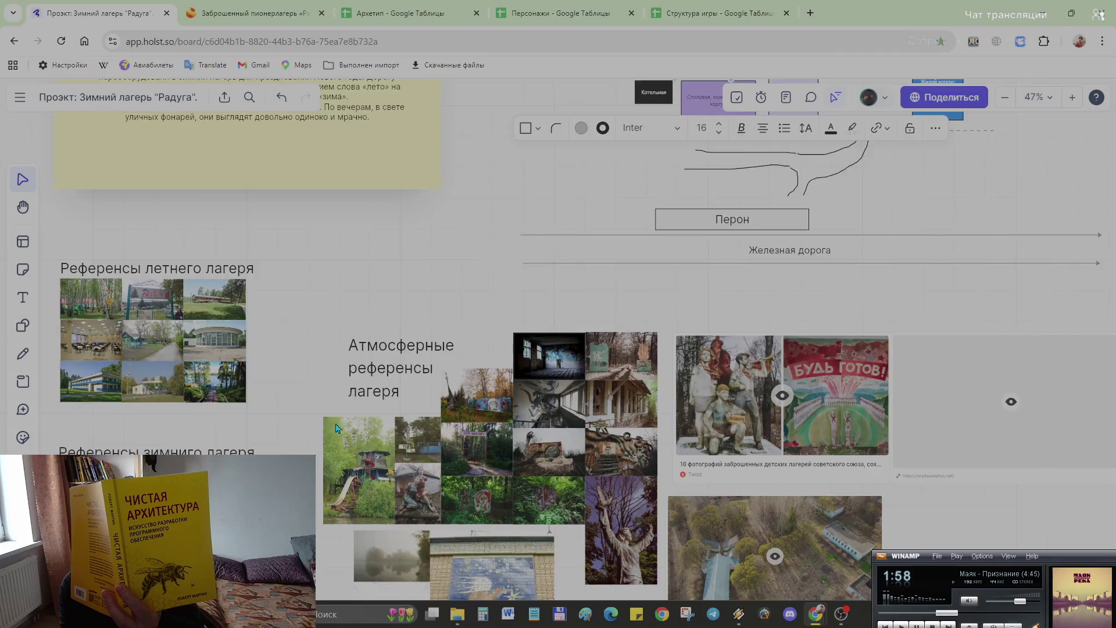
{"action": "scroll", "coordinate": [336, 427], "scroll_direction": "up", "scroll_amount": 3}
{"action": "scroll", "coordinate": [621, 394], "scroll_direction": "up", "scroll_amount": 2}
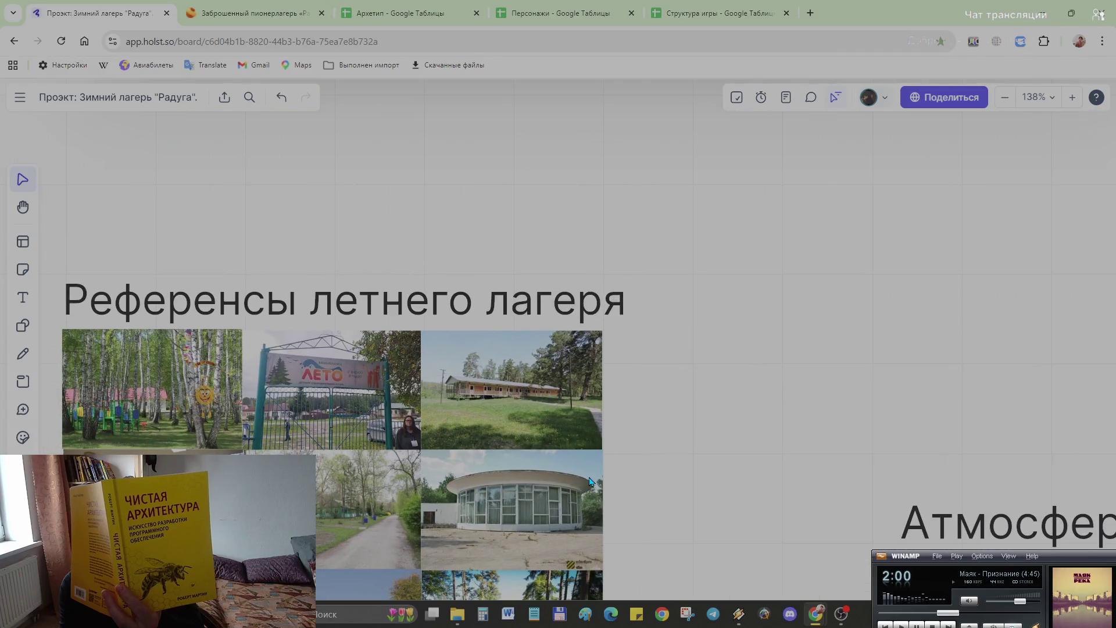
{"action": "scroll", "coordinate": [591, 481], "scroll_direction": "up", "scroll_amount": 1}
{"action": "scroll", "coordinate": [590, 481], "scroll_direction": "down", "scroll_amount": 2}
{"action": "scroll", "coordinate": [590, 482], "scroll_direction": "down", "scroll_amount": 2}
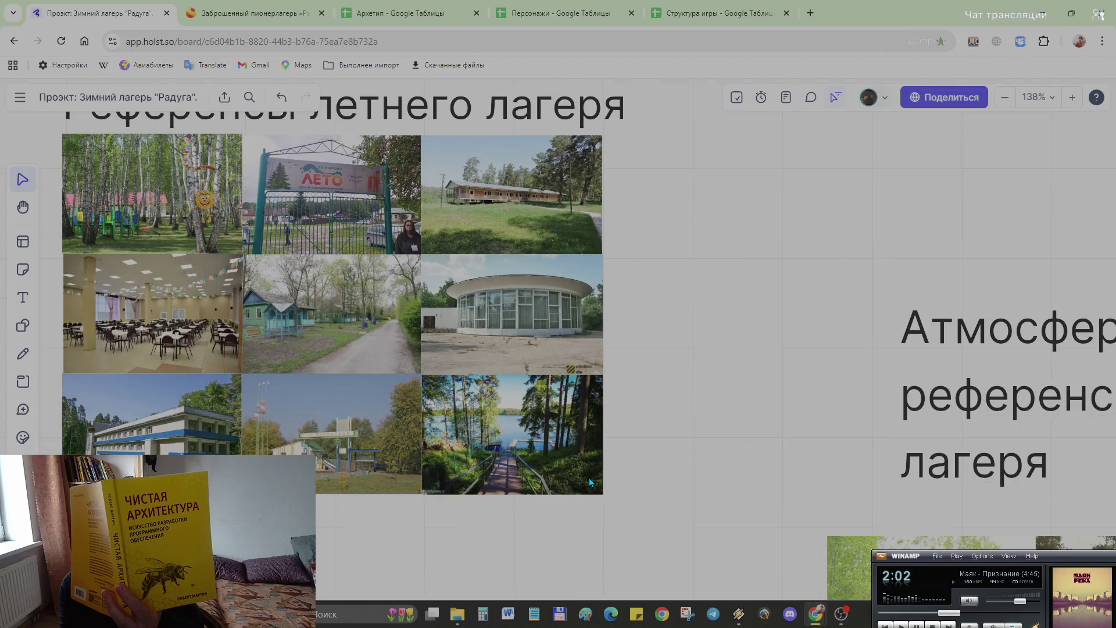
{"action": "scroll", "coordinate": [531, 429], "scroll_direction": "down", "scroll_amount": 2}
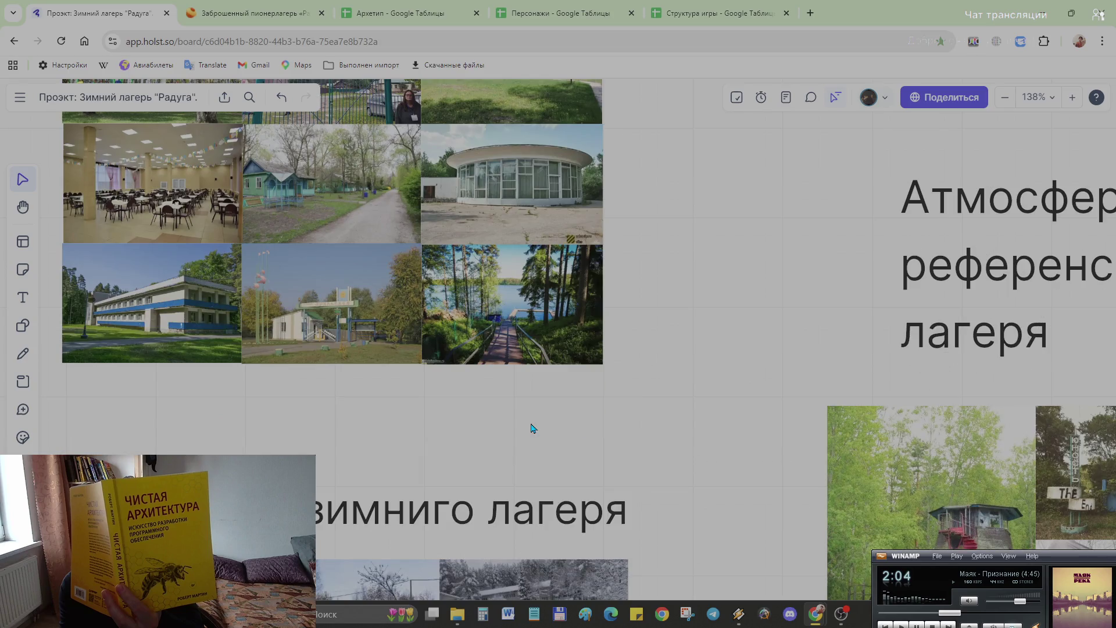
{"action": "scroll", "coordinate": [524, 334], "scroll_direction": "up", "scroll_amount": 3}
{"action": "scroll", "coordinate": [537, 327], "scroll_direction": "up", "scroll_amount": 3}
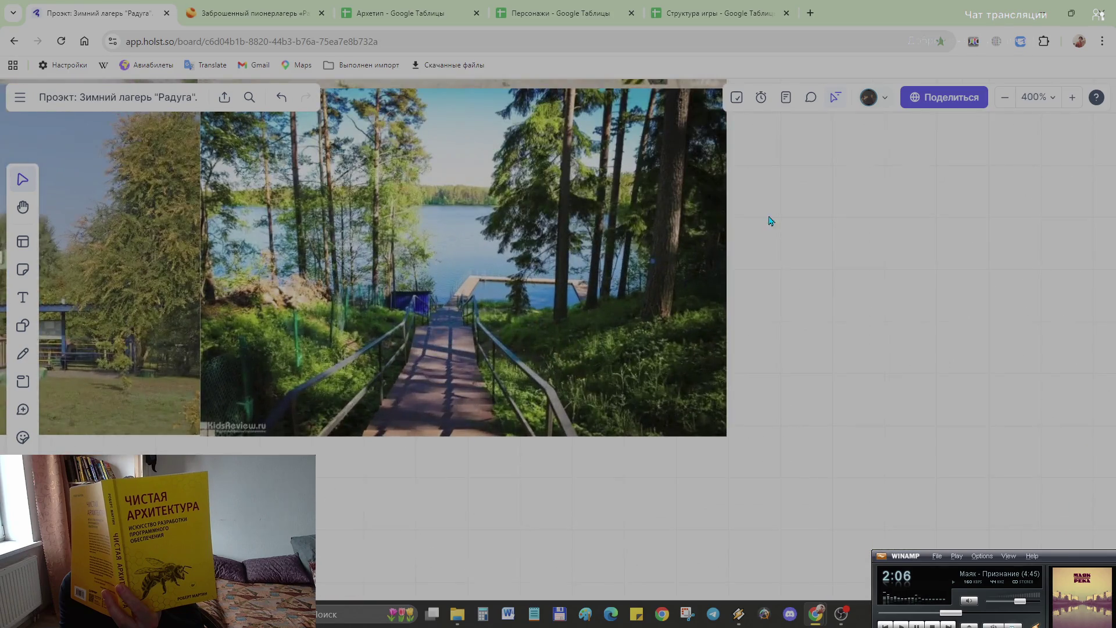
{"action": "scroll", "coordinate": [583, 343], "scroll_direction": "up", "scroll_amount": 1}
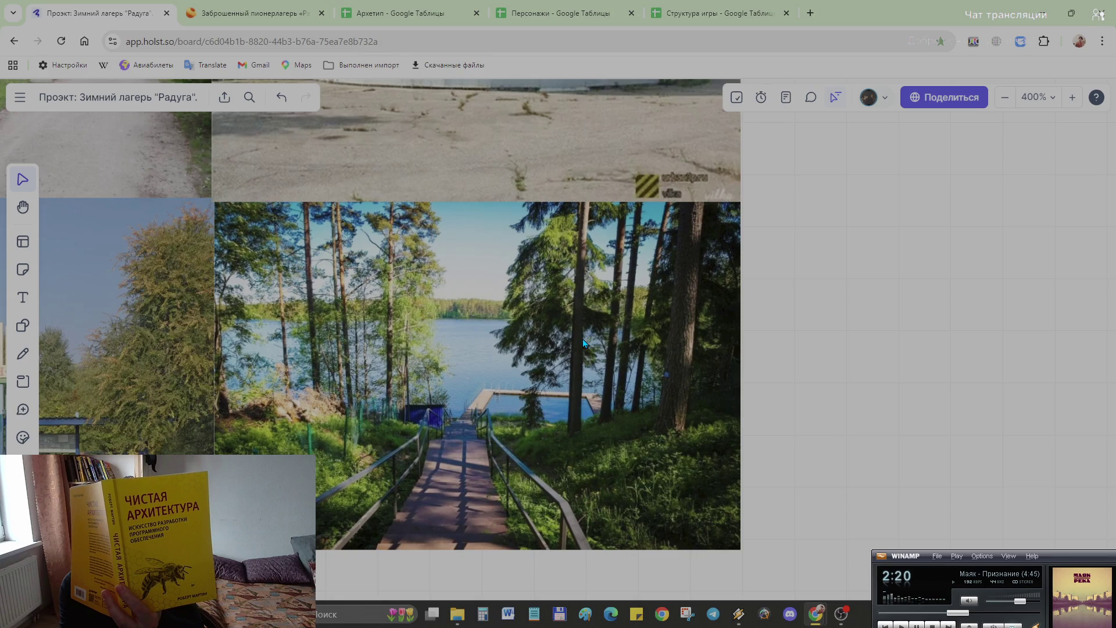
{"action": "scroll", "coordinate": [797, 256], "scroll_direction": "down", "scroll_amount": 3}
{"action": "scroll", "coordinate": [798, 257], "scroll_direction": "up", "scroll_amount": 3}
{"action": "scroll", "coordinate": [898, 277], "scroll_direction": "down", "scroll_amount": 5}
{"action": "scroll", "coordinate": [899, 277], "scroll_direction": "right", "scroll_amount": 5}
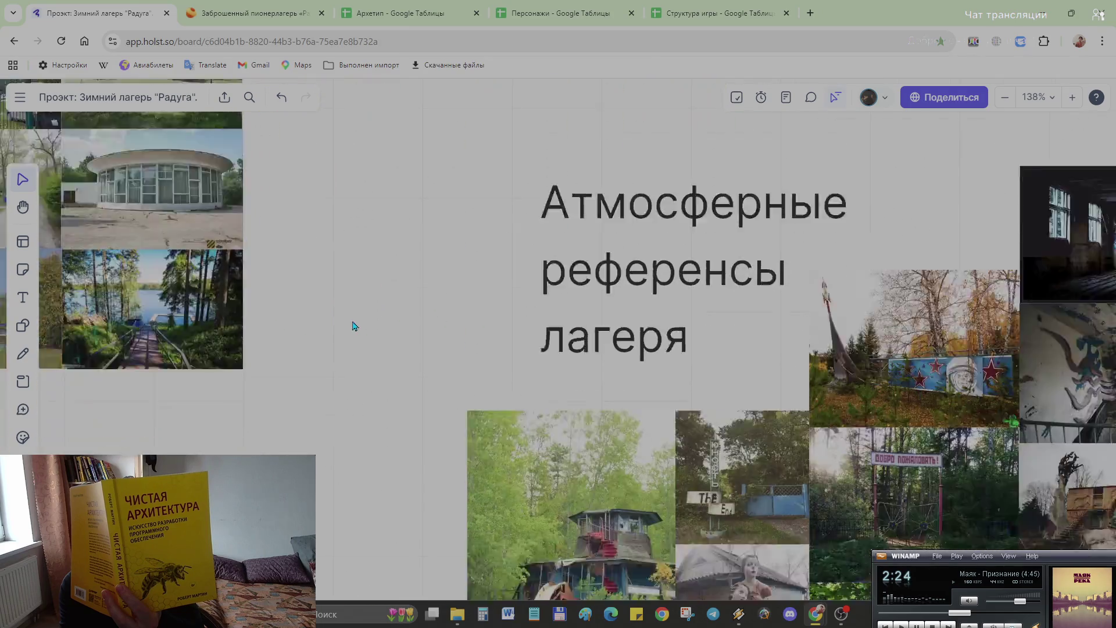
{"action": "scroll", "coordinate": [611, 349], "scroll_direction": "down", "scroll_amount": 5}
{"action": "scroll", "coordinate": [417, 559], "scroll_direction": "up", "scroll_amount": 3}
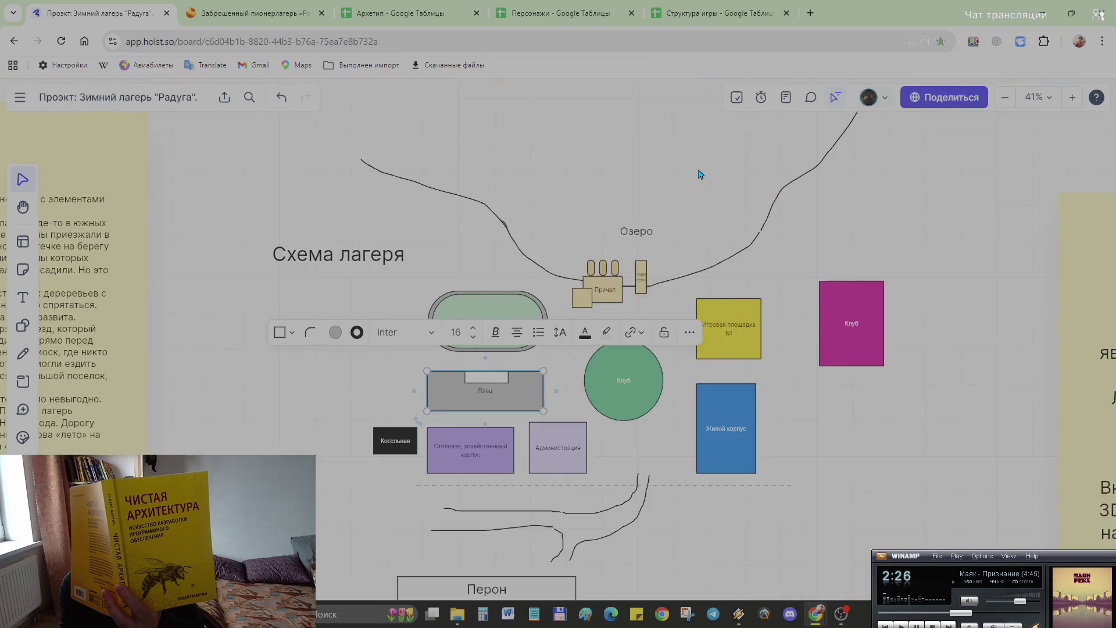
{"action": "scroll", "coordinate": [689, 210], "scroll_direction": "up", "scroll_amount": 4}
{"action": "scroll", "coordinate": [678, 249], "scroll_direction": "up", "scroll_amount": 1}
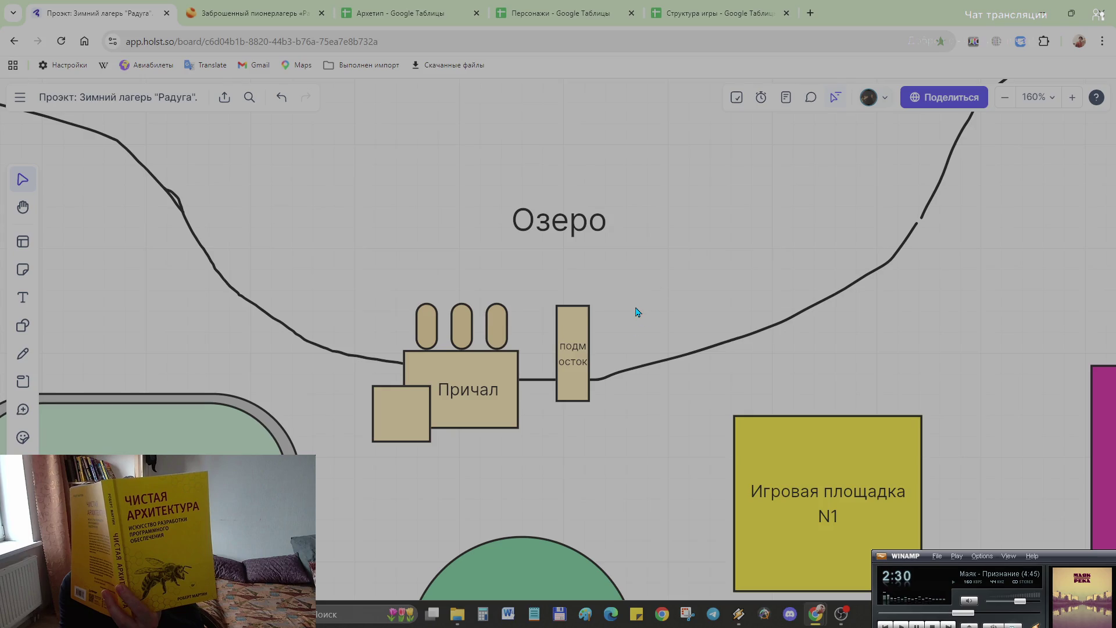
{"action": "scroll", "coordinate": [637, 312], "scroll_direction": "down", "scroll_amount": 2}
{"action": "scroll", "coordinate": [349, 350], "scroll_direction": "down", "scroll_amount": 3}
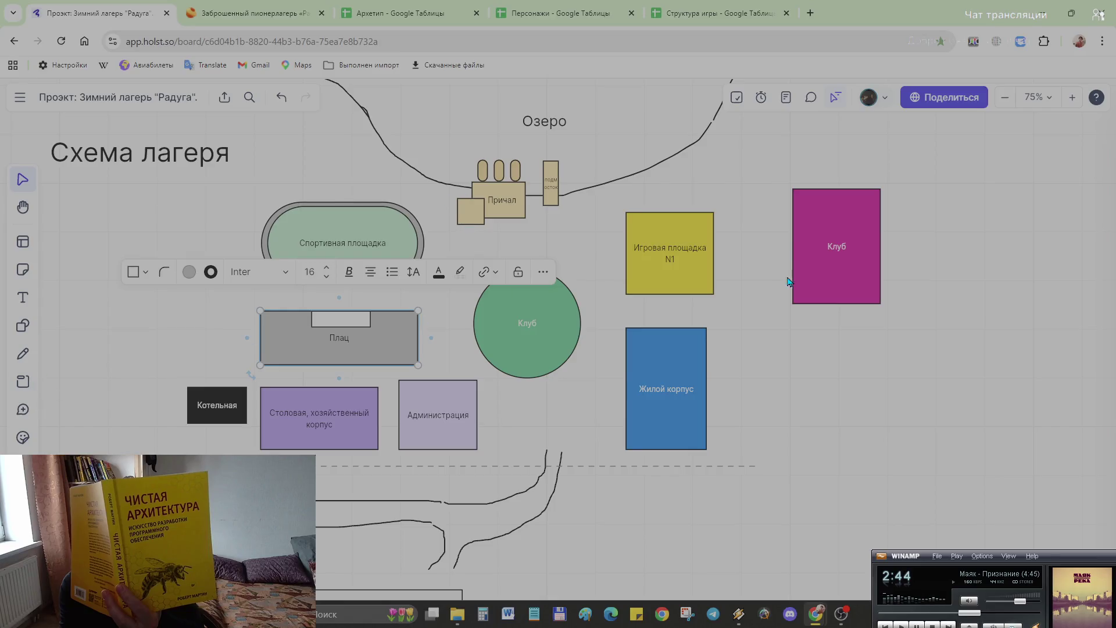
{"action": "scroll", "coordinate": [522, 258], "scroll_direction": "up", "scroll_amount": 1}
{"action": "scroll", "coordinate": [556, 290], "scroll_direction": "up", "scroll_amount": 1}
{"action": "scroll", "coordinate": [555, 291], "scroll_direction": "up", "scroll_amount": 3}
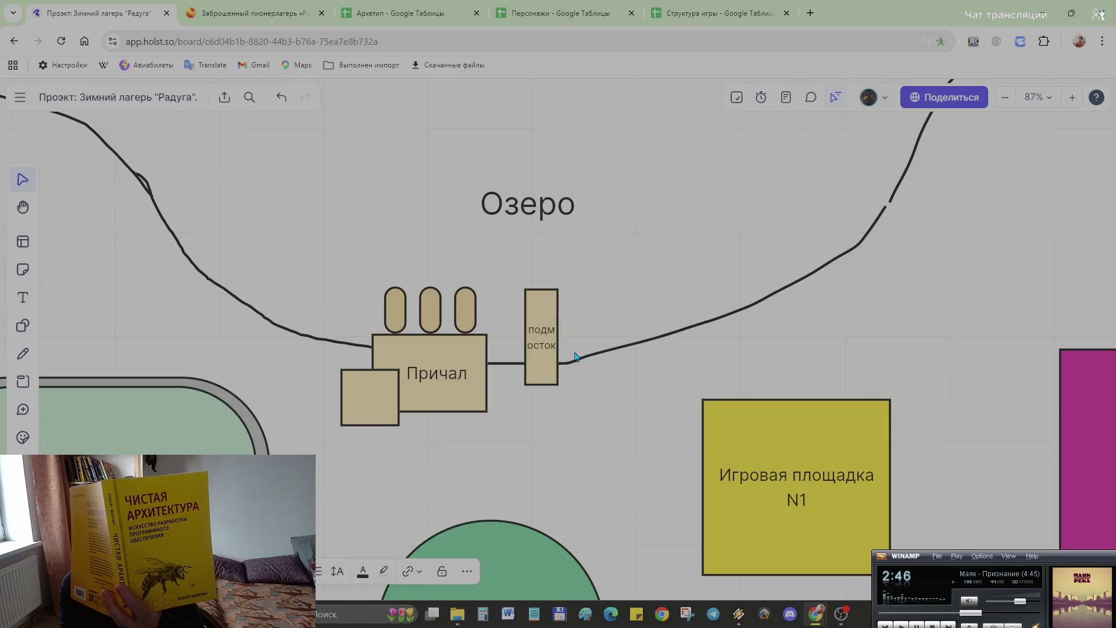
Step: Widen the подмосток platform slightly and place a new square above the pier
{"action": "left_click", "coordinate": [541, 379]}
{"action": "left_click_drag", "start_coordinate": [560, 388], "coordinate": [560, 384]}
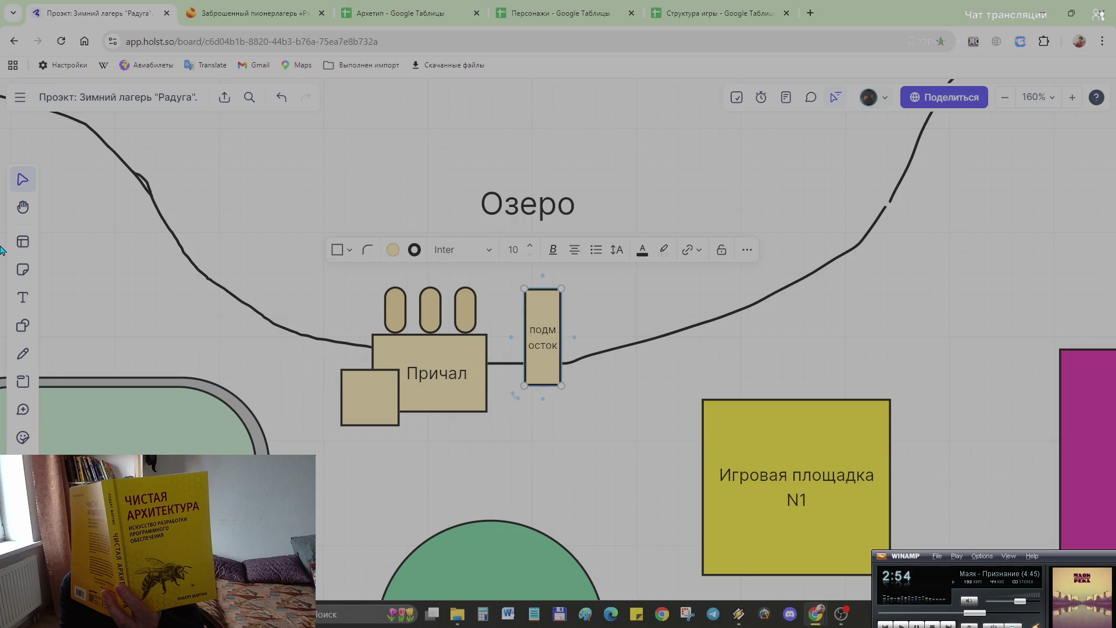
{"action": "left_click", "coordinate": [24, 329]}
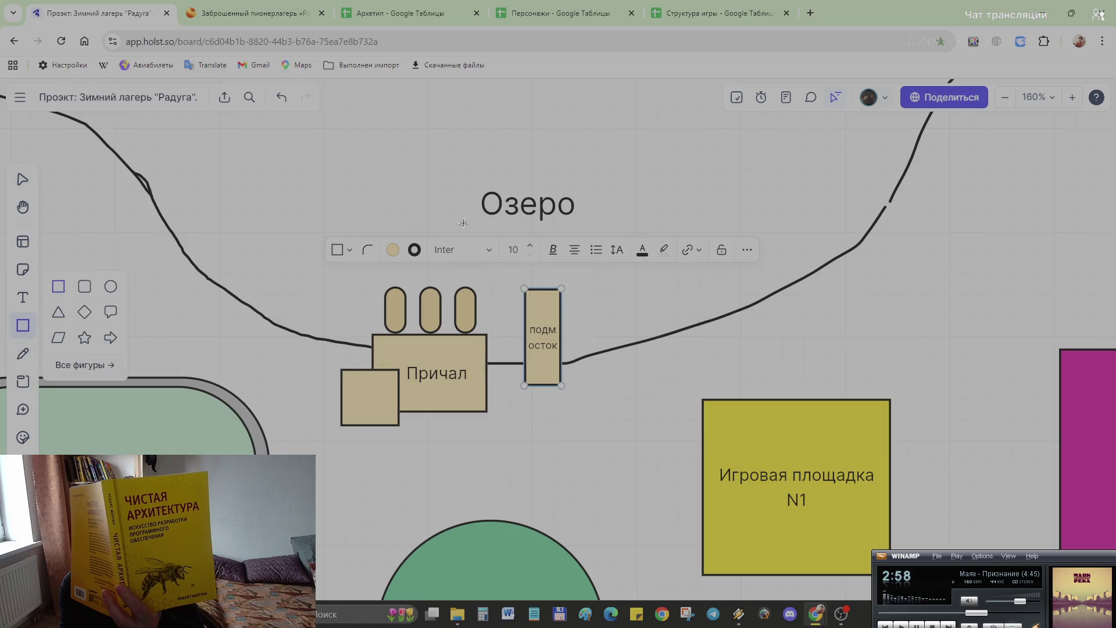
{"action": "left_click", "coordinate": [642, 210]}
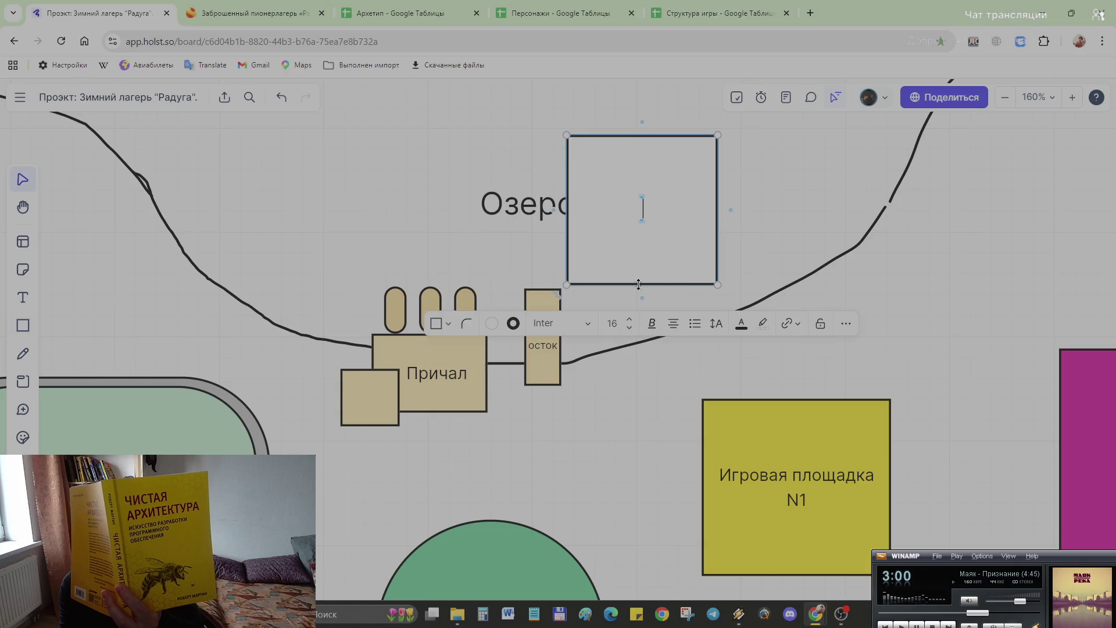
Step: Flatten the new square into a thin horizontal bar resting on top of the platform
{"action": "left_click", "coordinate": [546, 376]}
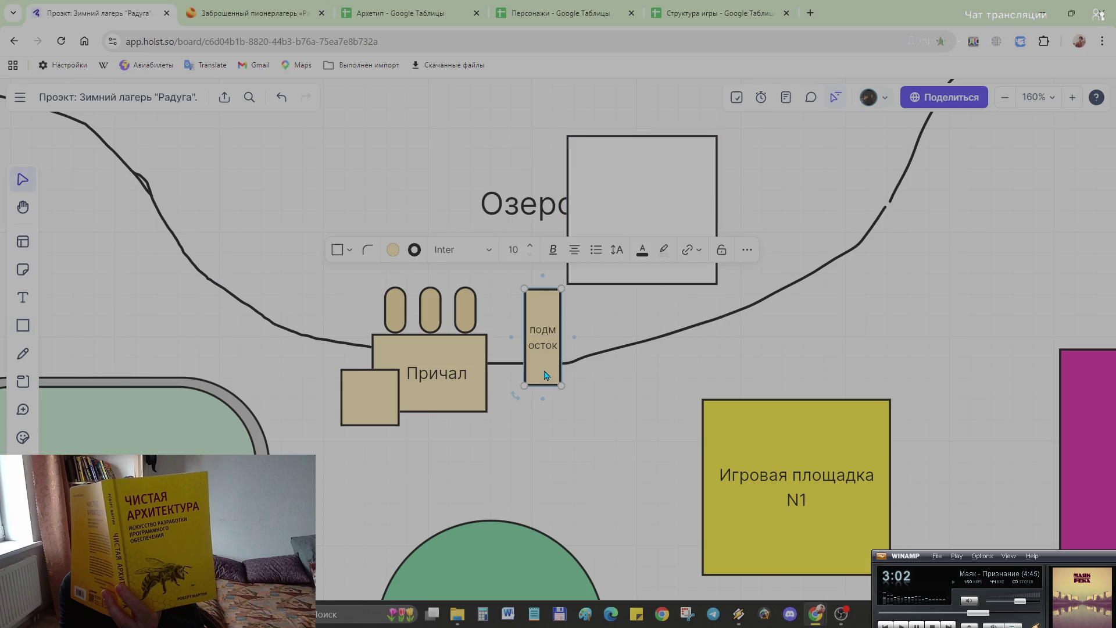
{"action": "left_click", "coordinate": [624, 205]}
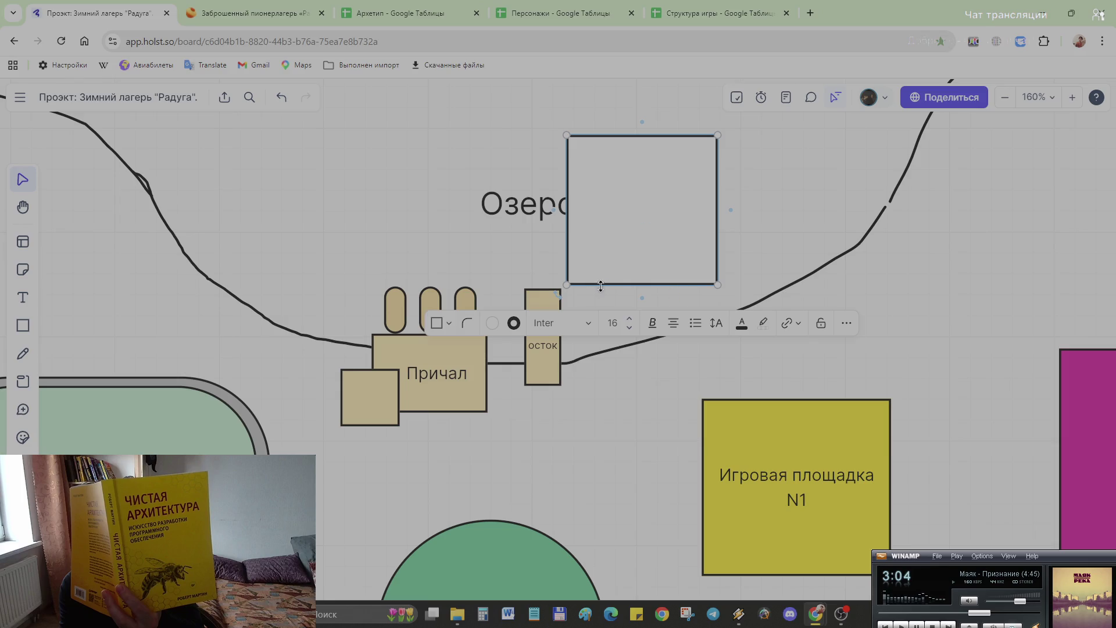
{"action": "mouse_move", "coordinate": [596, 283]}
{"action": "left_mouse_down"}
{"action": "mouse_move", "coordinate": [593, 169]}
{"action": "mouse_move", "coordinate": [548, 283]}
{"action": "mouse_move", "coordinate": [573, 287]}
{"action": "left_mouse_up"}
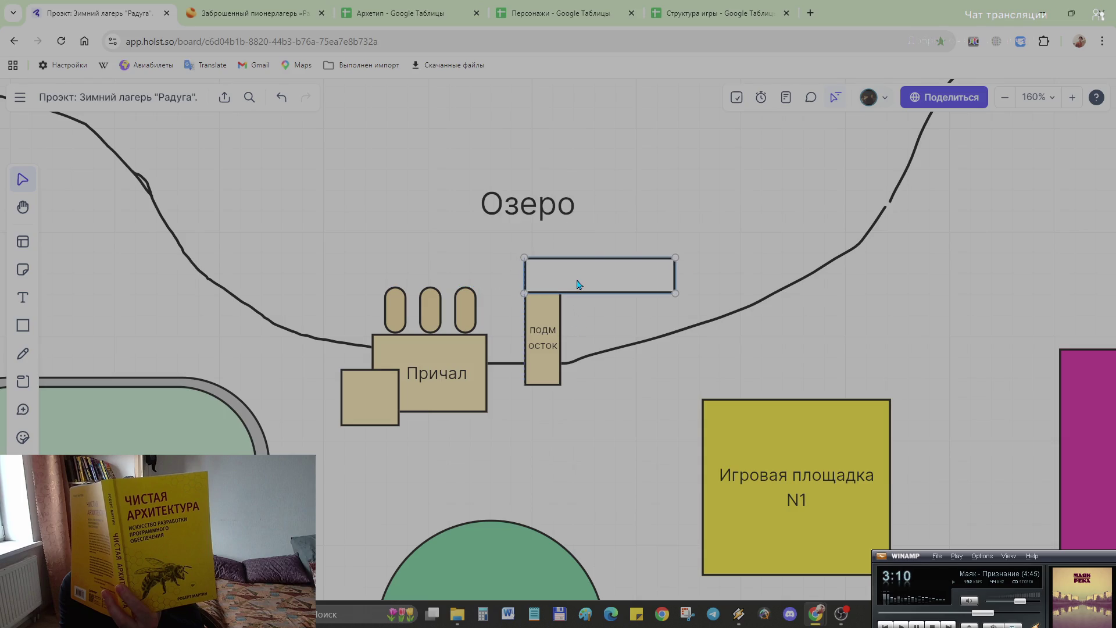
{"action": "left_click", "coordinate": [599, 410]}
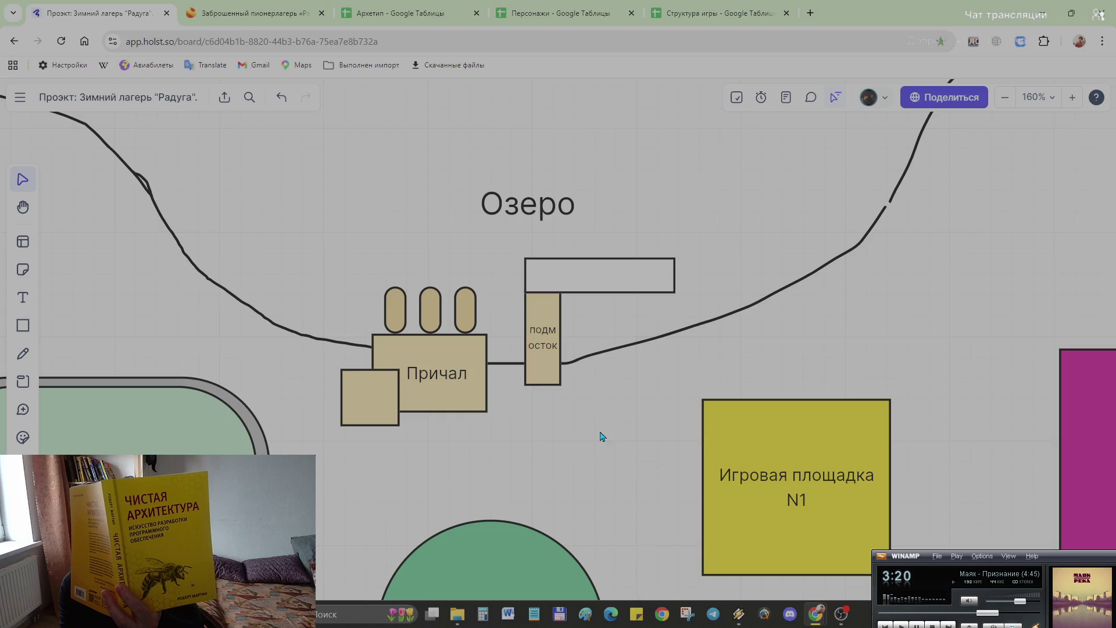
Step: Try box-selecting and nudging the pier objects up, then undo the stray moves and font change
{"action": "left_click", "coordinate": [437, 377]}
{"action": "left_click_drag", "start_coordinate": [489, 448], "coordinate": [378, 358]}
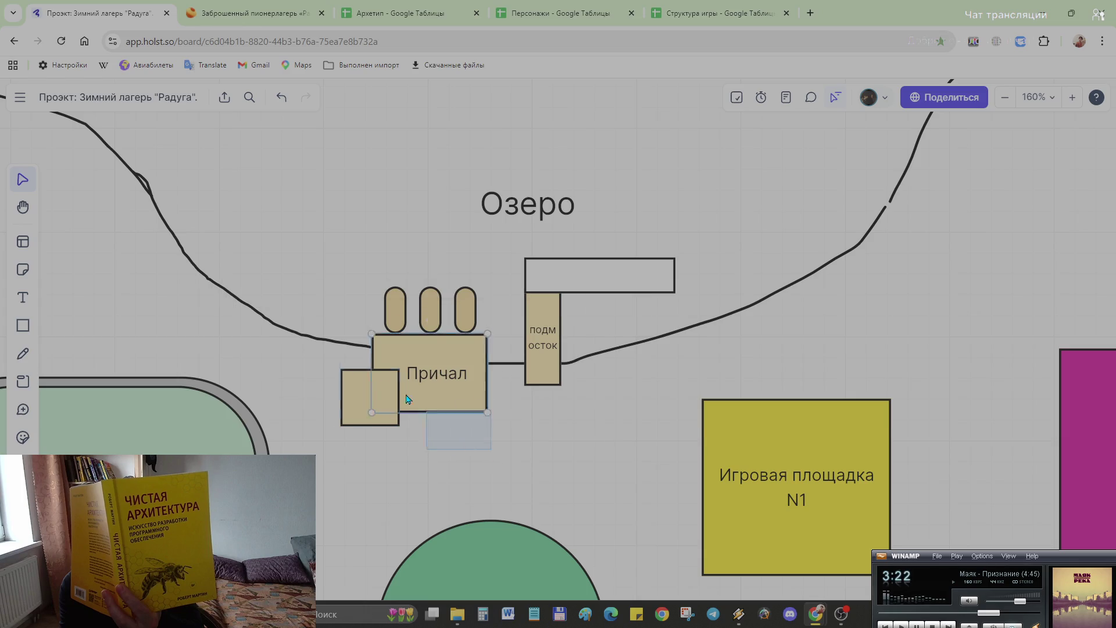
{"action": "key", "text": "Down"}
{"action": "key", "text": "Down"}
{"action": "key", "text": "Down"}
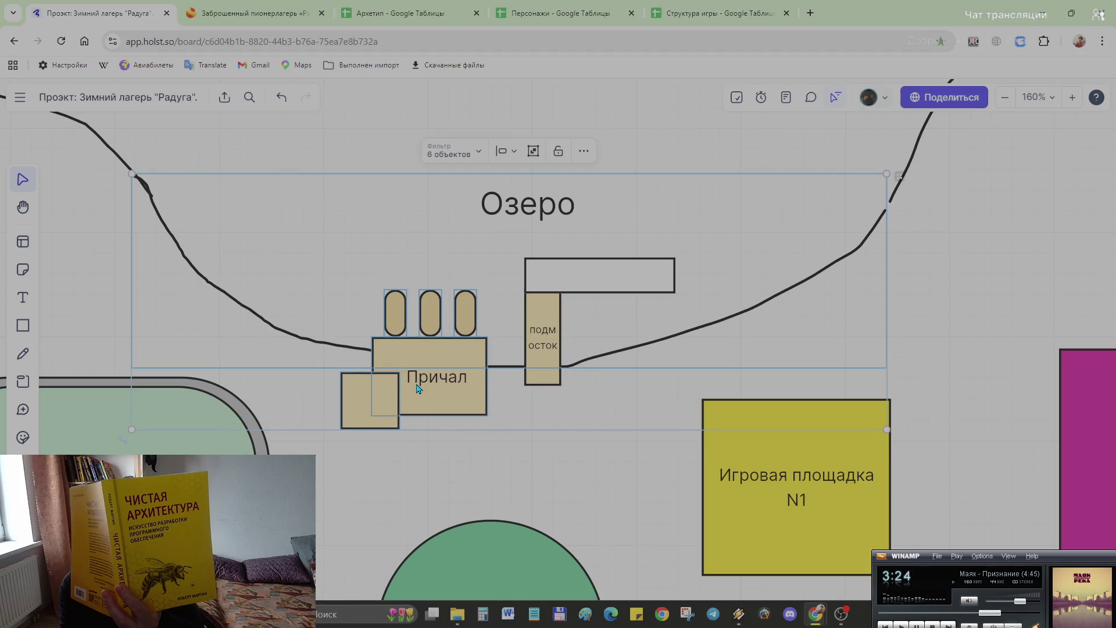
{"action": "key", "text": "Up"}
{"action": "key", "text": "Up"}
{"action": "left_click", "coordinate": [447, 384]}
{"action": "left_click_drag", "start_coordinate": [519, 442], "coordinate": [349, 302]}
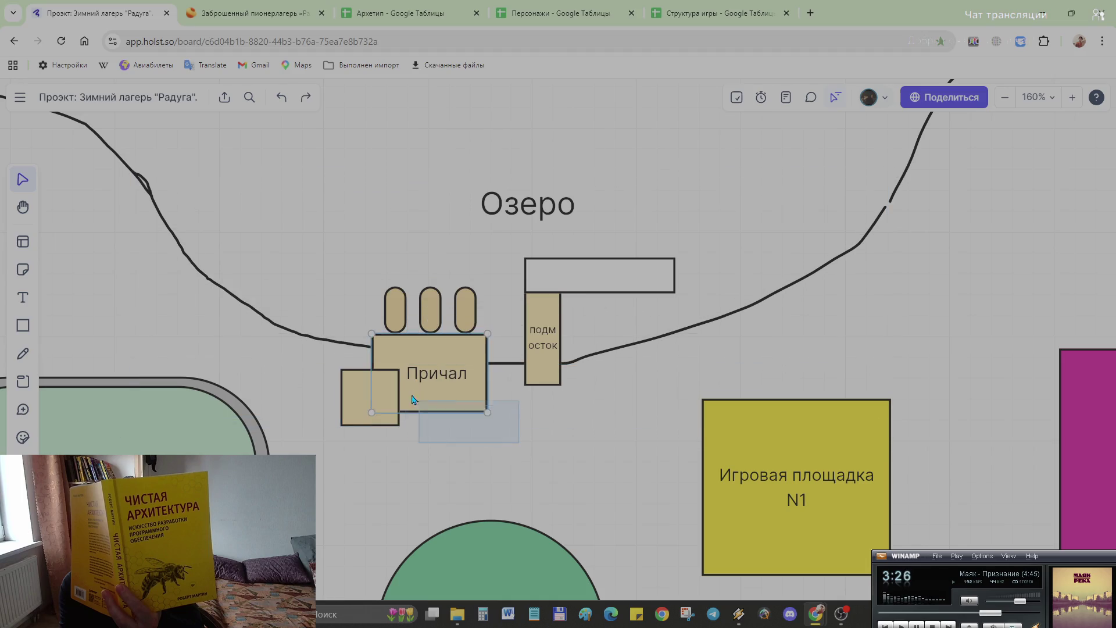
{"action": "left_click_drag", "start_coordinate": [457, 372], "coordinate": [456, 358]}
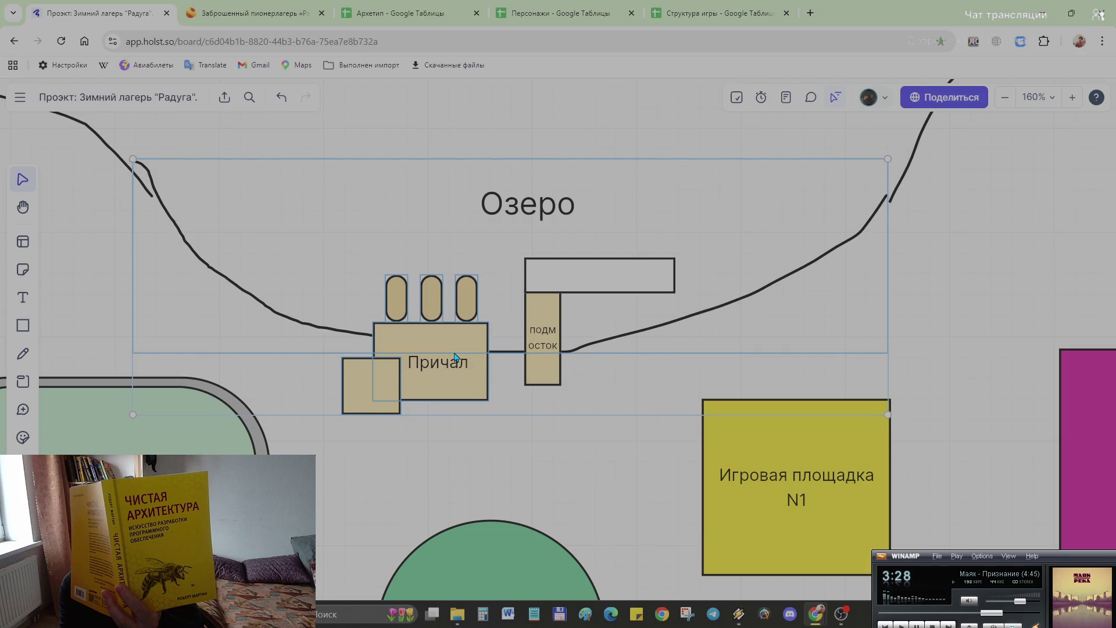
{"action": "left_click", "coordinate": [371, 406]}
{"action": "key", "text": "ctrl+z"}
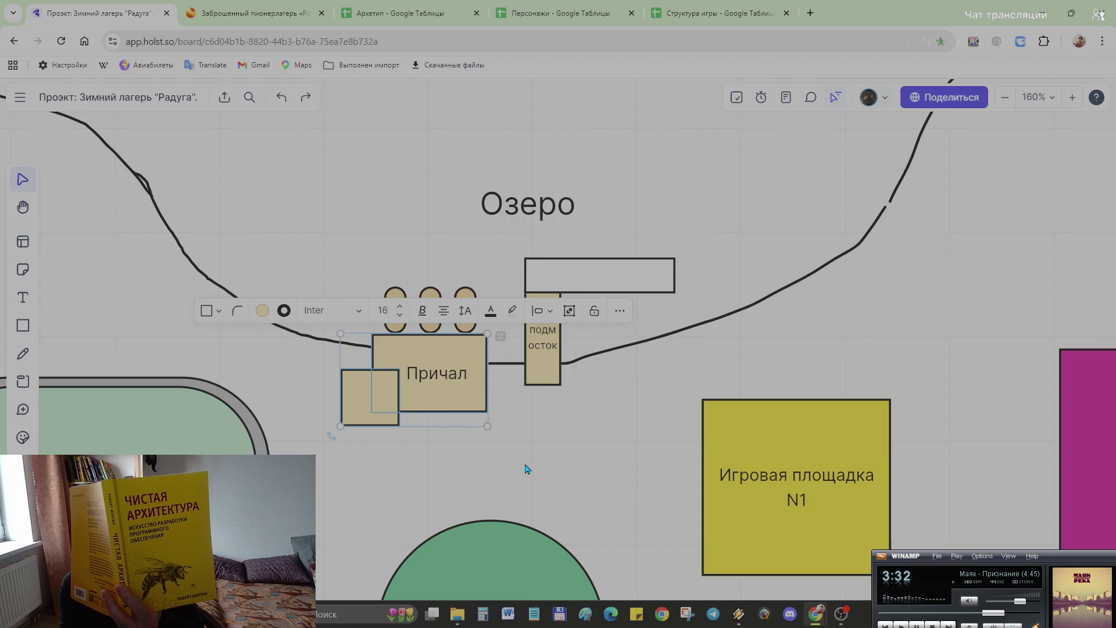
{"action": "key", "text": "ctrl+z"}
{"action": "key", "text": "ctrl+z"}
Step: Select the three boats, Причал and the small square together and move them up level with the jetty
{"action": "left_click", "coordinate": [467, 328]}
{"action": "left_click", "coordinate": [431, 321], "text": "shift"}
{"action": "left_click", "coordinate": [399, 321], "text": "shift"}
{"action": "left_click", "coordinate": [451, 381], "text": "shift"}
{"action": "left_click", "coordinate": [354, 408], "text": "shift"}
{"action": "left_click_drag", "start_coordinate": [436, 368], "coordinate": [440, 341]}
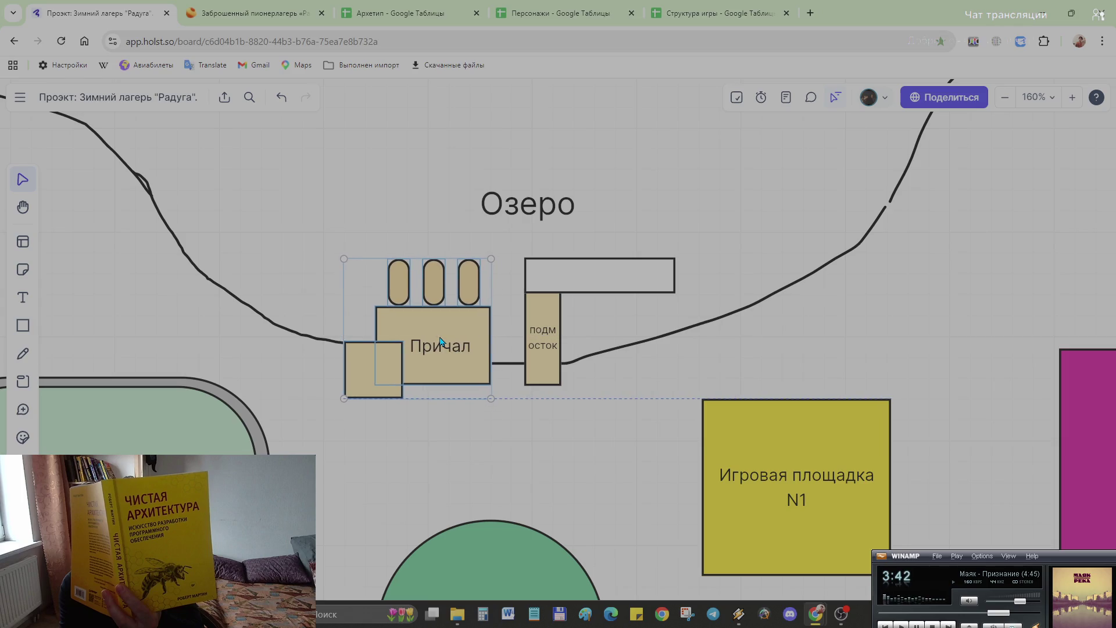
{"action": "left_click", "coordinate": [573, 408]}
Step: Fill the new horizontal jetty bar with the same tan colour as the подмосток platform
{"action": "left_click", "coordinate": [577, 280]}
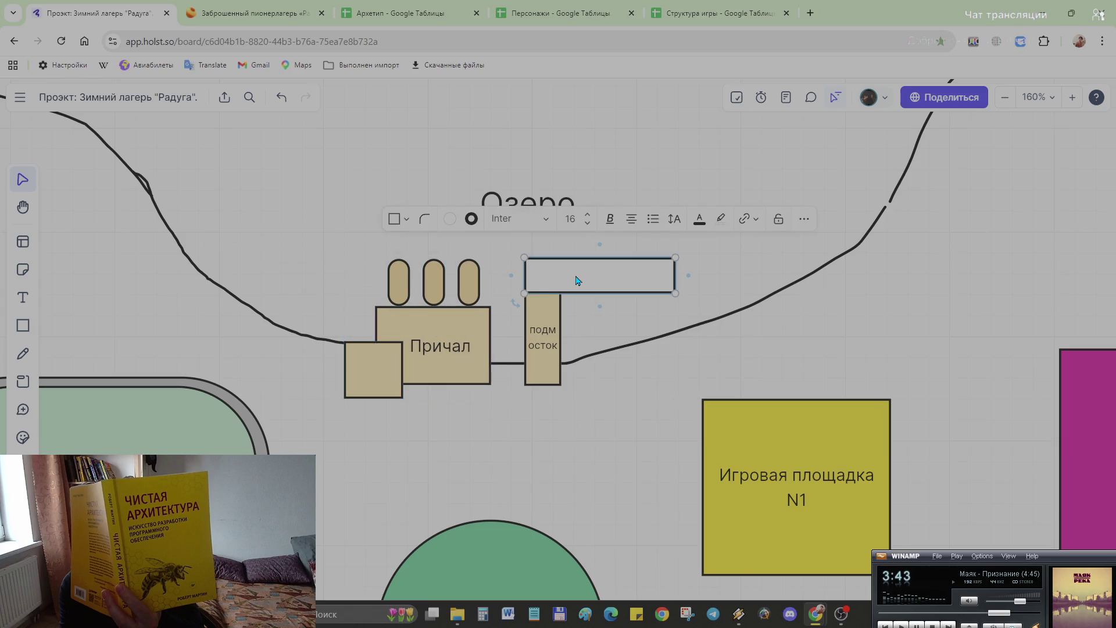
{"action": "left_click", "coordinate": [540, 360]}
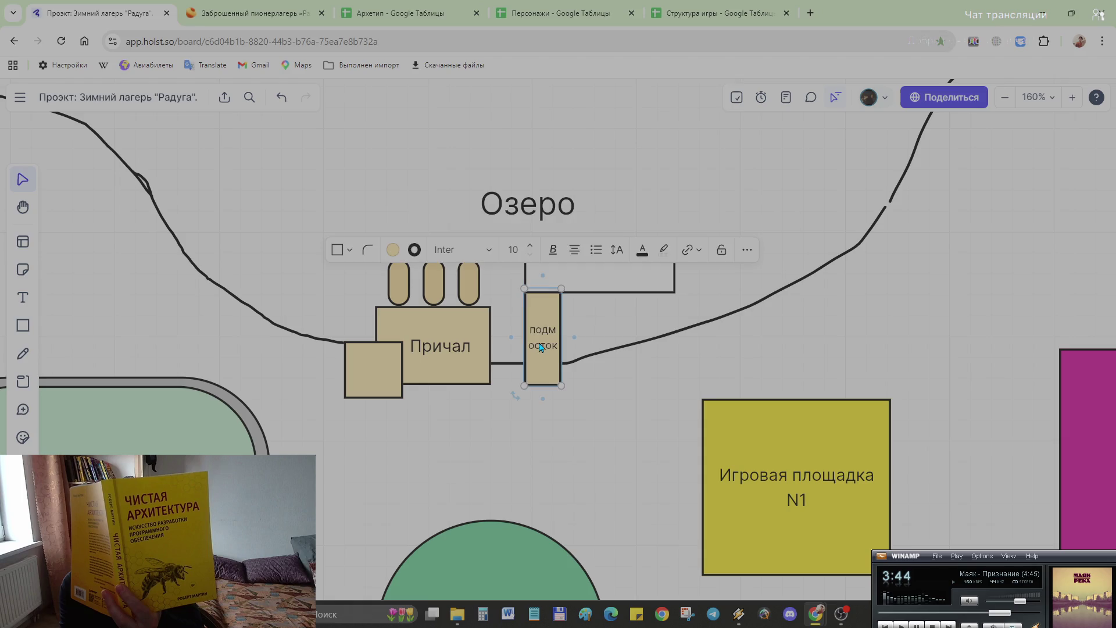
{"action": "left_click", "coordinate": [615, 277]}
{"action": "left_click", "coordinate": [450, 219]}
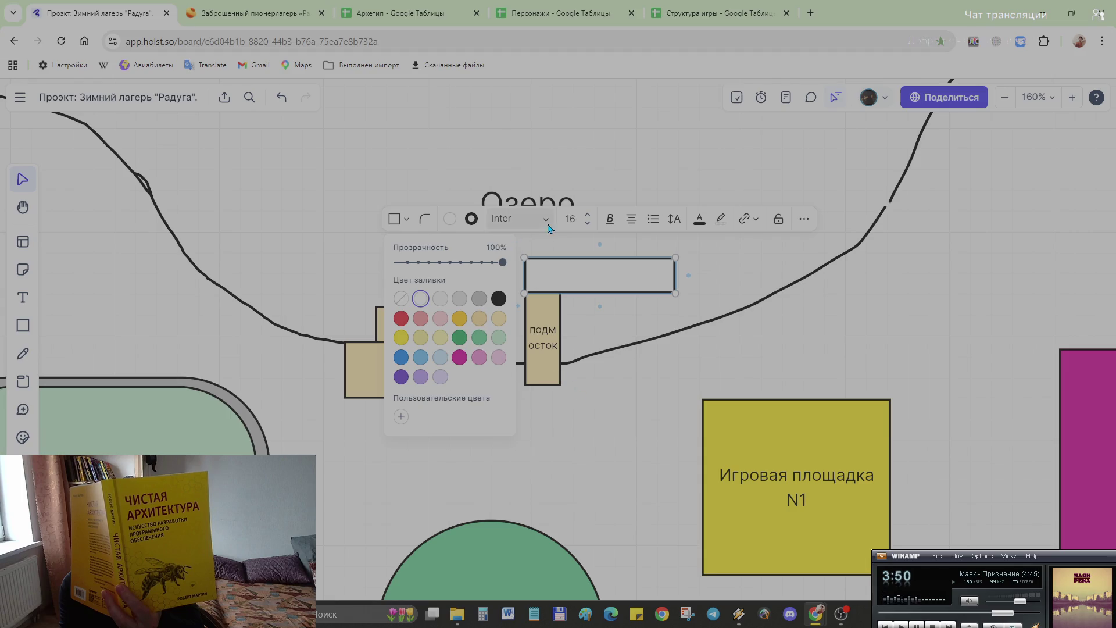
{"action": "left_click", "coordinate": [479, 317]}
{"action": "left_click", "coordinate": [655, 453]}
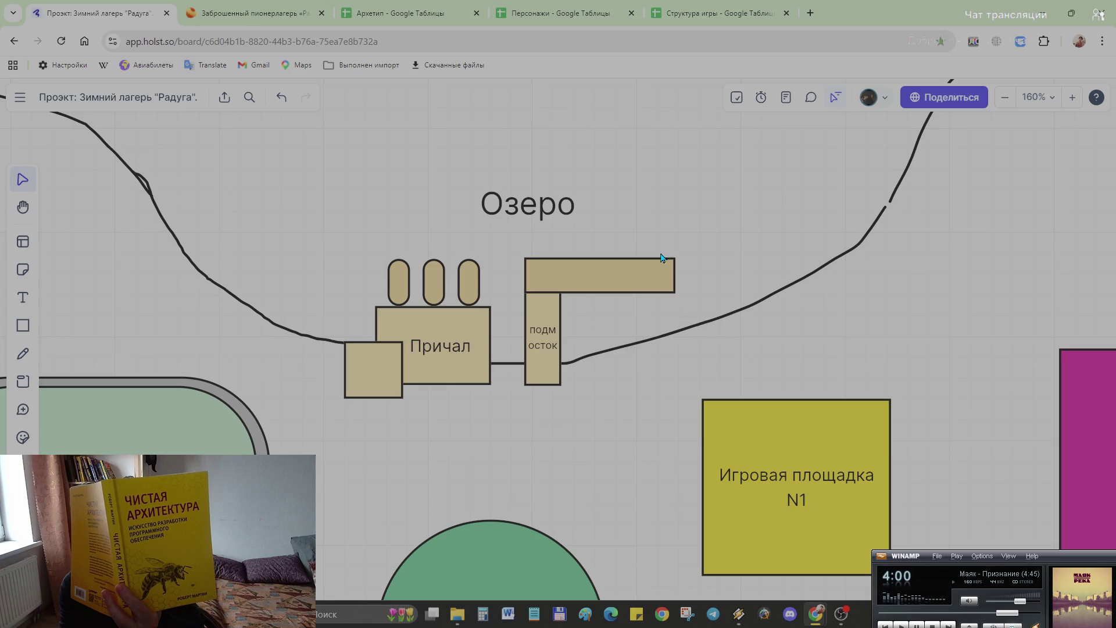
{"action": "scroll", "coordinate": [659, 236], "scroll_direction": "down", "scroll_amount": 1}
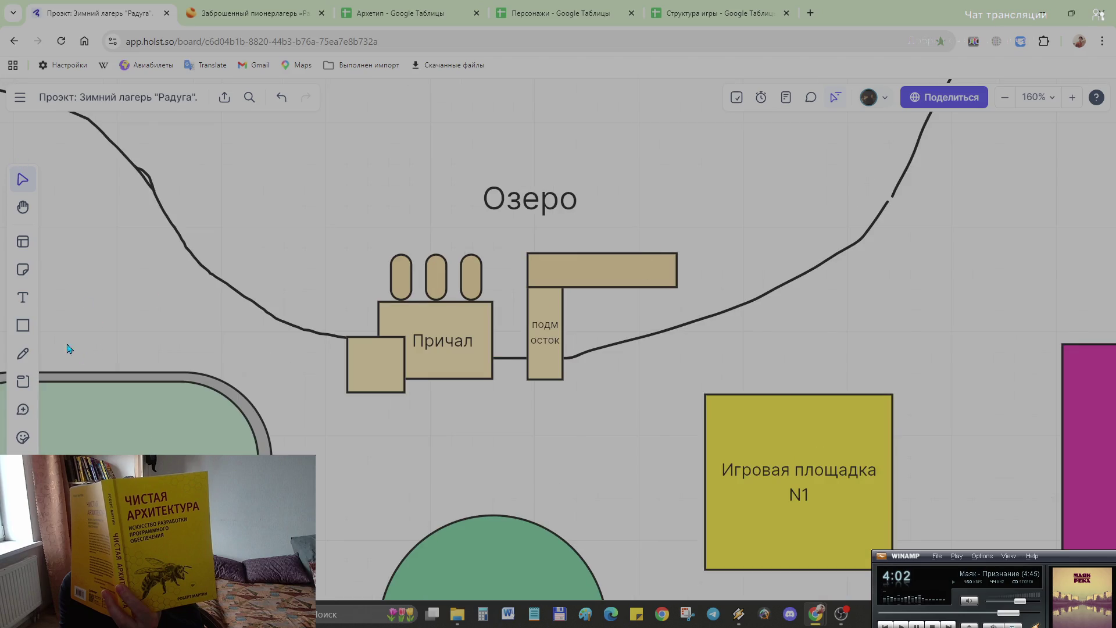
Step: Draw a tall narrow rectangle rising from the horizontal jetty arm and trim its top edge
{"action": "left_click", "coordinate": [24, 325]}
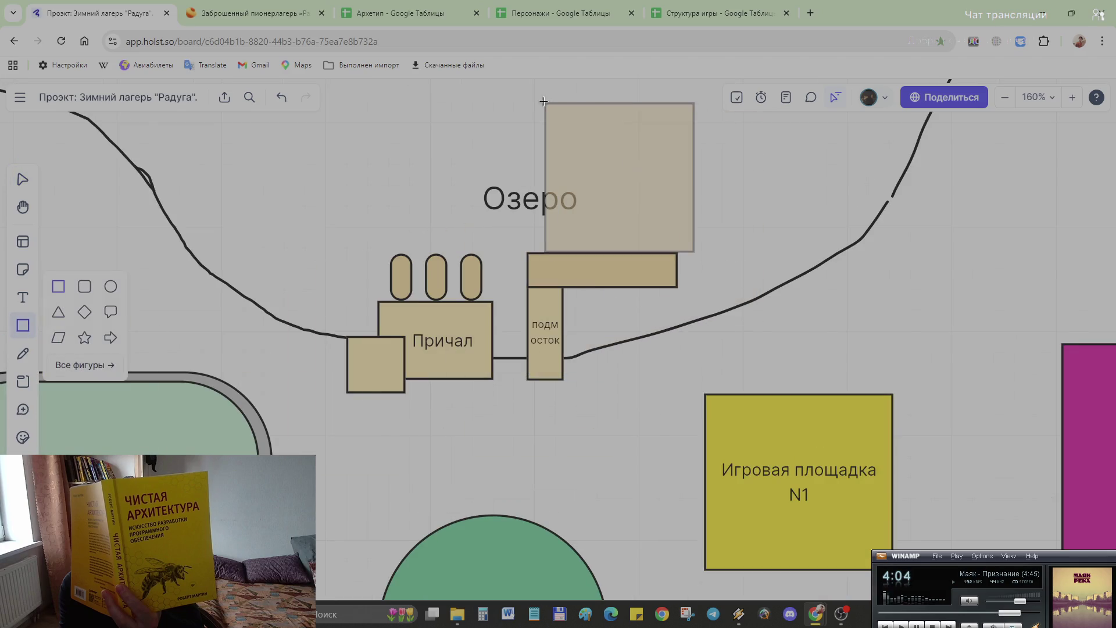
{"action": "left_click", "coordinate": [618, 163]}
{"action": "left_click_drag", "start_coordinate": [689, 217], "coordinate": [546, 224]}
{"action": "left_click_drag", "start_coordinate": [562, 148], "coordinate": [565, 149]}
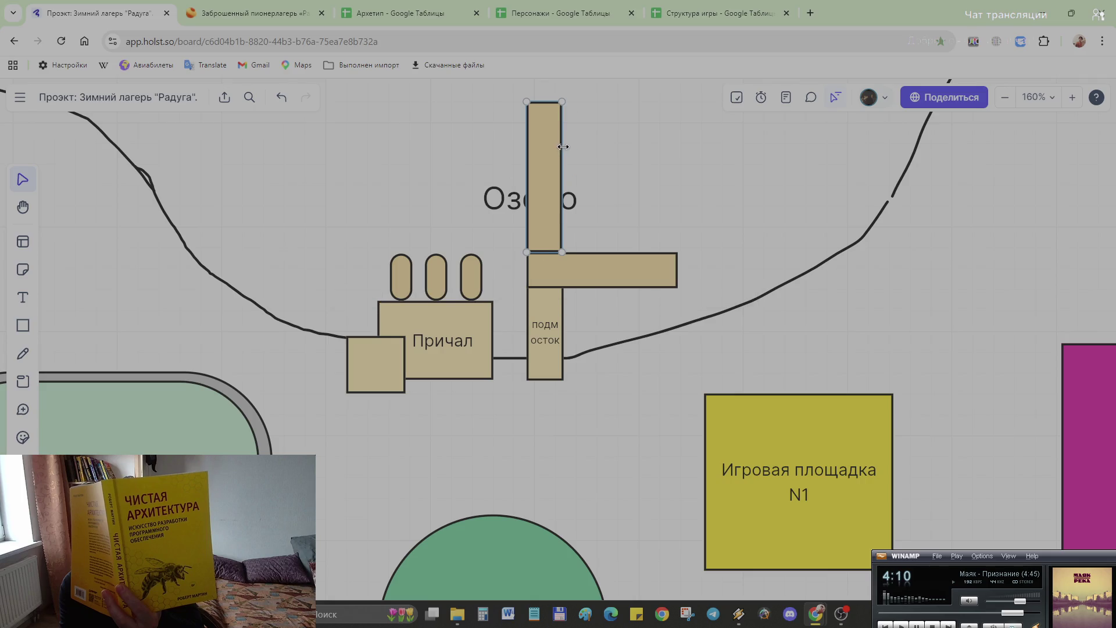
{"action": "left_click_drag", "start_coordinate": [546, 102], "coordinate": [548, 149]}
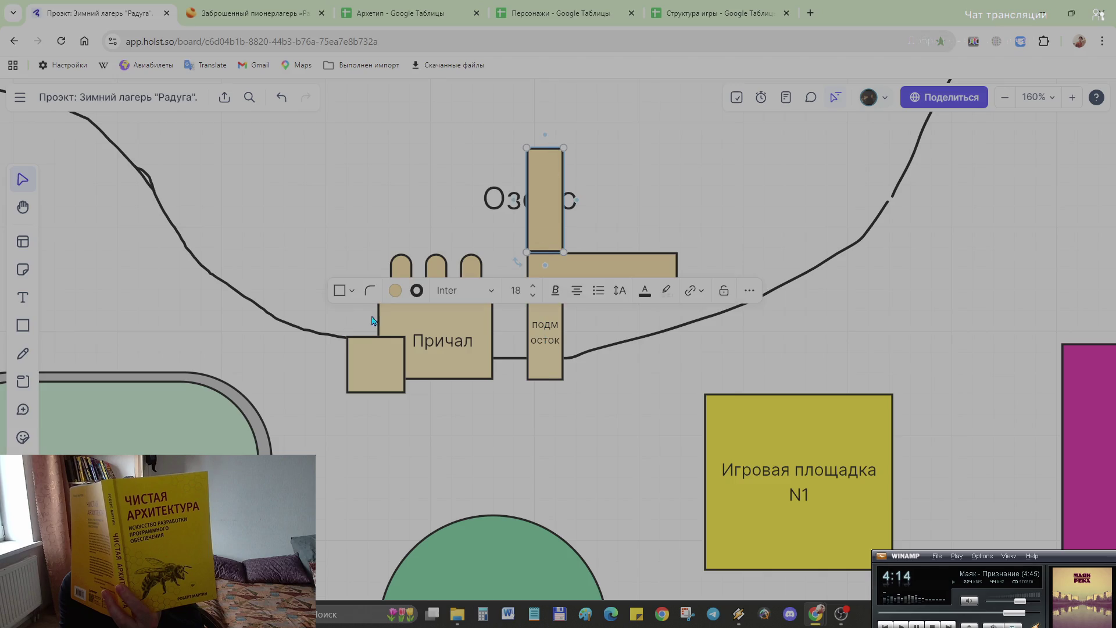
Step: Cap the tall bar with a second flat horizontal rectangle, giving the jetty an F shape
{"action": "left_click", "coordinate": [24, 325]}
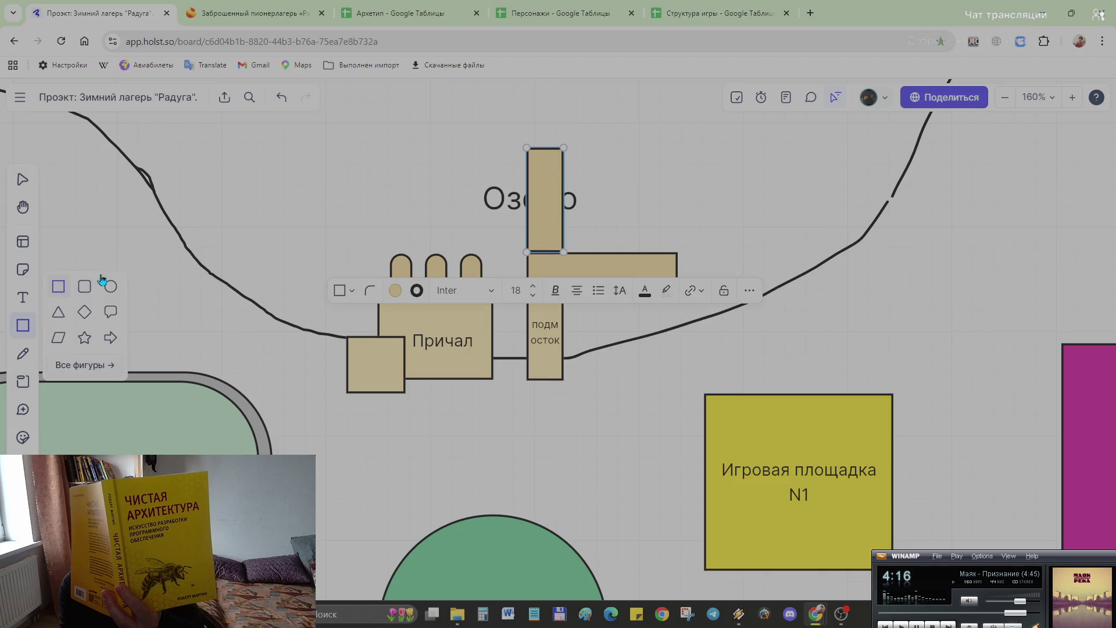
{"action": "left_click", "coordinate": [596, 99]}
{"action": "mouse_move", "coordinate": [658, 251]}
{"action": "left_mouse_down"}
{"action": "mouse_move", "coordinate": [659, 139]}
{"action": "mouse_move", "coordinate": [591, 137]}
{"action": "left_mouse_up"}
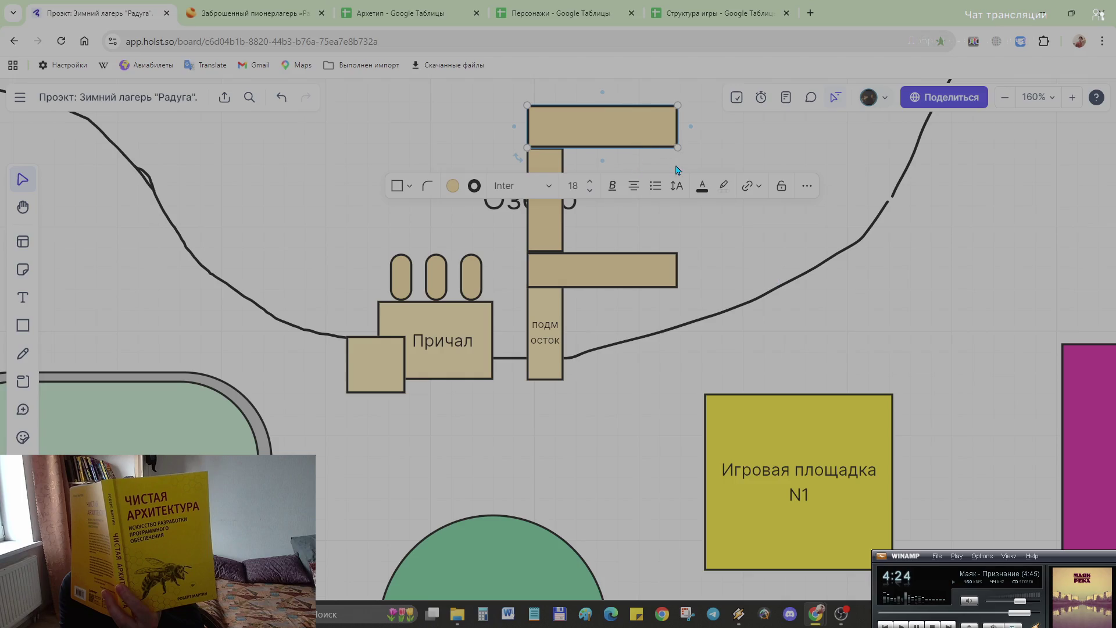
{"action": "left_click", "coordinate": [650, 145]}
{"action": "left_click_drag", "start_coordinate": [651, 144], "coordinate": [653, 140]}
{"action": "left_click", "coordinate": [702, 186]}
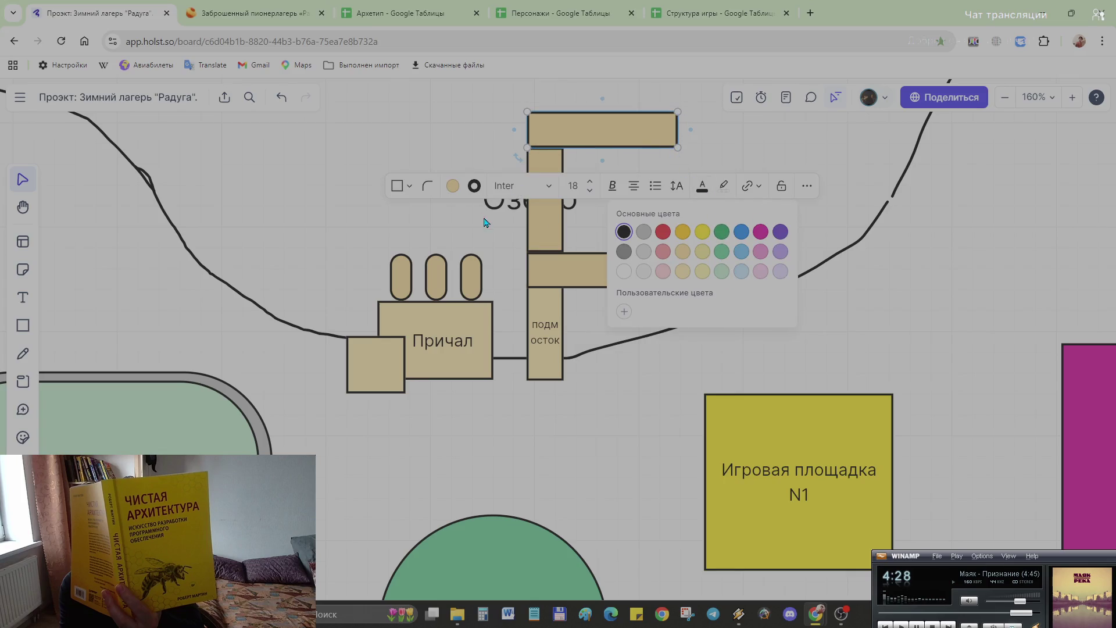
{"action": "left_click", "coordinate": [811, 163]}
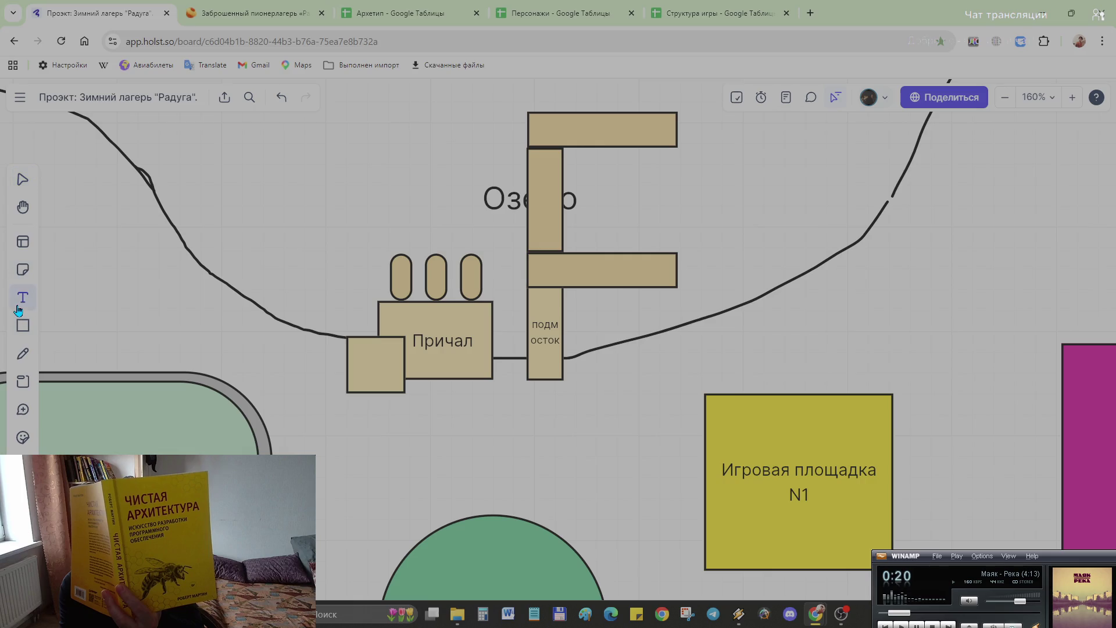
Step: Try the shape, pen and frame tools, drawing an empty frame left of the pier and undoing it
{"action": "left_click", "coordinate": [24, 325]}
{"action": "left_click", "coordinate": [24, 356]}
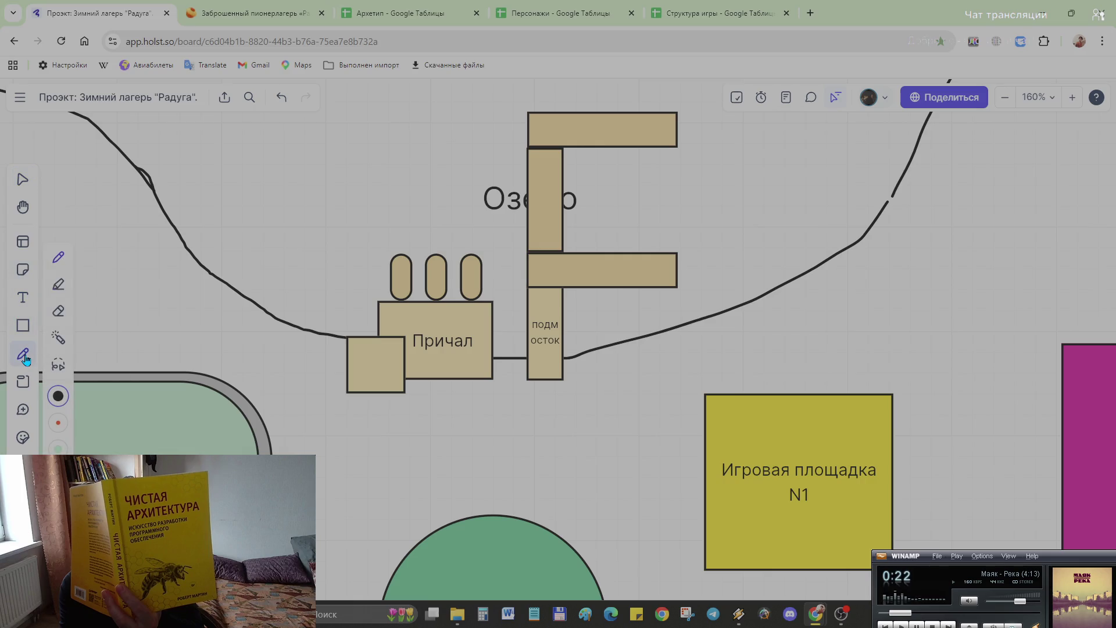
{"action": "left_click", "coordinate": [24, 388]}
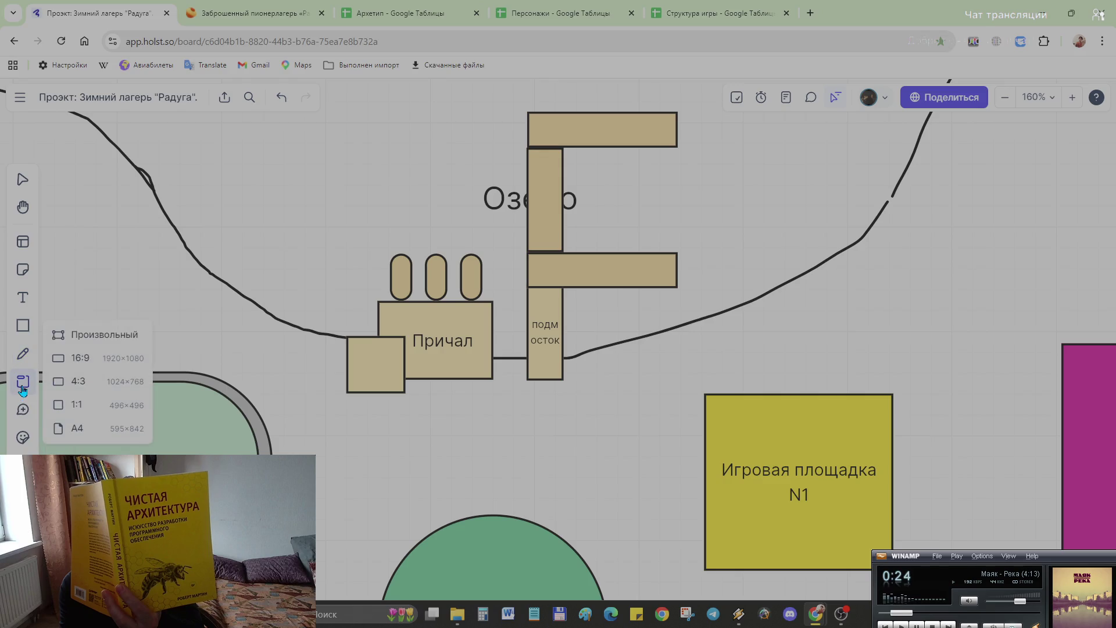
{"action": "left_click", "coordinate": [22, 411]}
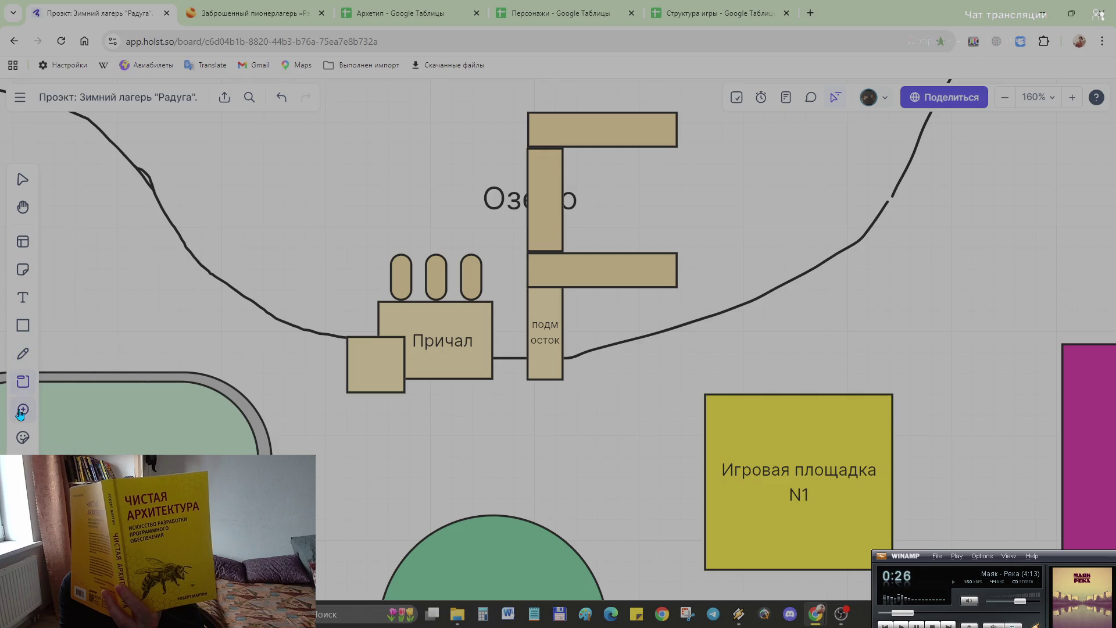
{"action": "left_click", "coordinate": [22, 354]}
{"action": "left_click", "coordinate": [23, 384]}
{"action": "left_click_drag", "start_coordinate": [271, 332], "coordinate": [307, 429]}
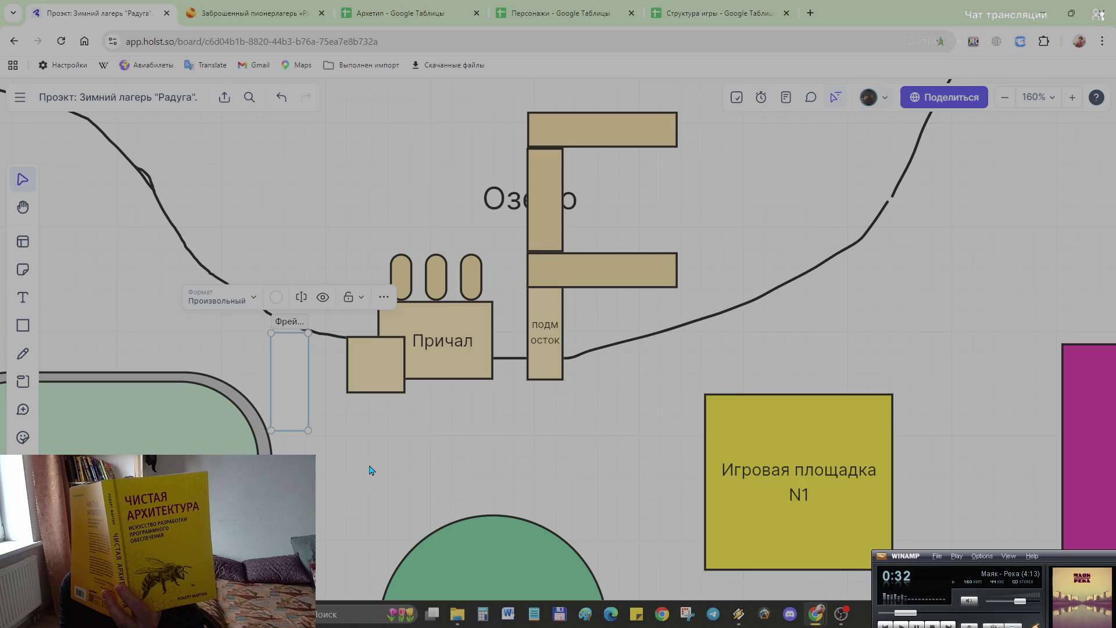
{"action": "key", "text": "ctrl+z"}
{"action": "left_click", "coordinate": [21, 381]}
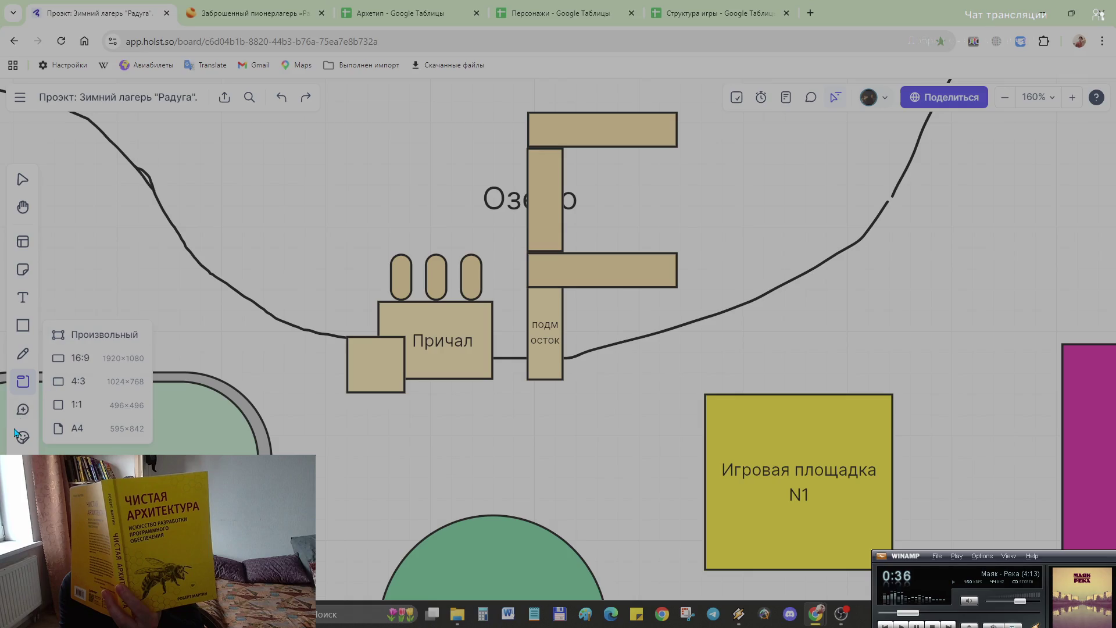
{"action": "left_click", "coordinate": [24, 414]}
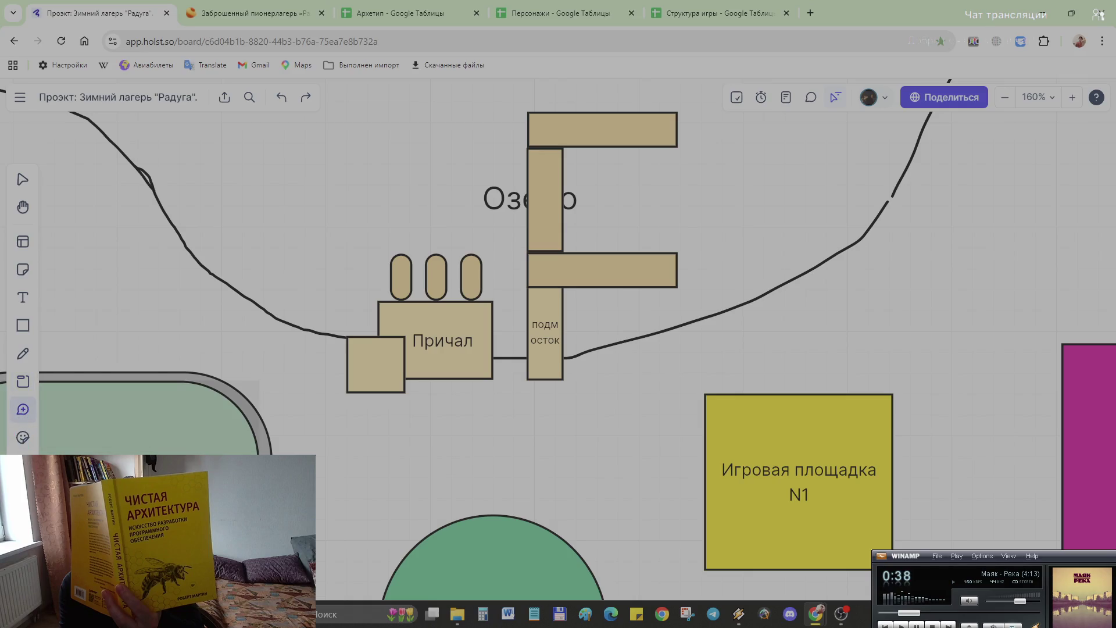
Step: Draw a connector arrow from More tools on the shore left of the Причал block
{"action": "left_click", "coordinate": [23, 466]}
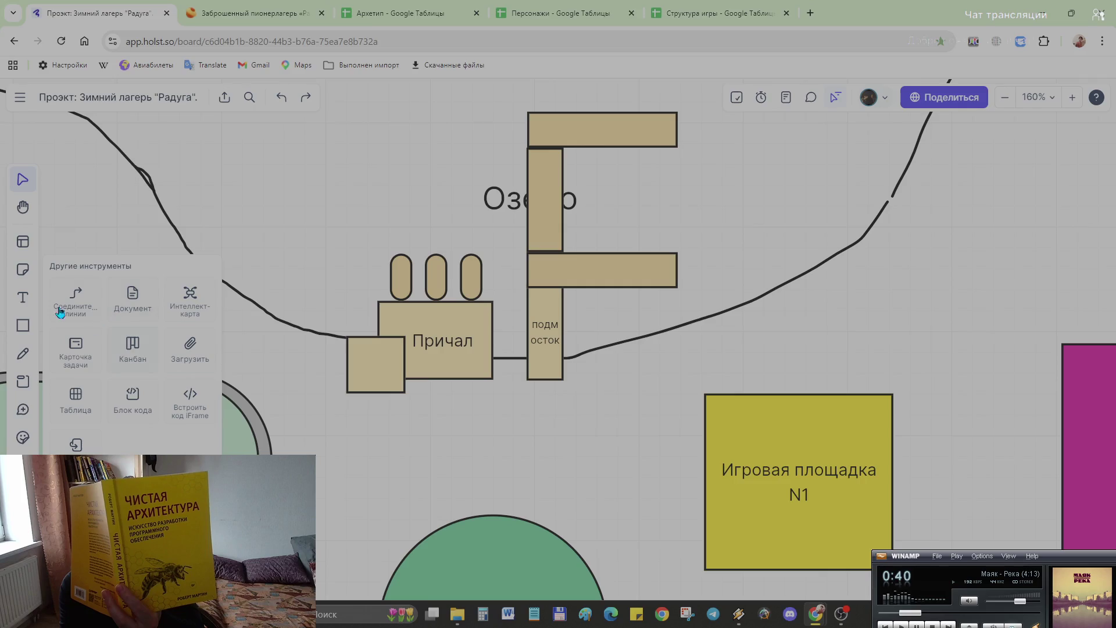
{"action": "left_click", "coordinate": [78, 298]}
{"action": "left_click_drag", "start_coordinate": [245, 330], "coordinate": [328, 437]}
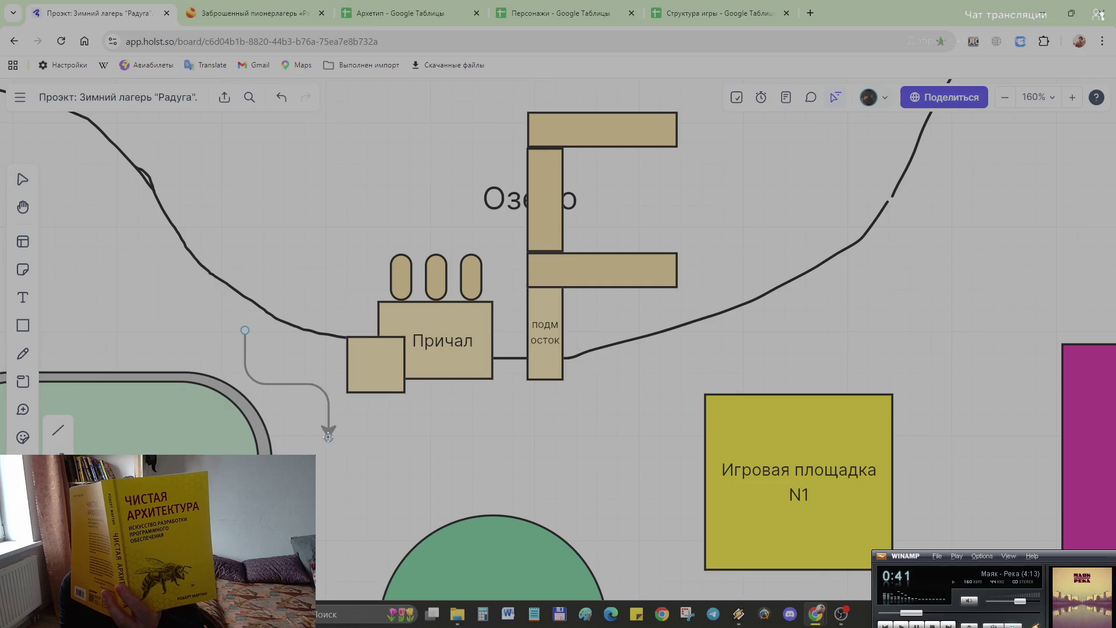
Step: Replace the connector with a straight diagonal line left of the pier and shorten it
{"action": "key", "text": "ctrl+z"}
{"action": "key", "text": "l"}
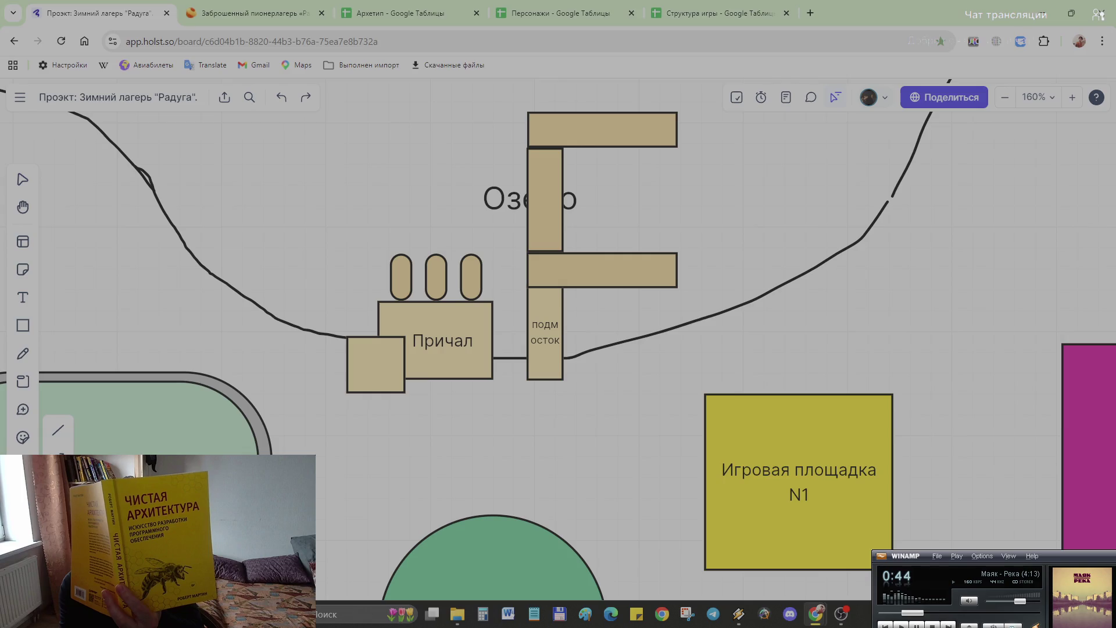
{"action": "left_click", "coordinate": [67, 442]}
{"action": "mouse_move", "coordinate": [241, 325]}
{"action": "left_mouse_down"}
{"action": "mouse_move", "coordinate": [273, 350]}
{"action": "mouse_move", "coordinate": [289, 416]}
{"action": "mouse_move", "coordinate": [354, 437]}
{"action": "left_mouse_up"}
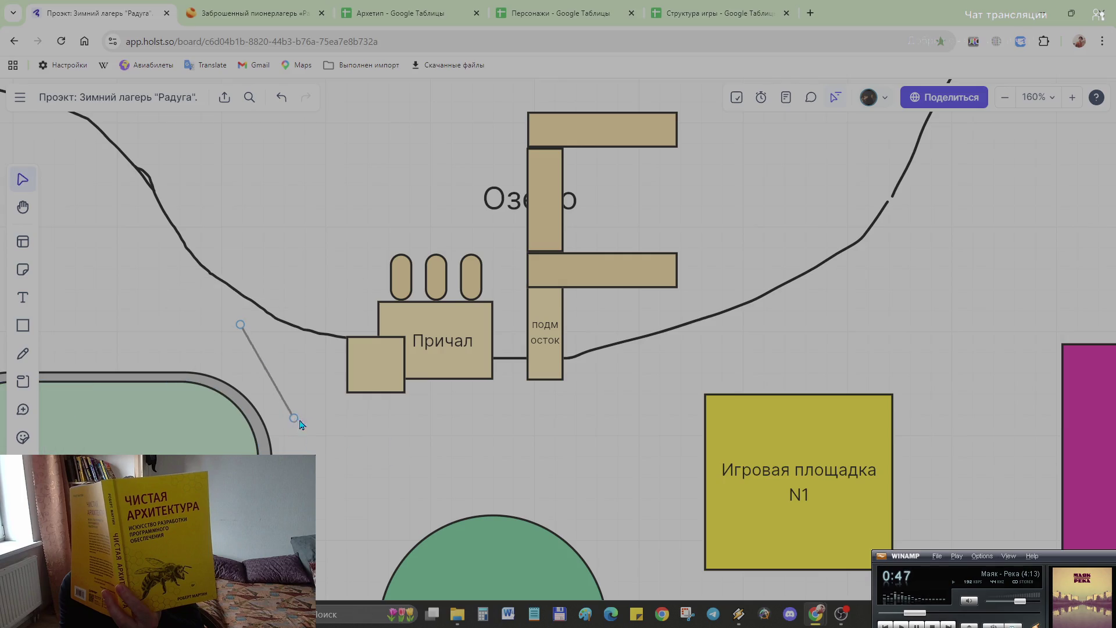
{"action": "key", "text": "ctrl+z"}
{"action": "key", "text": "ctrl+z"}
{"action": "scroll", "coordinate": [402, 489], "scroll_direction": "down", "scroll_amount": 5}
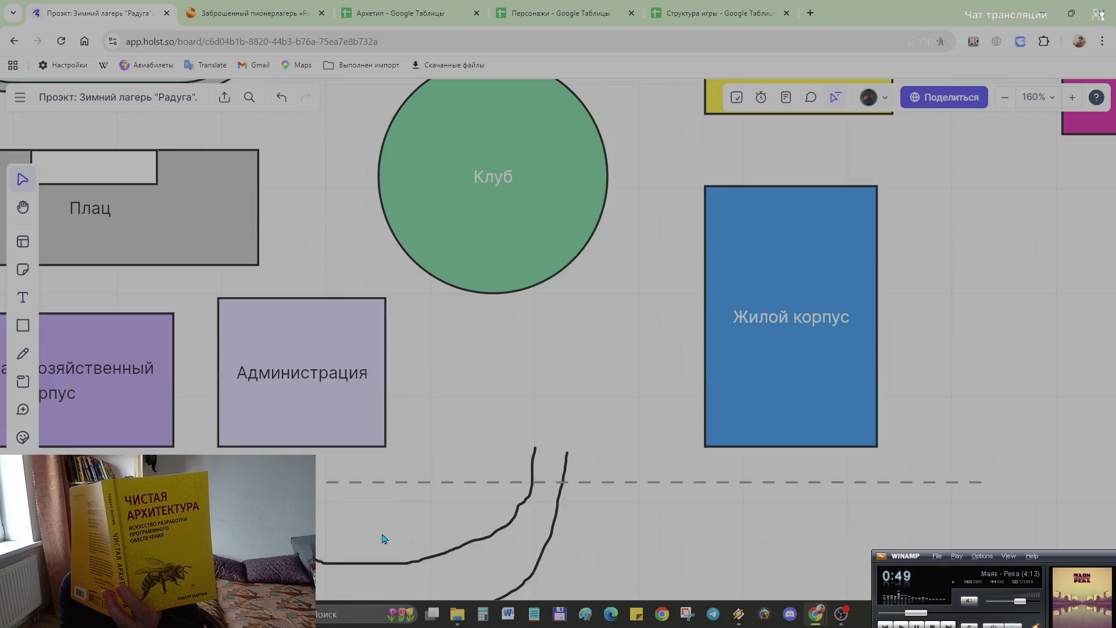
{"action": "scroll", "coordinate": [417, 504], "scroll_direction": "down", "scroll_amount": 2}
{"action": "scroll", "coordinate": [455, 332], "scroll_direction": "up", "scroll_amount": 3}
{"action": "scroll", "coordinate": [385, 192], "scroll_direction": "up", "scroll_amount": 4}
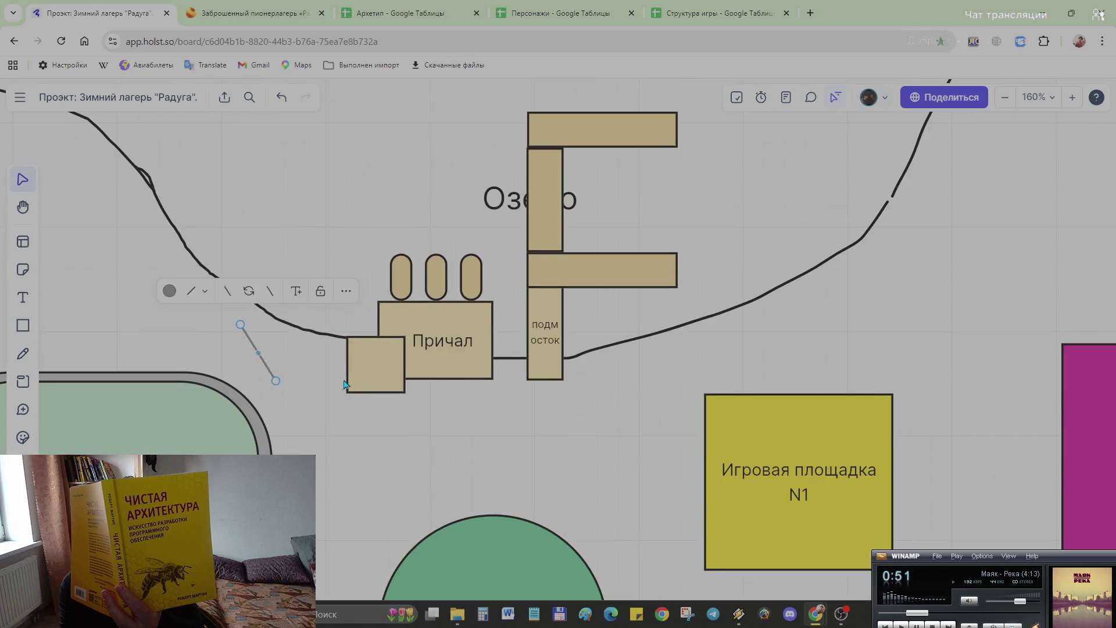
{"action": "left_click_drag", "start_coordinate": [269, 375], "coordinate": [241, 327]}
{"action": "left_click", "coordinate": [267, 371]}
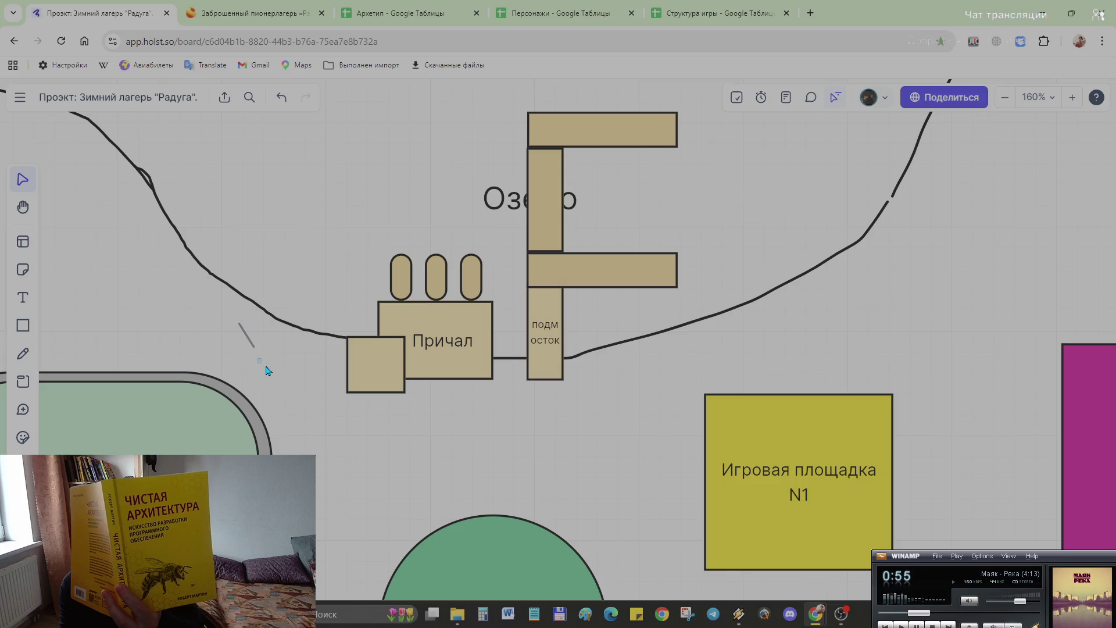
Step: Draw a second short diagonal segment below the first line
{"action": "key", "text": "l"}
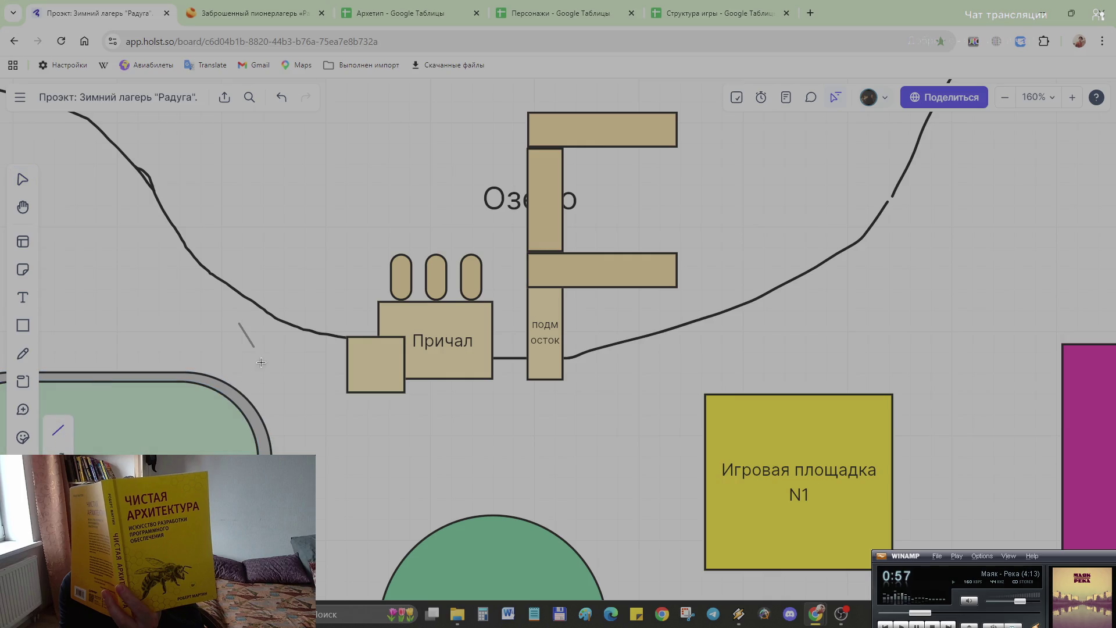
{"action": "left_click_drag", "start_coordinate": [256, 354], "coordinate": [282, 381]}
{"action": "left_click", "coordinate": [293, 394]}
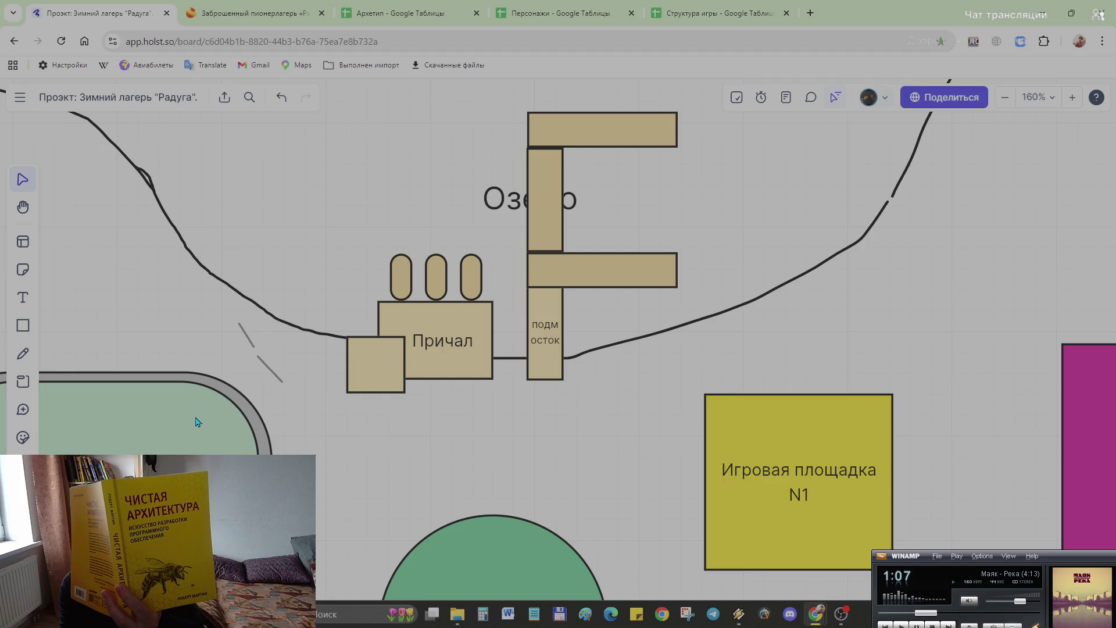
{"action": "scroll", "coordinate": [197, 422], "scroll_direction": "down", "scroll_amount": 2}
{"action": "scroll", "coordinate": [197, 422], "scroll_direction": "down", "scroll_amount": 3}
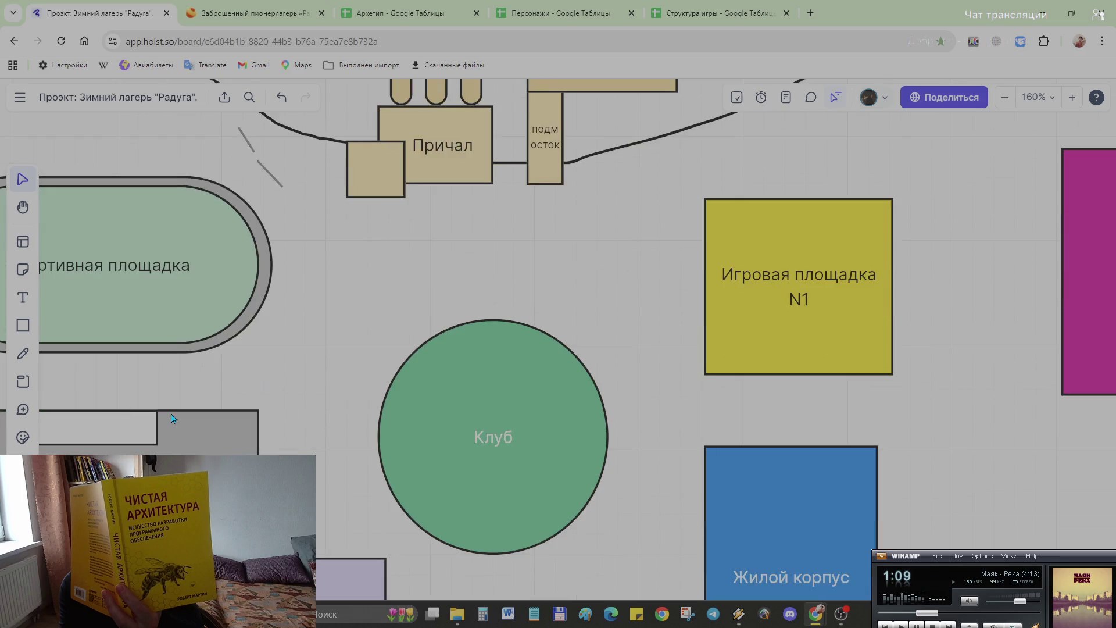
{"action": "scroll", "coordinate": [196, 423], "scroll_direction": "left", "scroll_amount": 3}
{"action": "scroll", "coordinate": [197, 423], "scroll_direction": "up", "scroll_amount": 2}
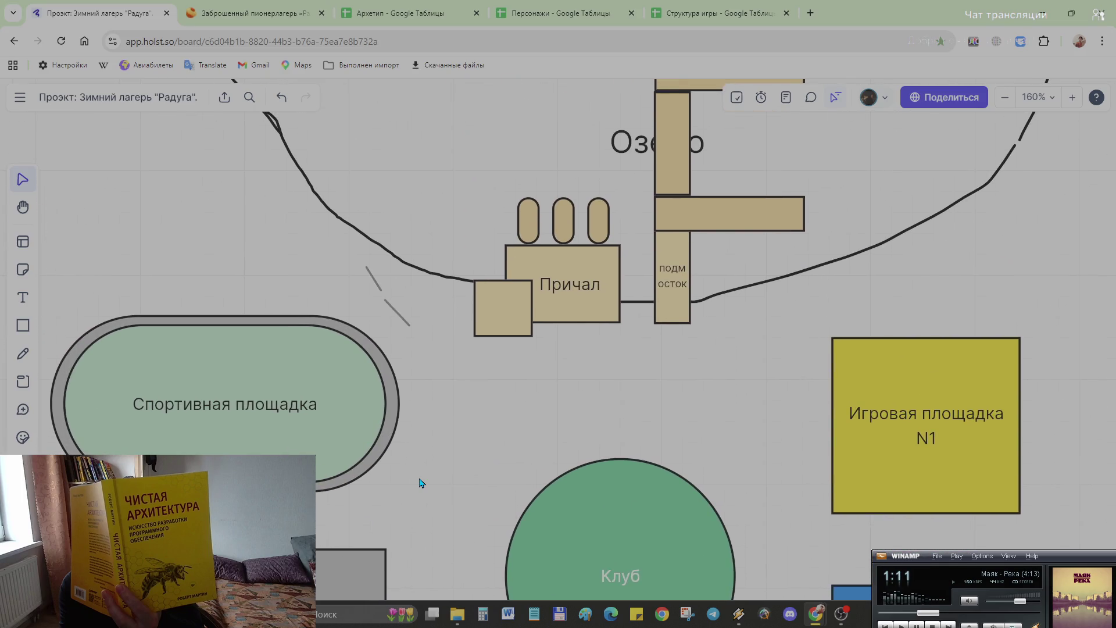
{"action": "scroll", "coordinate": [420, 482], "scroll_direction": "down", "scroll_amount": 3}
{"action": "scroll", "coordinate": [409, 480], "scroll_direction": "down", "scroll_amount": 2}
{"action": "scroll", "coordinate": [369, 475], "scroll_direction": "down", "scroll_amount": 3}
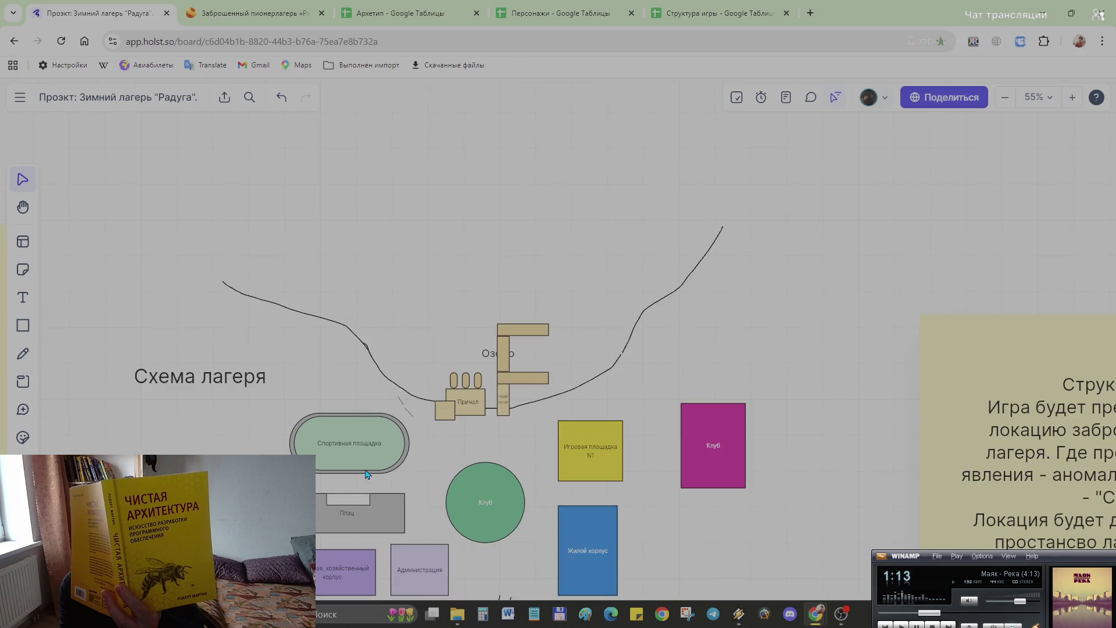
{"action": "scroll", "coordinate": [200, 288], "scroll_direction": "down", "scroll_amount": 3}
Step: Pan to show the full camp scheme and select the magenta Клуб block
{"action": "left_click_drag", "start_coordinate": [201, 287], "coordinate": [221, 335]}
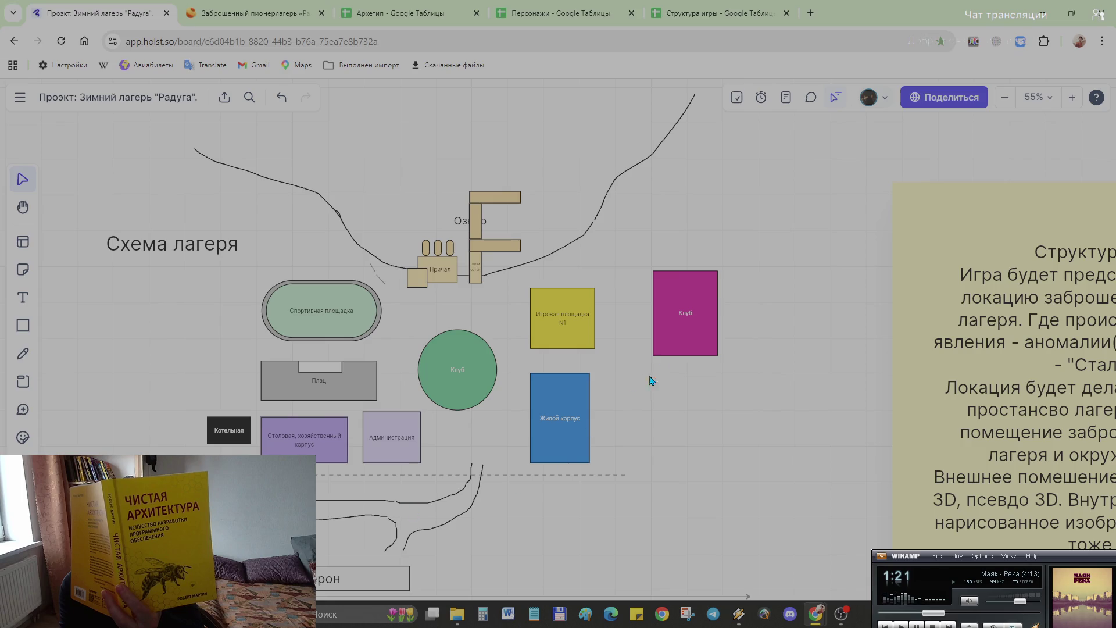
{"action": "left_click", "coordinate": [655, 323]}
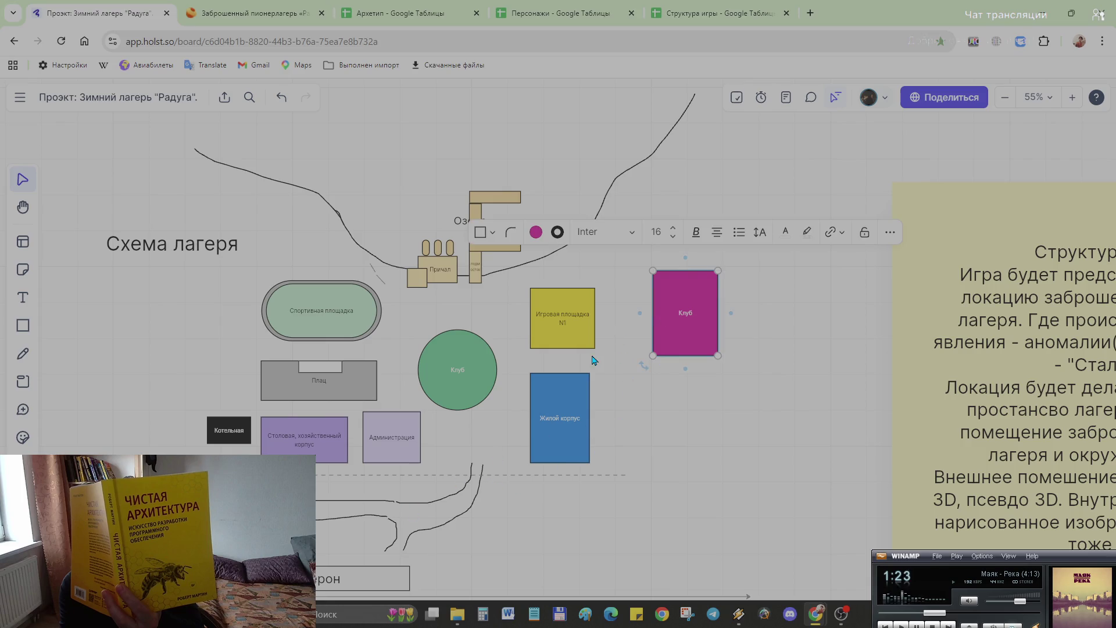
Step: Nudge the Игровая площадка N1 block until it snaps to the alignment guides
{"action": "left_click_drag", "start_coordinate": [580, 322], "coordinate": [580, 326]}
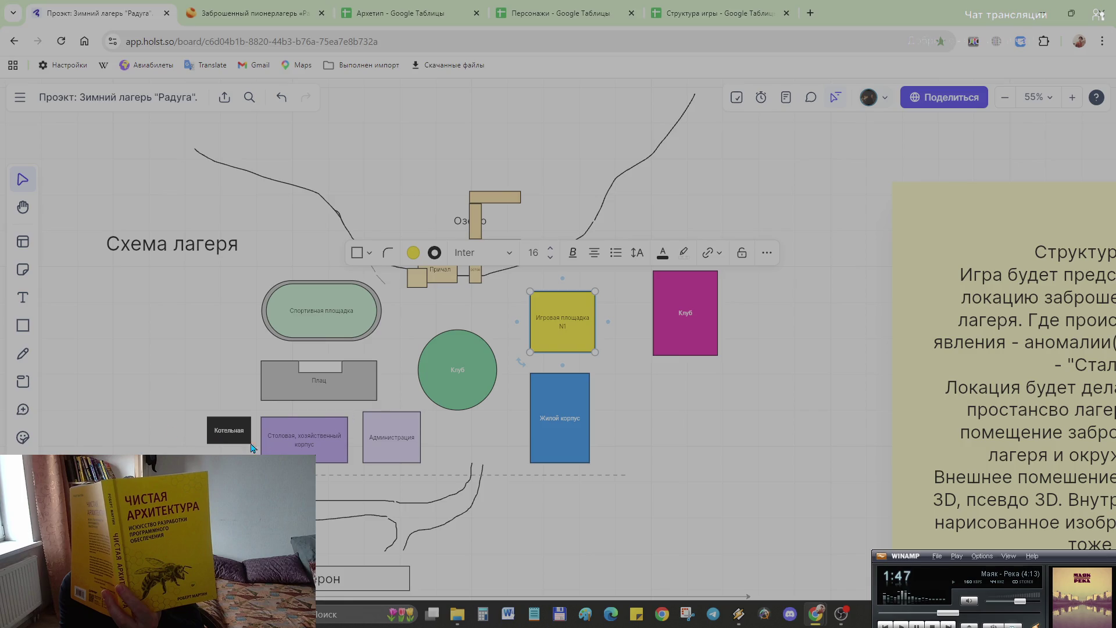
{"action": "left_click", "coordinate": [714, 400]}
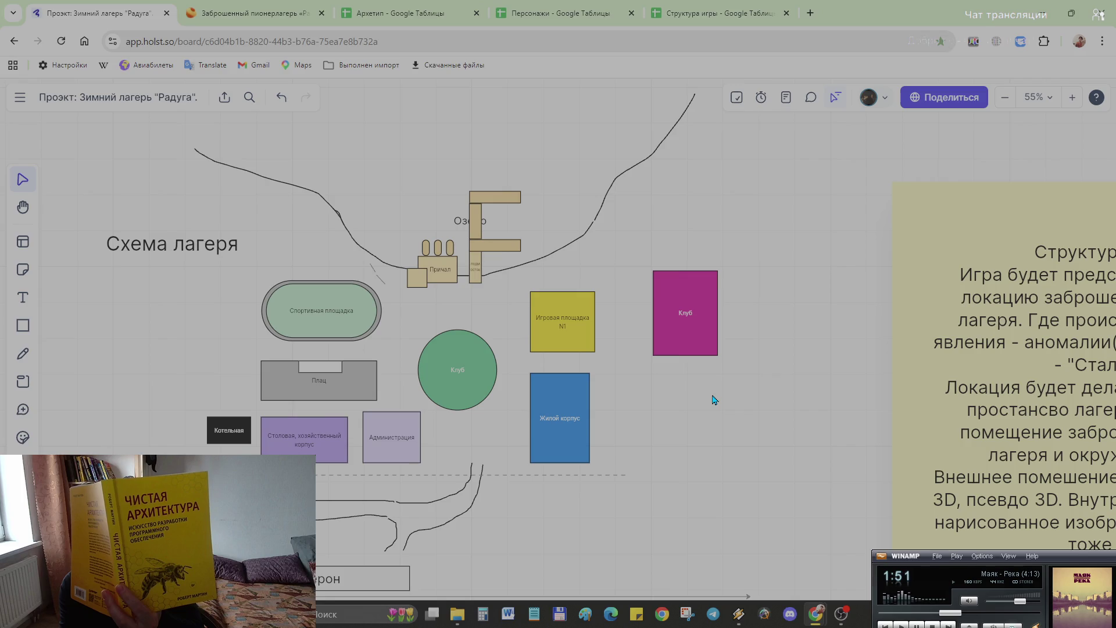
{"action": "scroll", "coordinate": [549, 317], "scroll_direction": "down", "scroll_amount": 5}
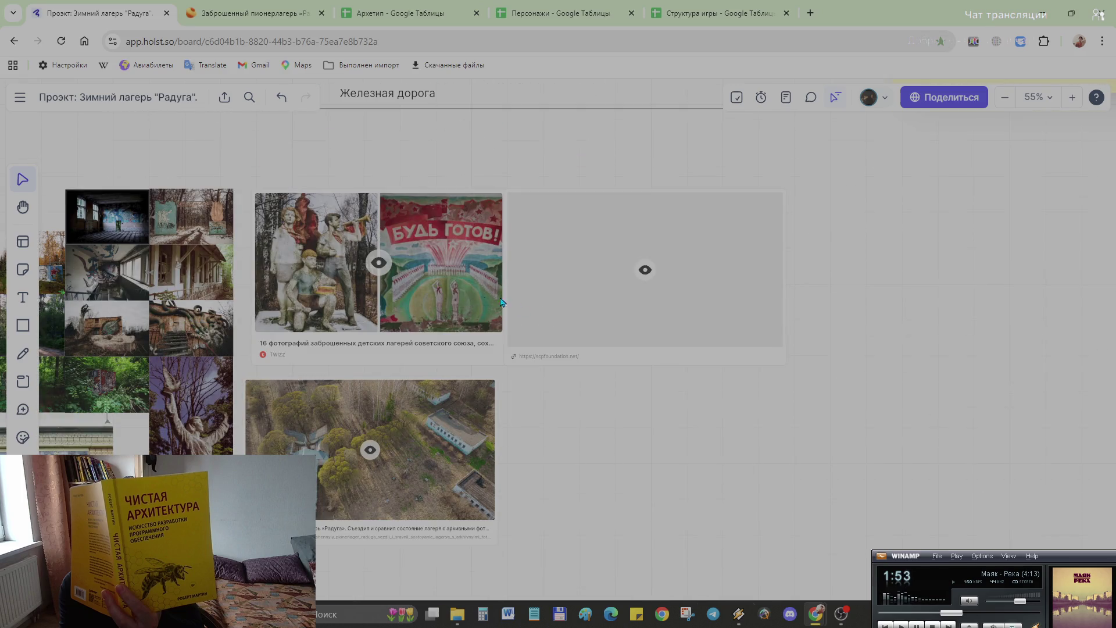
{"action": "scroll", "coordinate": [254, 390], "scroll_direction": "down", "scroll_amount": 3}
{"action": "scroll", "coordinate": [253, 390], "scroll_direction": "down", "scroll_amount": 2}
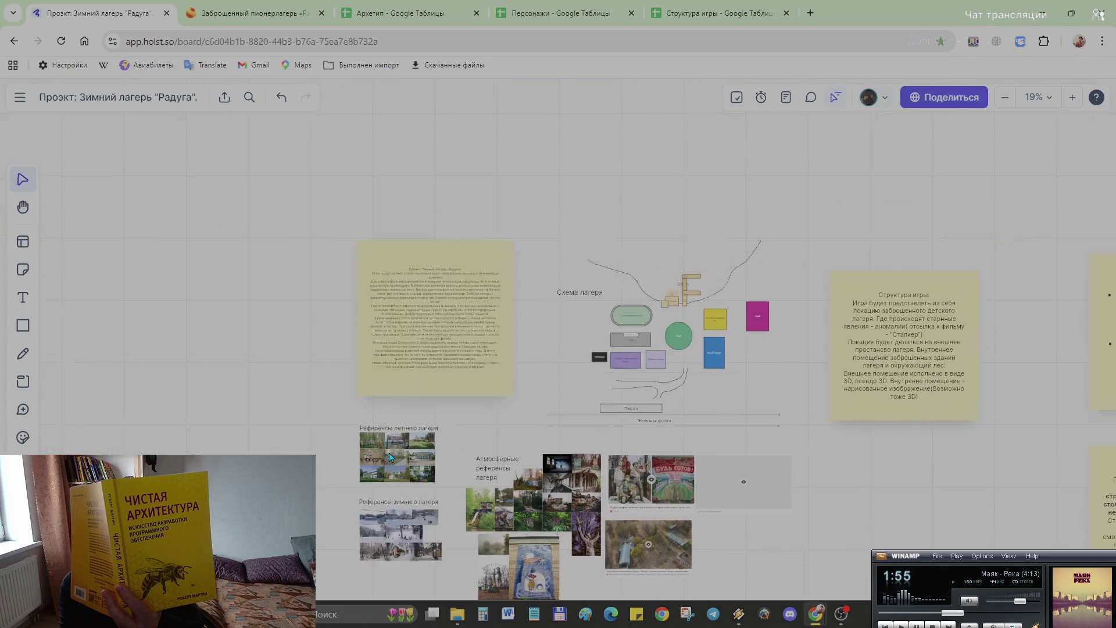
{"action": "scroll", "coordinate": [610, 390], "scroll_direction": "up", "scroll_amount": 5}
{"action": "scroll", "coordinate": [610, 390], "scroll_direction": "down", "scroll_amount": 1}
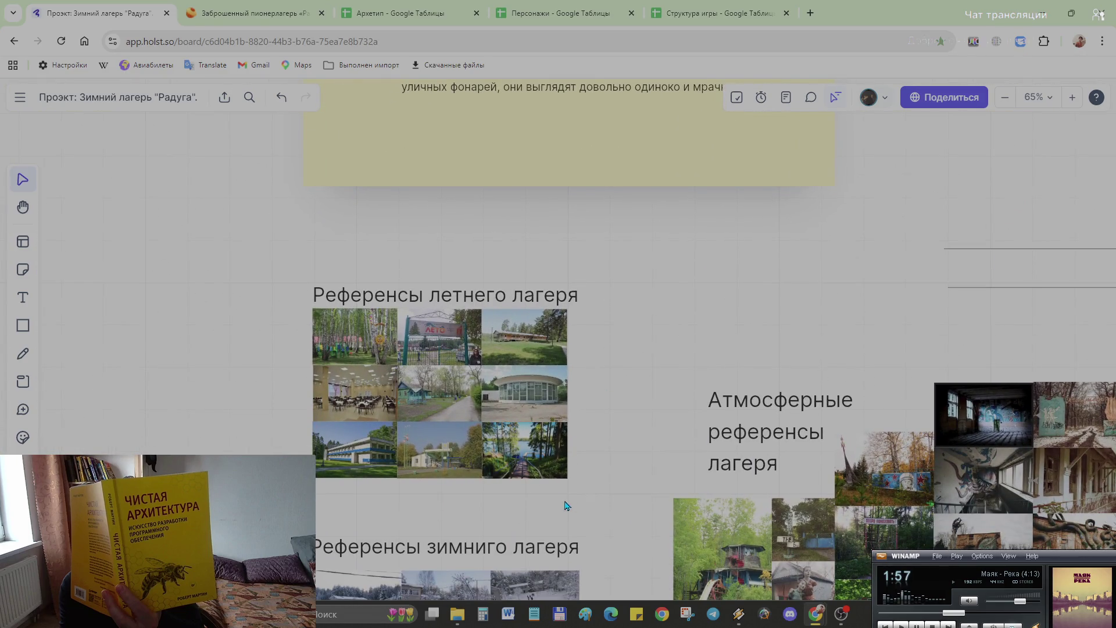
{"action": "scroll", "coordinate": [568, 507], "scroll_direction": "up", "scroll_amount": 2}
{"action": "scroll", "coordinate": [573, 506], "scroll_direction": "up", "scroll_amount": 3}
{"action": "scroll", "coordinate": [455, 399], "scroll_direction": "up", "scroll_amount": 4}
{"action": "scroll", "coordinate": [455, 398], "scroll_direction": "up", "scroll_amount": 3}
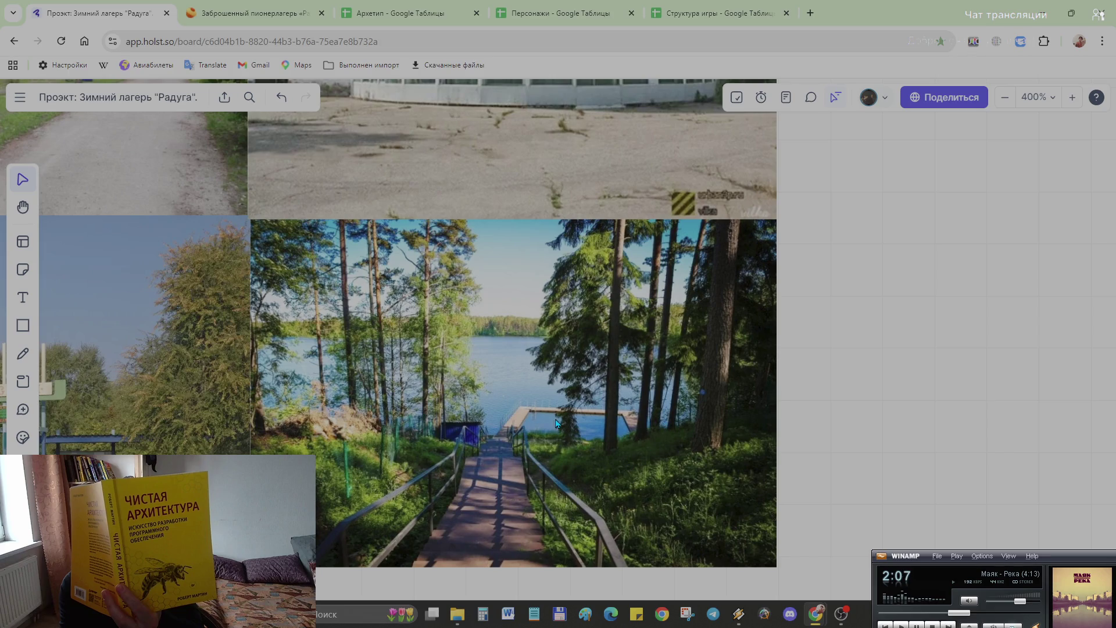
{"action": "scroll", "coordinate": [617, 408], "scroll_direction": "down", "scroll_amount": 3}
{"action": "scroll", "coordinate": [738, 453], "scroll_direction": "down", "scroll_amount": 3}
{"action": "scroll", "coordinate": [776, 352], "scroll_direction": "up", "scroll_amount": 3}
{"action": "scroll", "coordinate": [761, 326], "scroll_direction": "down", "scroll_amount": 4}
{"action": "scroll", "coordinate": [761, 326], "scroll_direction": "up", "scroll_amount": 5}
{"action": "scroll", "coordinate": [842, 364], "scroll_direction": "up", "scroll_amount": 3}
{"action": "scroll", "coordinate": [828, 396], "scroll_direction": "up", "scroll_amount": 3}
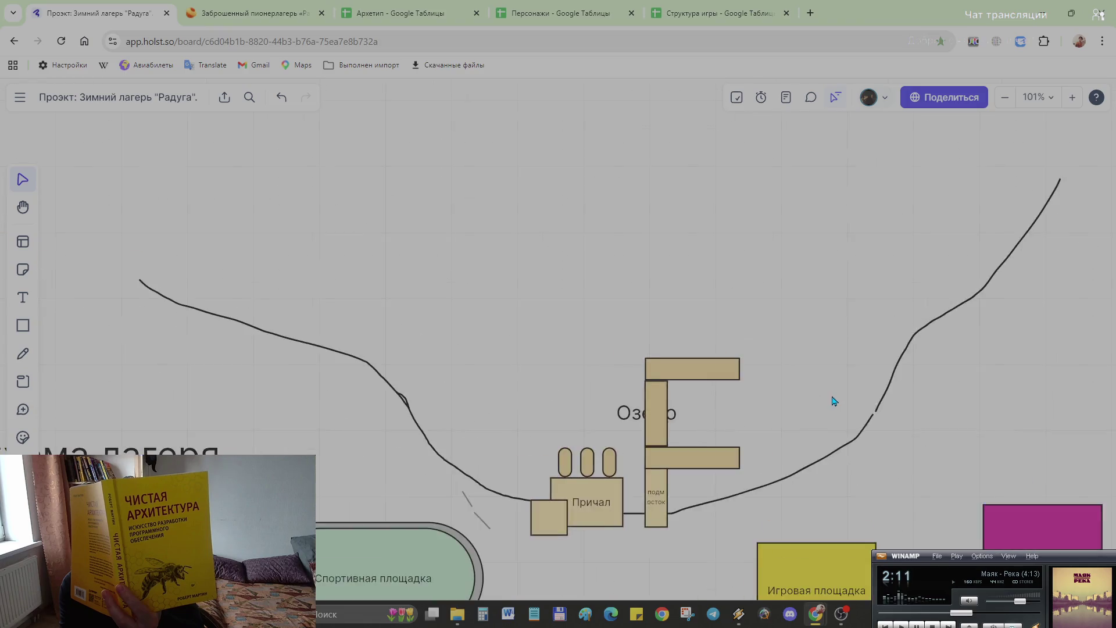
{"action": "scroll", "coordinate": [781, 476], "scroll_direction": "up", "scroll_amount": 2}
Step: Add a tan square right of the pier, narrow it into a tall bar closing the jetty loop and align it
{"action": "left_click", "coordinate": [25, 328]}
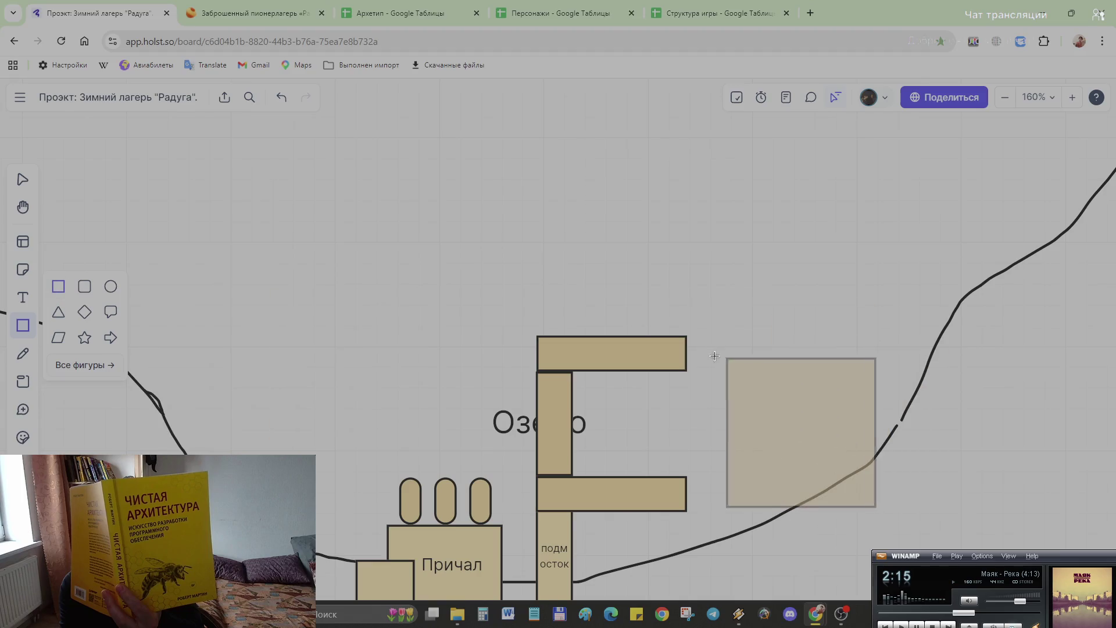
{"action": "left_click", "coordinate": [732, 307]}
{"action": "mouse_move", "coordinate": [732, 360]}
{"action": "left_mouse_down"}
{"action": "mouse_move", "coordinate": [853, 398]}
{"action": "mouse_move", "coordinate": [708, 427]}
{"action": "left_mouse_up"}
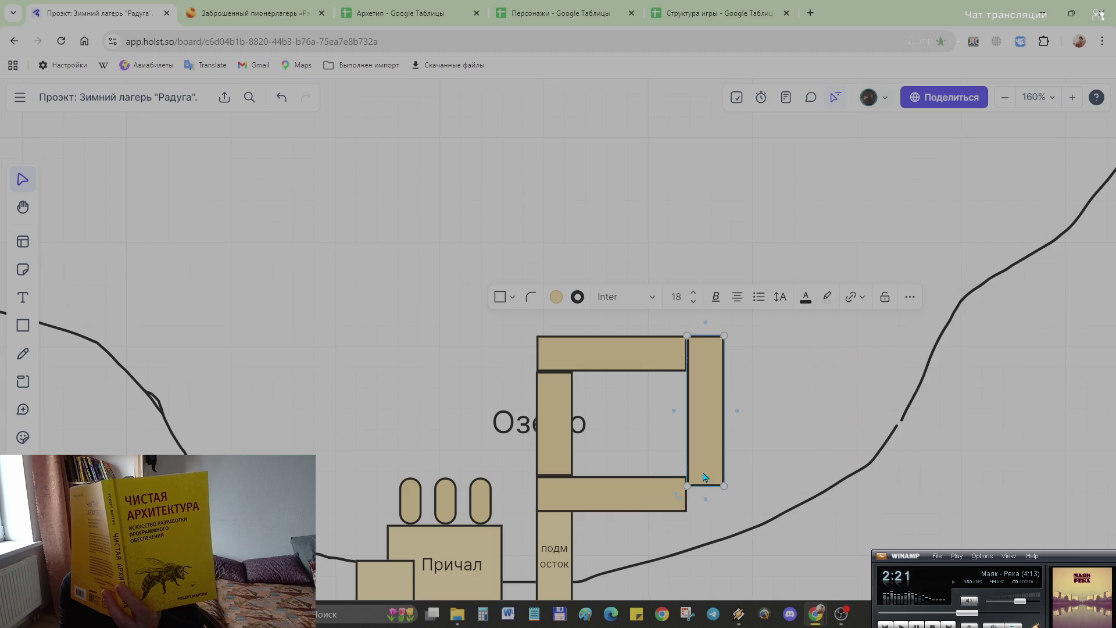
{"action": "left_click_drag", "start_coordinate": [707, 489], "coordinate": [710, 511]}
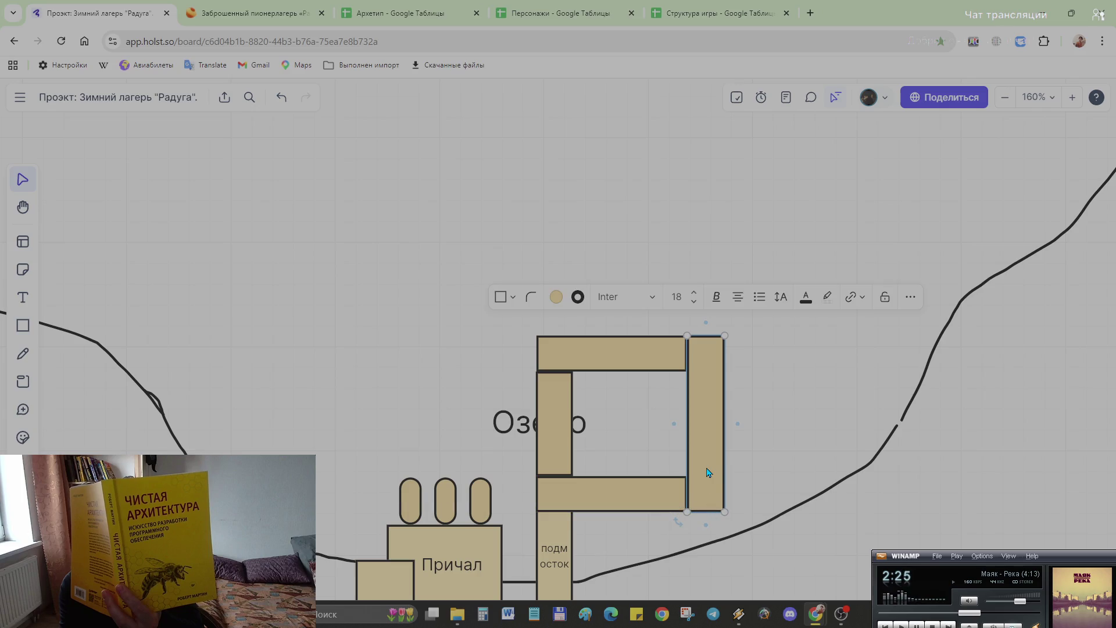
{"action": "left_click_drag", "start_coordinate": [707, 472], "coordinate": [703, 472]}
{"action": "left_click", "coordinate": [733, 467]}
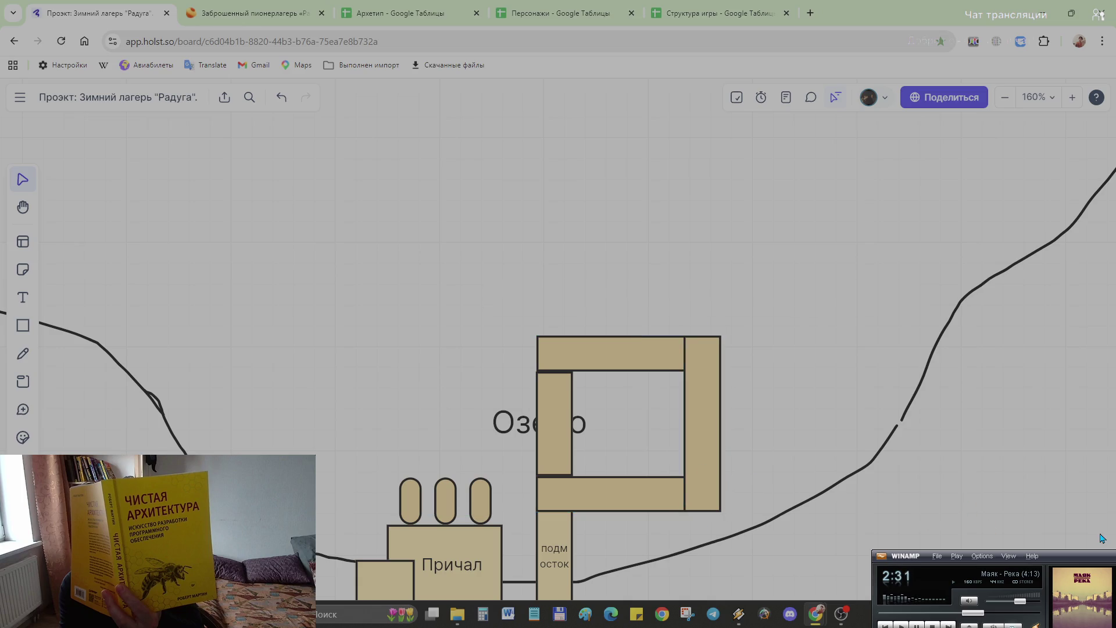
Step: Stretch the short left jetty bar upward
{"action": "left_click", "coordinate": [549, 406]}
{"action": "left_click_drag", "start_coordinate": [554, 371], "coordinate": [554, 336]}
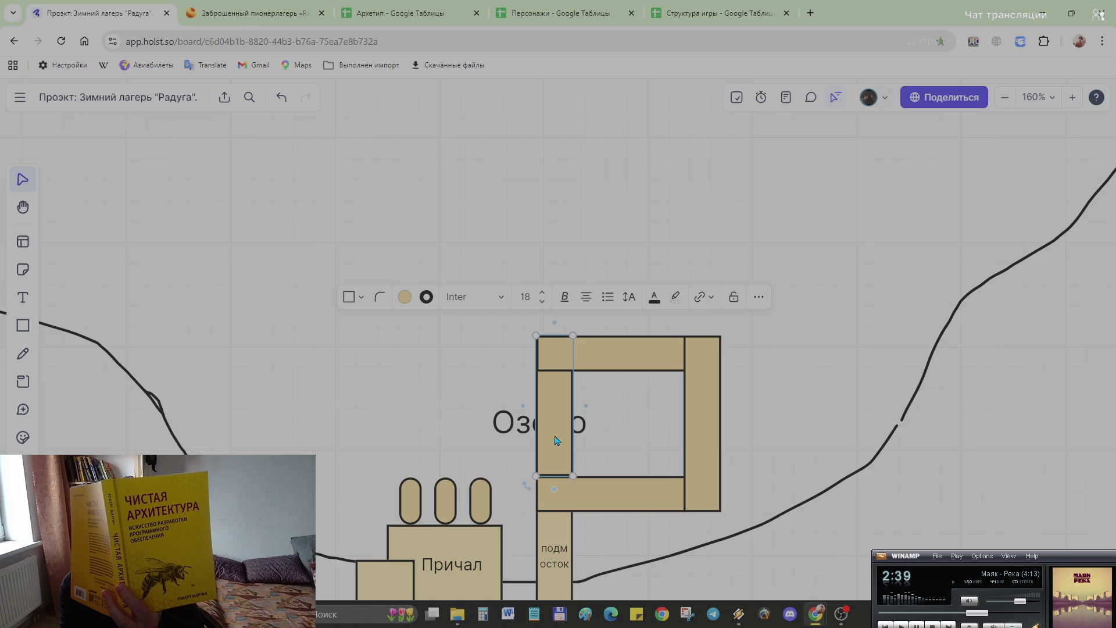
Step: Undo the left bar stretch and move the Озеро label up above the jetty
{"action": "key", "text": "ctrl+z"}
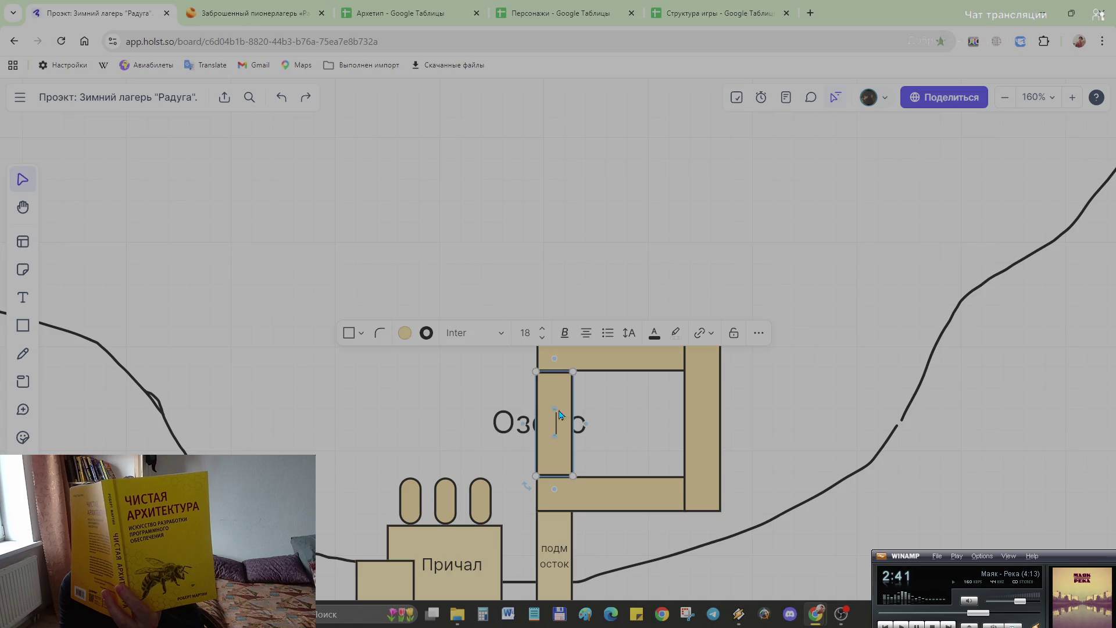
{"action": "key", "text": "ctrl+z"}
{"action": "left_click", "coordinate": [657, 426]}
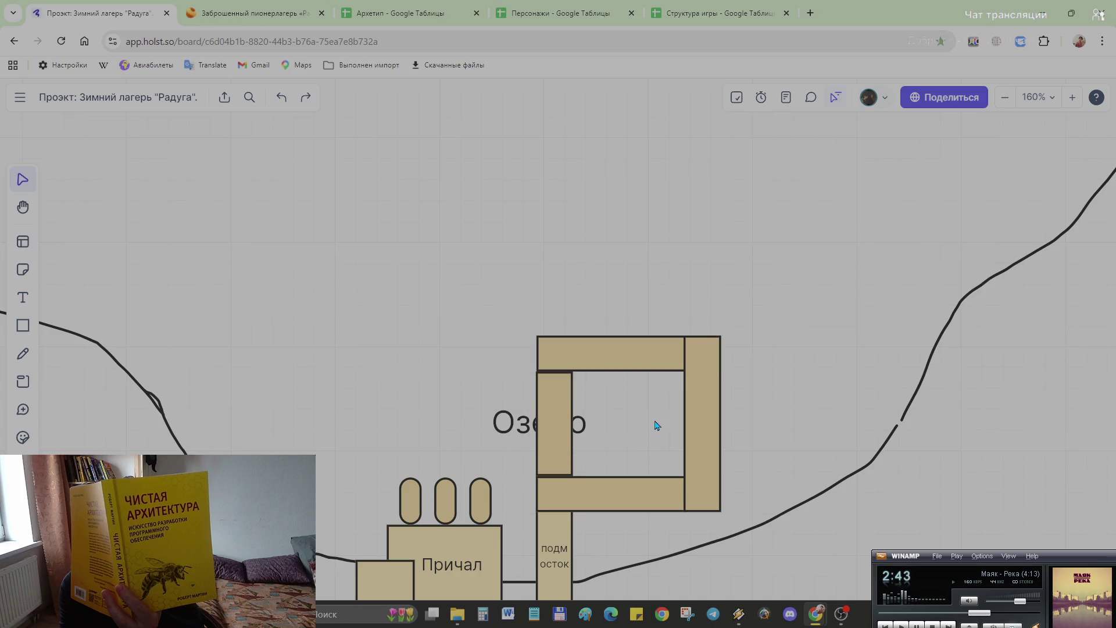
{"action": "left_click", "coordinate": [515, 428]}
{"action": "left_click_drag", "start_coordinate": [534, 425], "coordinate": [487, 228]}
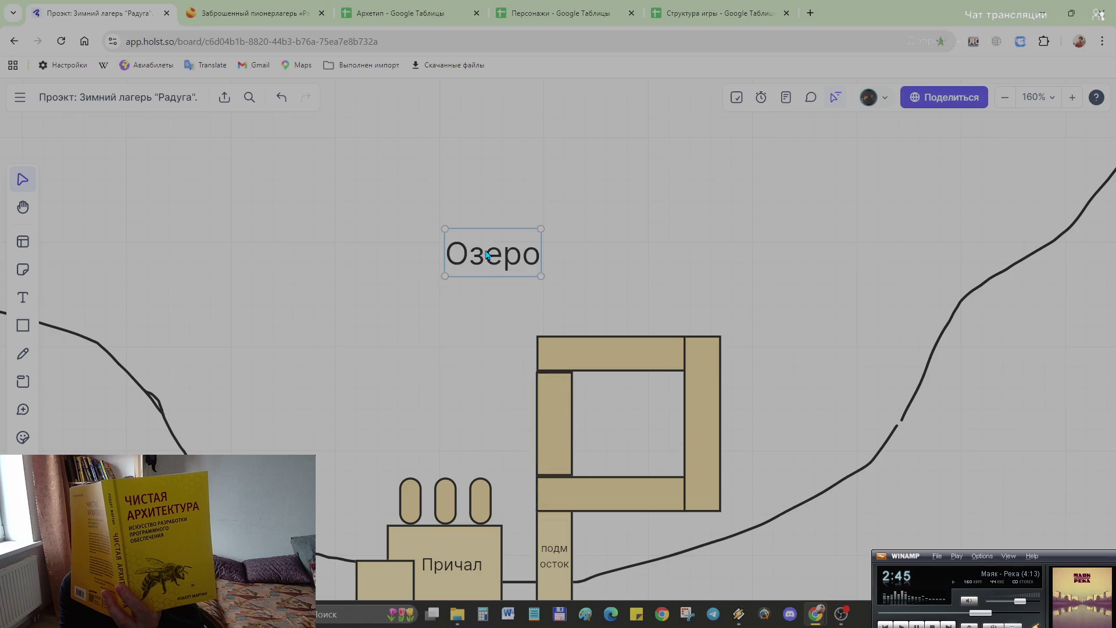
Step: Lengthen and reposition the left jetty bar, then slide the top bar right beside it
{"action": "left_click", "coordinate": [545, 379]}
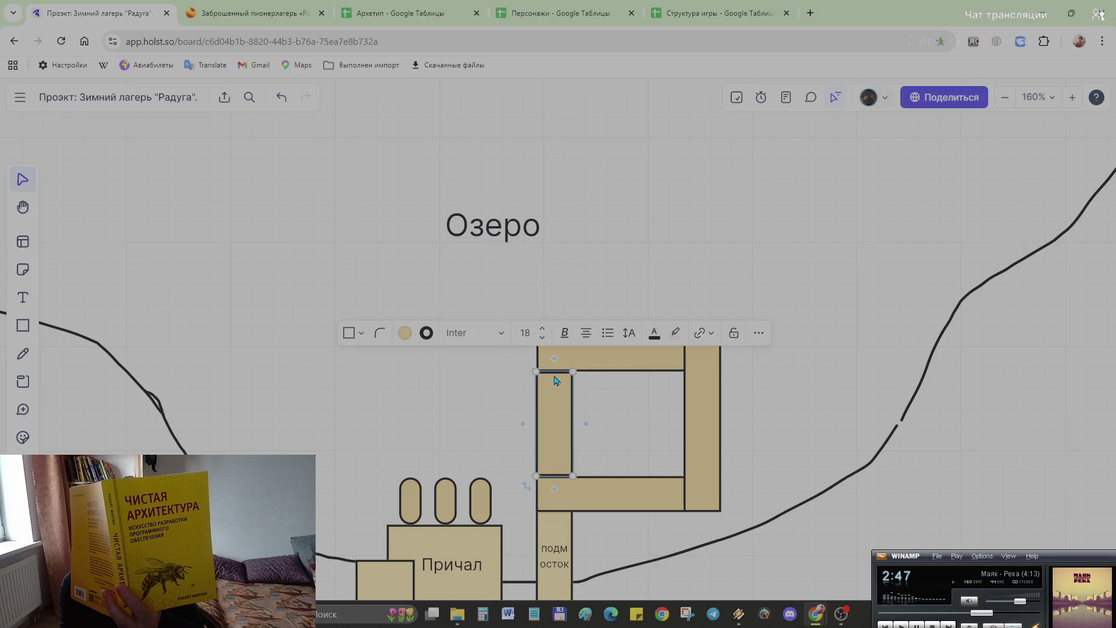
{"action": "left_click_drag", "start_coordinate": [536, 372], "coordinate": [537, 339]}
{"action": "mouse_move", "coordinate": [547, 435]}
{"action": "left_mouse_down"}
{"action": "mouse_move", "coordinate": [511, 423]}
{"action": "mouse_move", "coordinate": [546, 429]}
{"action": "mouse_move", "coordinate": [548, 468]}
{"action": "left_mouse_up"}
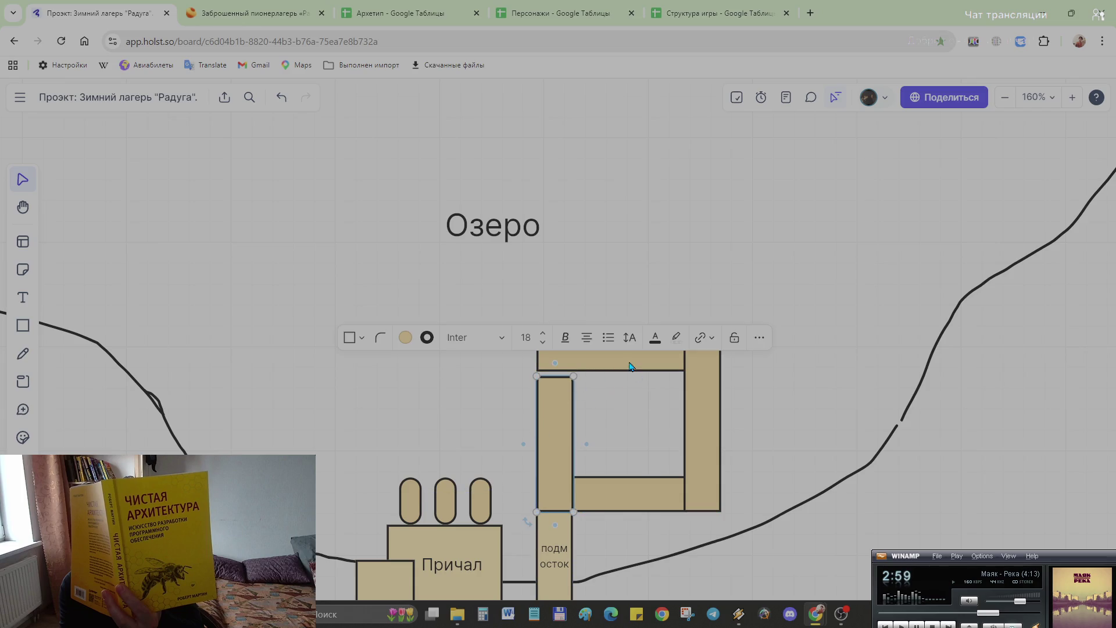
{"action": "left_click", "coordinate": [623, 409]}
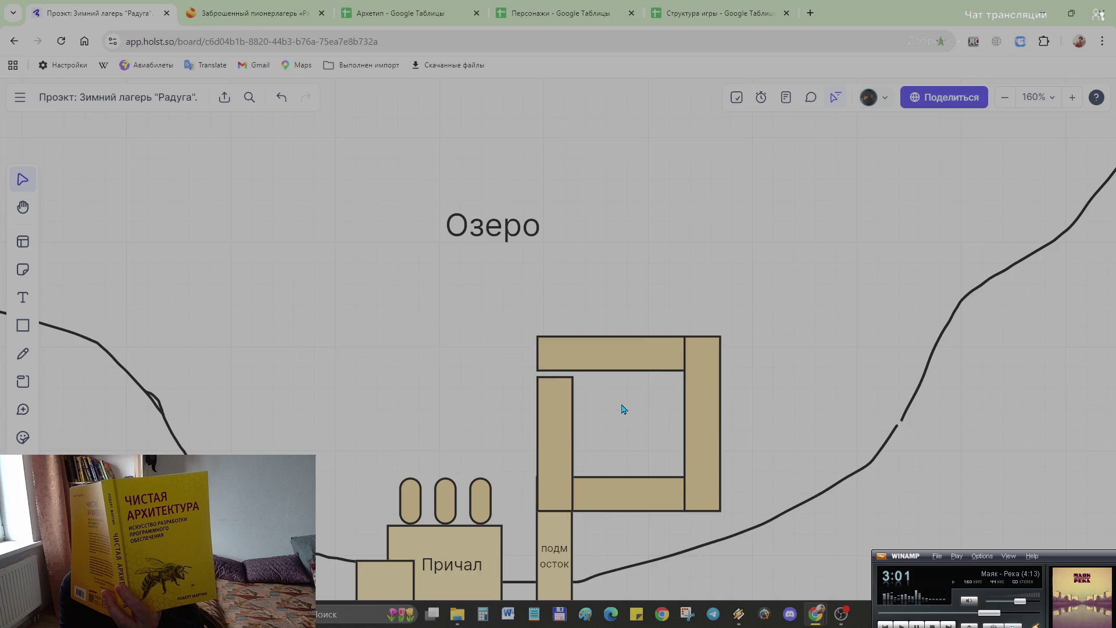
{"action": "left_click", "coordinate": [613, 349]}
{"action": "left_click_drag", "start_coordinate": [612, 349], "coordinate": [650, 358]}
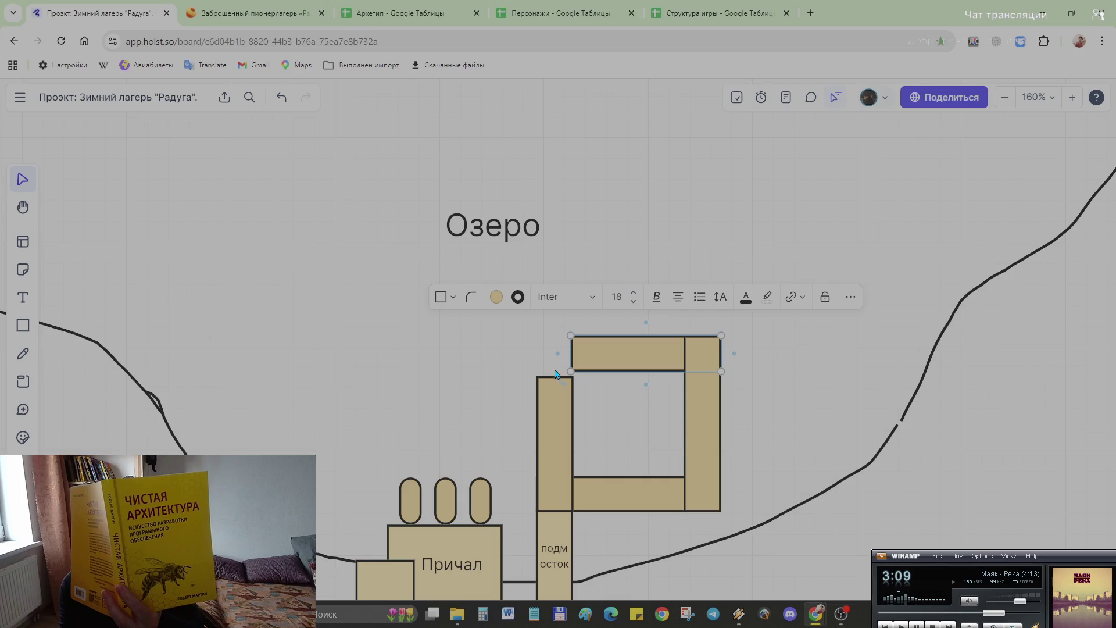
Step: Stretch the left jetty bar up to meet the top bar, closing the square loop
{"action": "left_click", "coordinate": [546, 374]}
{"action": "left_click", "coordinate": [547, 425]}
{"action": "left_click_drag", "start_coordinate": [548, 425], "coordinate": [559, 429]}
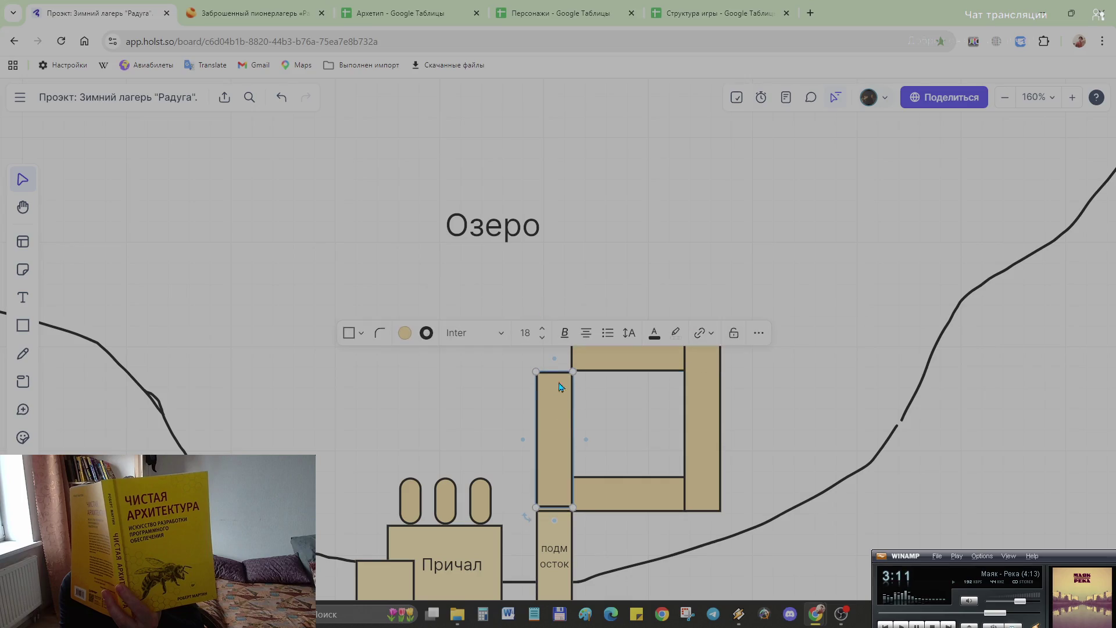
{"action": "key", "text": "ctrl+z"}
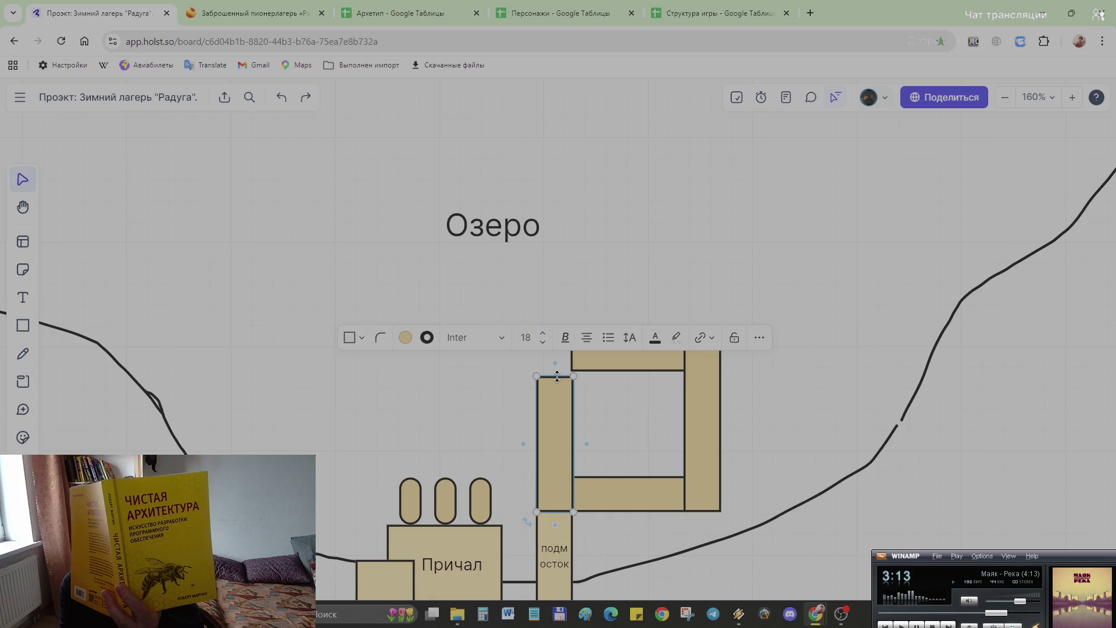
{"action": "left_click_drag", "start_coordinate": [555, 377], "coordinate": [556, 336]}
{"action": "left_click", "coordinate": [598, 435]}
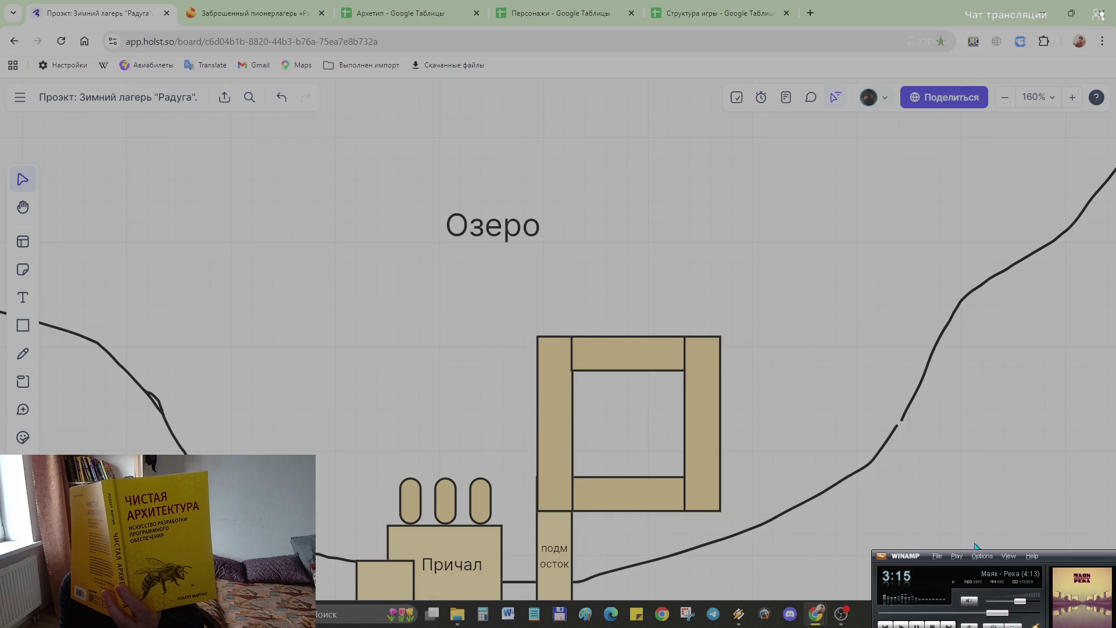
{"action": "scroll", "coordinate": [779, 461], "scroll_direction": "down", "scroll_amount": 3}
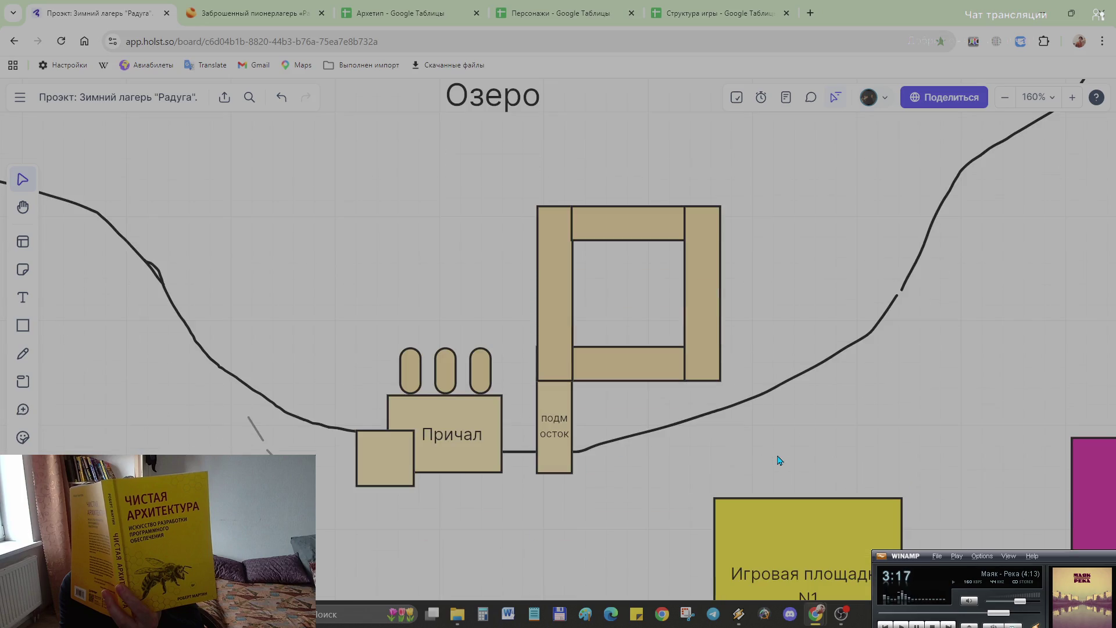
{"action": "scroll", "coordinate": [780, 461], "scroll_direction": "down", "scroll_amount": 2}
{"action": "scroll", "coordinate": [643, 426], "scroll_direction": "down", "scroll_amount": 4}
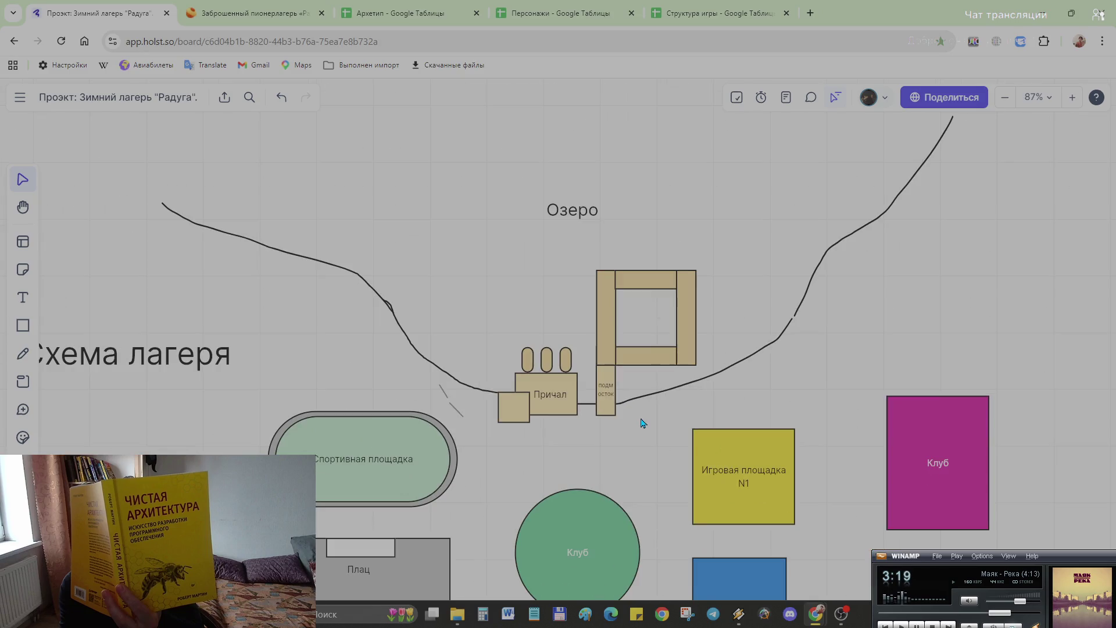
Step: Clear the подмосток label text from the narrow walkway shape
{"action": "left_click", "coordinate": [605, 392]}
{"action": "double_click", "coordinate": [606, 391]}
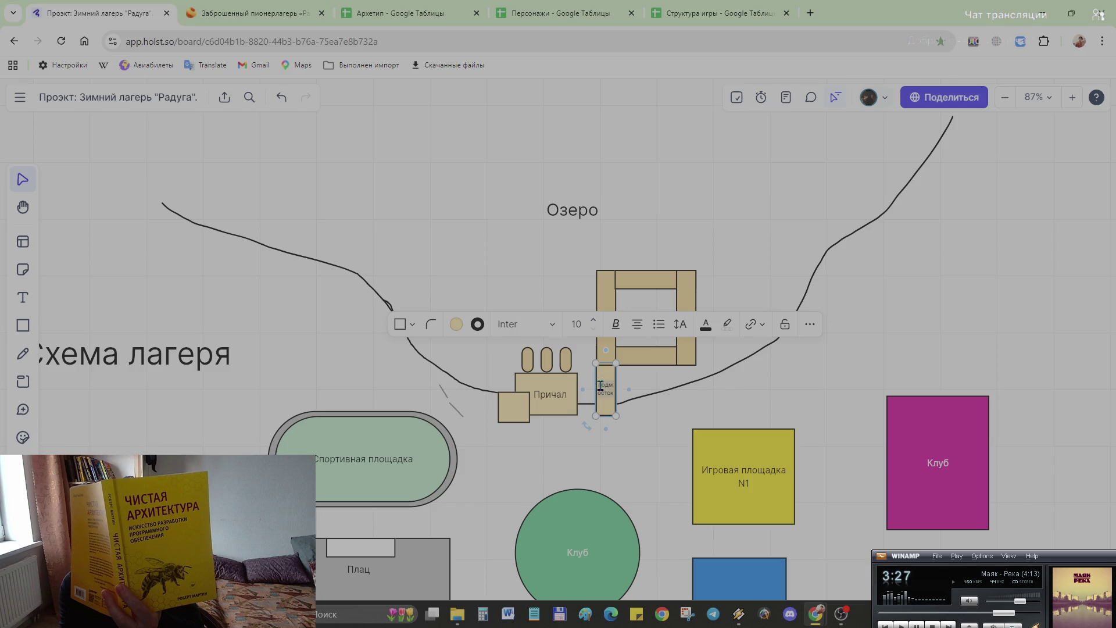
{"action": "left_click_drag", "start_coordinate": [613, 391], "coordinate": [599, 386]}
{"action": "key", "text": "BackSpace"}
{"action": "left_click", "coordinate": [665, 441]}
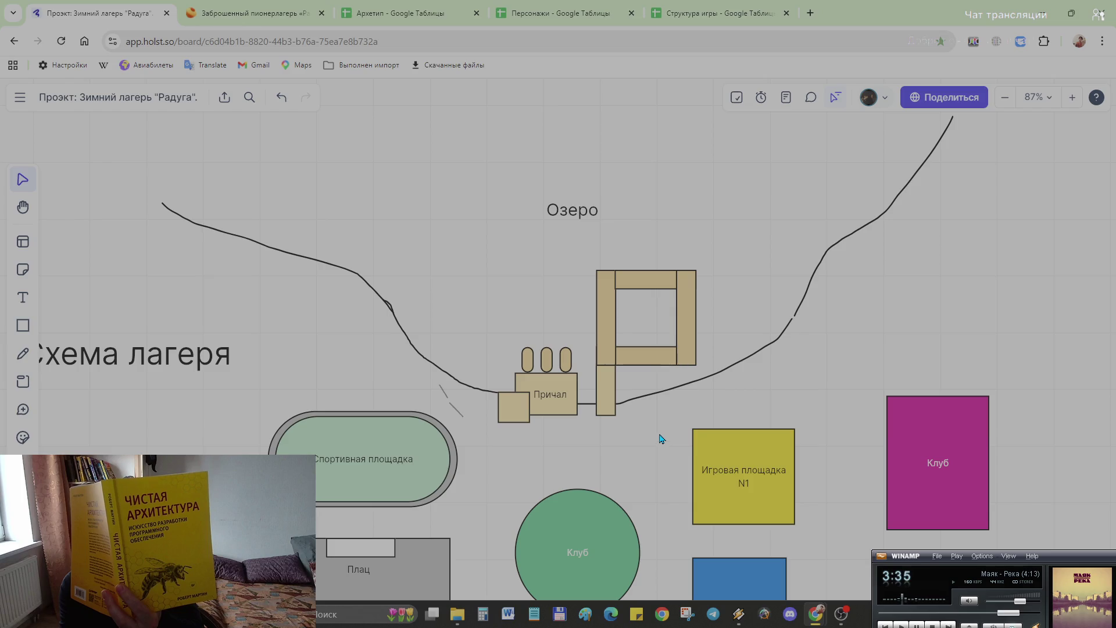
Step: Try moving the pier group with its ovals toward the jetty and undo the moves
{"action": "mouse_move", "coordinate": [475, 337]}
{"action": "left_mouse_down"}
{"action": "mouse_move", "coordinate": [584, 429]}
{"action": "mouse_move", "coordinate": [543, 401]}
{"action": "left_mouse_up"}
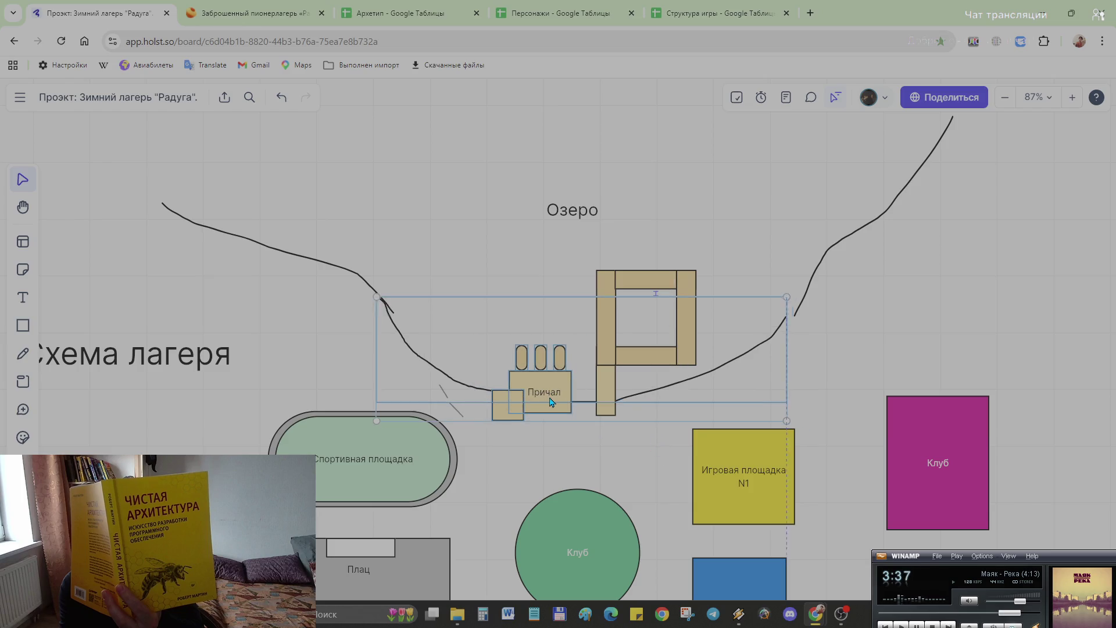
{"action": "key", "text": "ctrl+z"}
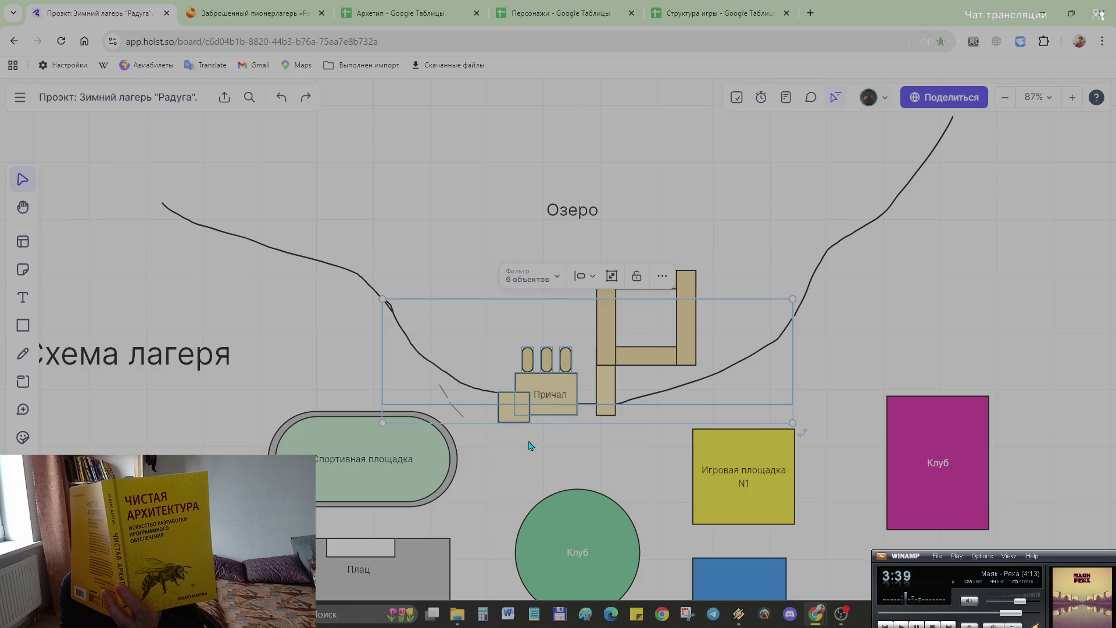
{"action": "key", "text": "ctrl+z"}
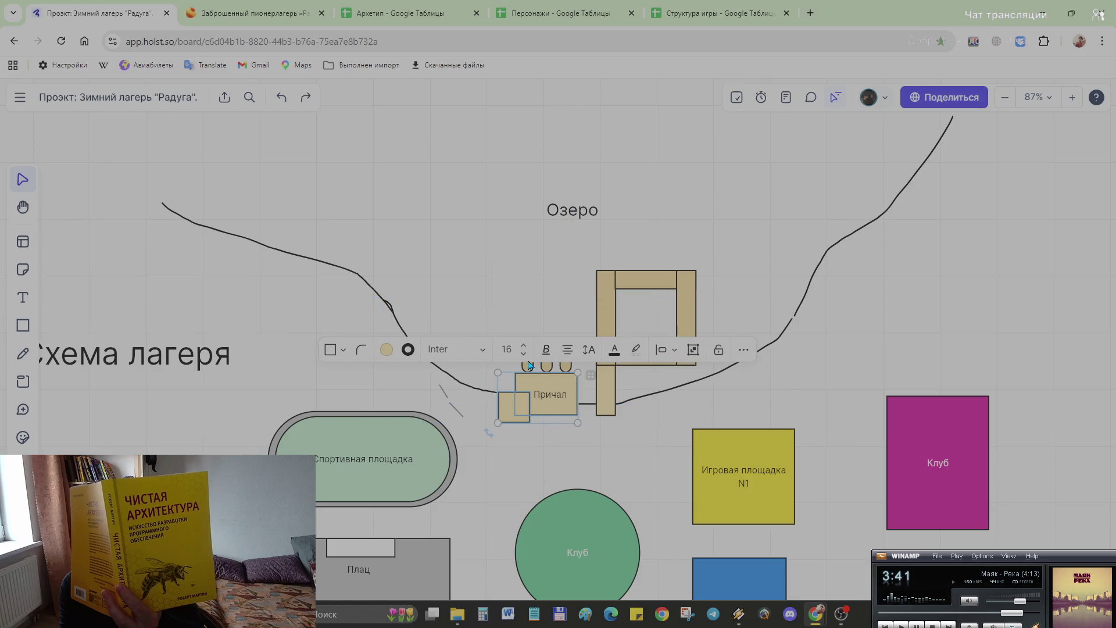
{"action": "left_click", "coordinate": [536, 367], "text": "shift"}
{"action": "left_click_drag", "start_coordinate": [553, 396], "coordinate": [526, 400]}
{"action": "left_click_drag", "start_coordinate": [566, 360], "coordinate": [524, 369]}
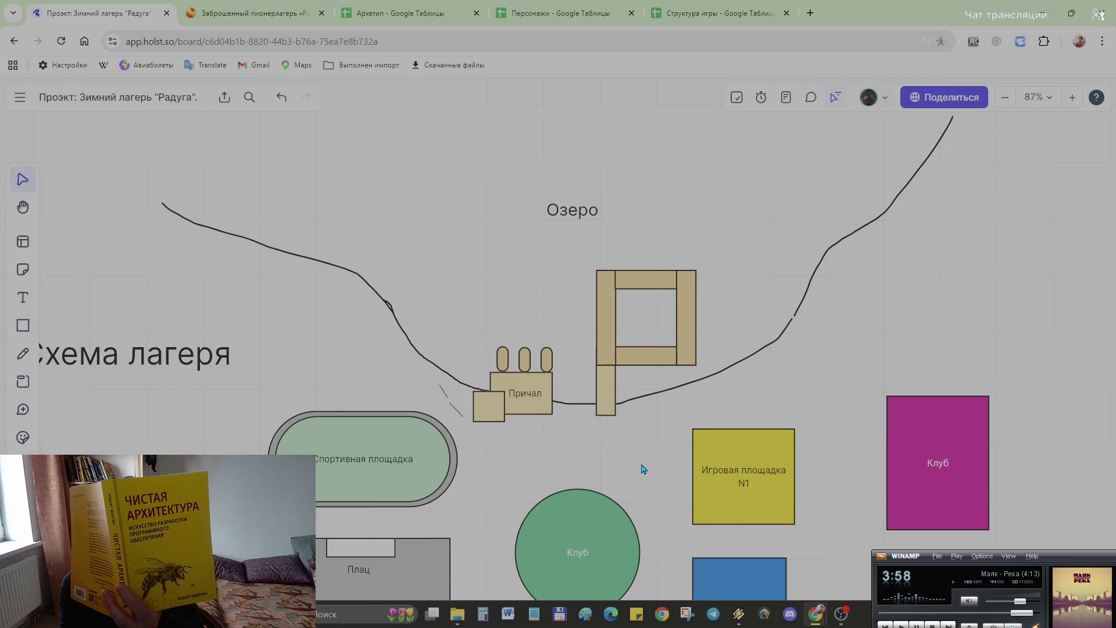
{"action": "key", "text": "ctrl+z"}
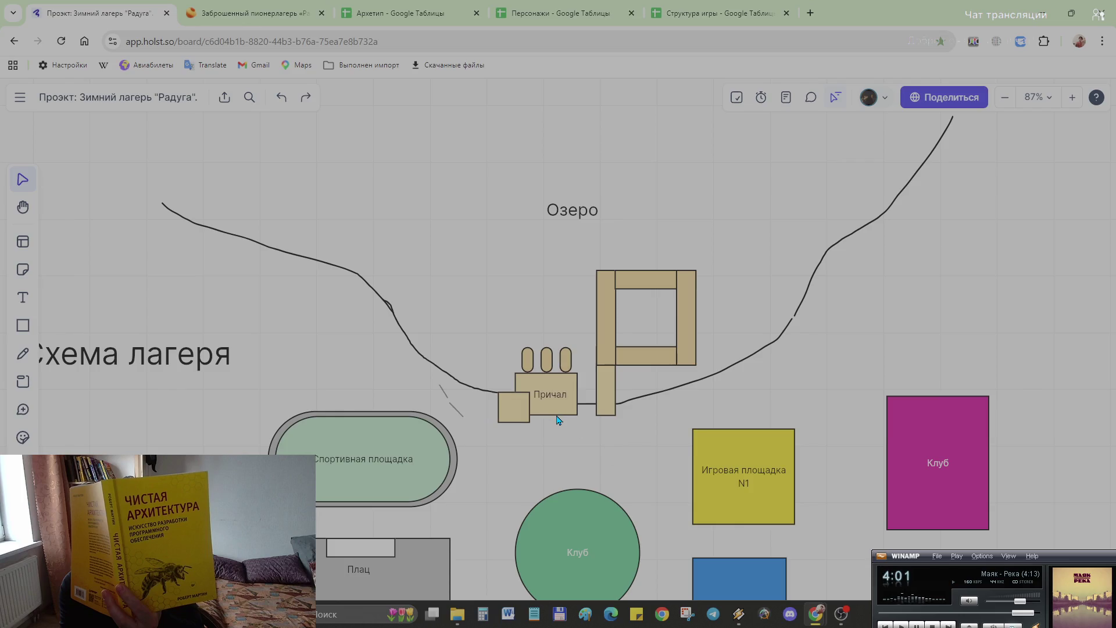
Step: Delete the stray short line near the shore
{"action": "left_click", "coordinate": [454, 415]}
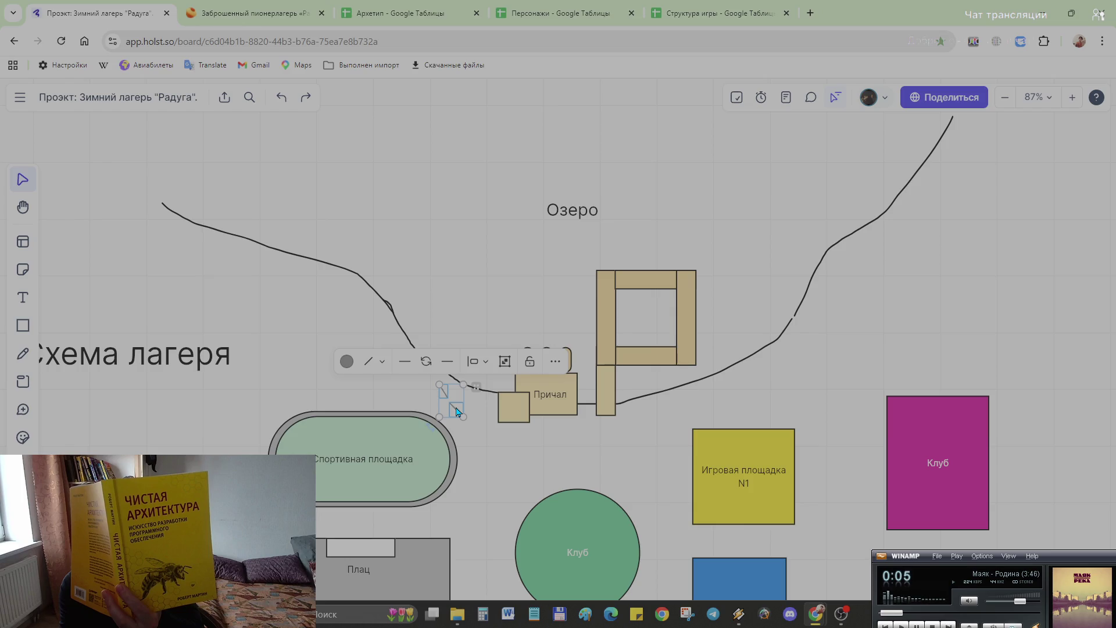
{"action": "key", "text": "Delete"}
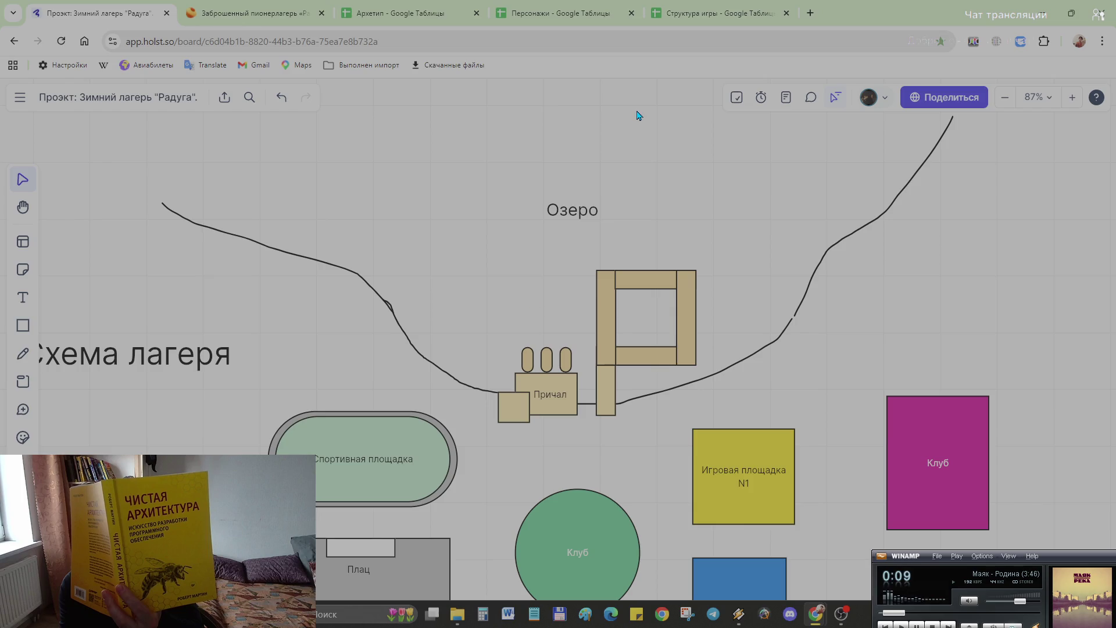
{"action": "scroll", "coordinate": [669, 329], "scroll_direction": "down", "scroll_amount": 2}
{"action": "scroll", "coordinate": [669, 316], "scroll_direction": "down", "scroll_amount": 2}
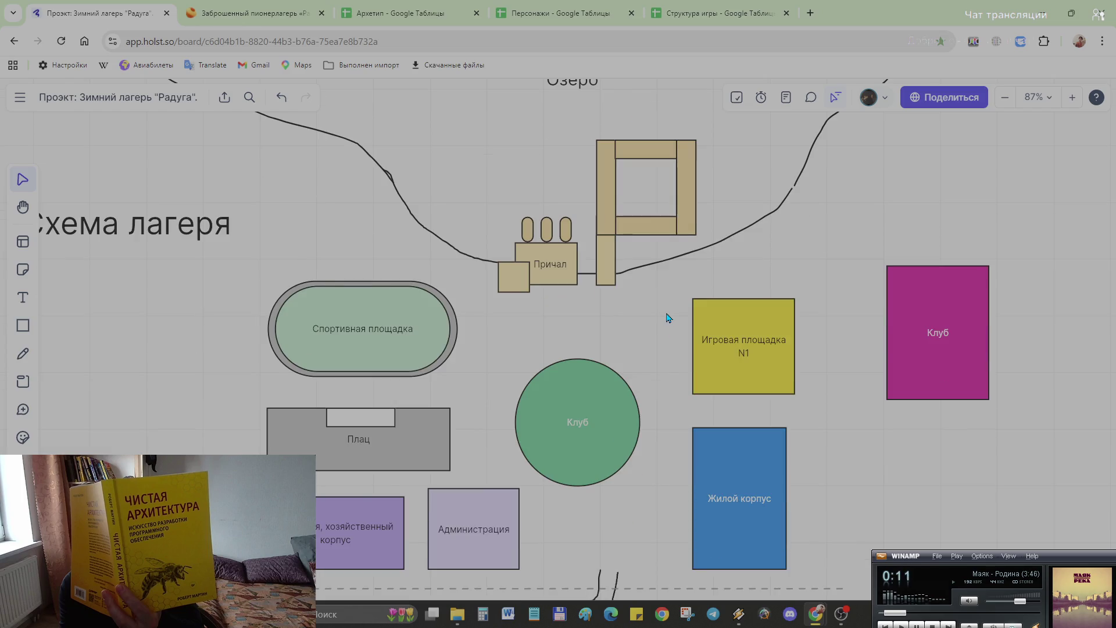
{"action": "key", "text": "alt+Tab"}
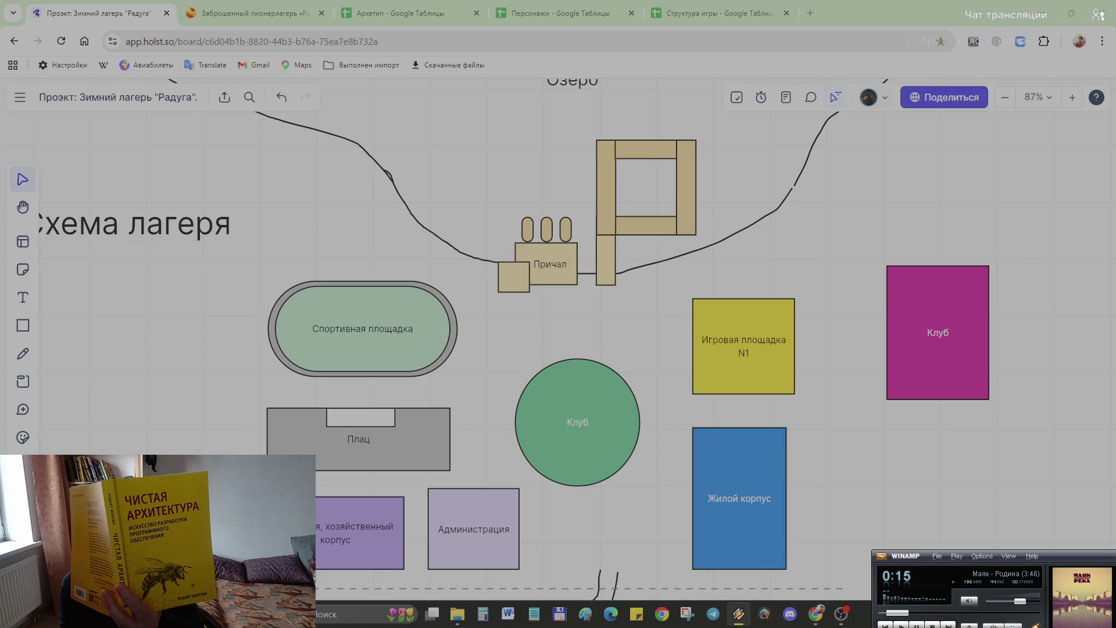
{"action": "key", "text": "alt+Tab"}
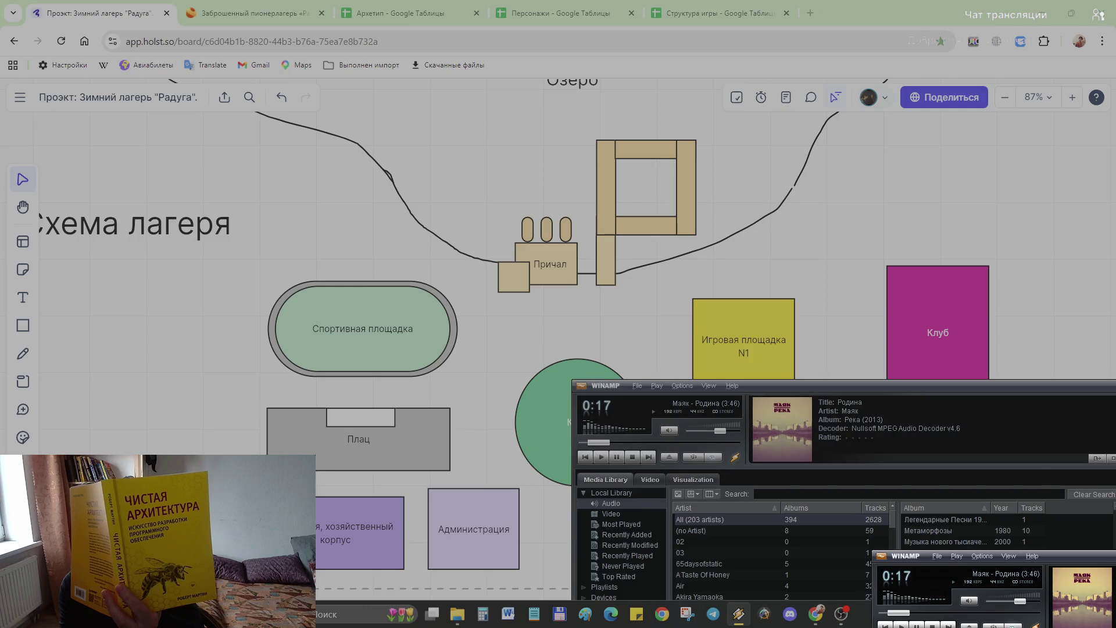
{"action": "key", "text": "alt+Tab"}
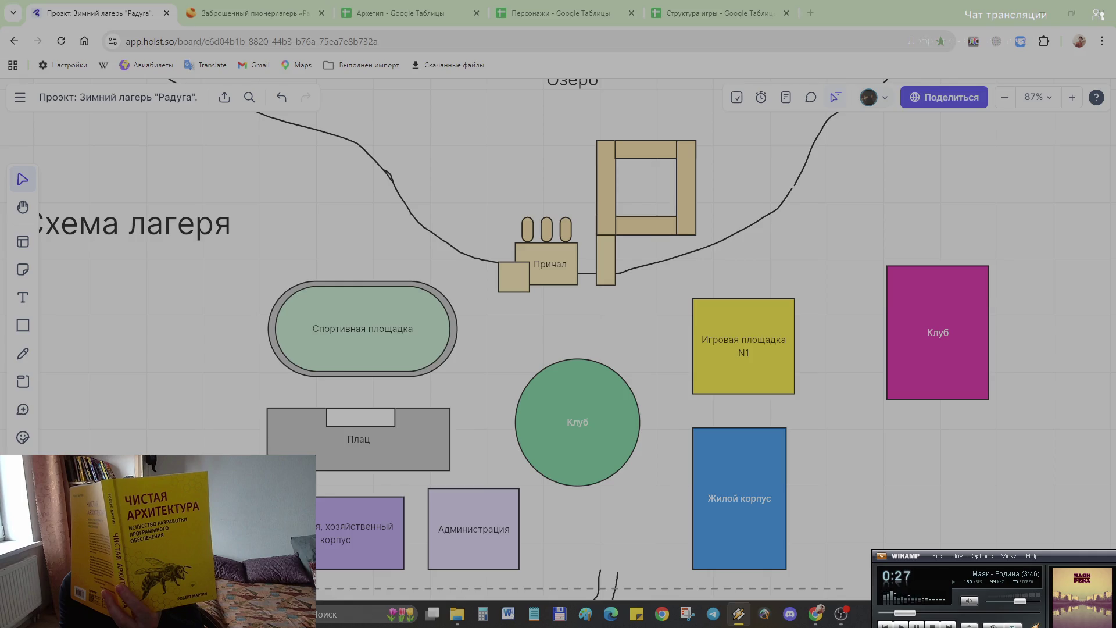
{"action": "key", "text": "b"}
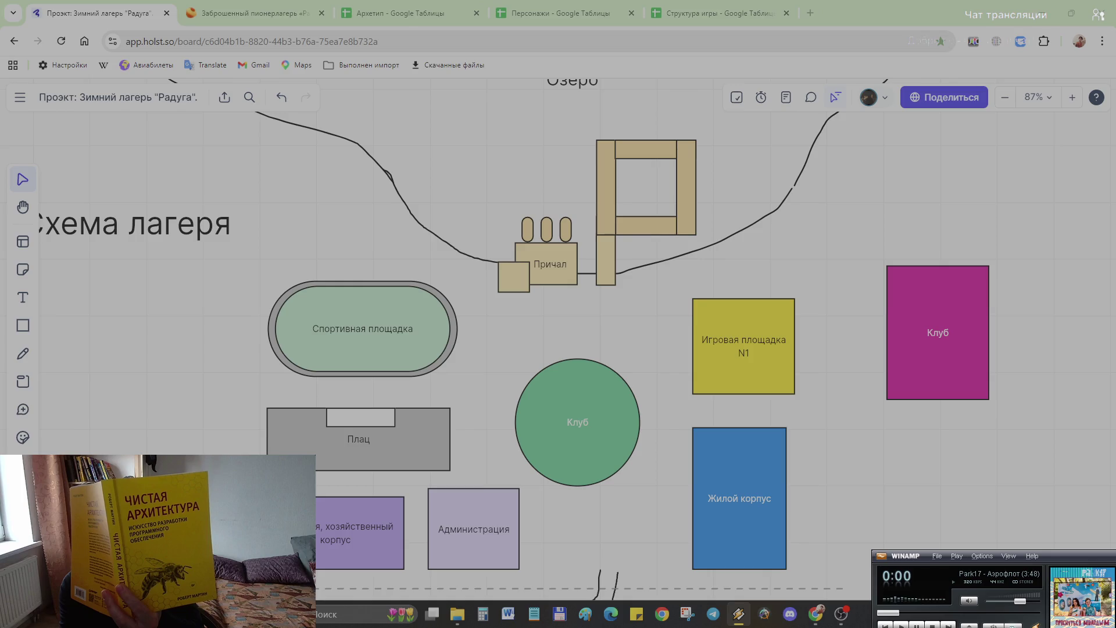
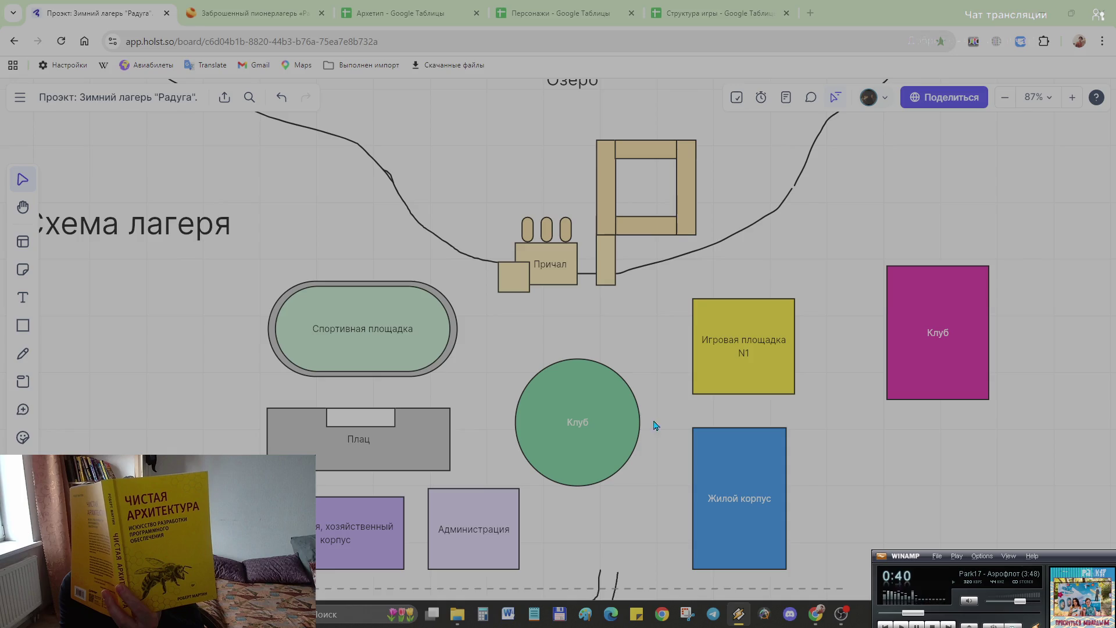
Step: Shift Игровая площадка N1 left and stack the magenta Клуб above Жилой корпус, left edges aligned
{"action": "left_click_drag", "start_coordinate": [750, 384], "coordinate": [679, 390]}
{"action": "left_click", "coordinate": [776, 490]}
{"action": "left_click_drag", "start_coordinate": [776, 490], "coordinate": [852, 494]}
{"action": "mouse_move", "coordinate": [902, 341]}
{"action": "left_mouse_down"}
{"action": "mouse_move", "coordinate": [756, 333]}
{"action": "mouse_move", "coordinate": [774, 330]}
{"action": "left_mouse_up"}
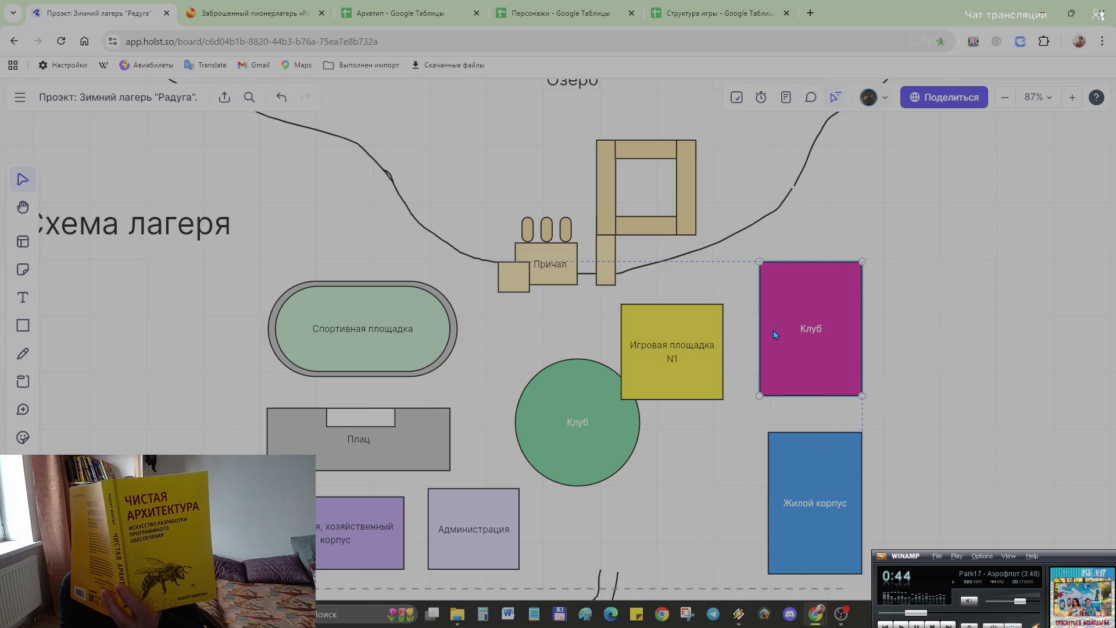
{"action": "left_click_drag", "start_coordinate": [774, 395], "coordinate": [767, 392]}
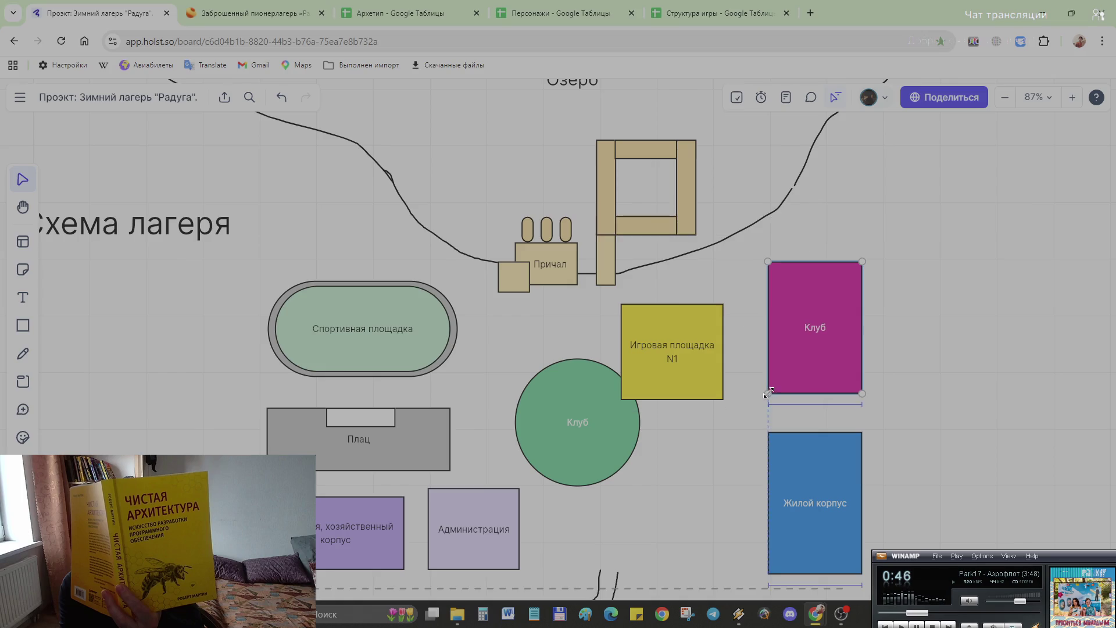
Step: Place Игровая площадка N1 beside the stacked blocks and stretch it tall downward
{"action": "left_click", "coordinate": [677, 383]}
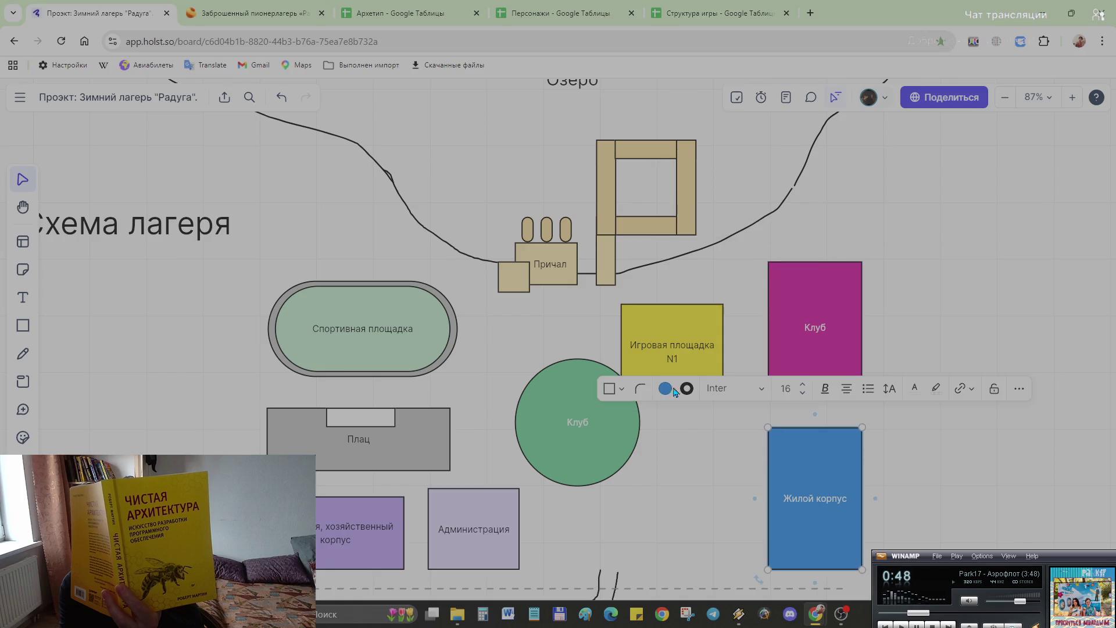
{"action": "left_click_drag", "start_coordinate": [672, 355], "coordinate": [701, 330]}
{"action": "left_click_drag", "start_coordinate": [700, 376], "coordinate": [708, 568]}
{"action": "left_click", "coordinate": [938, 480]}
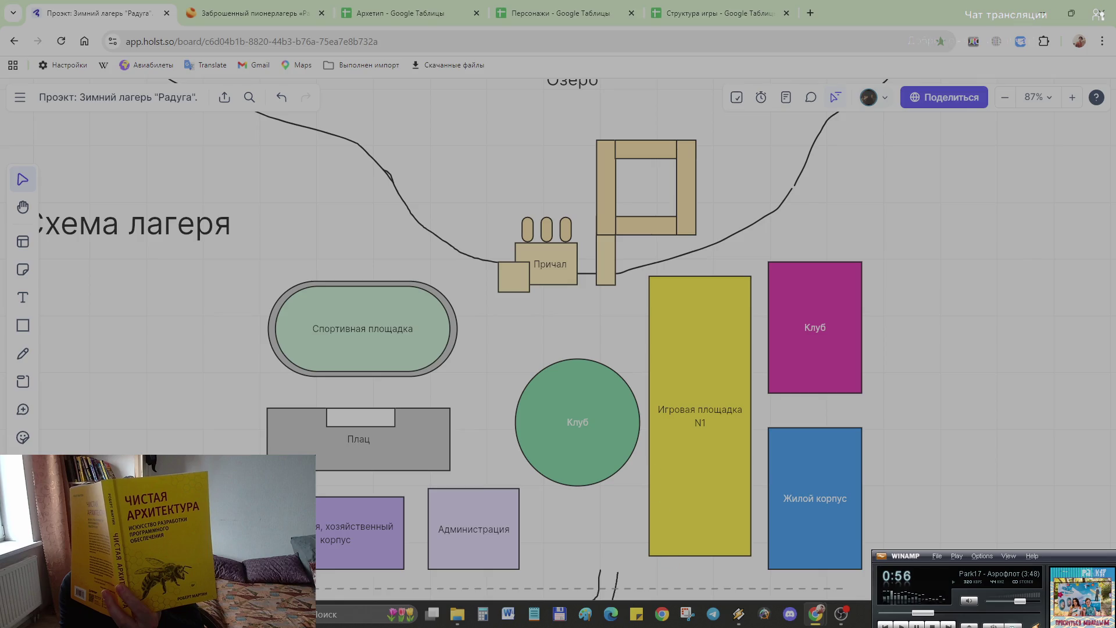
{"action": "scroll", "coordinate": [63, 312], "scroll_direction": "down", "scroll_amount": 5}
{"action": "scroll", "coordinate": [215, 436], "scroll_direction": "down", "scroll_amount": 5}
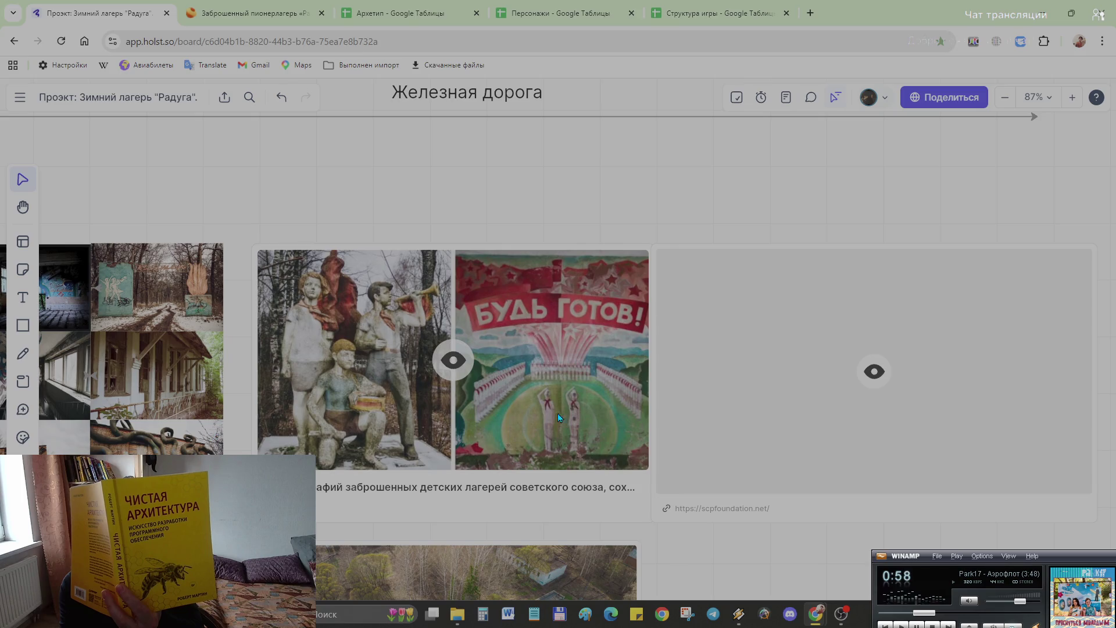
{"action": "scroll", "coordinate": [524, 423], "scroll_direction": "down", "scroll_amount": 2}
{"action": "scroll", "coordinate": [489, 428], "scroll_direction": "down", "scroll_amount": 2}
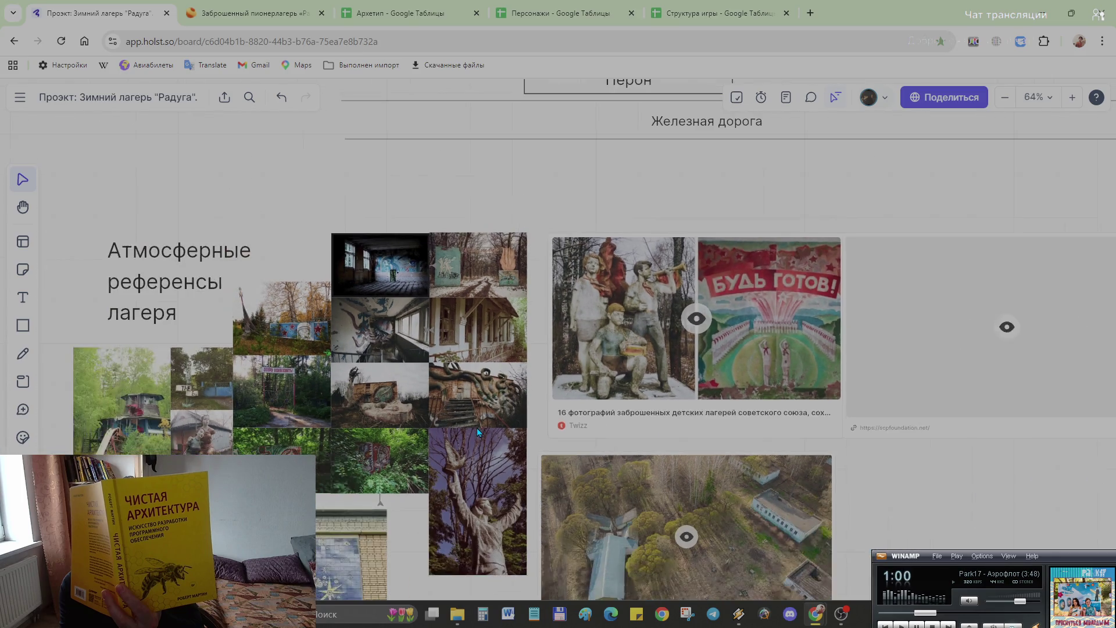
{"action": "scroll", "coordinate": [350, 373], "scroll_direction": "up", "scroll_amount": 5}
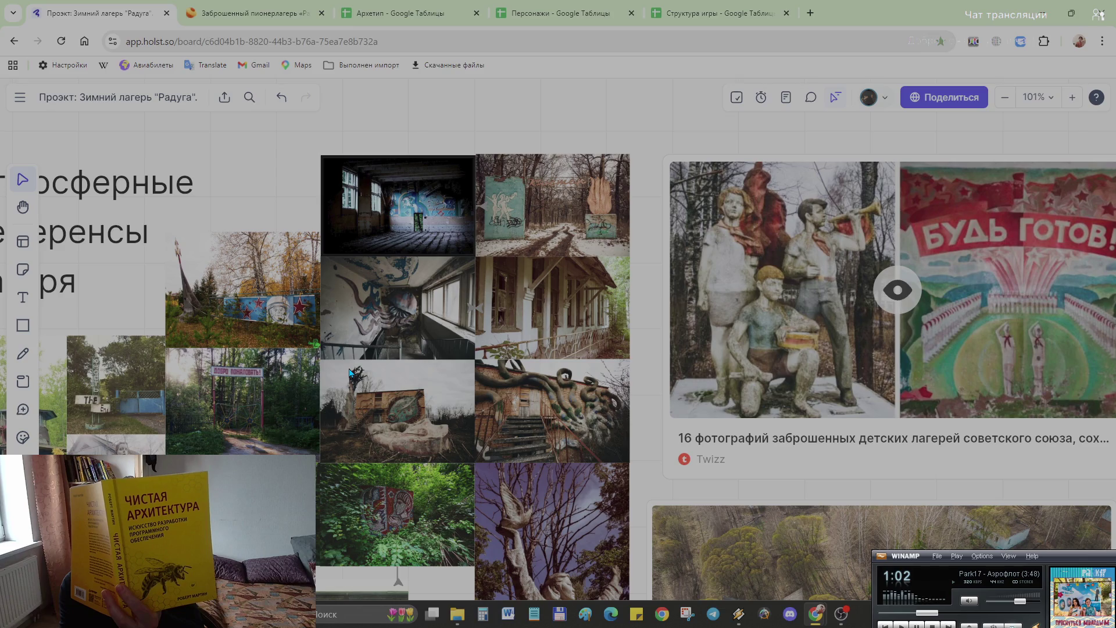
{"action": "scroll", "coordinate": [367, 347], "scroll_direction": "down", "scroll_amount": 1}
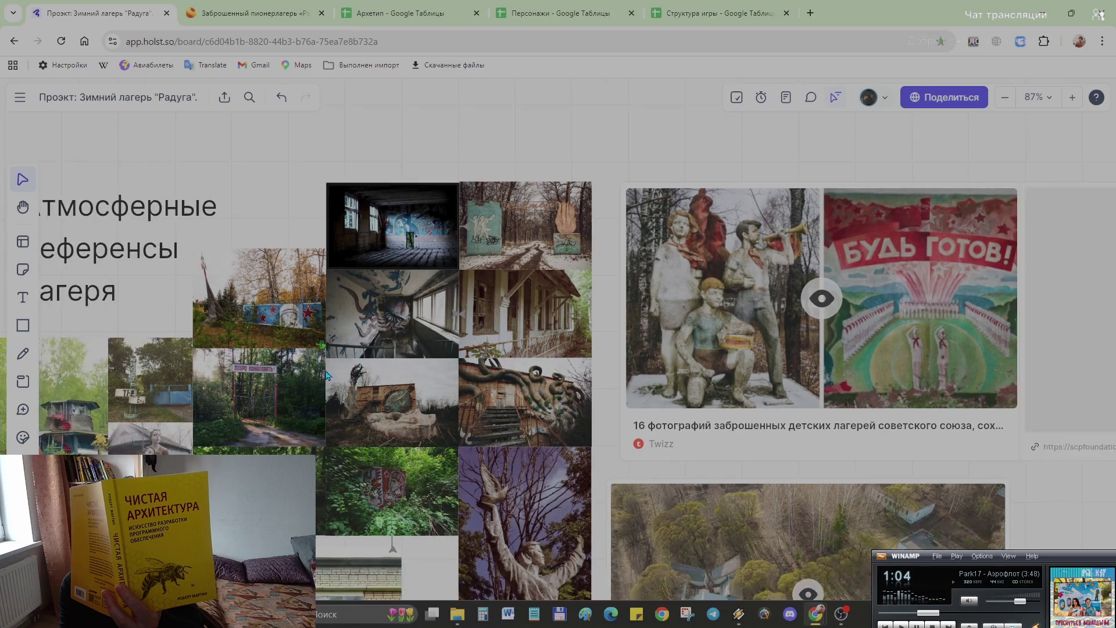
{"action": "scroll", "coordinate": [558, 349], "scroll_direction": "down", "scroll_amount": 3}
{"action": "scroll", "coordinate": [558, 349], "scroll_direction": "up", "scroll_amount": 3}
{"action": "scroll", "coordinate": [591, 513], "scroll_direction": "down", "scroll_amount": 2}
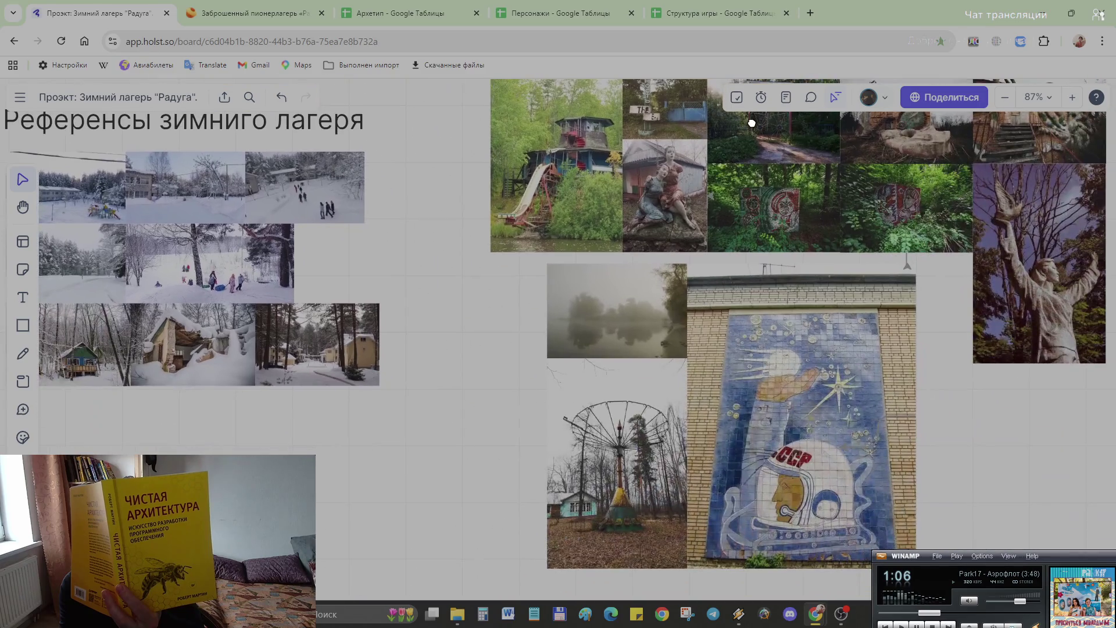
{"action": "scroll", "coordinate": [591, 514], "scroll_direction": "up", "scroll_amount": 5}
{"action": "scroll", "coordinate": [673, 498], "scroll_direction": "up", "scroll_amount": 6}
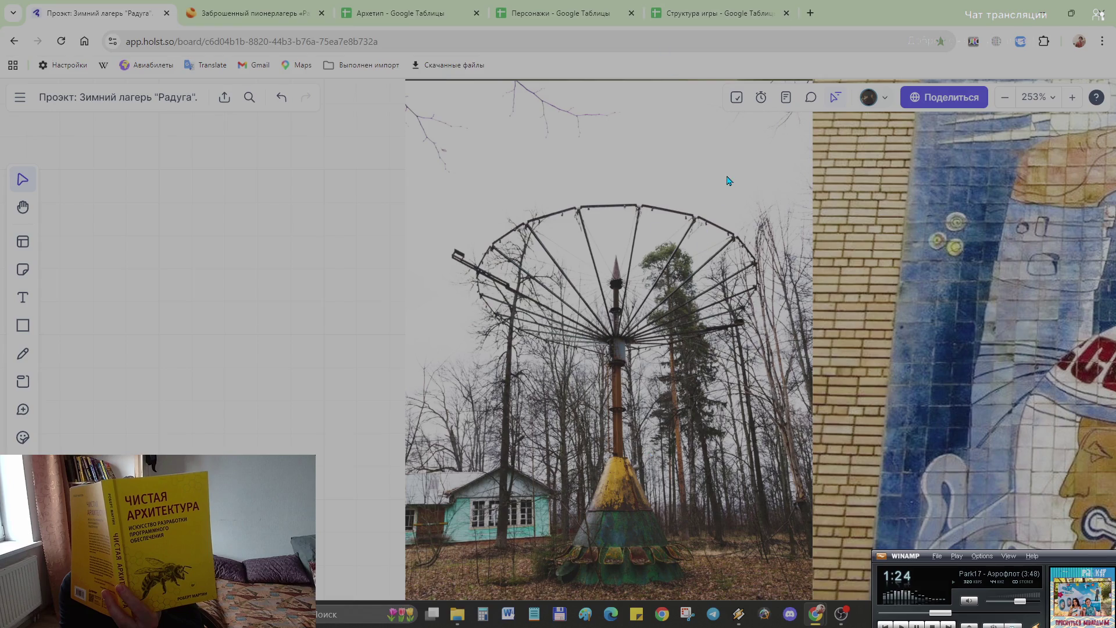
{"action": "scroll", "coordinate": [731, 320], "scroll_direction": "down", "scroll_amount": 5}
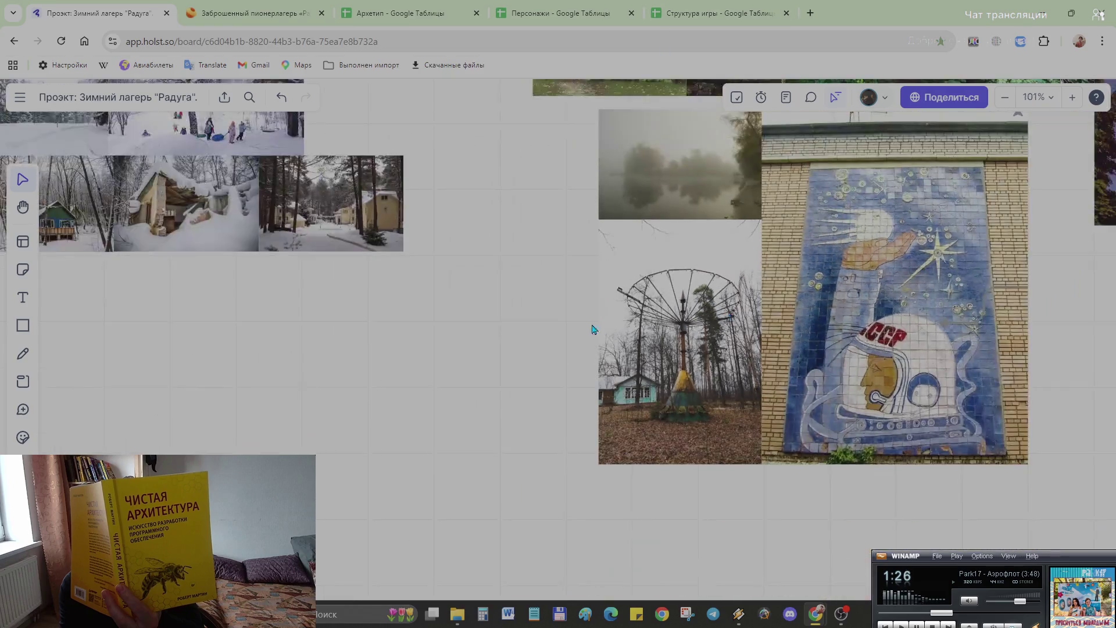
{"action": "scroll", "coordinate": [406, 374], "scroll_direction": "up", "scroll_amount": 3}
{"action": "scroll", "coordinate": [406, 374], "scroll_direction": "up", "scroll_amount": 1}
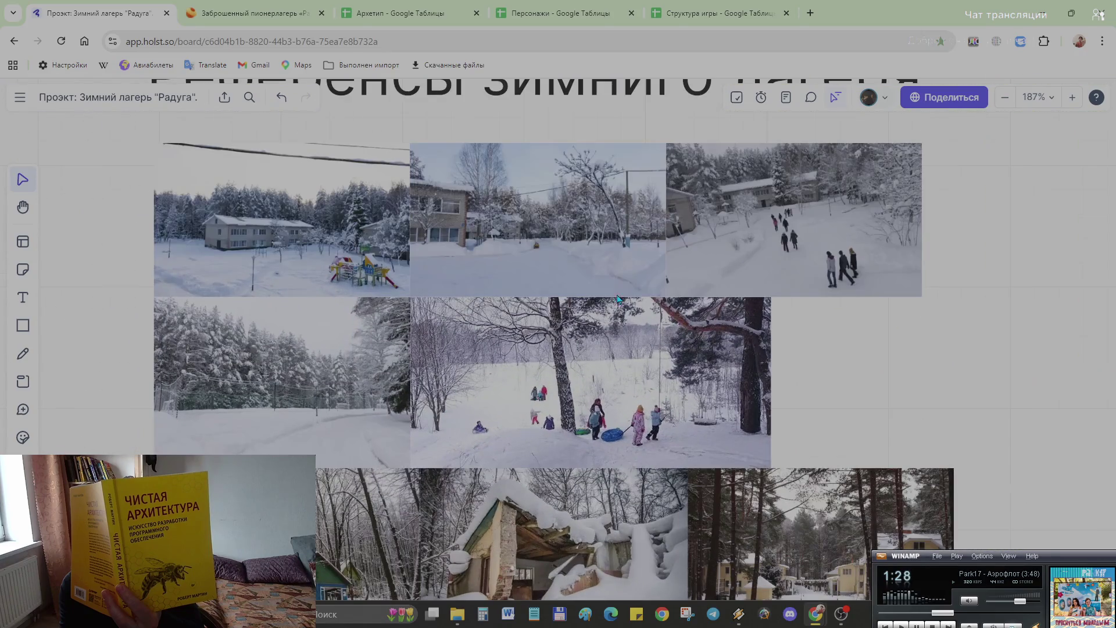
{"action": "scroll", "coordinate": [811, 350], "scroll_direction": "up", "scroll_amount": 4}
{"action": "scroll", "coordinate": [818, 400], "scroll_direction": "down", "scroll_amount": 3}
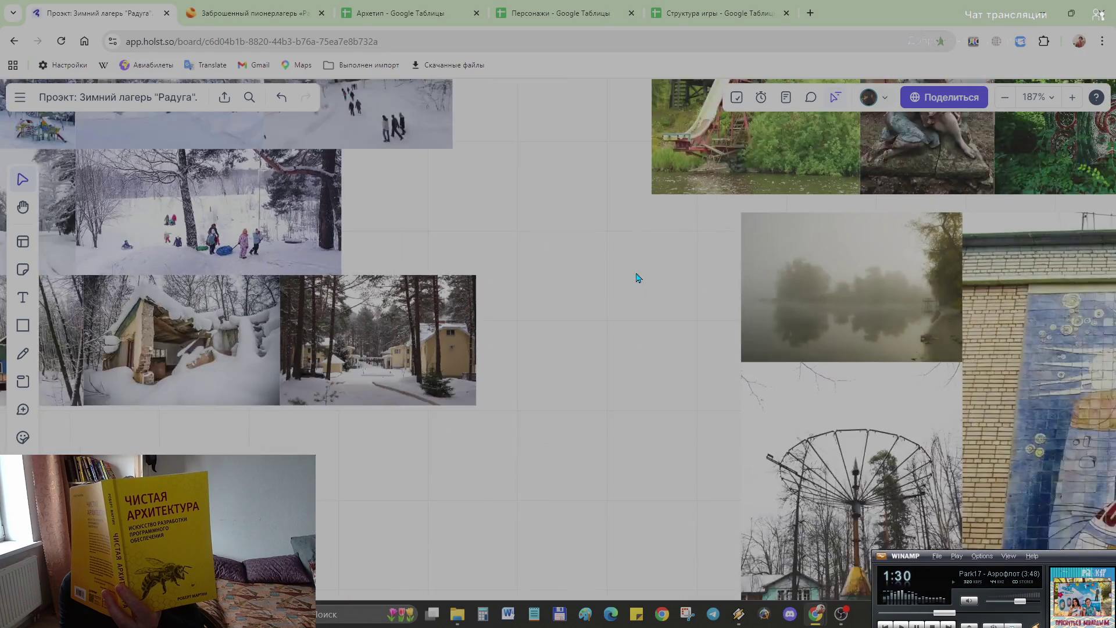
{"action": "scroll", "coordinate": [635, 273], "scroll_direction": "down", "scroll_amount": 3}
{"action": "scroll", "coordinate": [851, 305], "scroll_direction": "up", "scroll_amount": 2}
{"action": "scroll", "coordinate": [850, 305], "scroll_direction": "up", "scroll_amount": 5}
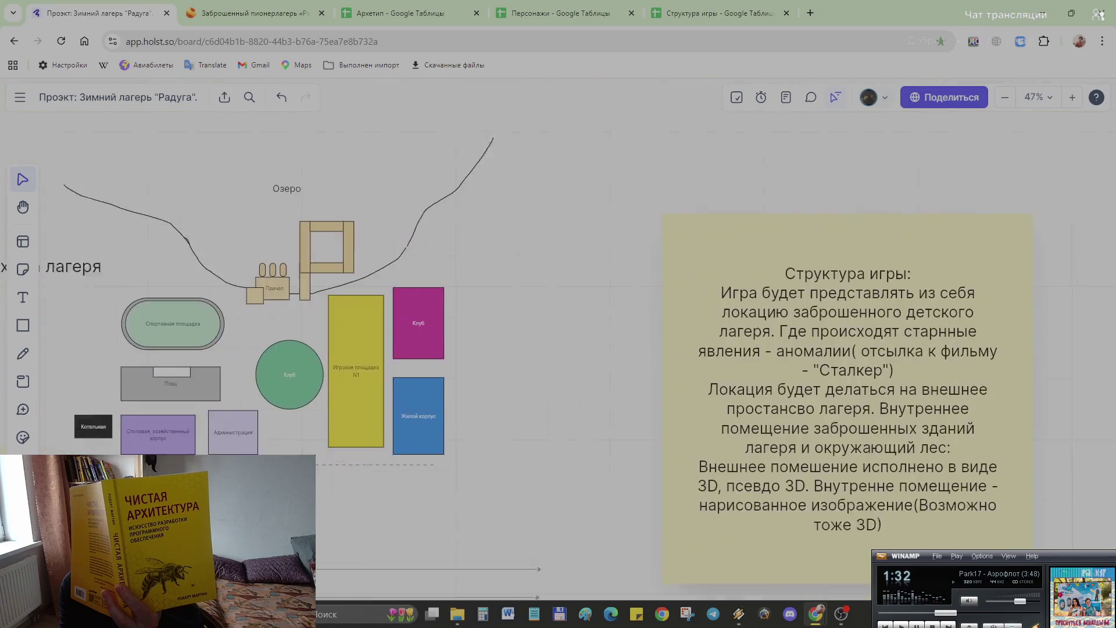
{"action": "scroll", "coordinate": [790, 306], "scroll_direction": "up", "scroll_amount": 3}
{"action": "scroll", "coordinate": [790, 306], "scroll_direction": "up", "scroll_amount": 4}
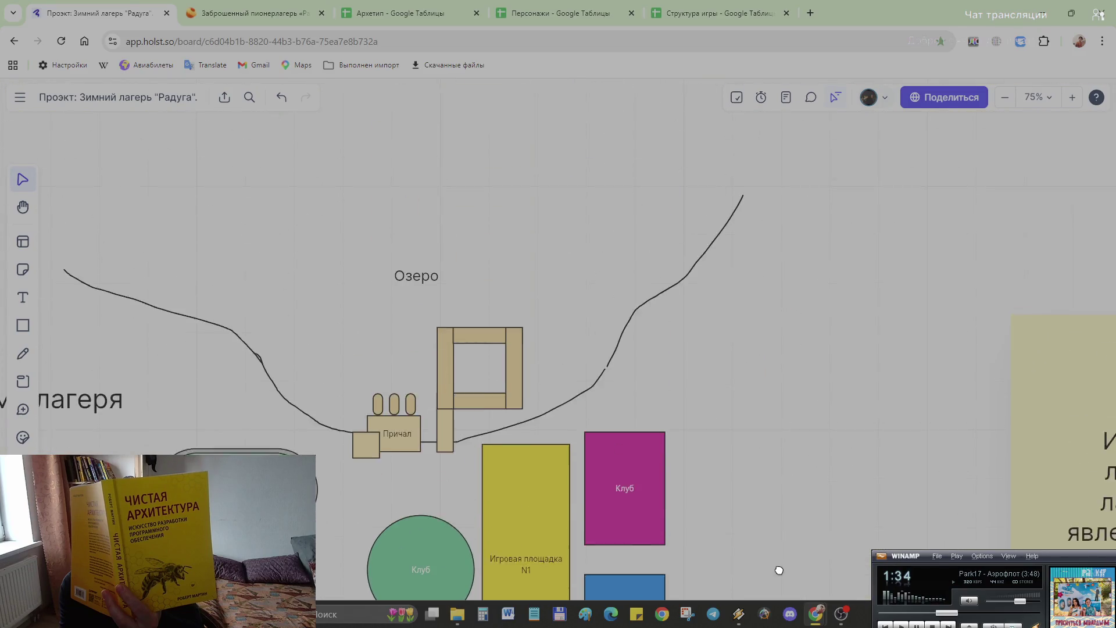
{"action": "scroll", "coordinate": [728, 374], "scroll_direction": "down", "scroll_amount": 2}
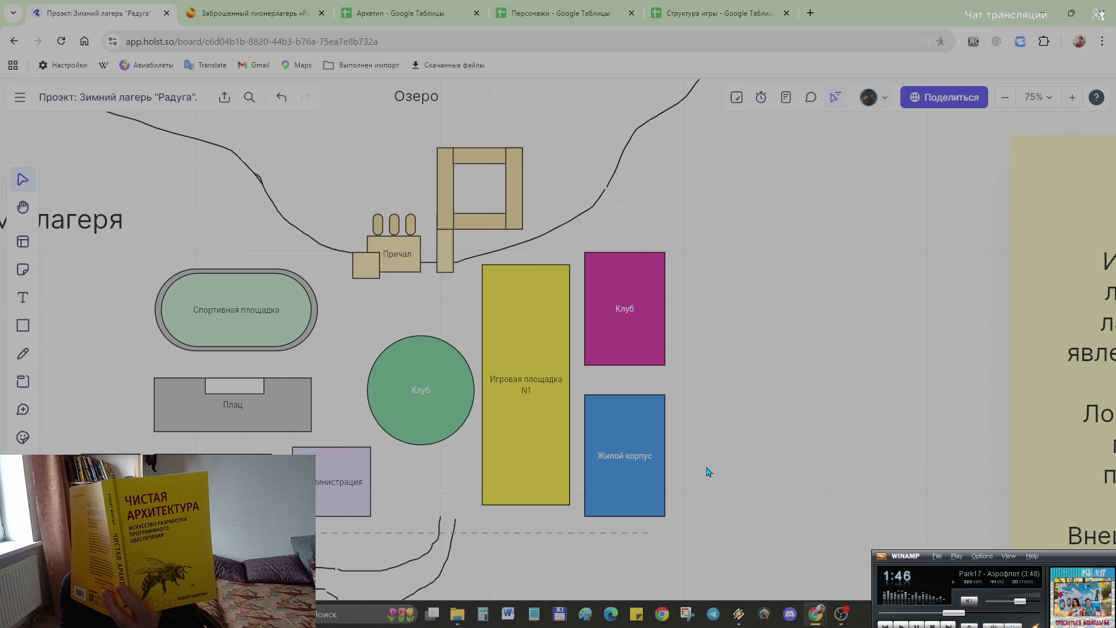
Step: Check Клуб and Жилой корпус, clear the selection and open a new browser tab
{"action": "left_click", "coordinate": [630, 313]}
{"action": "left_click", "coordinate": [634, 484]}
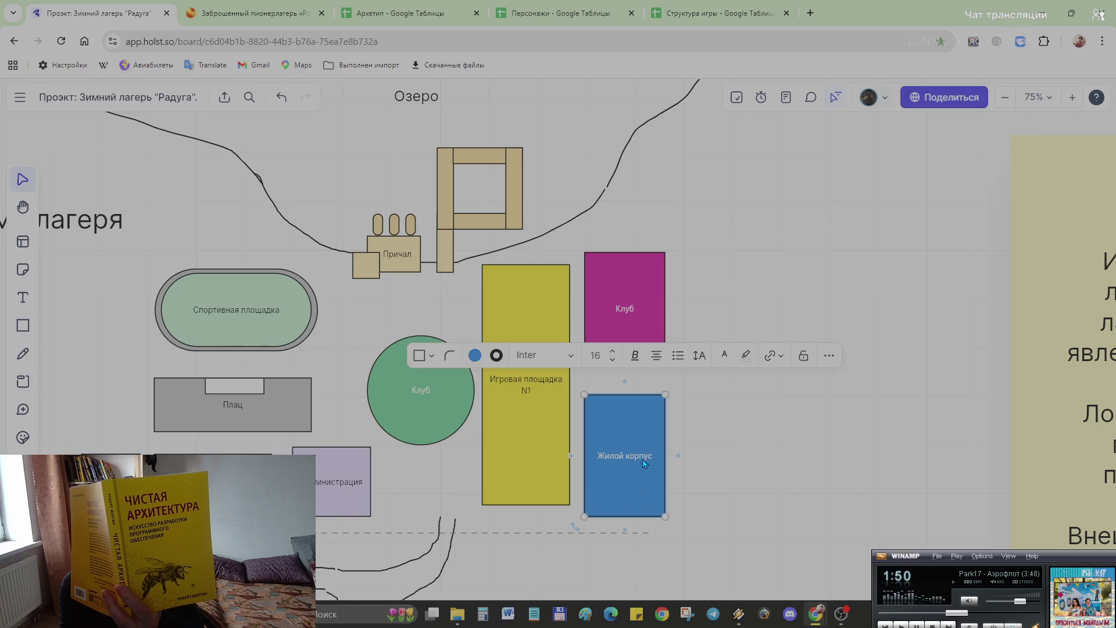
{"action": "left_click", "coordinate": [740, 498]}
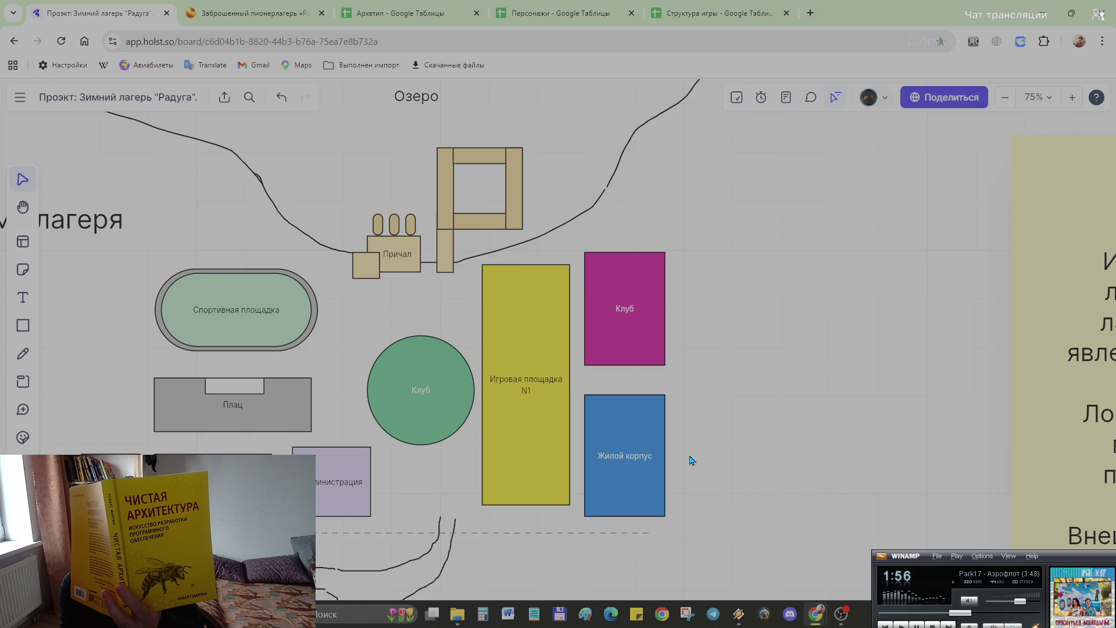
{"action": "left_click", "coordinate": [809, 13]}
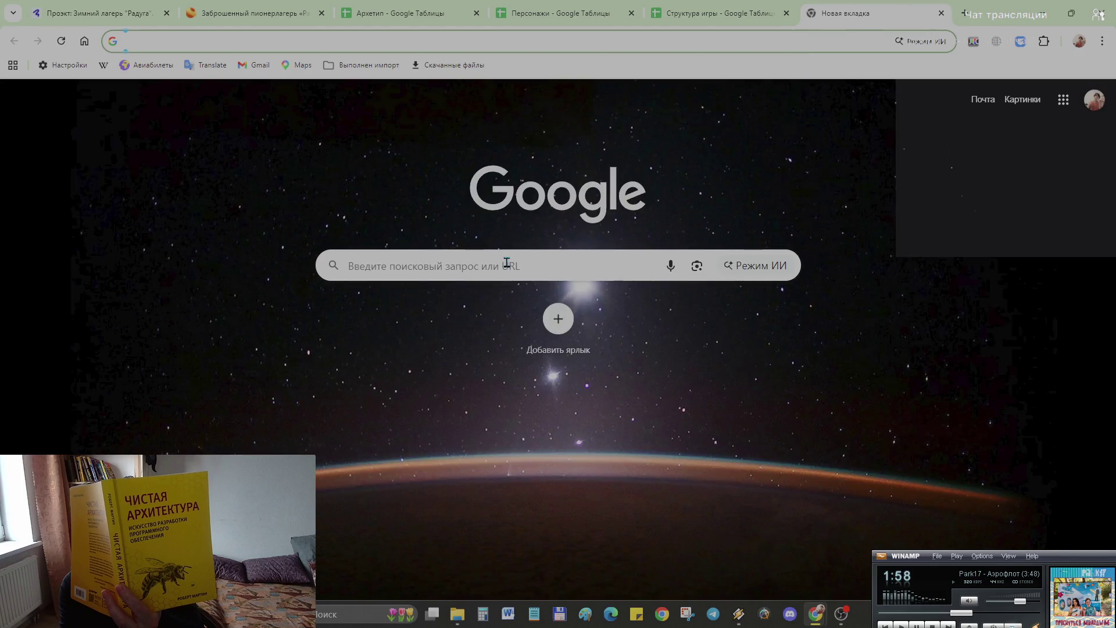
Step: Google whether boys and girls lived separately in pioneer camps, read the Ответы Mail thread, close it
{"action": "left_click", "coordinate": [505, 259]}
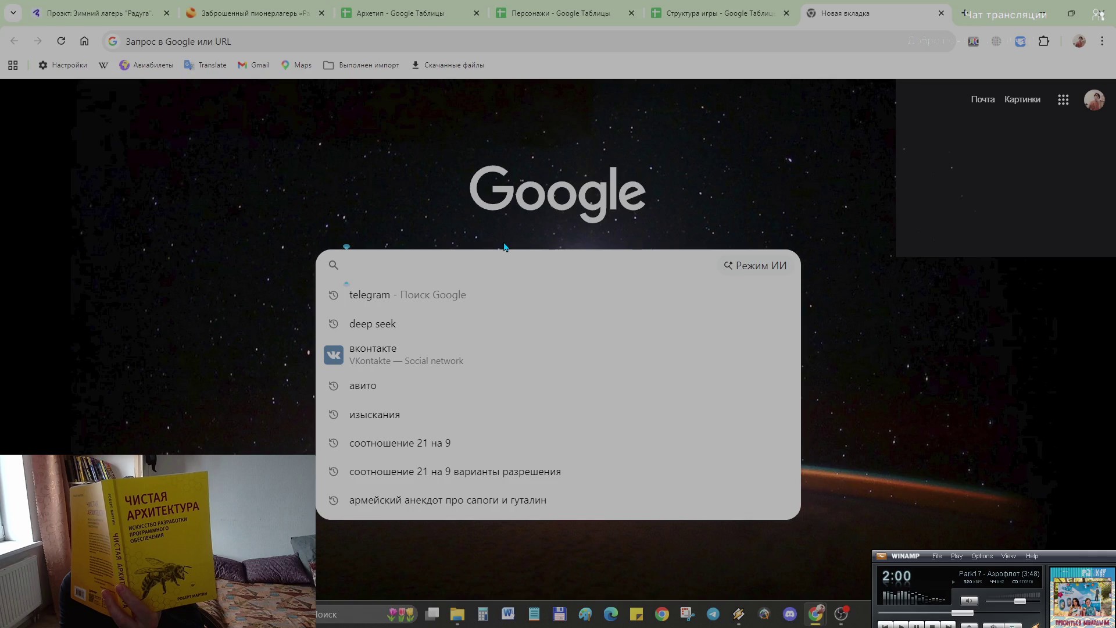
{"action": "type", "text": "в"}
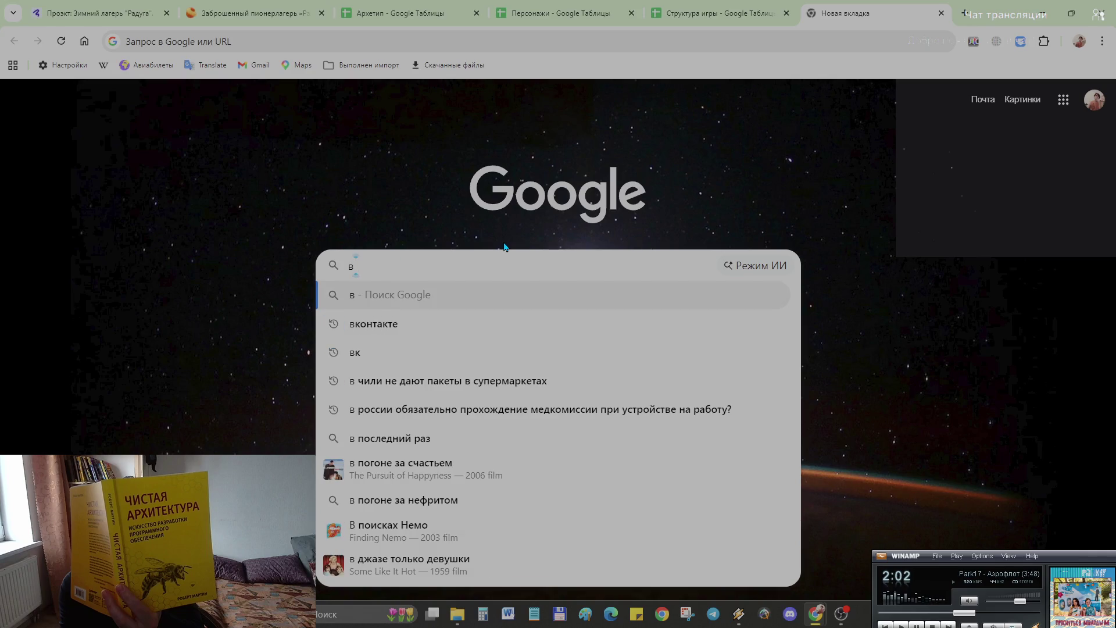
{"action": "type", "text": " советских "}
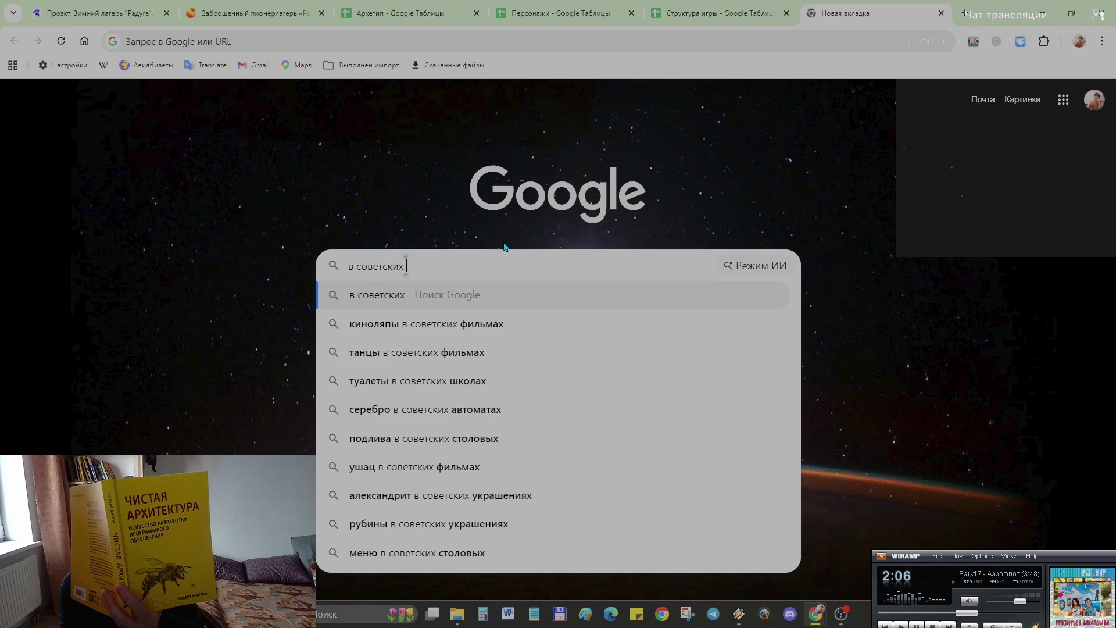
{"action": "type", "text": "пианер ла"}
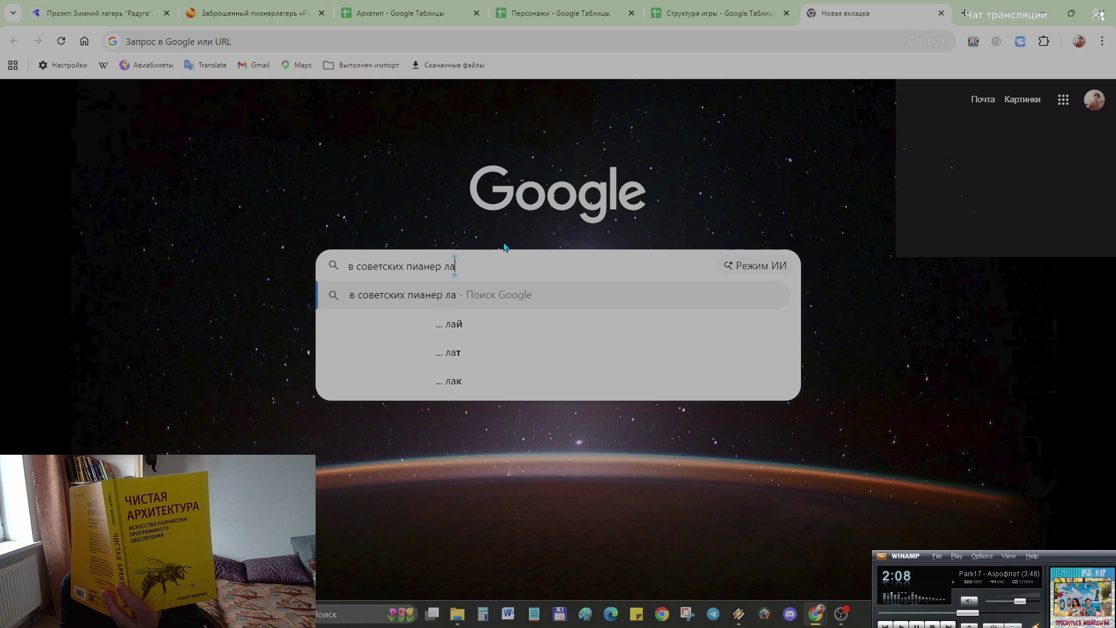
{"action": "type", "text": "герь девочки "}
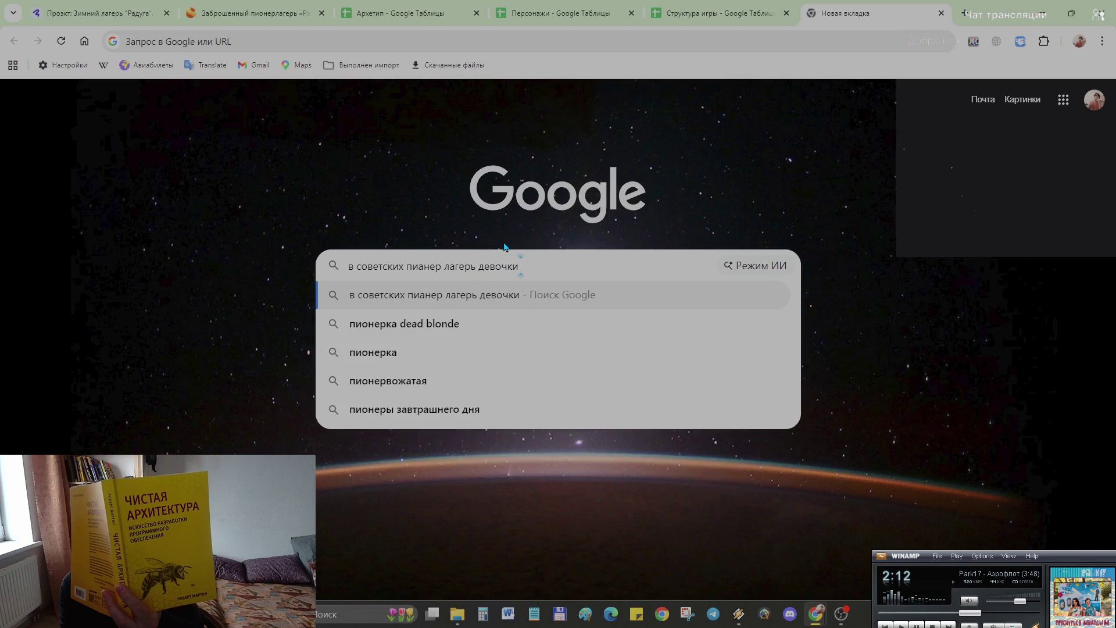
{"action": "type", "text": "и мальчики распологались "}
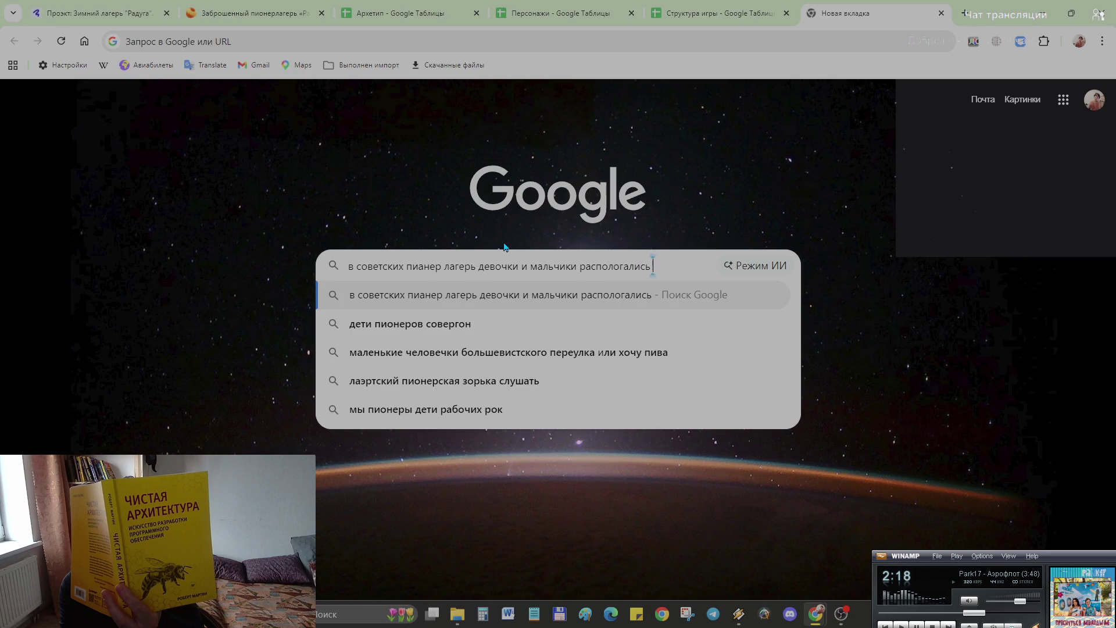
{"action": "type", "text": "отдельно или вместе?"}
{"action": "key", "text": "Return"}
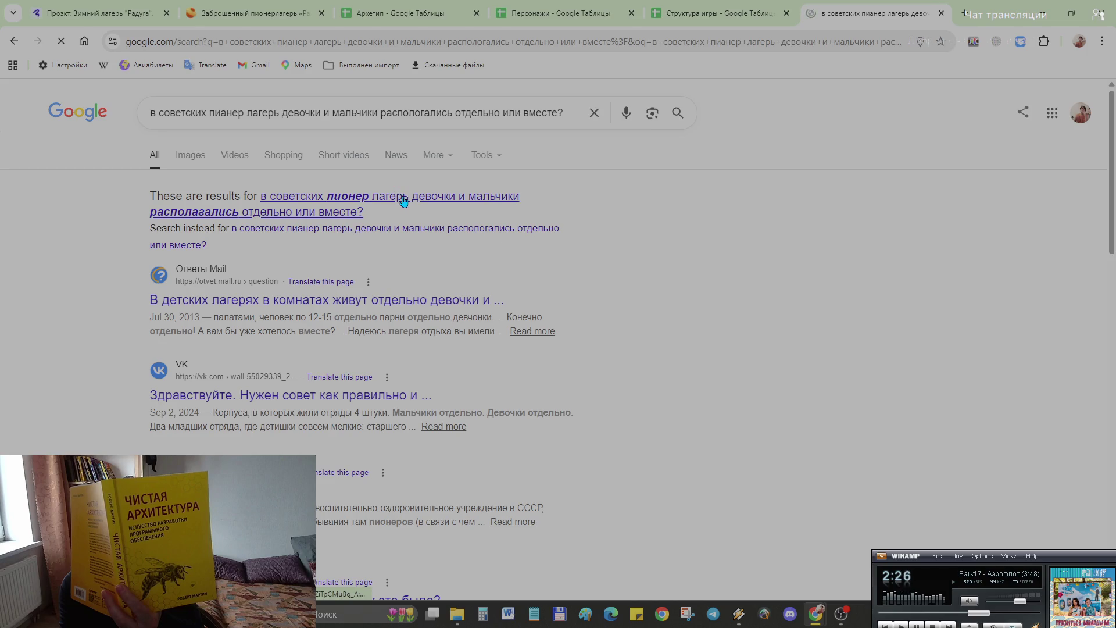
{"action": "left_click", "coordinate": [401, 197]}
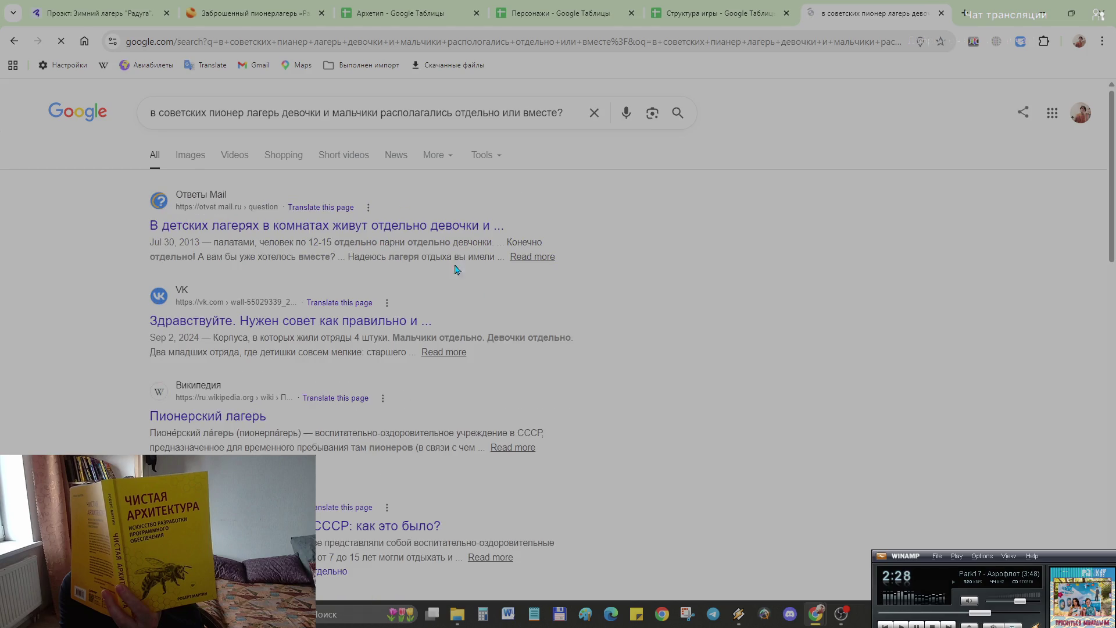
{"action": "left_click", "coordinate": [444, 234]}
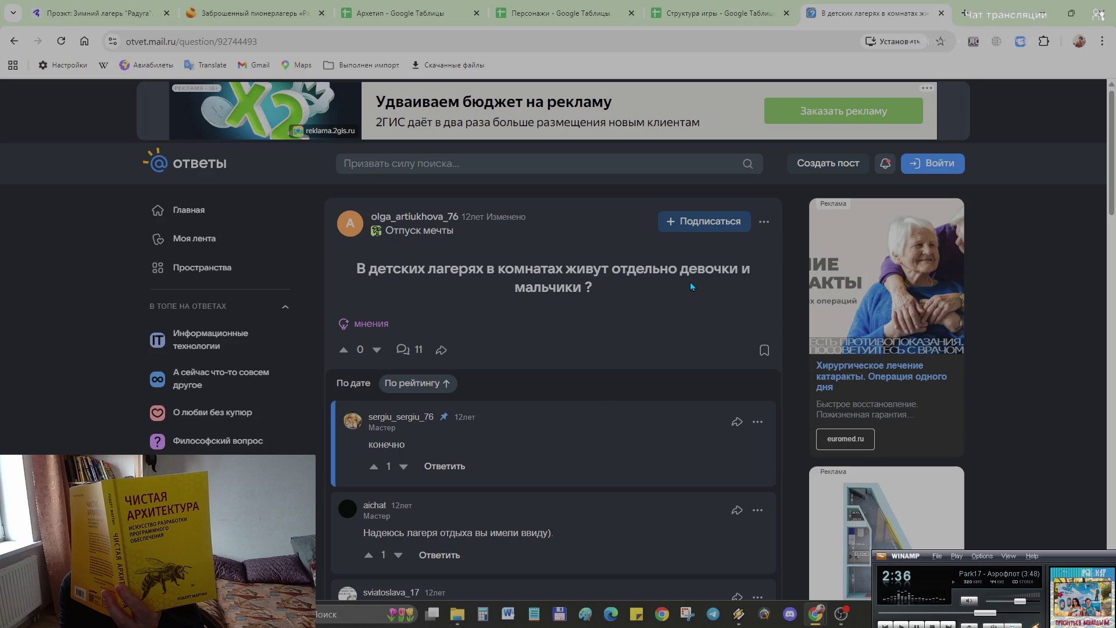
{"action": "scroll", "coordinate": [691, 281], "scroll_direction": "down", "scroll_amount": 2}
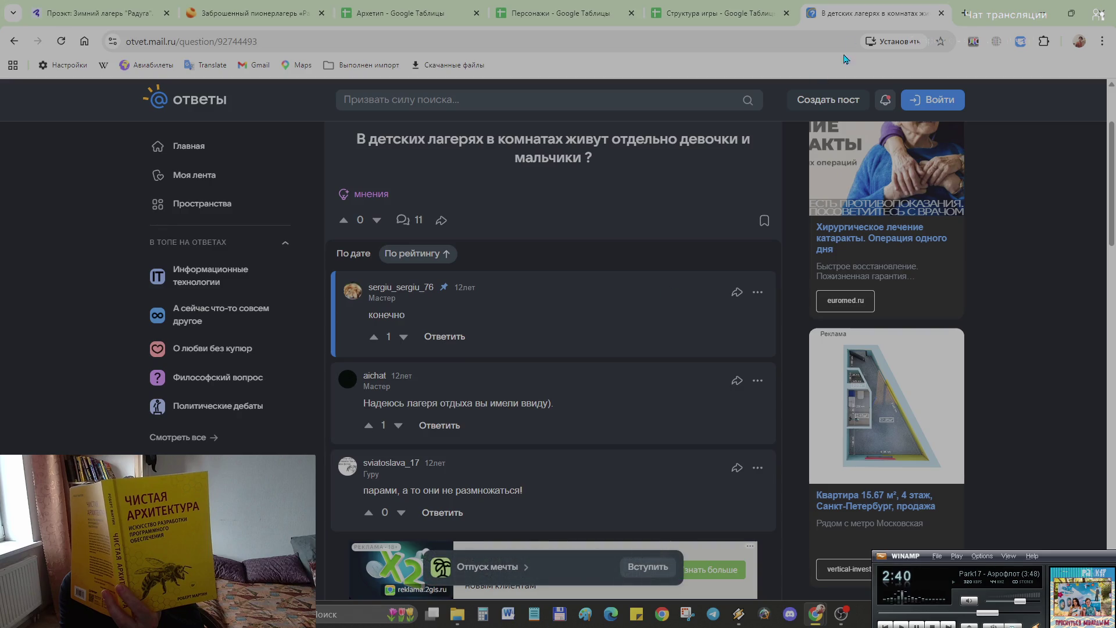
{"action": "left_click", "coordinate": [940, 13]}
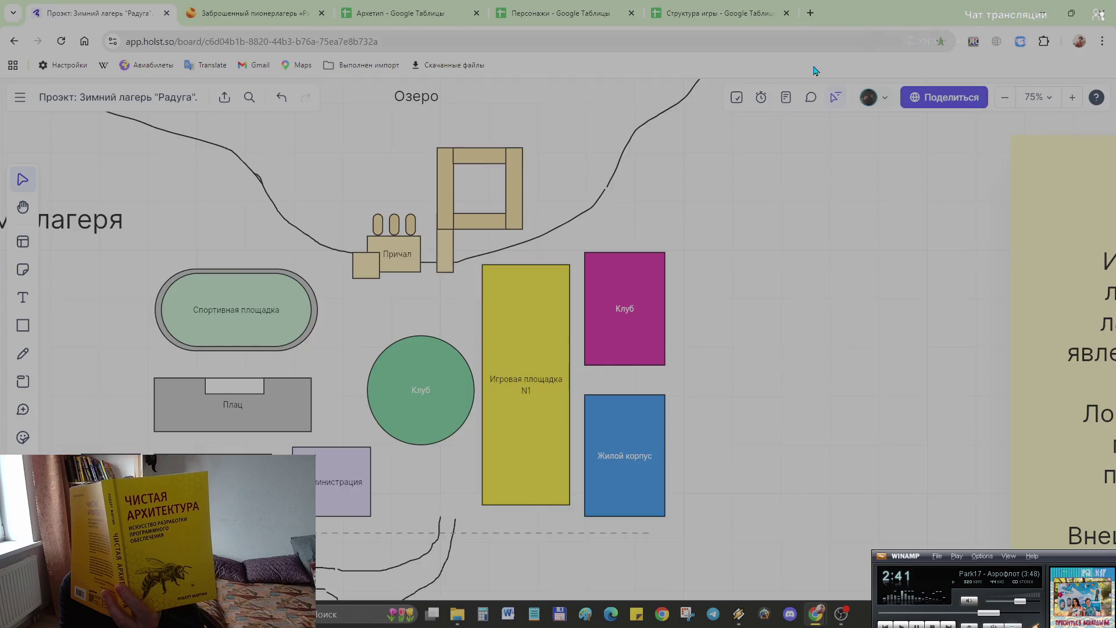
Step: Swap the blocks so blue Жилой корпус sits above the pink one, then clear the pink block's Клуб label
{"action": "left_click", "coordinate": [624, 354]}
{"action": "left_click", "coordinate": [648, 459]}
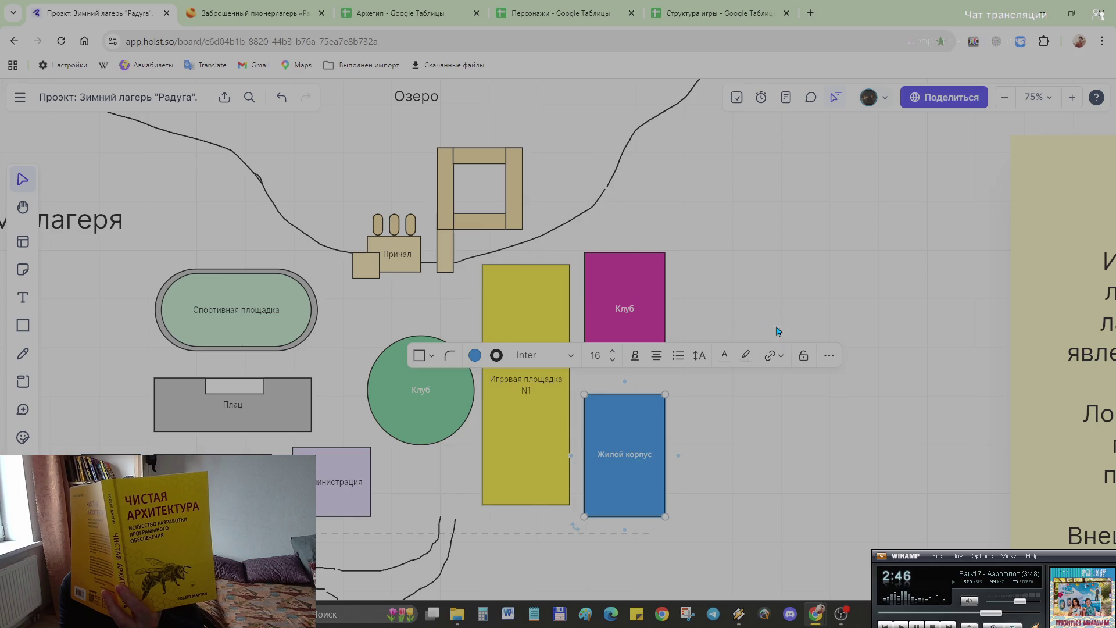
{"action": "left_click_drag", "start_coordinate": [628, 451], "coordinate": [784, 300]}
{"action": "mouse_move", "coordinate": [586, 347]}
{"action": "left_mouse_down"}
{"action": "mouse_move", "coordinate": [609, 408]}
{"action": "mouse_move", "coordinate": [583, 472]}
{"action": "left_mouse_up"}
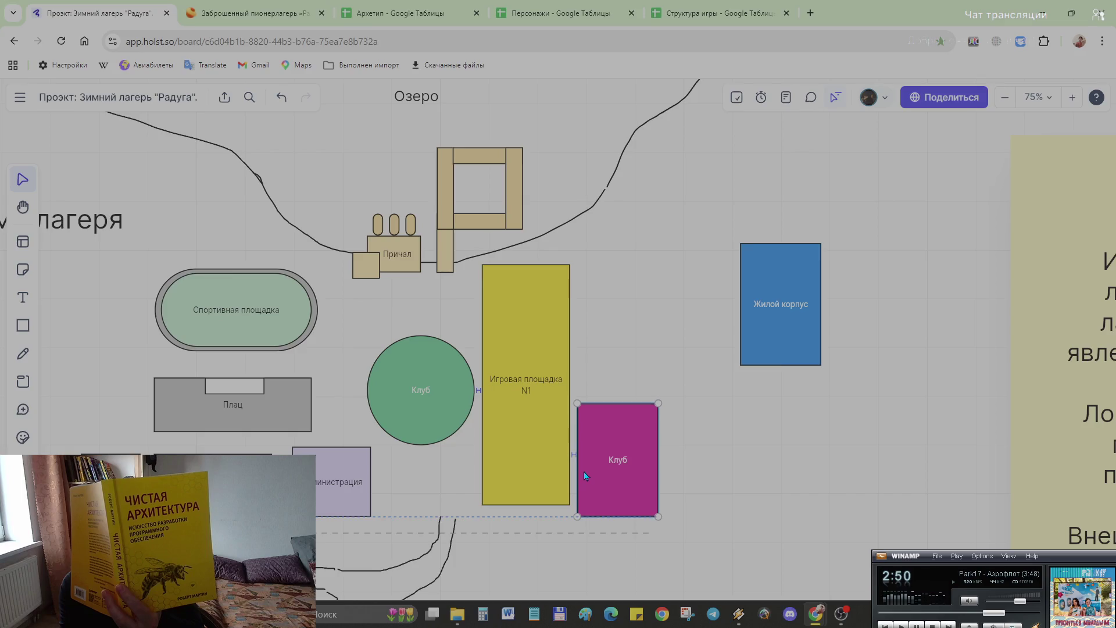
{"action": "left_click_drag", "start_coordinate": [799, 302], "coordinate": [637, 318]}
{"action": "left_click", "coordinate": [638, 469]}
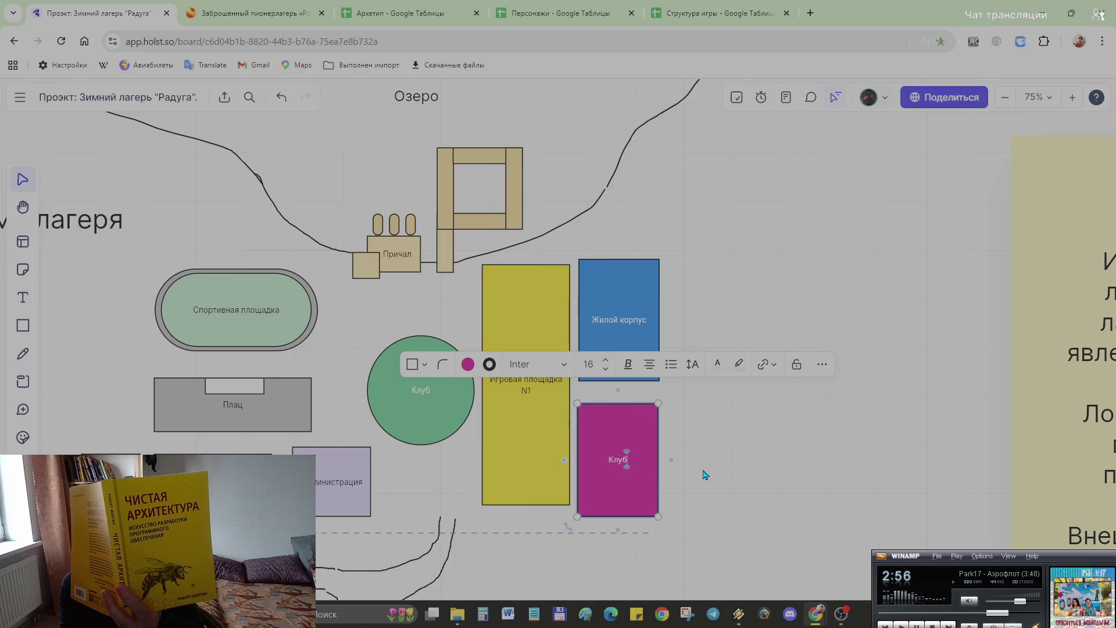
{"action": "key", "text": "BackSpace"}
{"action": "type", "text": "Жилой к"}
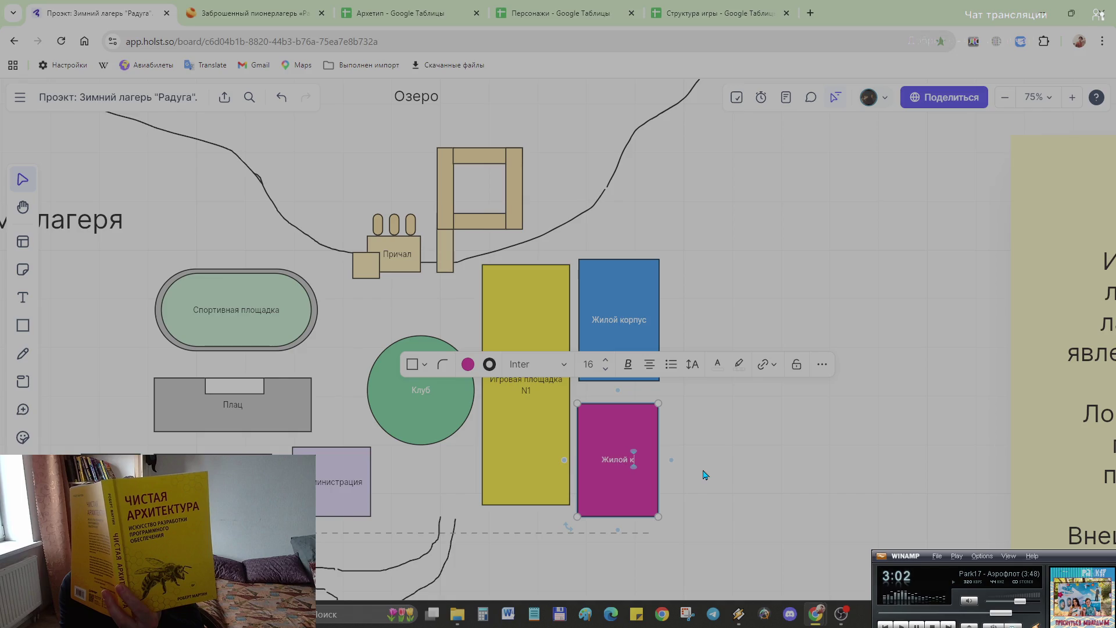
{"action": "type", "text": "орпус"}
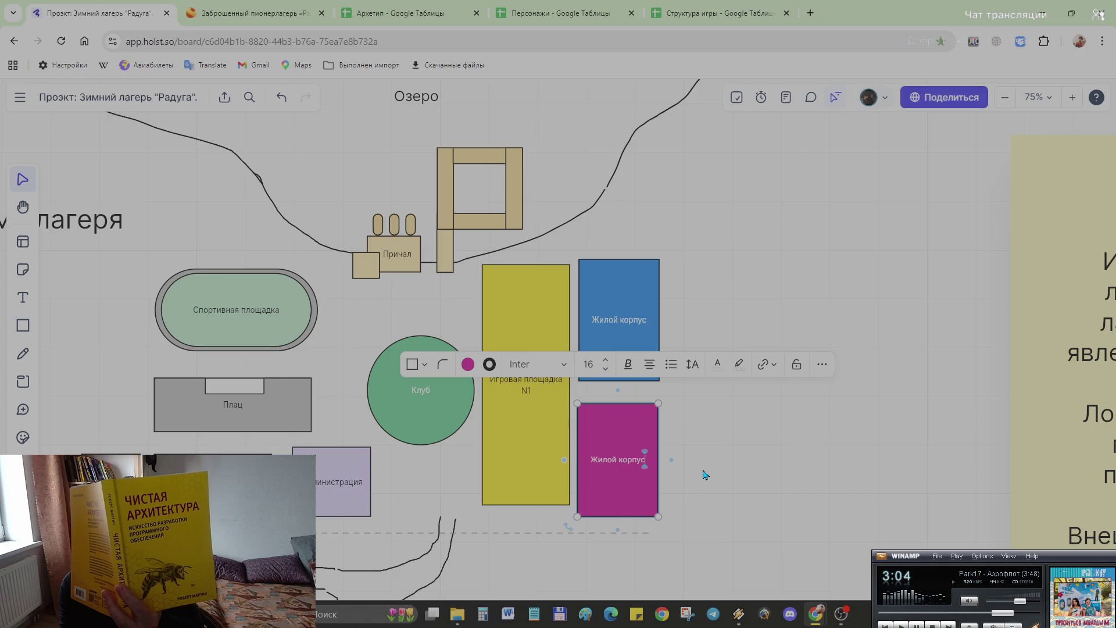
Step: Label the pink block Жилой корпус для девочек and the blue one Жилой корпус для мальчиков on two lines
{"action": "key", "text": "Return"}
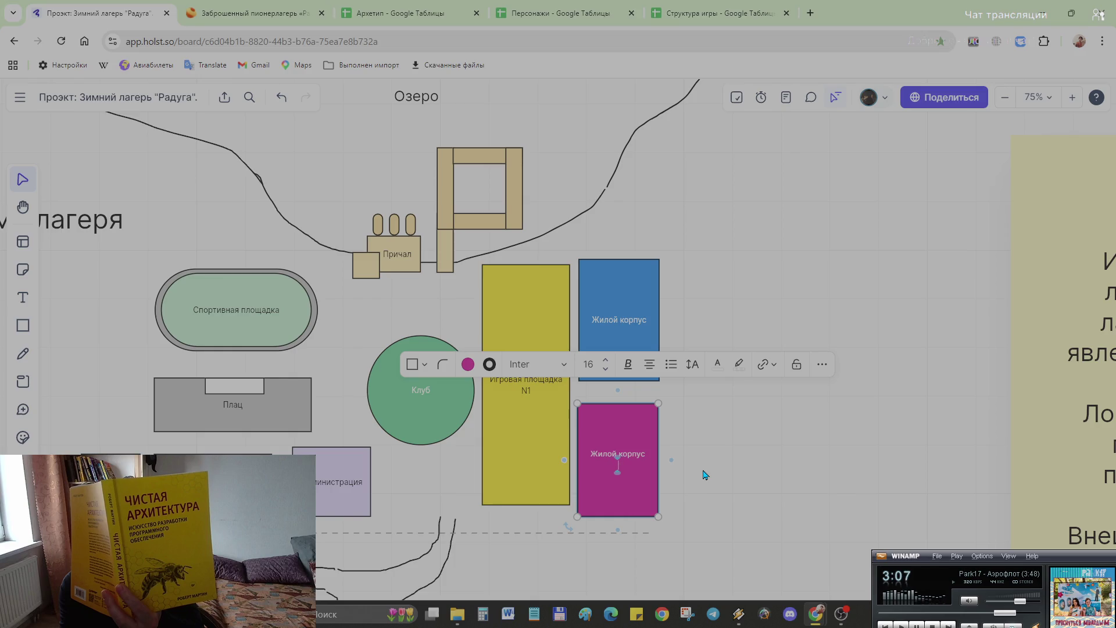
{"action": "key", "text": "BackSpace"}
{"action": "type", "text": "в"}
{"action": "key", "text": "BackSpace"}
{"action": "type", "text": "для де"}
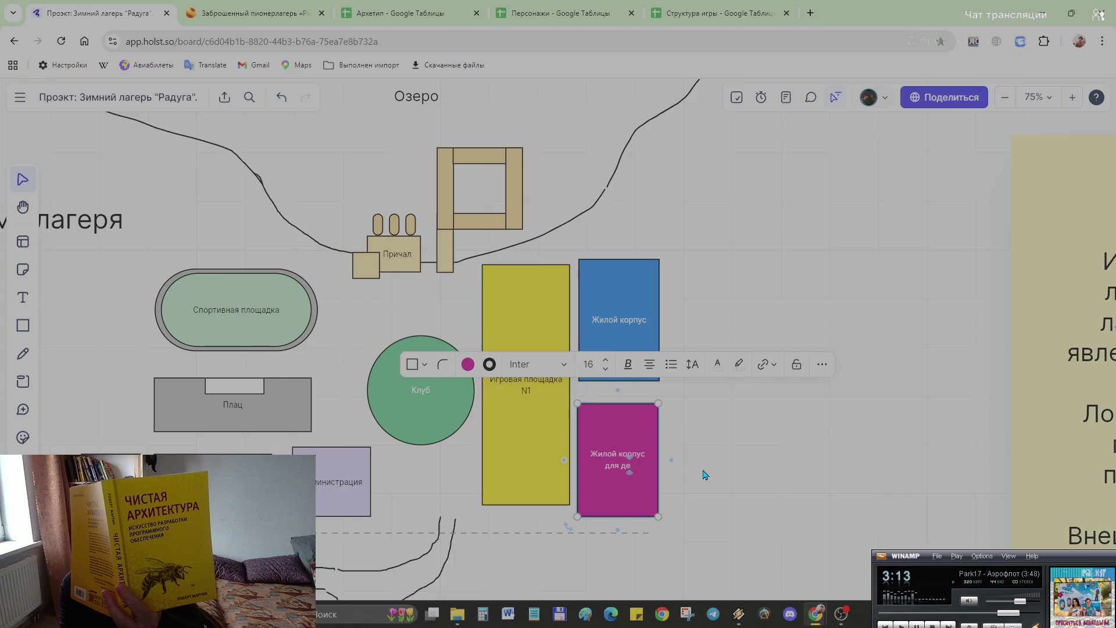
{"action": "type", "text": "вочек"}
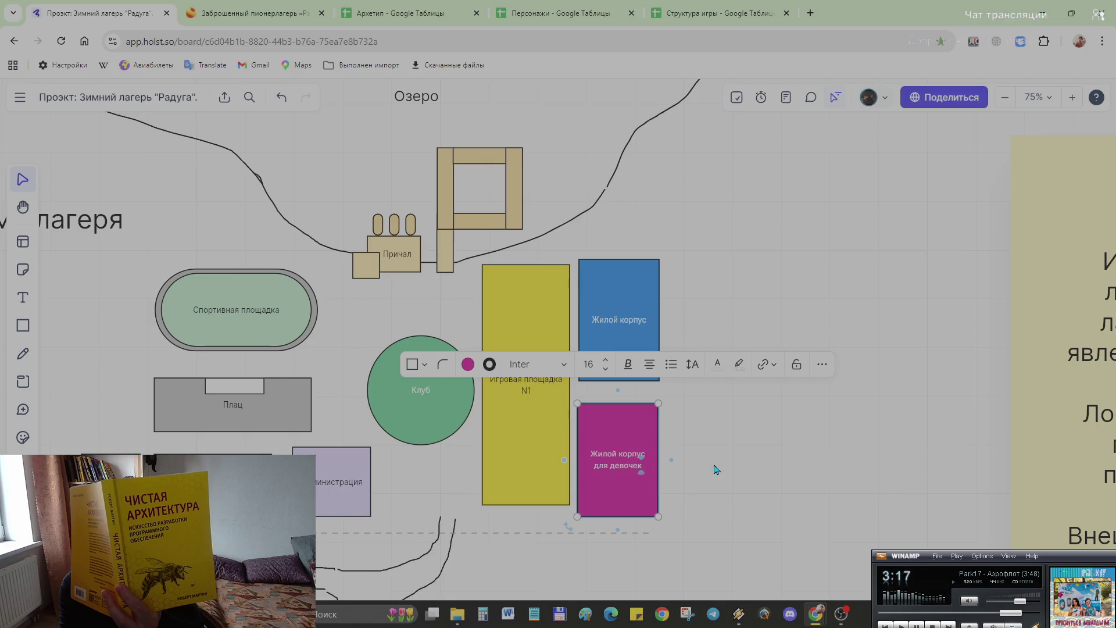
{"action": "left_click", "coordinate": [714, 470]}
{"action": "left_click", "coordinate": [648, 329]}
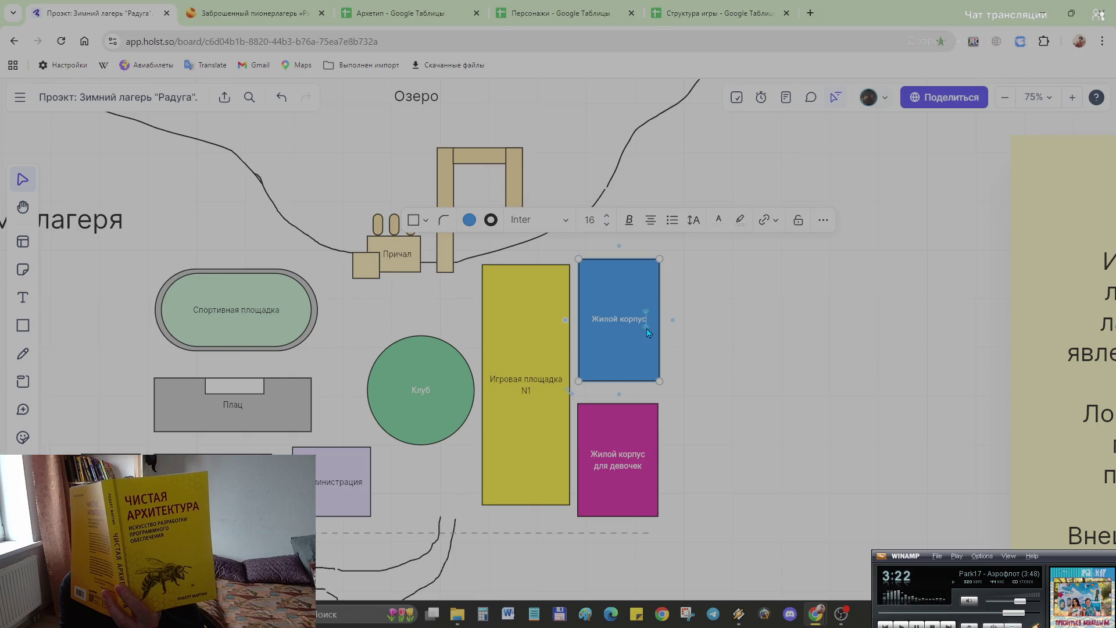
{"action": "key", "text": "Return"}
{"action": "type", "text": "для малычико"}
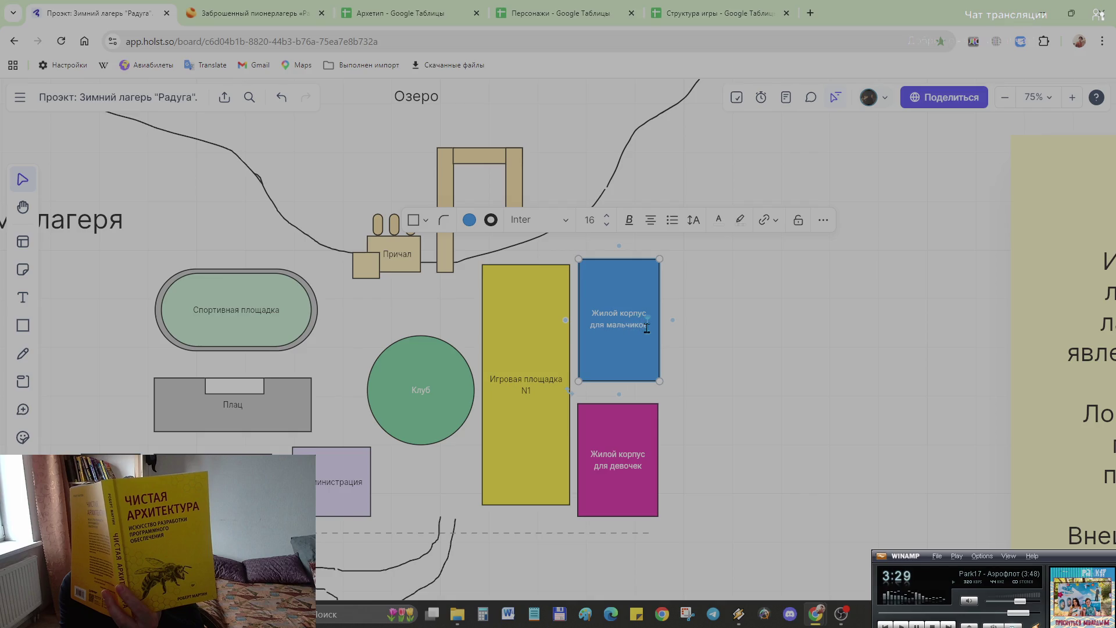
{"action": "type", "text": "в"}
{"action": "key", "text": "Return"}
{"action": "left_click", "coordinate": [748, 393]}
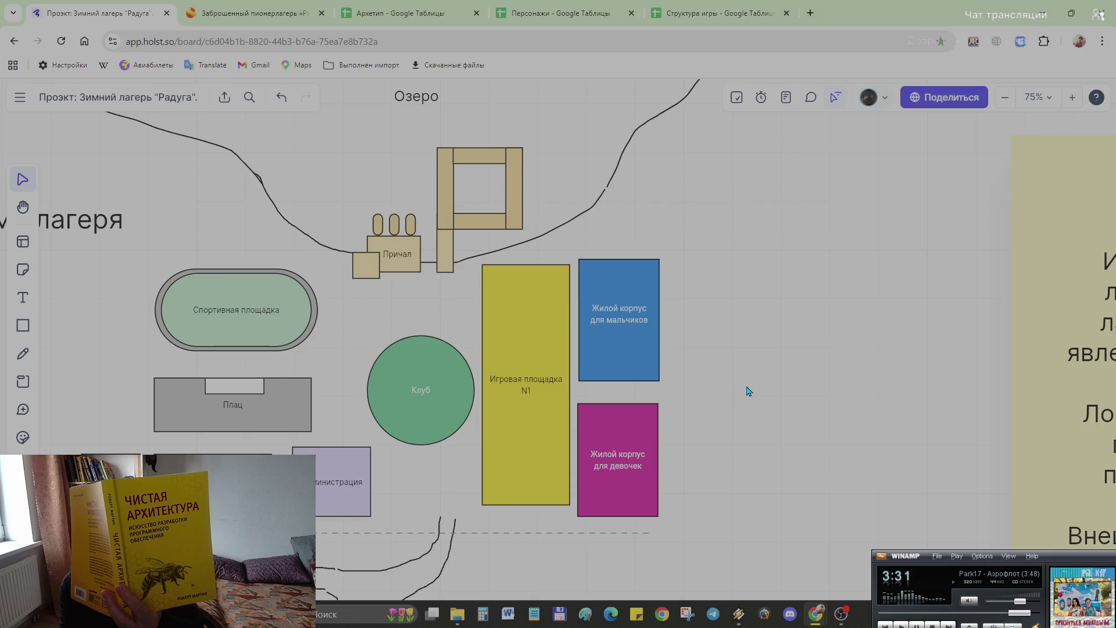
Step: Nudge the boys' and girls' residential blocks so they line up vertically with each other
{"action": "left_click", "coordinate": [633, 293]}
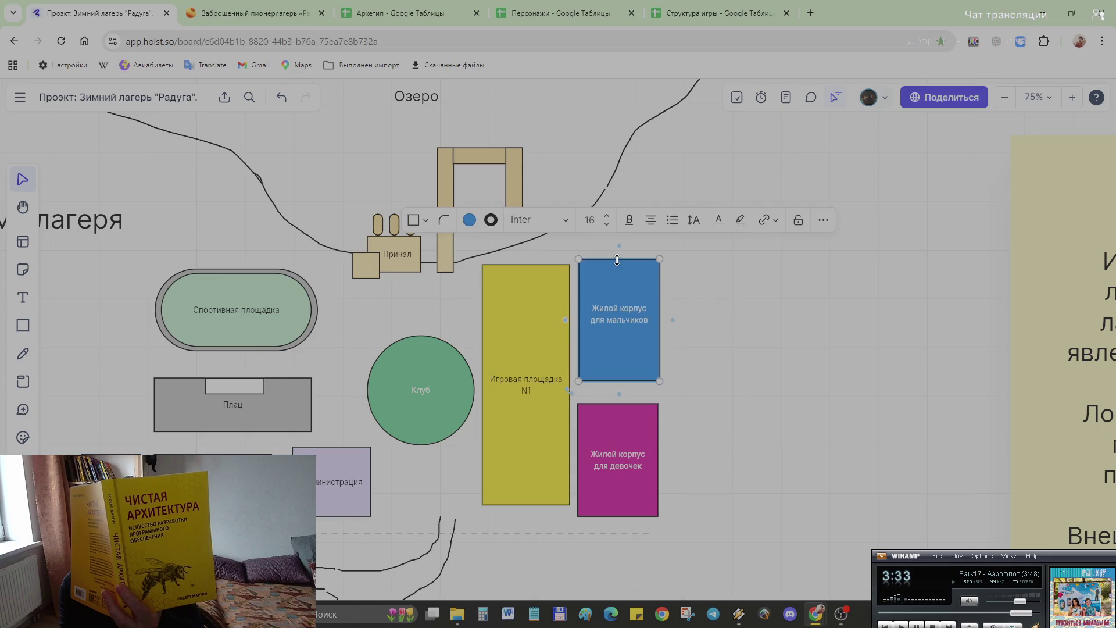
{"action": "left_click_drag", "start_coordinate": [618, 260], "coordinate": [617, 254]}
{"action": "left_click", "coordinate": [693, 431]}
{"action": "left_click", "coordinate": [627, 472]}
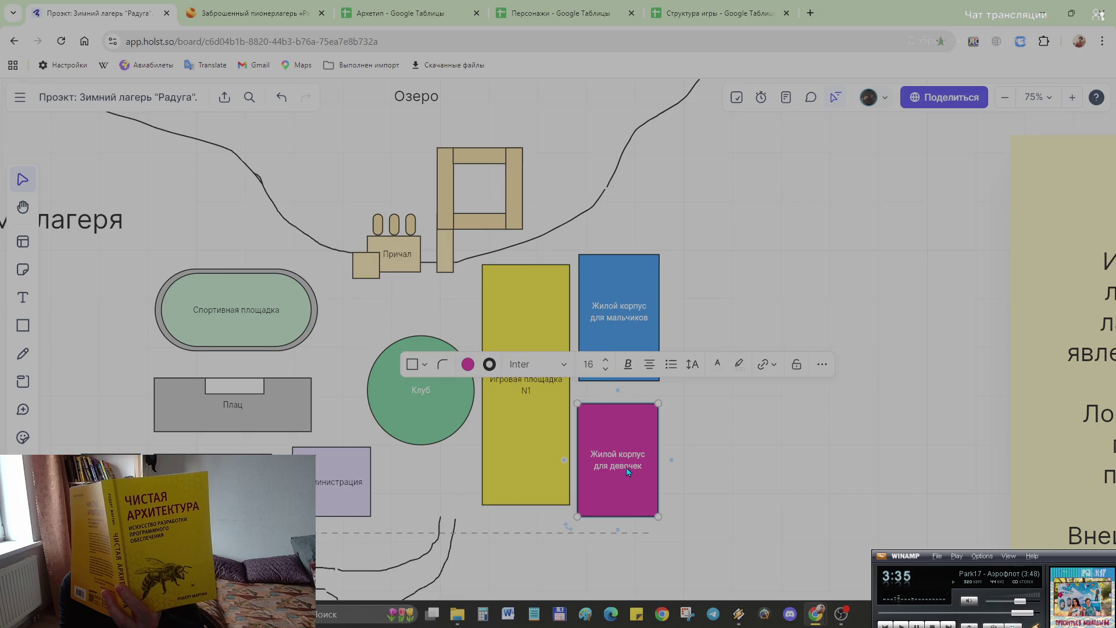
{"action": "left_click_drag", "start_coordinate": [610, 500], "coordinate": [610, 503]}
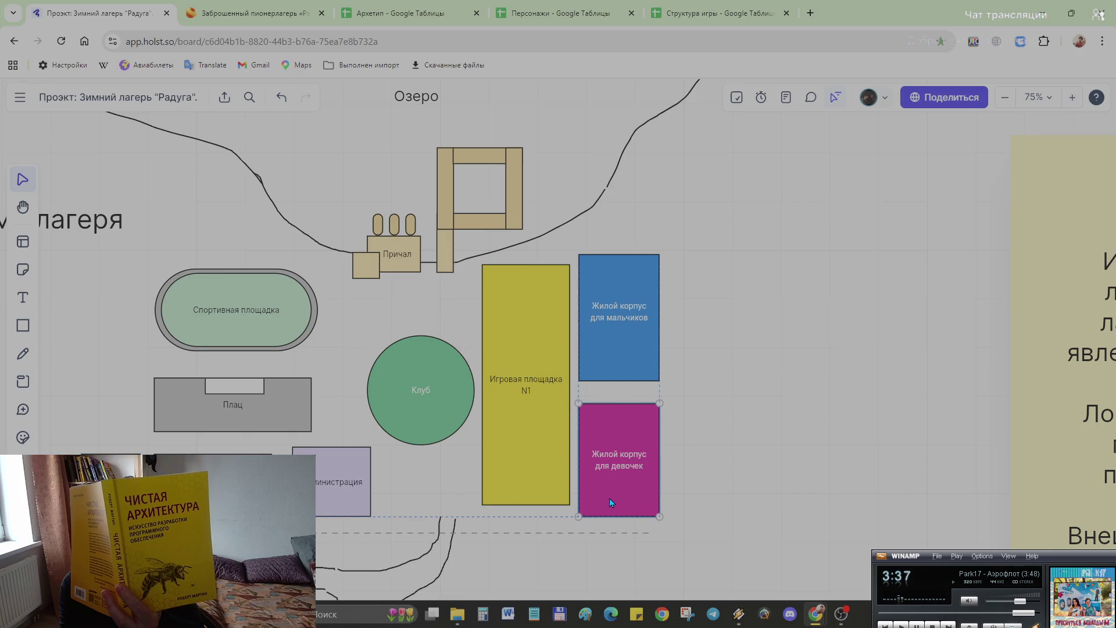
{"action": "left_click", "coordinate": [815, 438]}
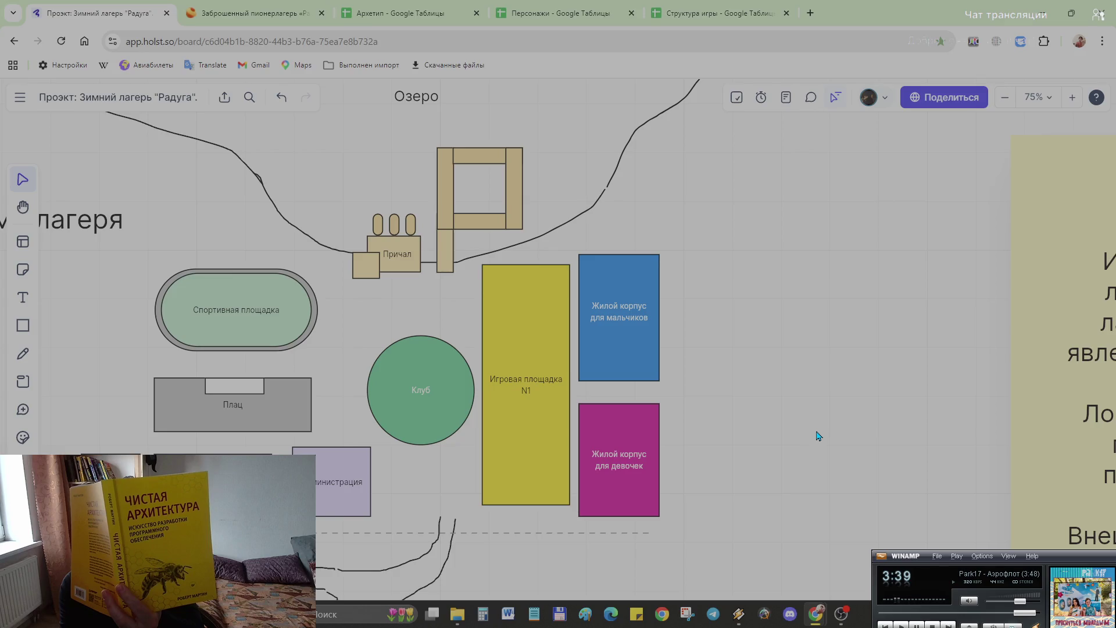
{"action": "left_click_drag", "start_coordinate": [633, 483], "coordinate": [641, 483]}
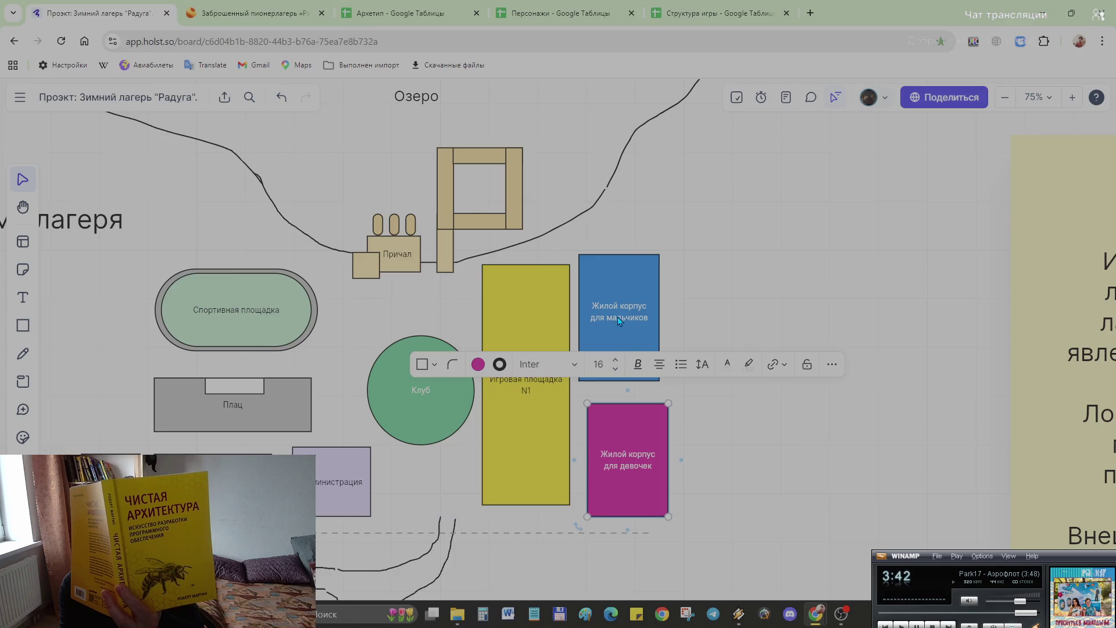
{"action": "left_click_drag", "start_coordinate": [619, 320], "coordinate": [630, 314]}
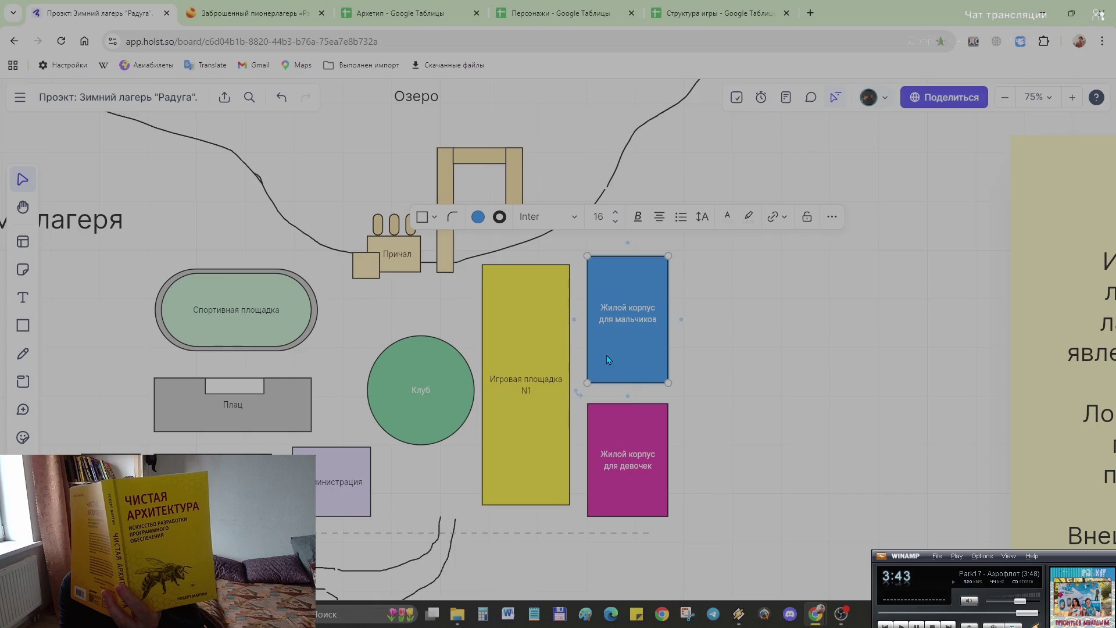
{"action": "left_click_drag", "start_coordinate": [635, 336], "coordinate": [651, 332]}
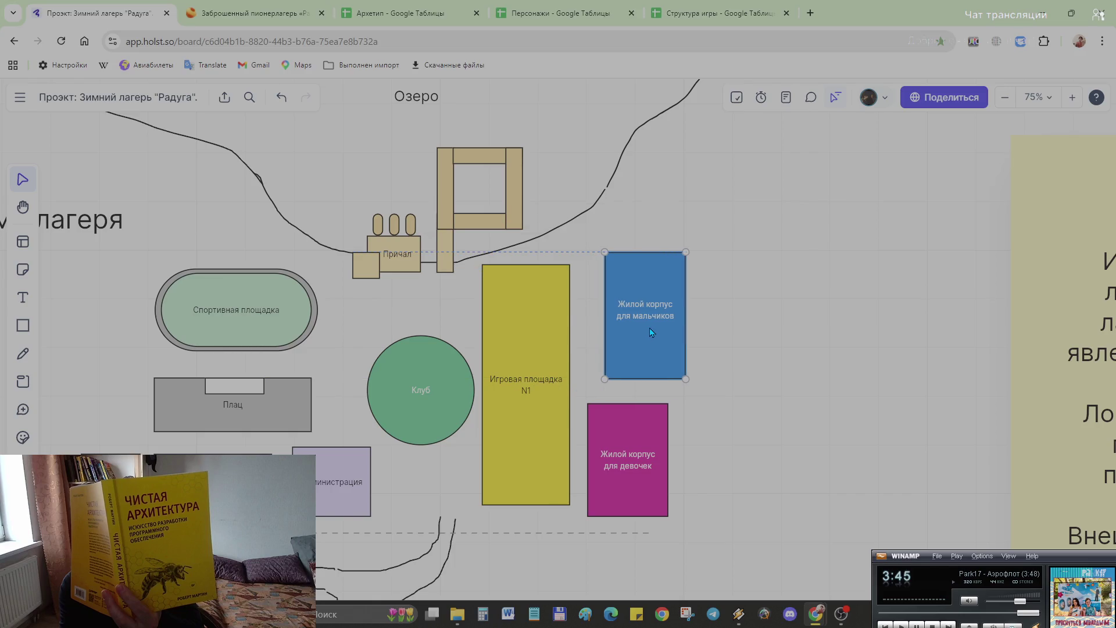
{"action": "mouse_move", "coordinate": [623, 501]}
{"action": "left_mouse_down"}
{"action": "mouse_move", "coordinate": [642, 480]}
{"action": "mouse_move", "coordinate": [642, 495]}
{"action": "left_mouse_up"}
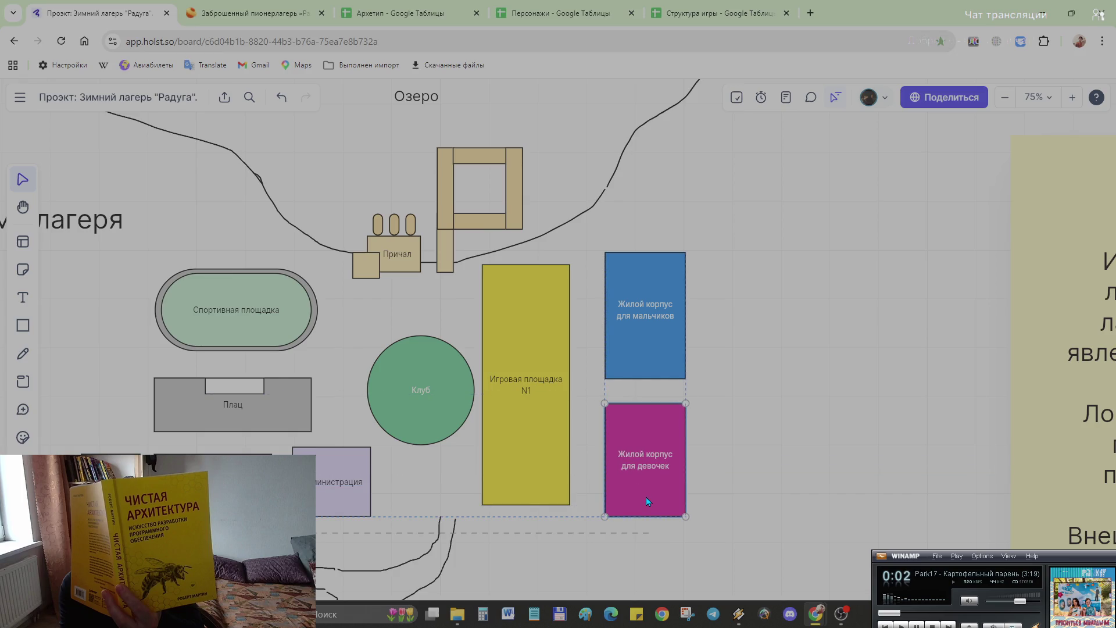
Step: Snap the blue block's top to the play area's and shift the play area slightly right
{"action": "left_click", "coordinate": [664, 295]}
{"action": "mouse_move", "coordinate": [651, 321]}
{"action": "left_mouse_down"}
{"action": "mouse_move", "coordinate": [648, 339]}
{"action": "mouse_move", "coordinate": [648, 312]}
{"action": "left_mouse_up"}
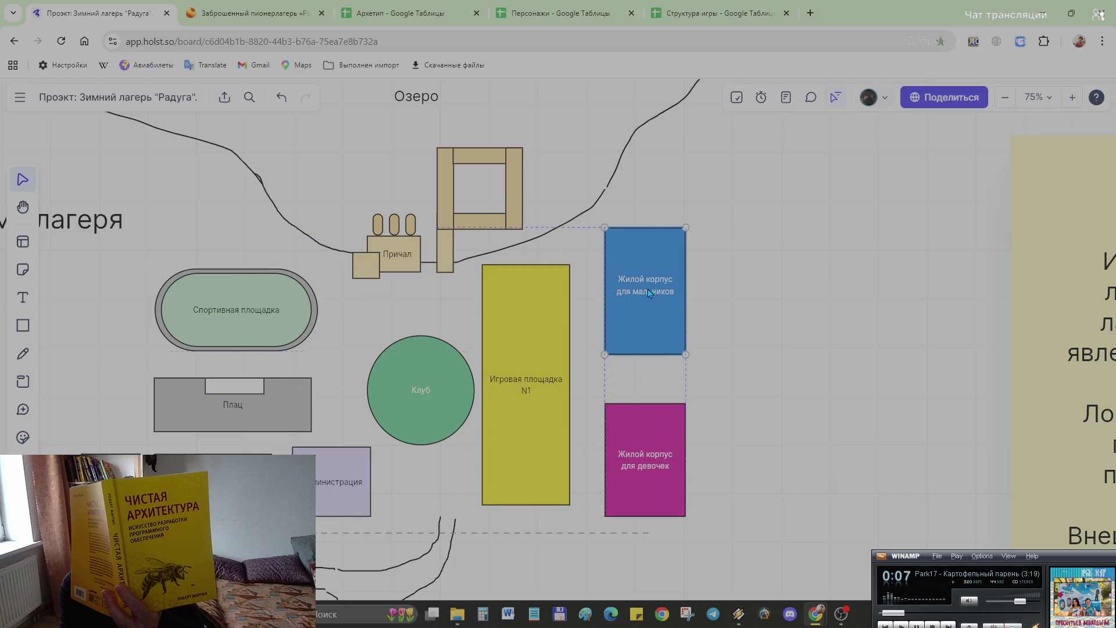
{"action": "left_click_drag", "start_coordinate": [647, 312], "coordinate": [647, 289]}
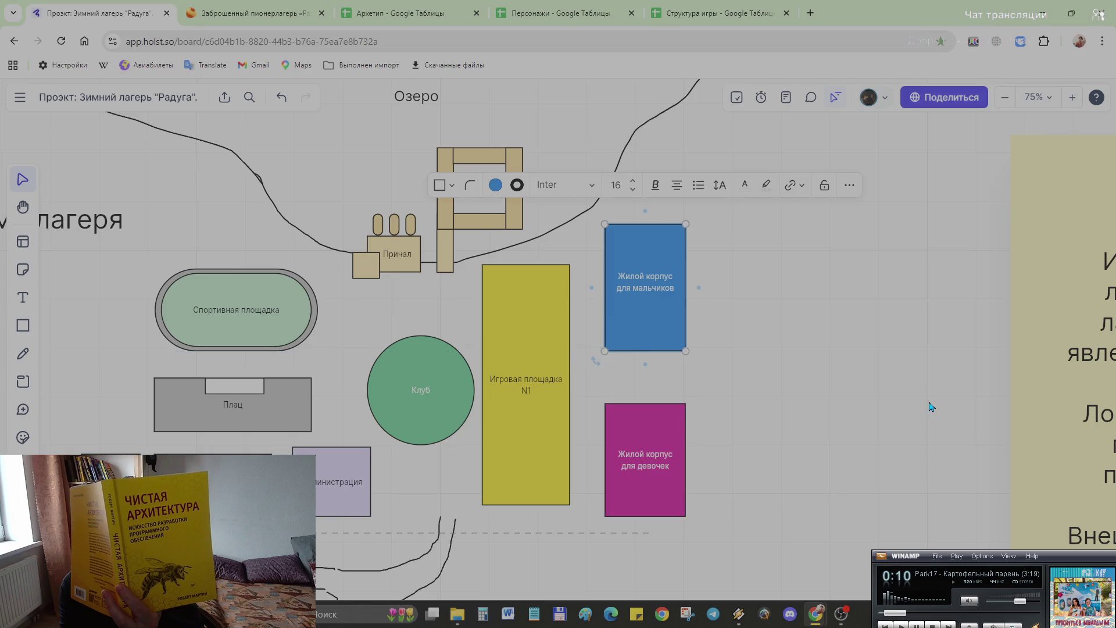
{"action": "left_click_drag", "start_coordinate": [514, 375], "coordinate": [530, 369]}
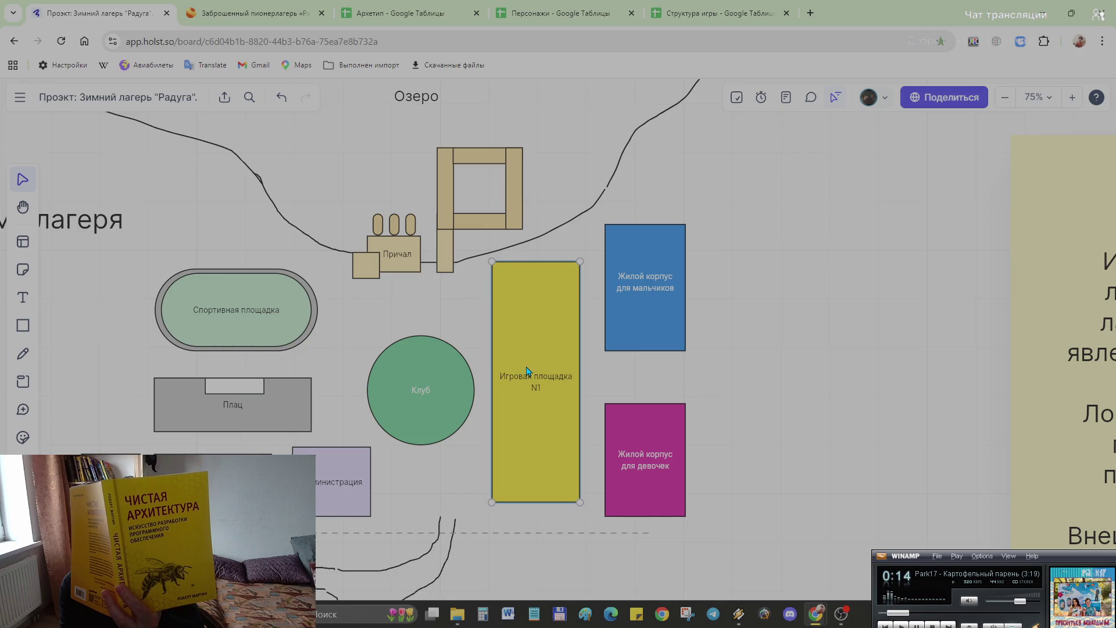
{"action": "left_click", "coordinate": [842, 377]}
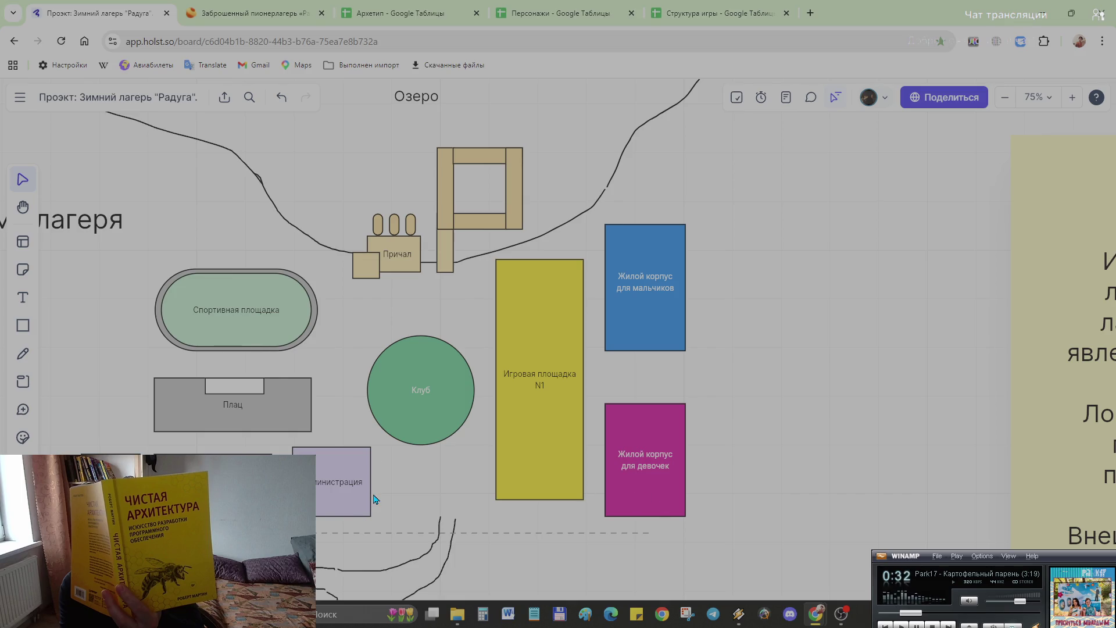
Step: Nudge the Клуб circle upward and the Плац block a few pixels sideways to align them
{"action": "left_click_drag", "start_coordinate": [398, 418], "coordinate": [399, 414]}
{"action": "left_click", "coordinate": [540, 510]}
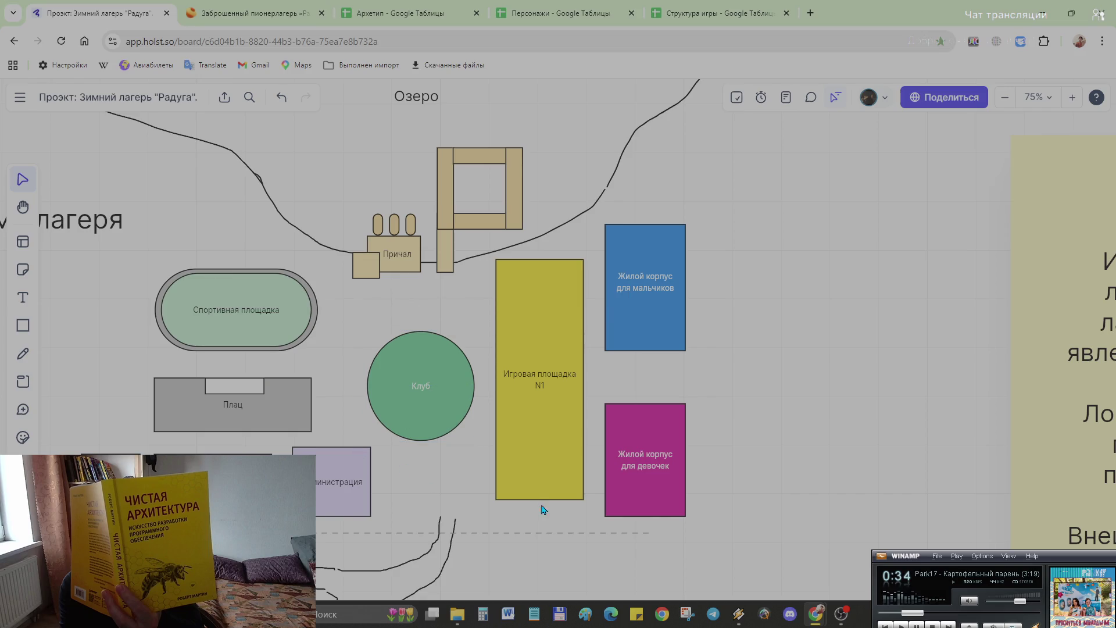
{"action": "left_click_drag", "start_coordinate": [266, 419], "coordinate": [265, 418]}
{"action": "left_click", "coordinate": [451, 467]}
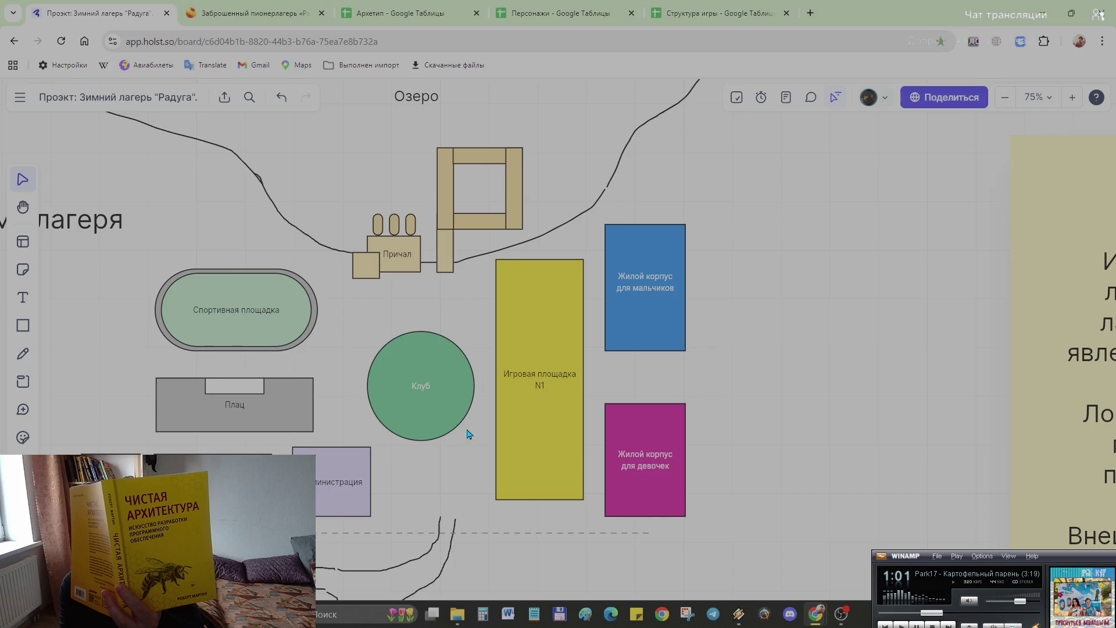
{"action": "scroll", "coordinate": [735, 441], "scroll_direction": "down", "scroll_amount": 3}
{"action": "scroll", "coordinate": [735, 440], "scroll_direction": "down", "scroll_amount": 2}
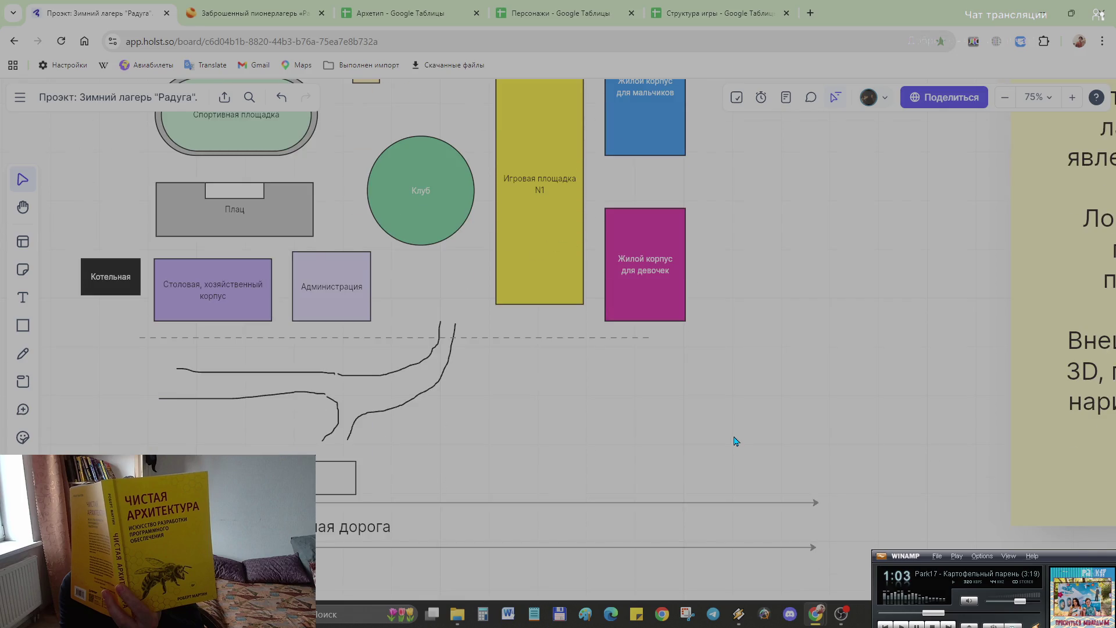
{"action": "scroll", "coordinate": [737, 436], "scroll_direction": "up", "scroll_amount": 2}
{"action": "scroll", "coordinate": [657, 464], "scroll_direction": "down", "scroll_amount": 2}
{"action": "scroll", "coordinate": [730, 427], "scroll_direction": "down", "scroll_amount": 2}
{"action": "left_click_drag", "start_coordinate": [800, 455], "coordinate": [88, 302]}
Step: Move the road and railway group down, then lower the dashed boundary and extend it farther right
{"action": "left_click_drag", "start_coordinate": [273, 328], "coordinate": [277, 363]}
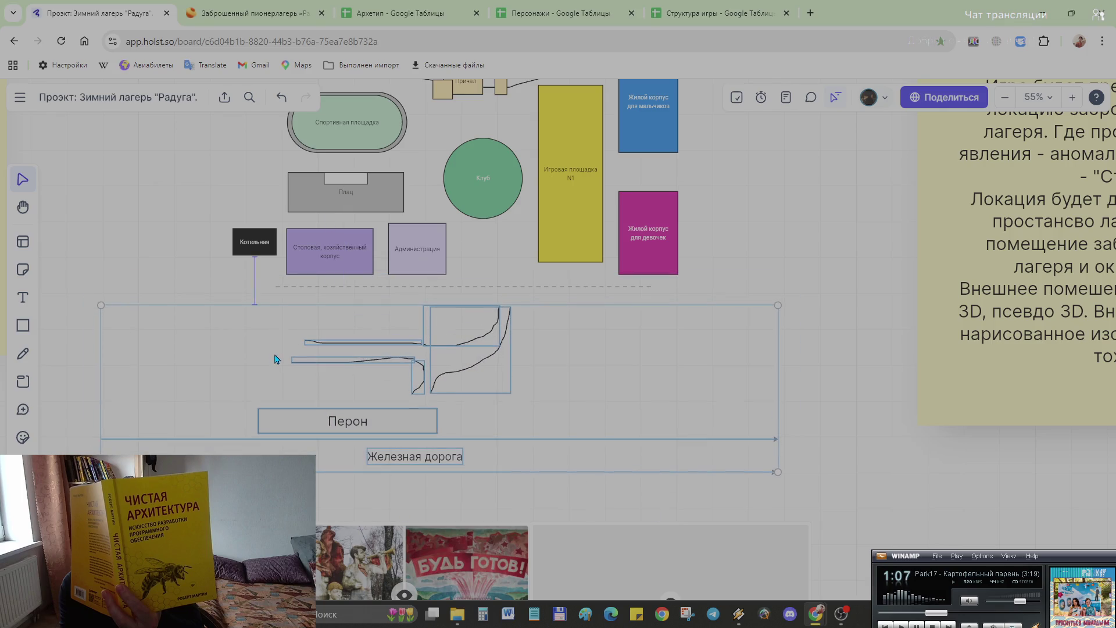
{"action": "left_click", "coordinate": [610, 369]}
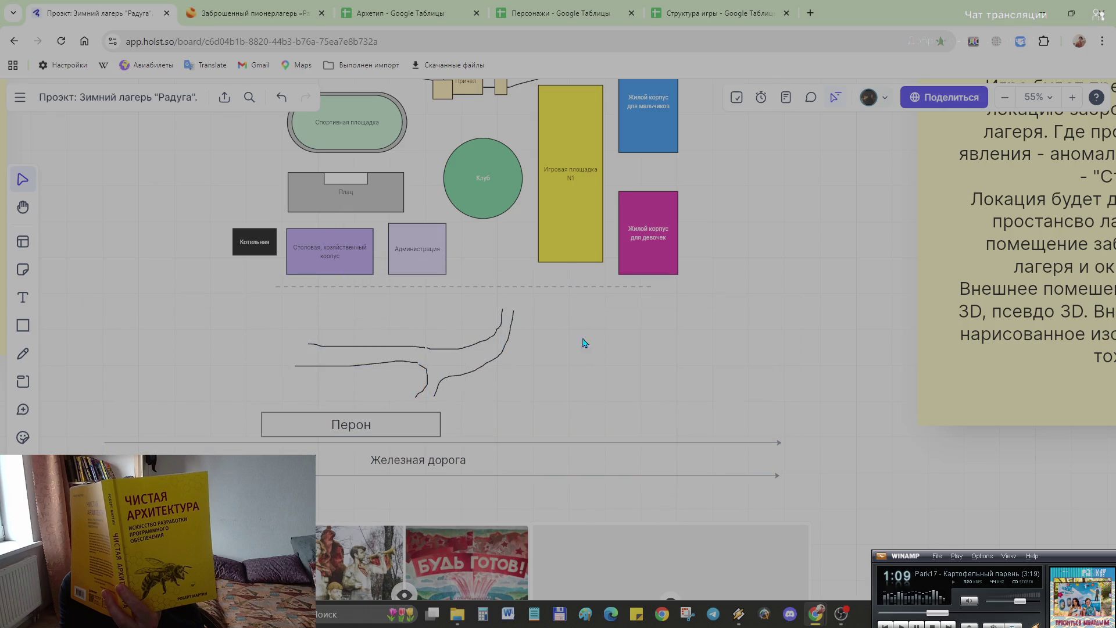
{"action": "scroll", "coordinate": [623, 367], "scroll_direction": "up", "scroll_amount": 2}
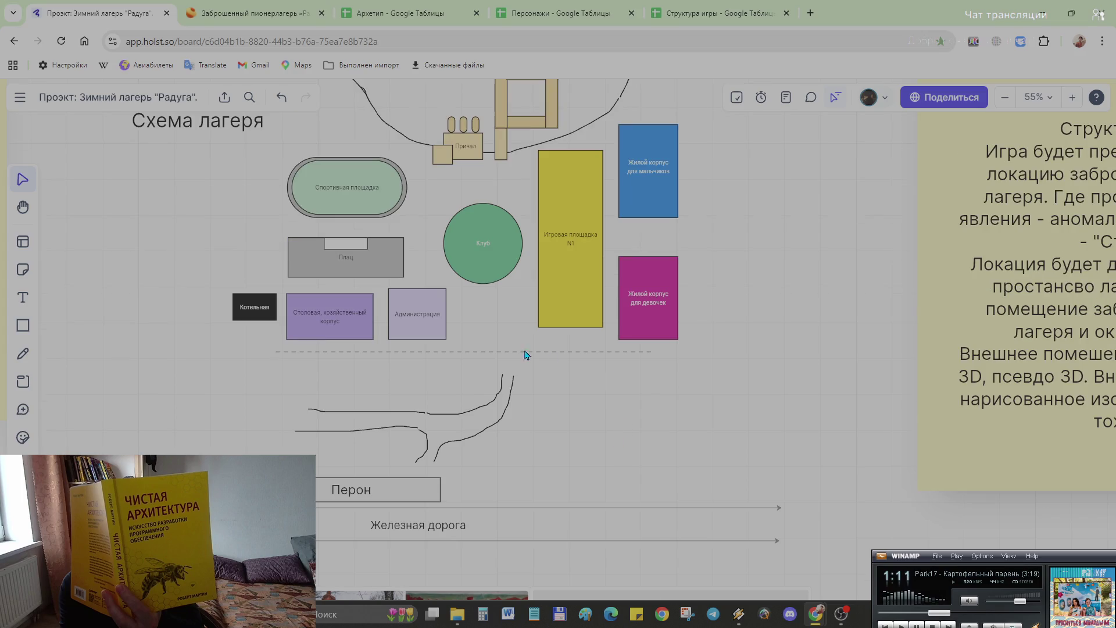
{"action": "left_click", "coordinate": [613, 352]}
{"action": "mouse_move", "coordinate": [502, 355]}
{"action": "left_mouse_down"}
{"action": "mouse_move", "coordinate": [554, 380]}
{"action": "mouse_move", "coordinate": [541, 382]}
{"action": "left_mouse_up"}
{"action": "mouse_move", "coordinate": [667, 375]}
{"action": "left_mouse_down"}
{"action": "mouse_move", "coordinate": [700, 381]}
{"action": "mouse_move", "coordinate": [741, 364]}
{"action": "mouse_move", "coordinate": [742, 375]}
{"action": "left_mouse_up"}
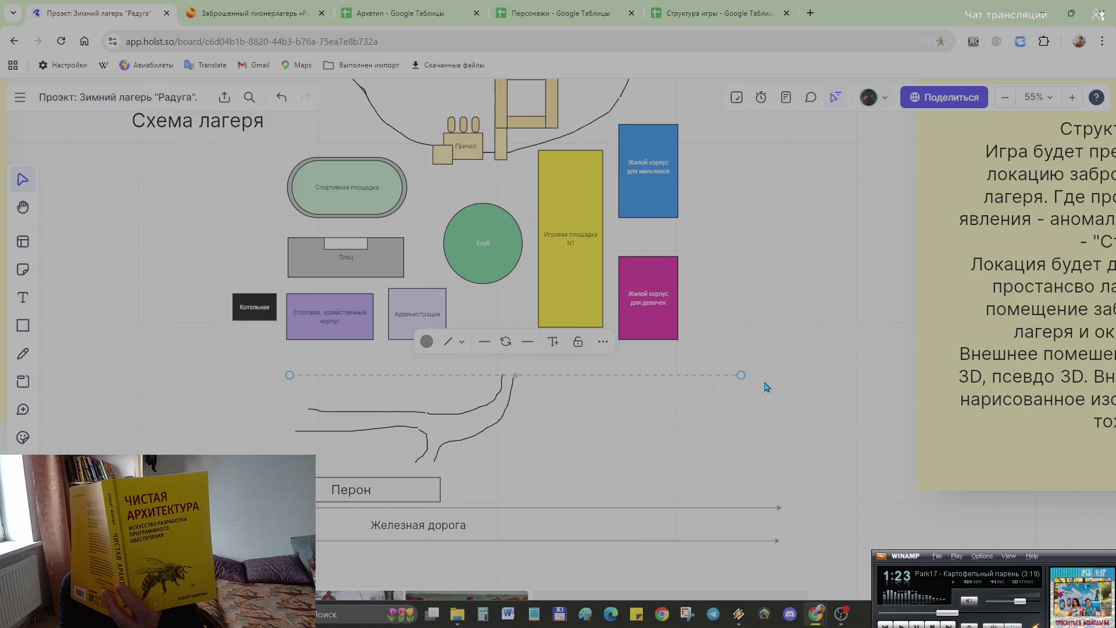
Step: Move the play area and both residential blocks right and down together
{"action": "left_click", "coordinate": [812, 280]}
{"action": "left_click_drag", "start_coordinate": [739, 348], "coordinate": [535, 122]}
{"action": "left_click_drag", "start_coordinate": [571, 240], "coordinate": [615, 261]}
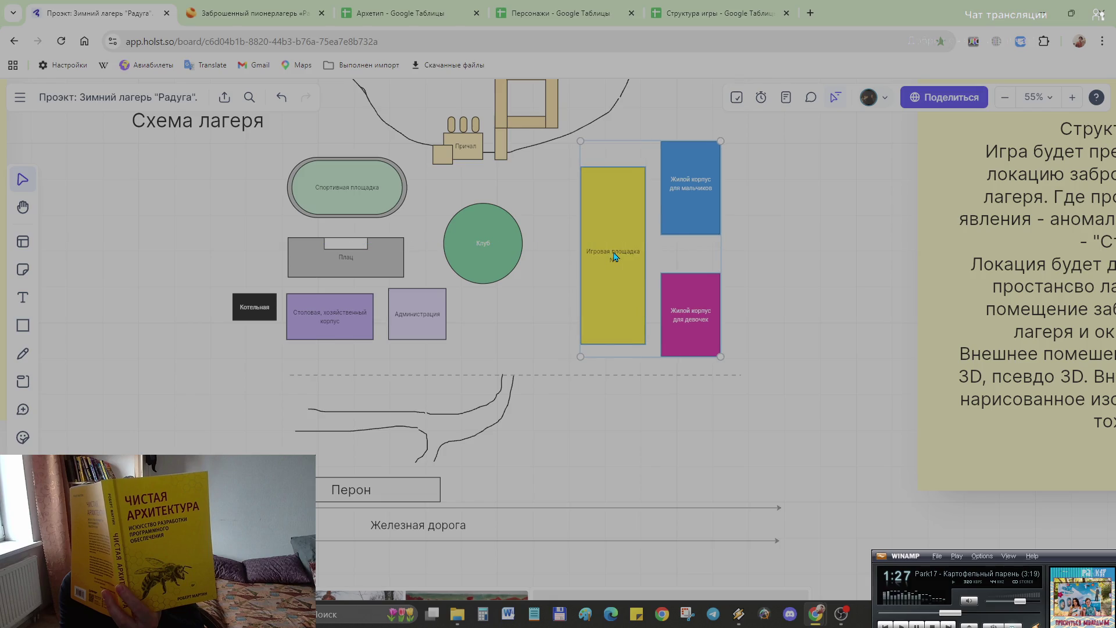
{"action": "left_click", "coordinate": [517, 316]}
Step: Move Плац, Котельная, Столовая and Администрация down toward the dashed boundary
{"action": "left_click_drag", "start_coordinate": [468, 348], "coordinate": [301, 248]}
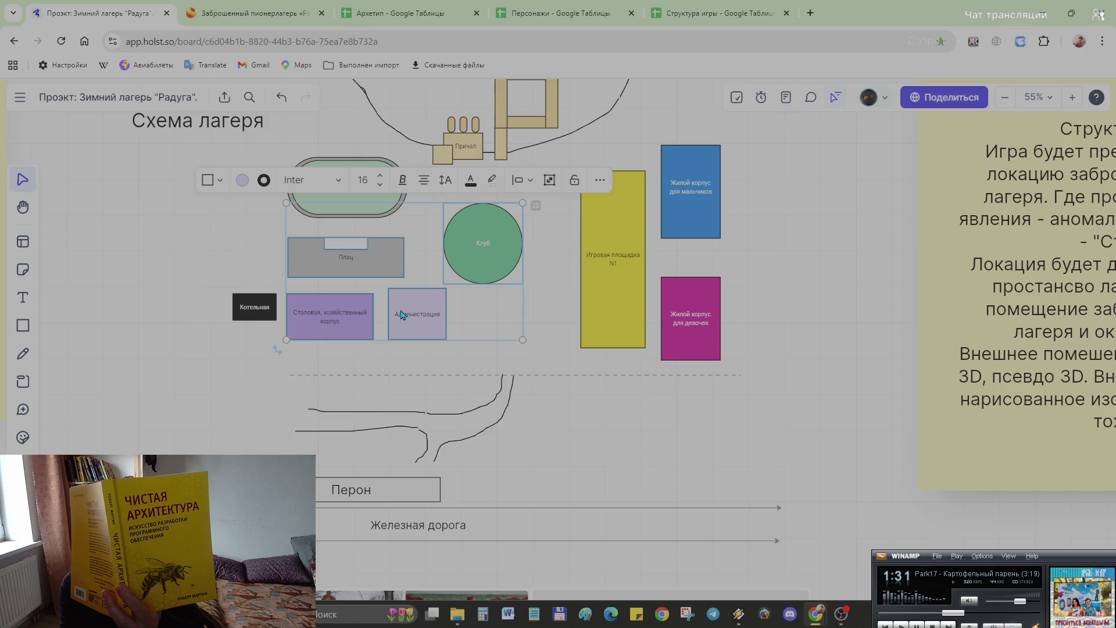
{"action": "left_click", "coordinate": [558, 317]}
{"action": "left_click_drag", "start_coordinate": [207, 234], "coordinate": [448, 341]}
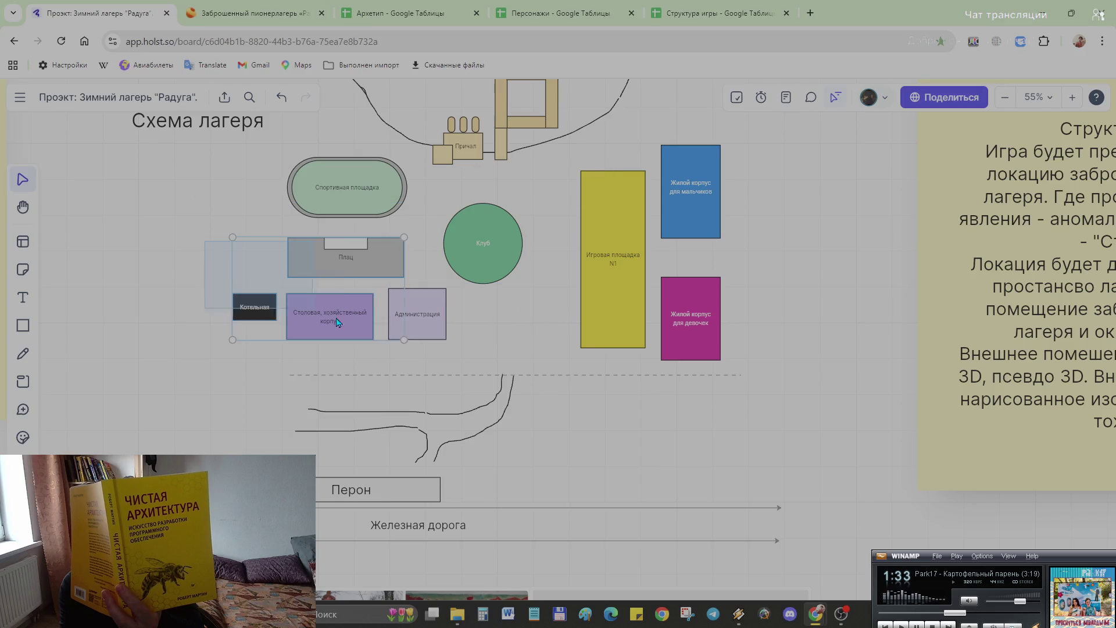
{"action": "left_click_drag", "start_coordinate": [361, 309], "coordinate": [355, 331]}
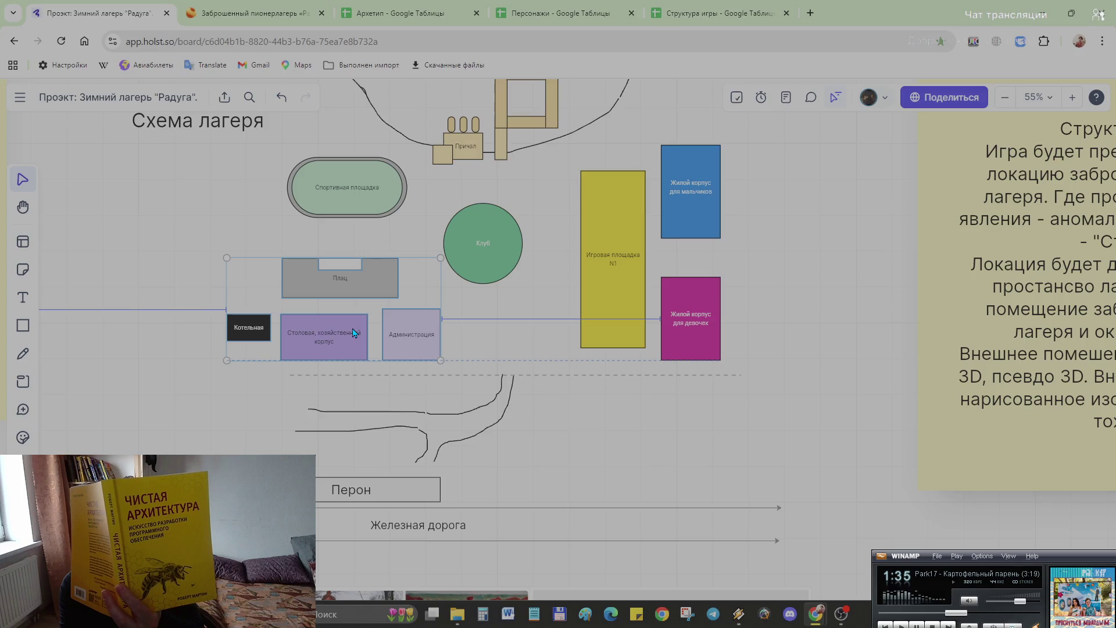
{"action": "left_click", "coordinate": [547, 301]}
Step: Lower the Спортивная площадка oval to sit above Плац
{"action": "mouse_move", "coordinate": [370, 187]}
{"action": "left_mouse_down"}
{"action": "mouse_move", "coordinate": [364, 220]}
{"action": "mouse_move", "coordinate": [399, 225]}
{"action": "left_mouse_up"}
{"action": "left_click", "coordinate": [401, 187]}
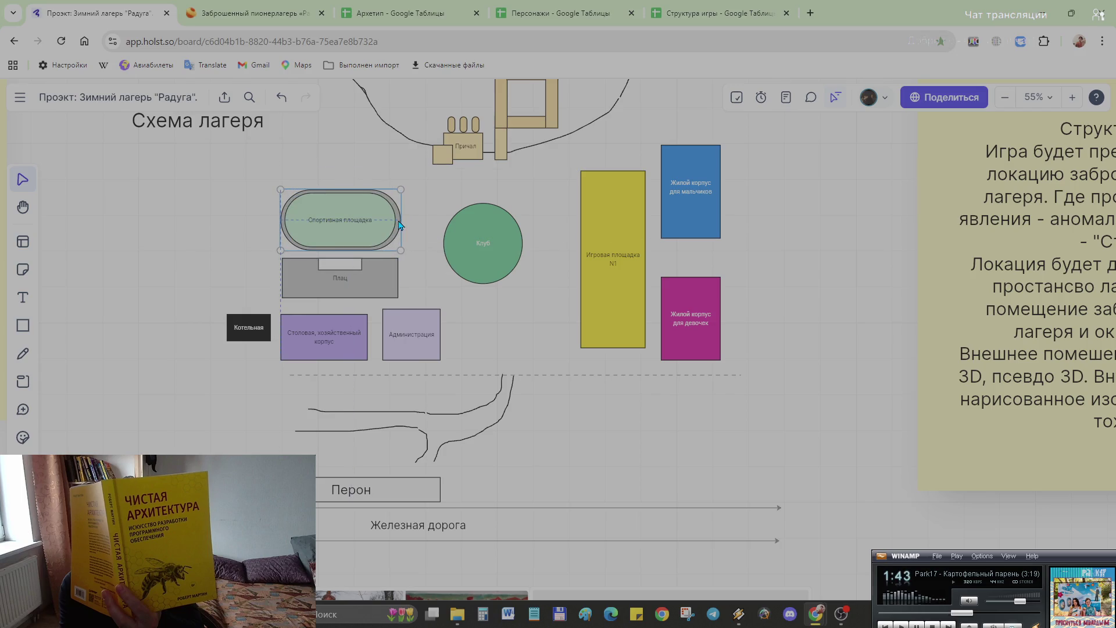
{"action": "left_click", "coordinate": [413, 241]}
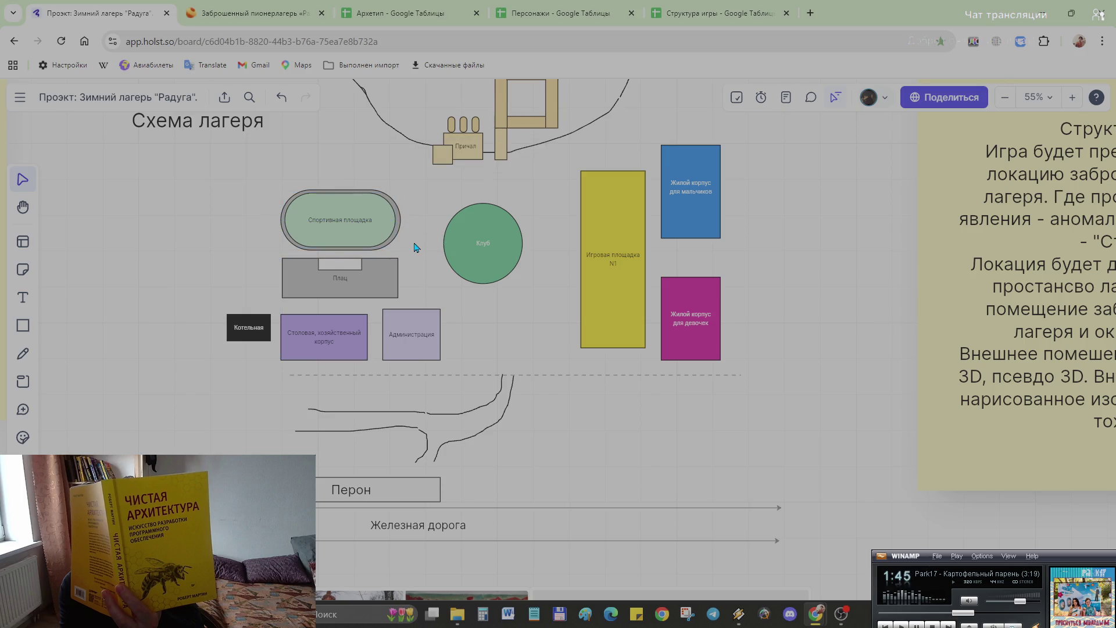
{"action": "scroll", "coordinate": [406, 235], "scroll_direction": "up", "scroll_amount": 2}
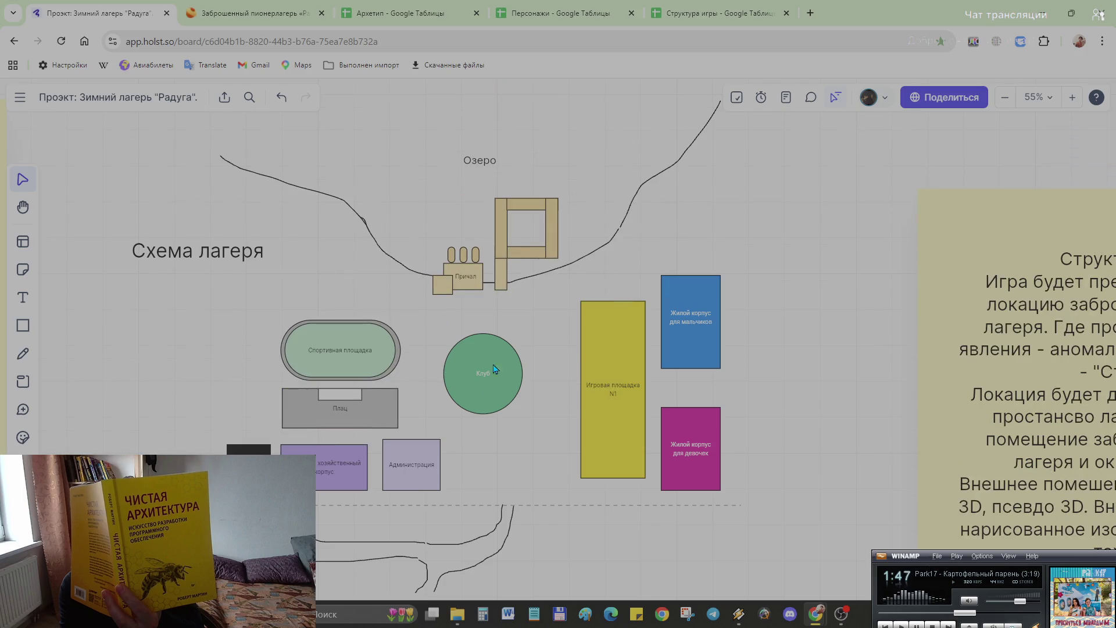
{"action": "scroll", "coordinate": [476, 371], "scroll_direction": "up", "scroll_amount": 1}
Step: Nudge the Клуб circle and the Игровая площадка N1 rectangle into alignment
{"action": "left_click", "coordinate": [495, 390]}
{"action": "left_click_drag", "start_coordinate": [494, 392], "coordinate": [498, 391]}
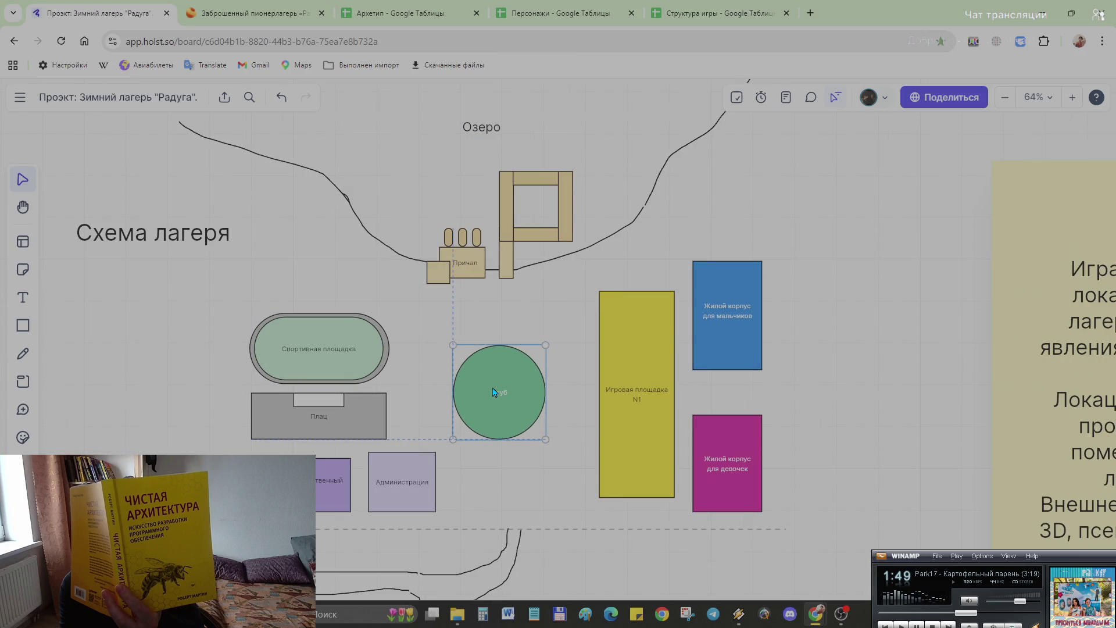
{"action": "left_click_drag", "start_coordinate": [632, 410], "coordinate": [628, 414]}
{"action": "left_click", "coordinate": [382, 317]}
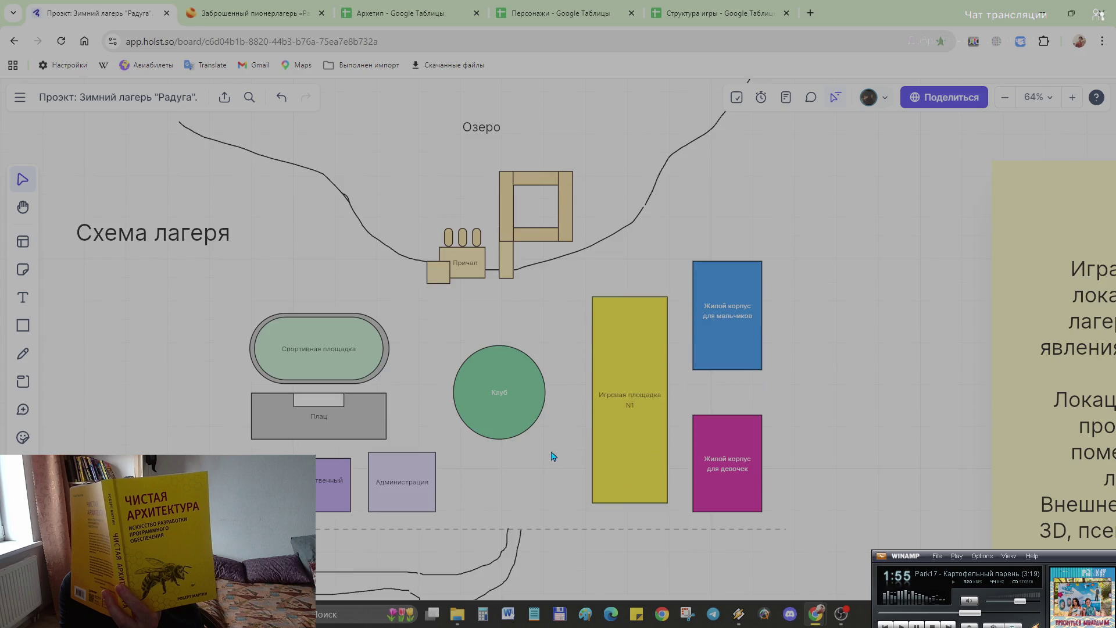
Step: Pick up the dashed boundary style and draw a short new line near the pier
{"action": "left_click", "coordinate": [509, 530]}
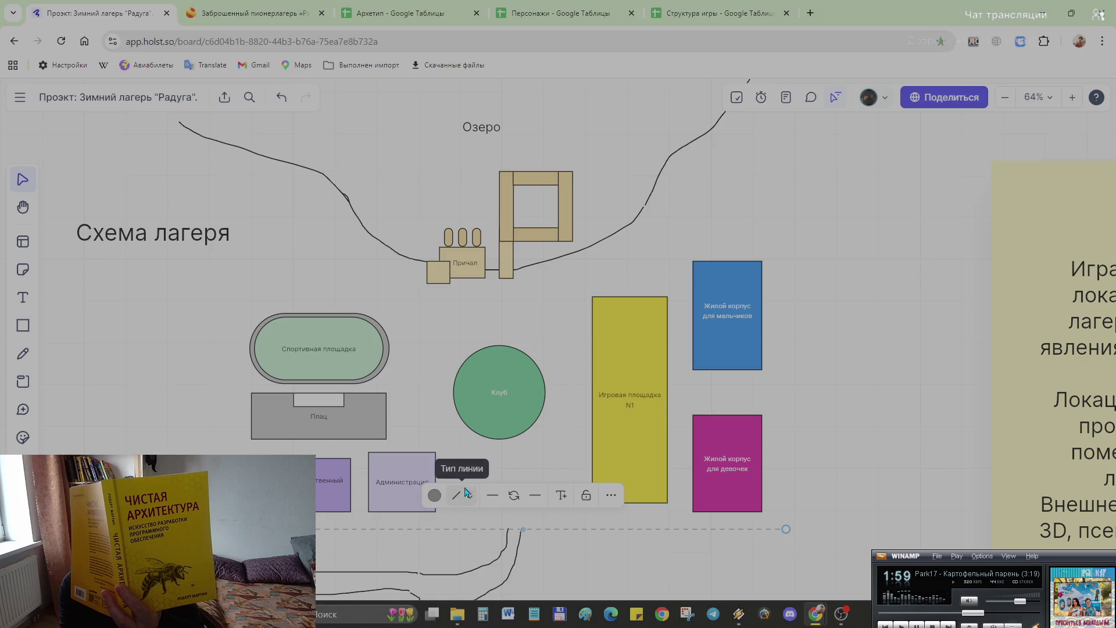
{"action": "key", "text": "l"}
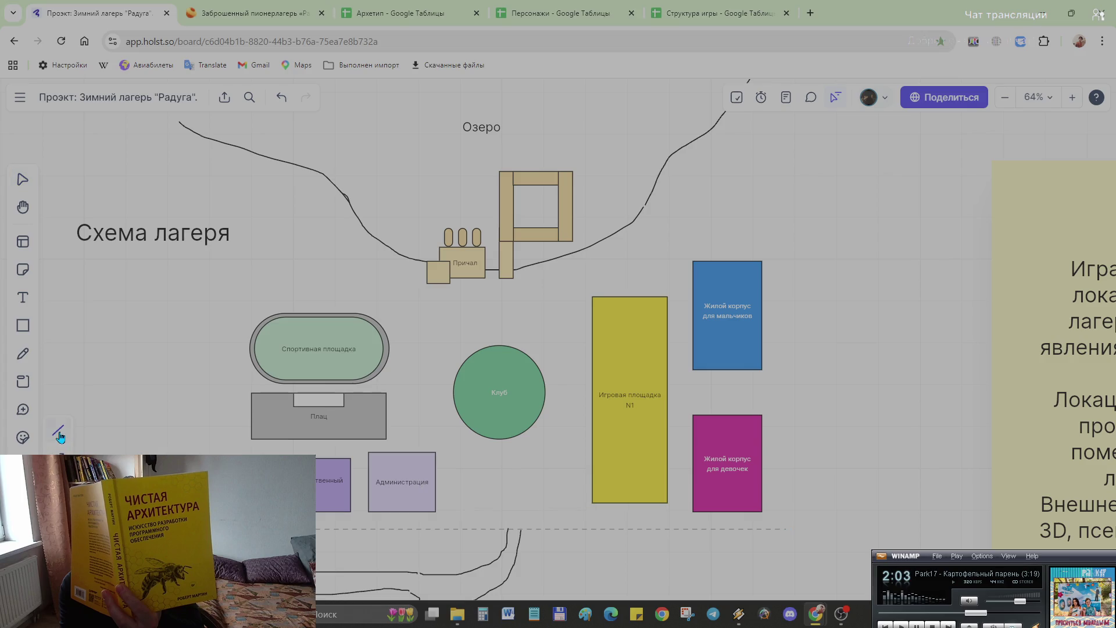
{"action": "left_click_drag", "start_coordinate": [364, 287], "coordinate": [413, 306]}
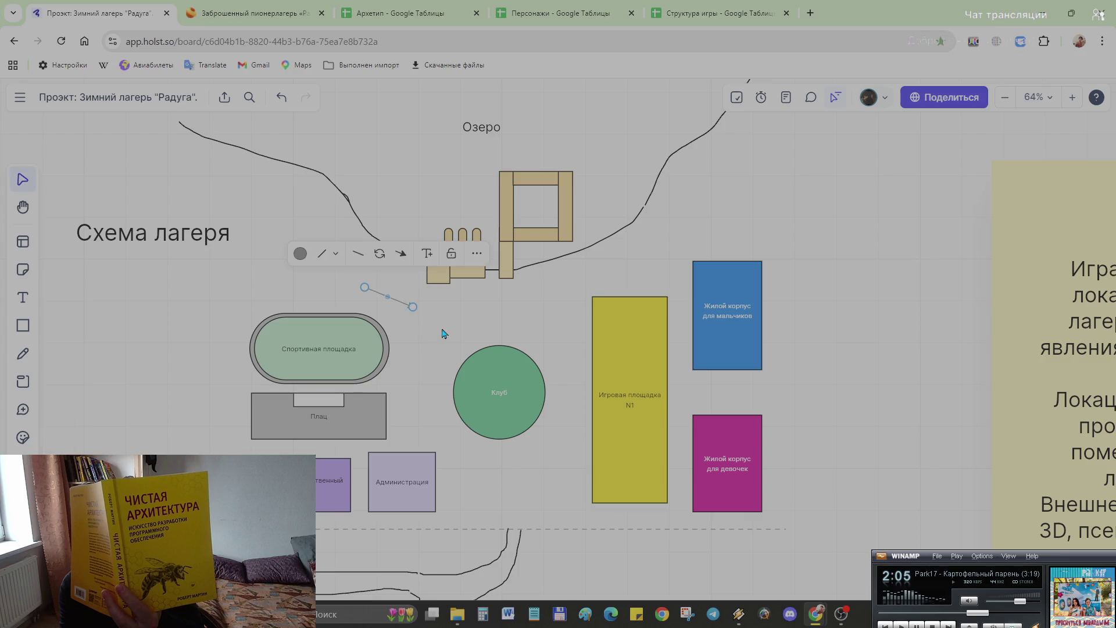
{"action": "scroll", "coordinate": [441, 333], "scroll_direction": "up", "scroll_amount": 5}
{"action": "left_click", "coordinate": [319, 232]}
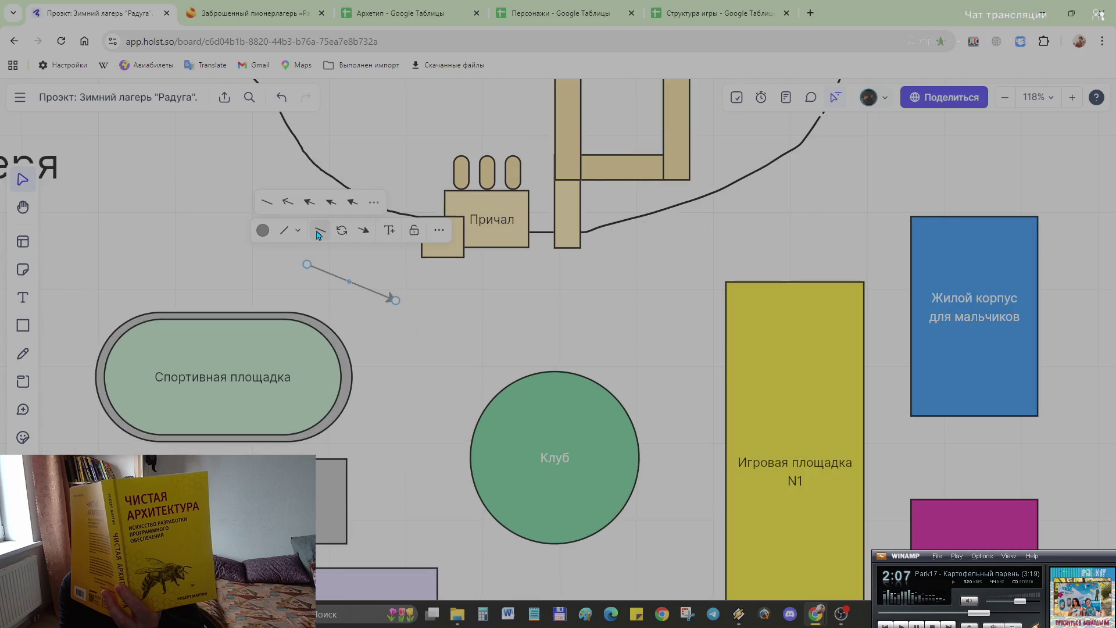
{"action": "left_click", "coordinate": [293, 238]}
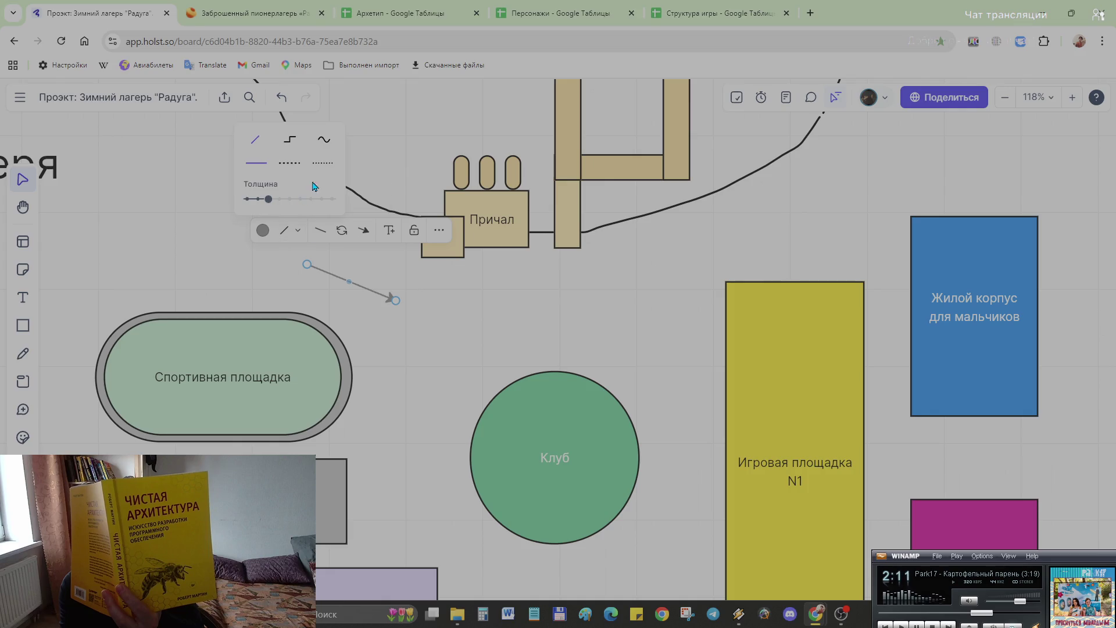
{"action": "left_click", "coordinate": [289, 164]}
{"action": "left_click", "coordinate": [414, 344]}
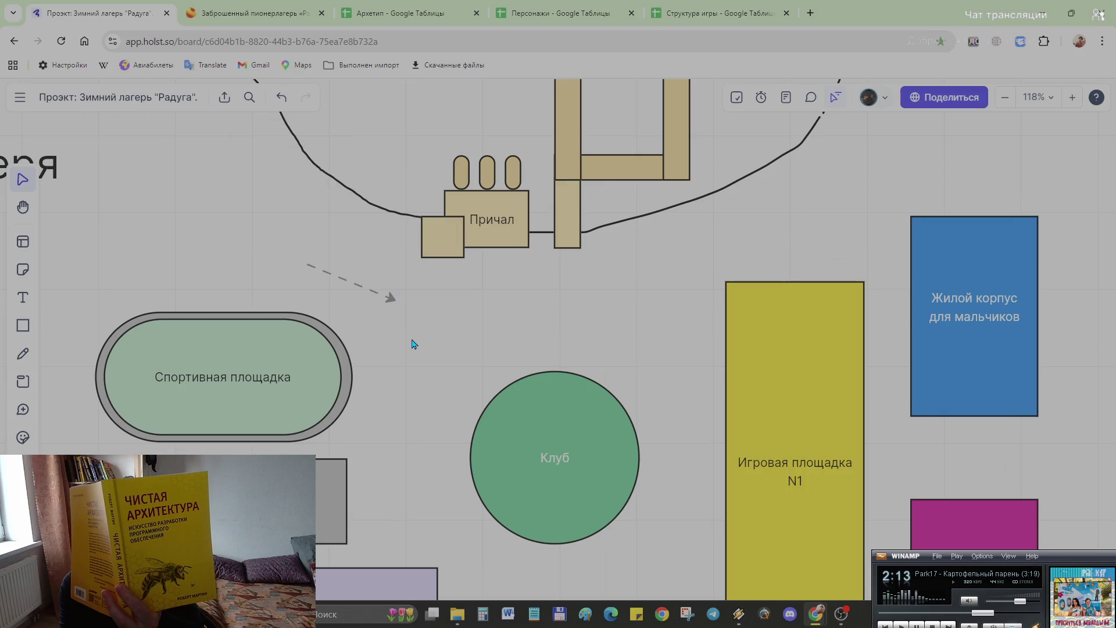
{"action": "key", "text": "ctrl+z"}
{"action": "key", "text": "ctrl+z"}
{"action": "key", "text": "ctrl+z"}
{"action": "key", "text": "Escape"}
{"action": "key", "text": "l"}
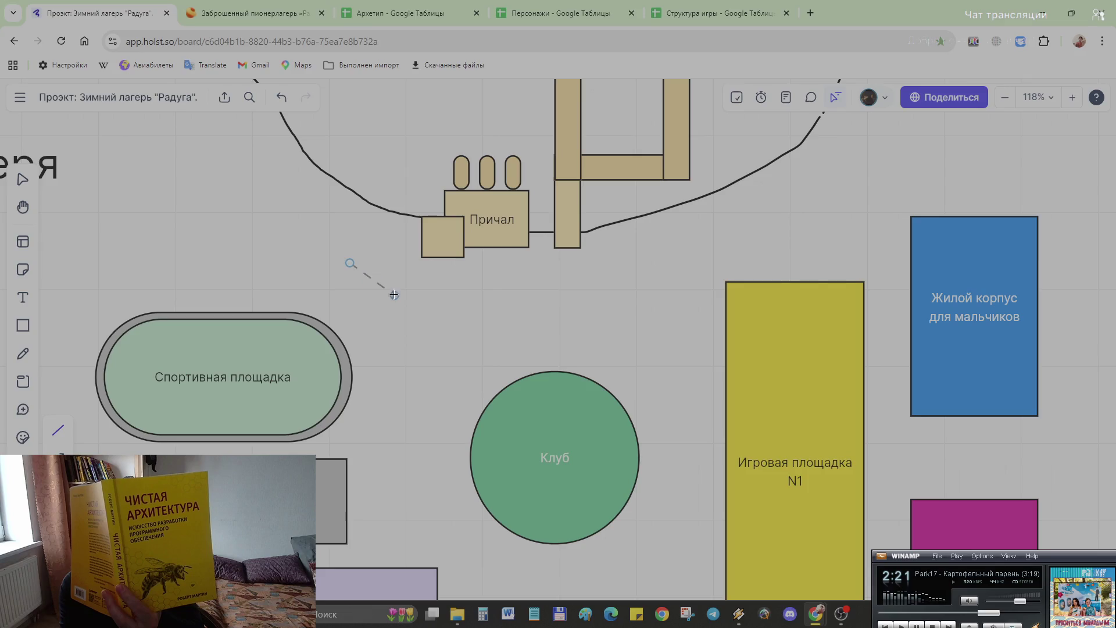
{"action": "left_click_drag", "start_coordinate": [350, 264], "coordinate": [365, 273]}
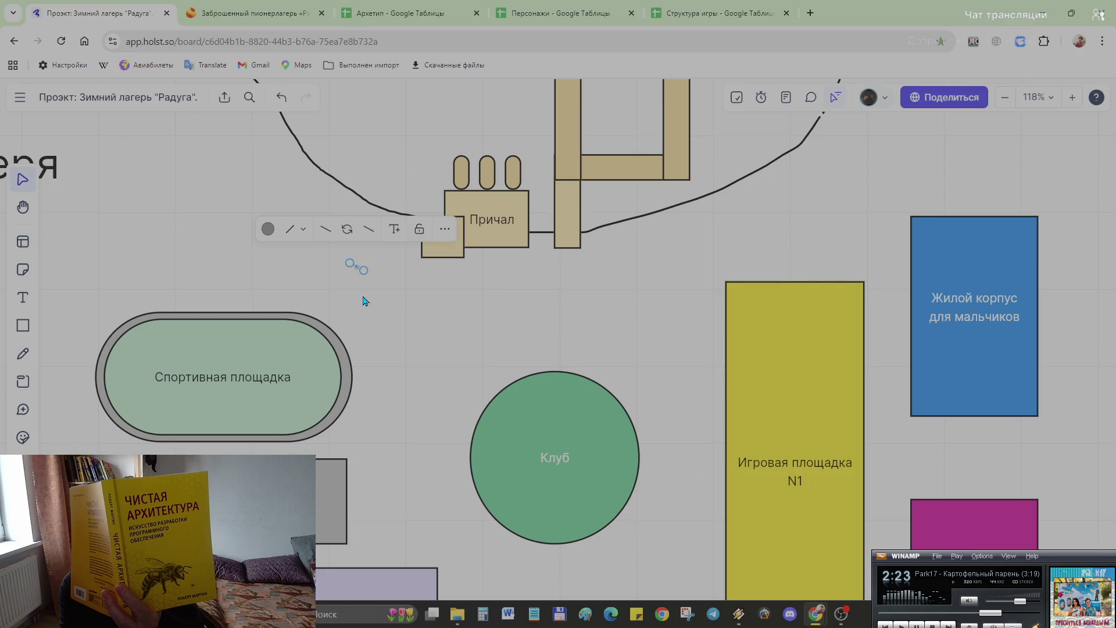
Step: Extend the pier line up to the lakeshore and downward, checking its dashed style
{"action": "left_click_drag", "start_coordinate": [349, 264], "coordinate": [367, 205]}
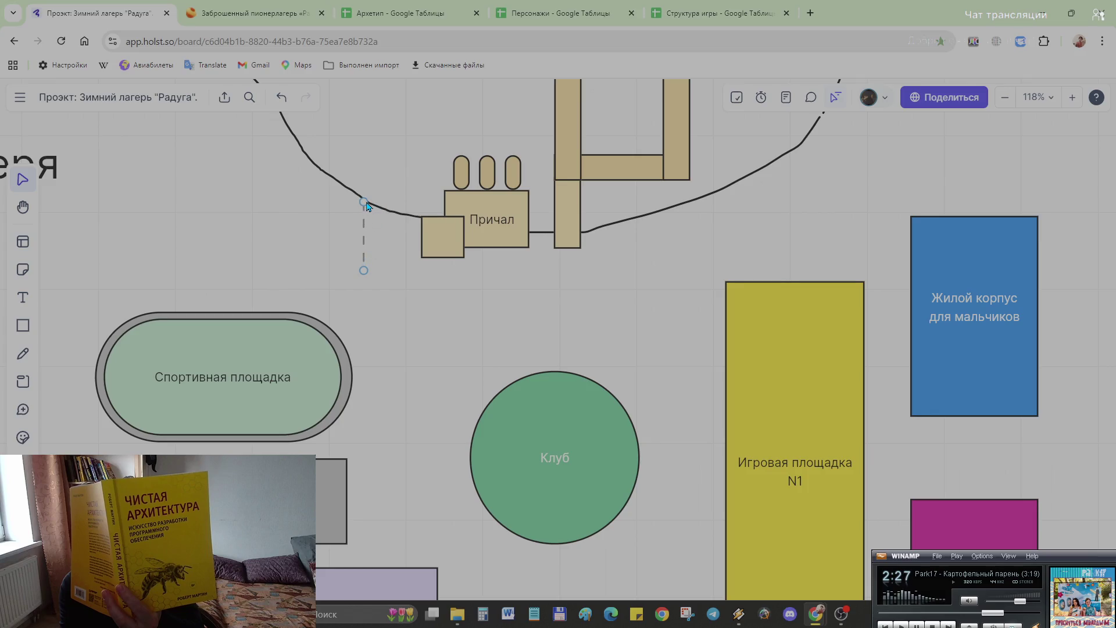
{"action": "left_click_drag", "start_coordinate": [364, 271], "coordinate": [366, 290]}
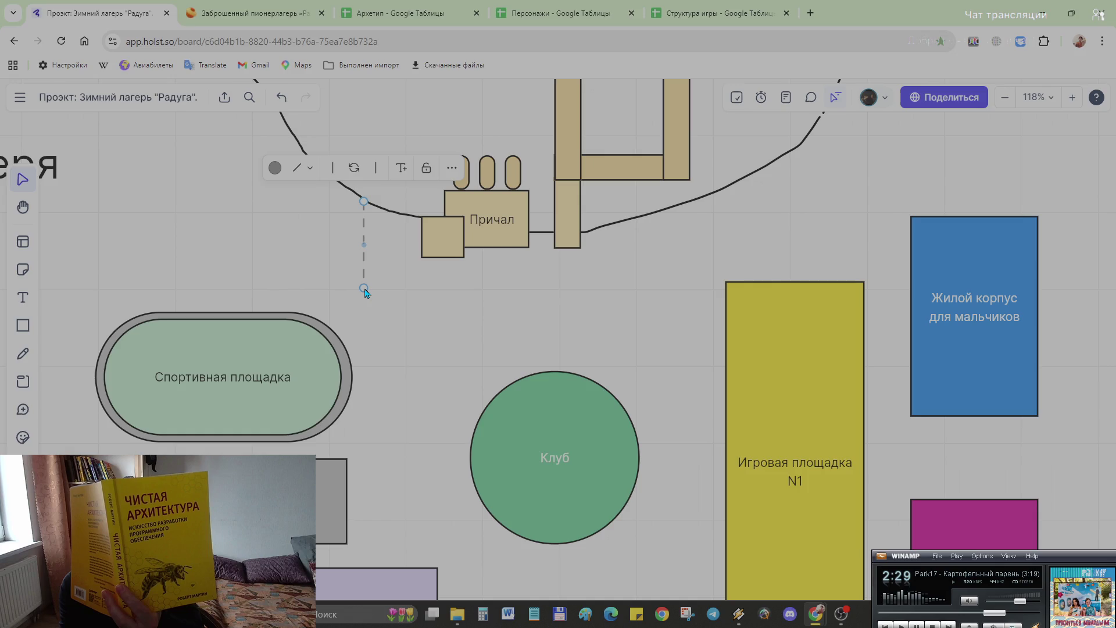
{"action": "left_click", "coordinate": [406, 295]}
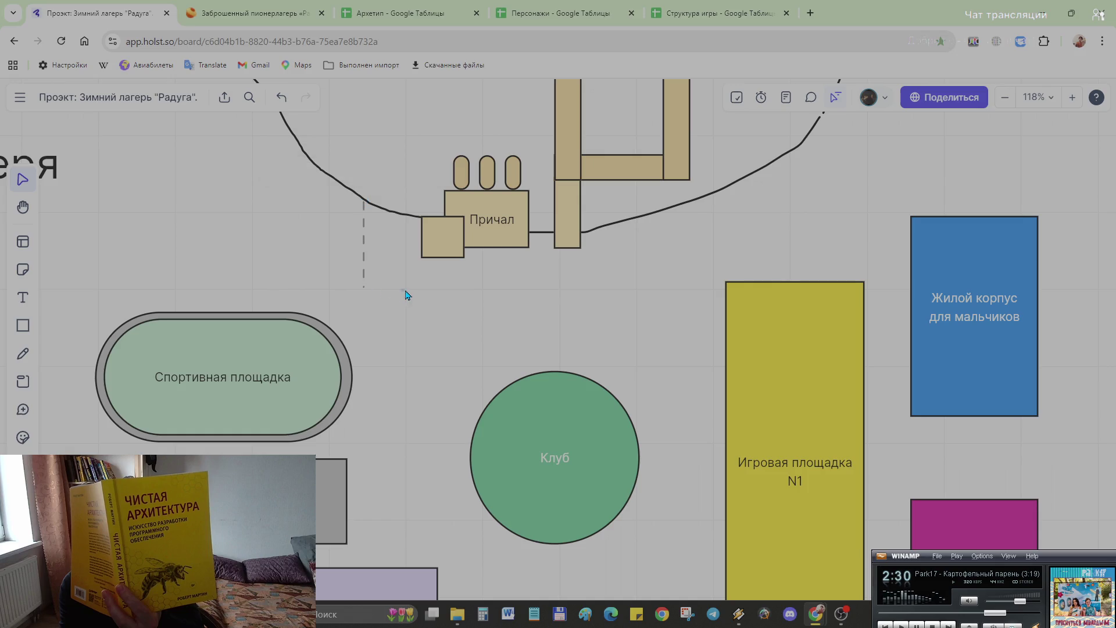
{"action": "left_click", "coordinate": [364, 288]}
{"action": "left_click", "coordinate": [299, 169]}
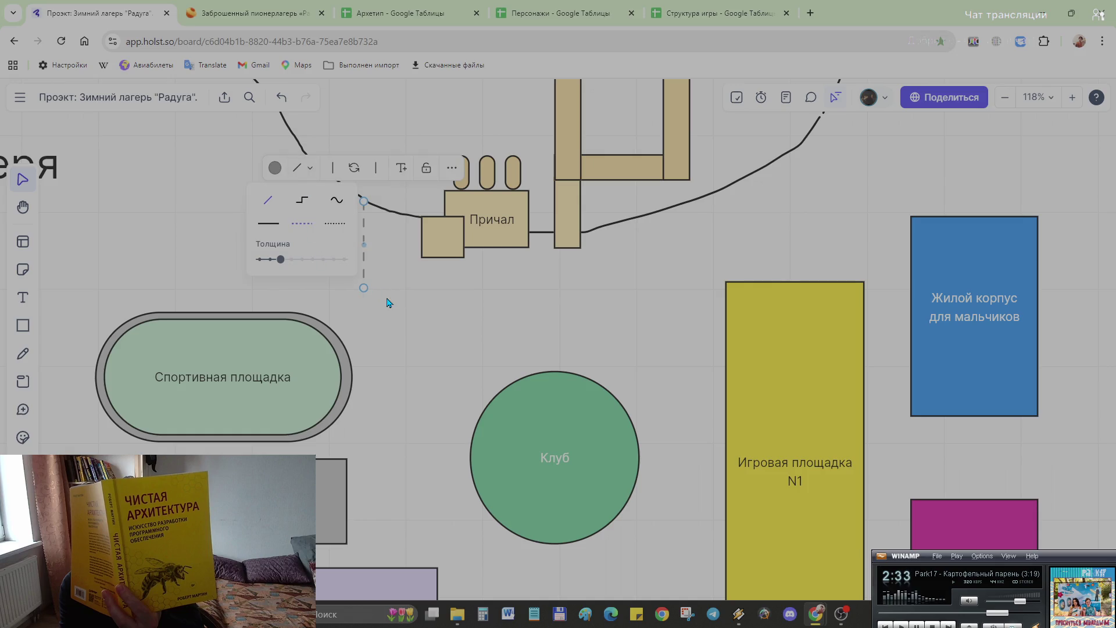
{"action": "left_click", "coordinate": [397, 286]}
Step: Draw the dashed boundary across to the yellow playground and its right edge up to the shore
{"action": "key", "text": "l"}
{"action": "left_click_drag", "start_coordinate": [365, 287], "coordinate": [724, 289]}
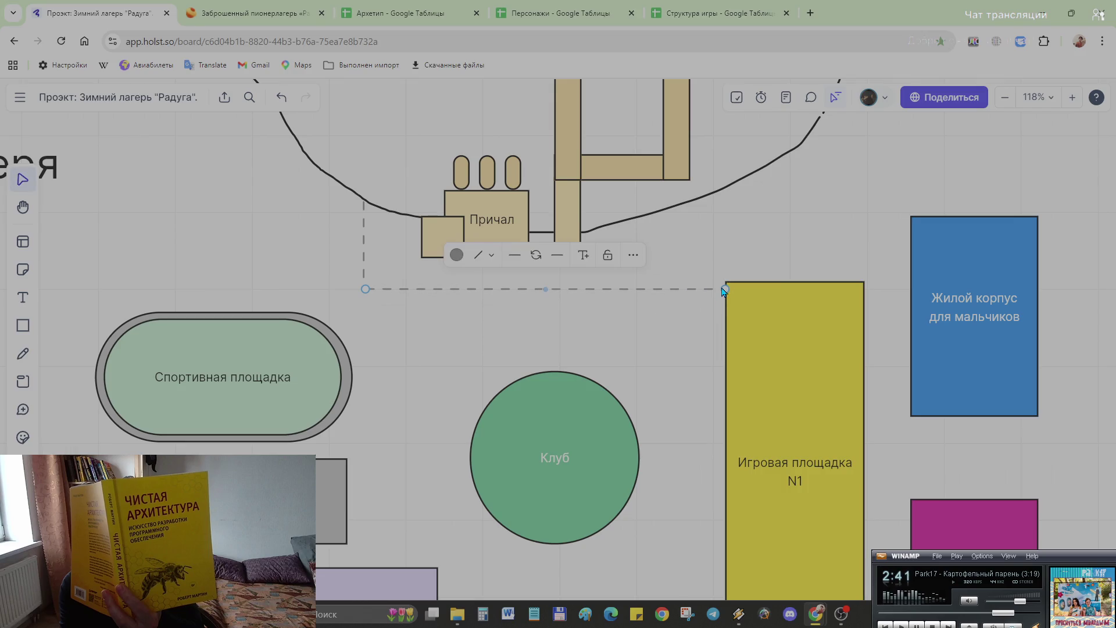
{"action": "left_click", "coordinate": [413, 337]}
{"action": "key", "text": "l"}
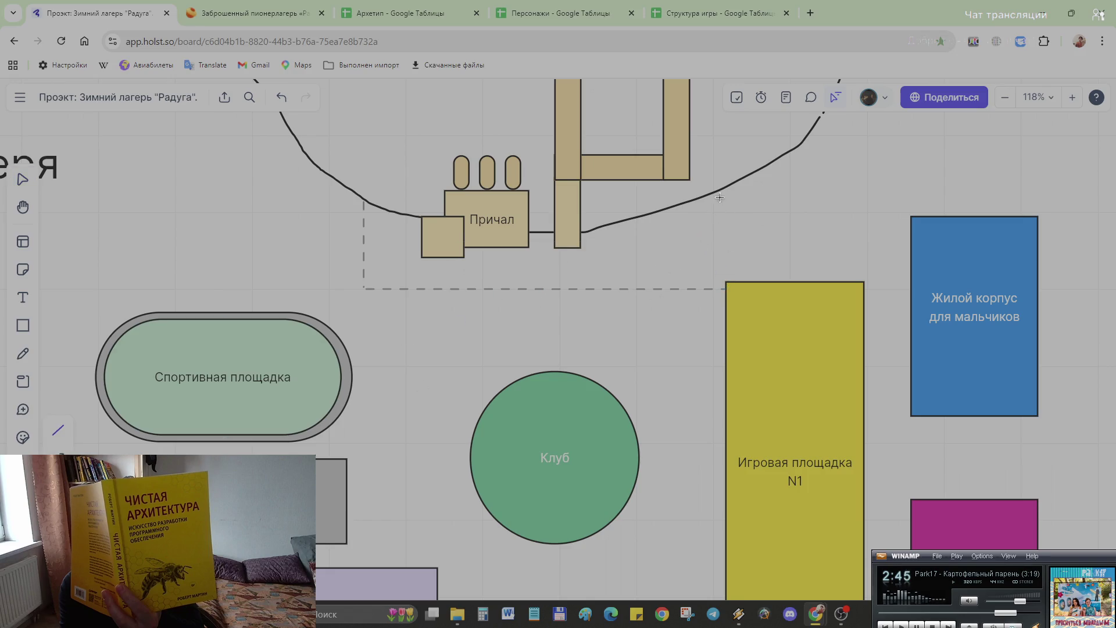
{"action": "left_click_drag", "start_coordinate": [724, 195], "coordinate": [724, 288]}
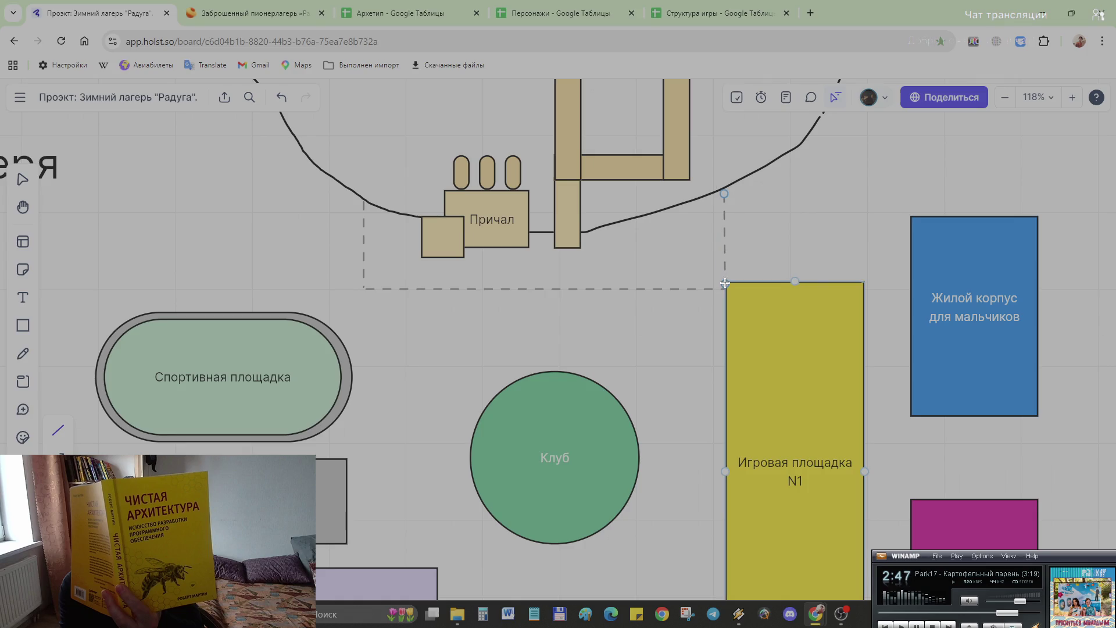
{"action": "left_click", "coordinate": [697, 358]}
{"action": "scroll", "coordinate": [682, 430], "scroll_direction": "down", "scroll_amount": 1}
{"action": "mouse_move", "coordinate": [761, 402]}
{"action": "left_mouse_down"}
{"action": "mouse_move", "coordinate": [770, 400]}
{"action": "mouse_move", "coordinate": [761, 405]}
{"action": "left_mouse_up"}
Step: Move the yellow playground right, undoing a stray resize, and extend the boundary's right end to it
{"action": "left_click_drag", "start_coordinate": [735, 303], "coordinate": [740, 300]}
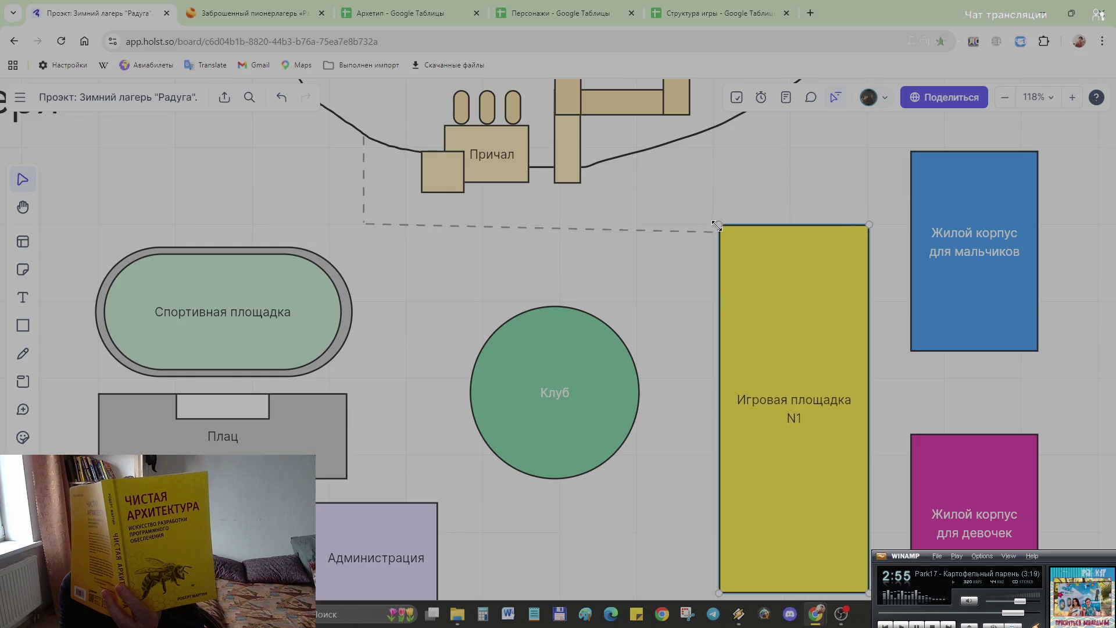
{"action": "left_click_drag", "start_coordinate": [728, 213], "coordinate": [748, 228]}
{"action": "key", "text": "ctrl+z"}
{"action": "left_click", "coordinate": [703, 222]}
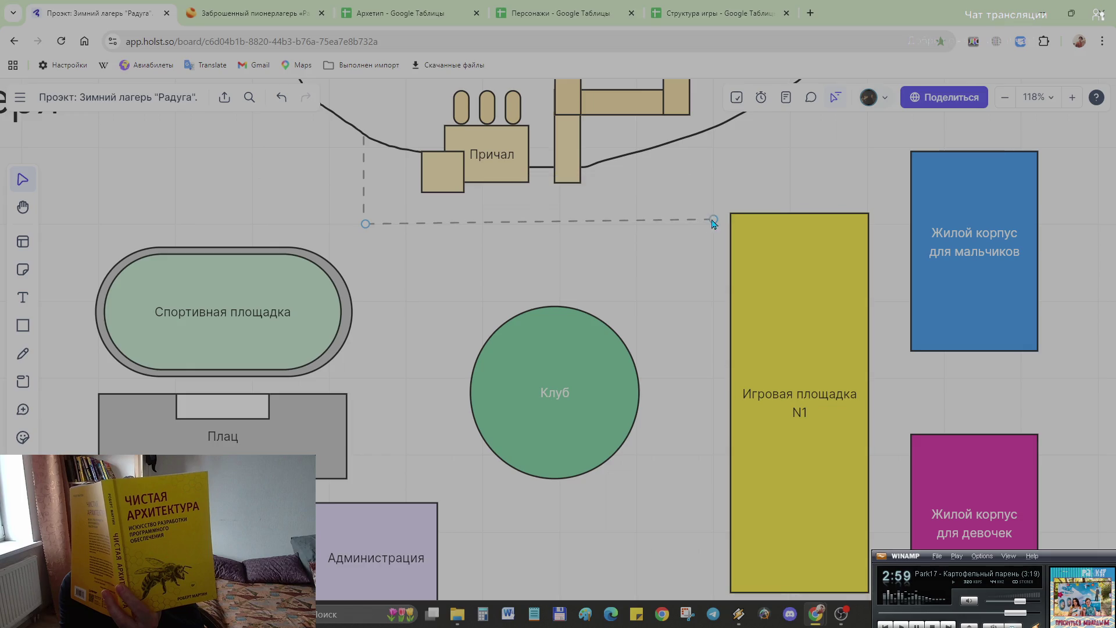
{"action": "left_click_drag", "start_coordinate": [839, 286], "coordinate": [817, 323]}
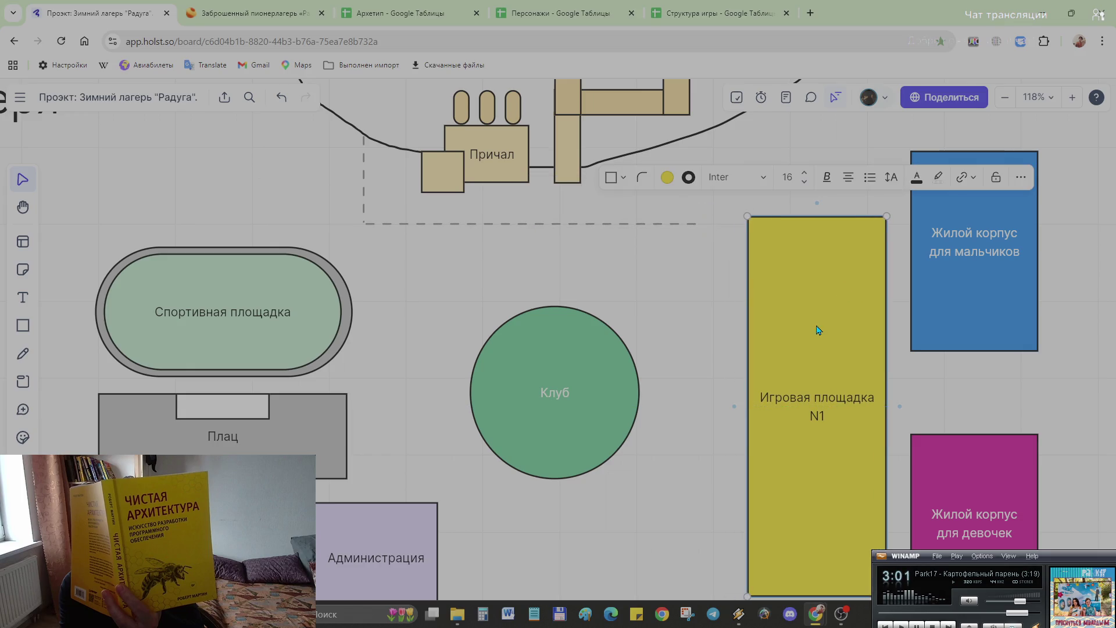
{"action": "left_click", "coordinate": [711, 244]}
{"action": "left_click", "coordinate": [696, 225]}
{"action": "left_click_drag", "start_coordinate": [704, 226], "coordinate": [711, 224]}
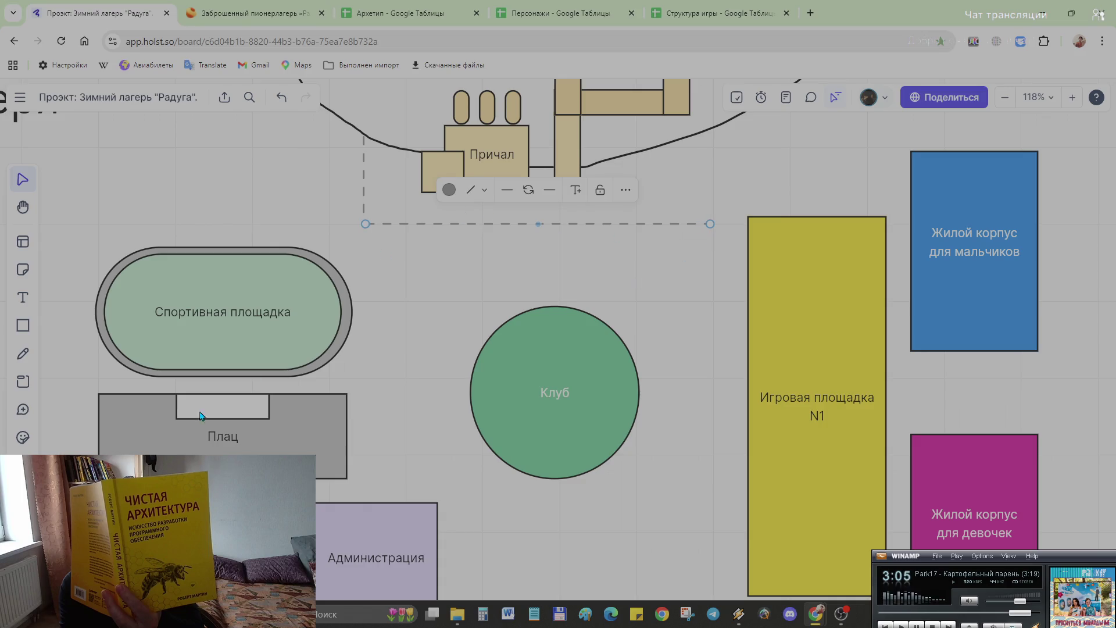
Step: Redraw the right boundary edge upward from the new corner
{"action": "key", "text": "l"}
{"action": "scroll", "coordinate": [711, 206], "scroll_direction": "up", "scroll_amount": 1}
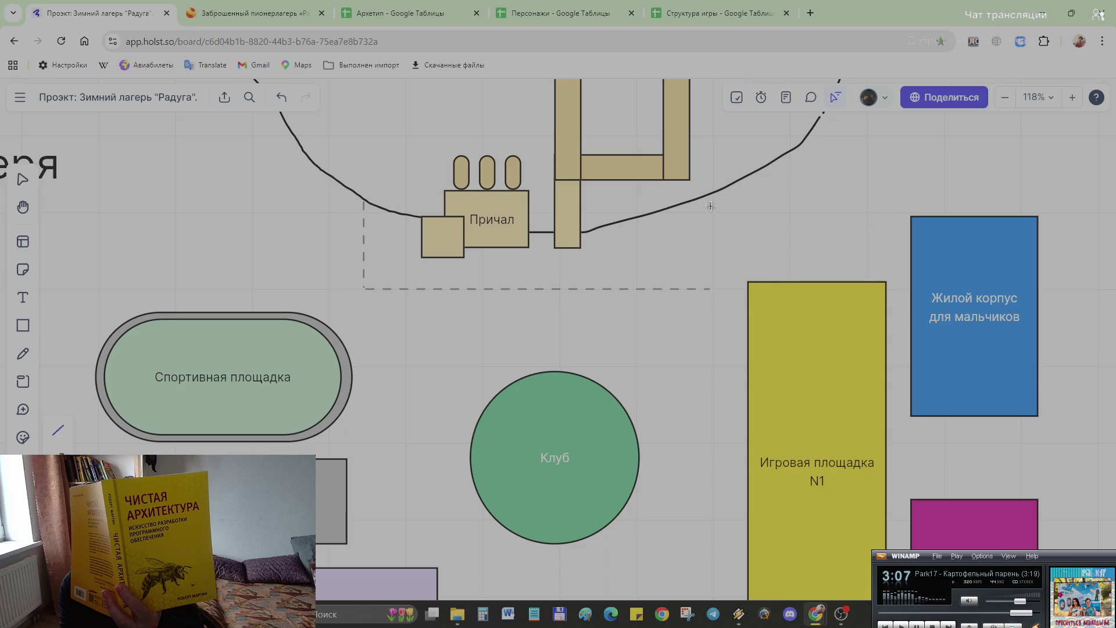
{"action": "mouse_move", "coordinate": [711, 290]}
{"action": "left_mouse_down"}
{"action": "mouse_move", "coordinate": [717, 209]}
{"action": "mouse_move", "coordinate": [713, 288]}
{"action": "left_mouse_up"}
{"action": "key", "text": "l"}
{"action": "left_click", "coordinate": [709, 388]}
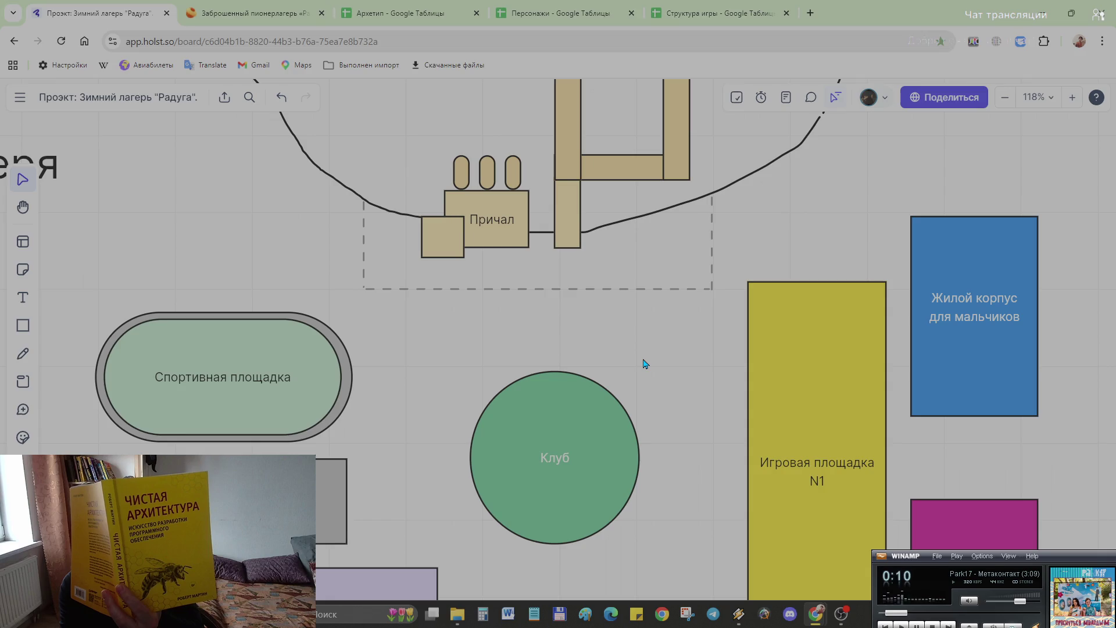
{"action": "scroll", "coordinate": [644, 364], "scroll_direction": "up", "scroll_amount": 2}
{"action": "scroll", "coordinate": [644, 364], "scroll_direction": "down", "scroll_amount": 1}
{"action": "scroll", "coordinate": [644, 364], "scroll_direction": "down", "scroll_amount": 2}
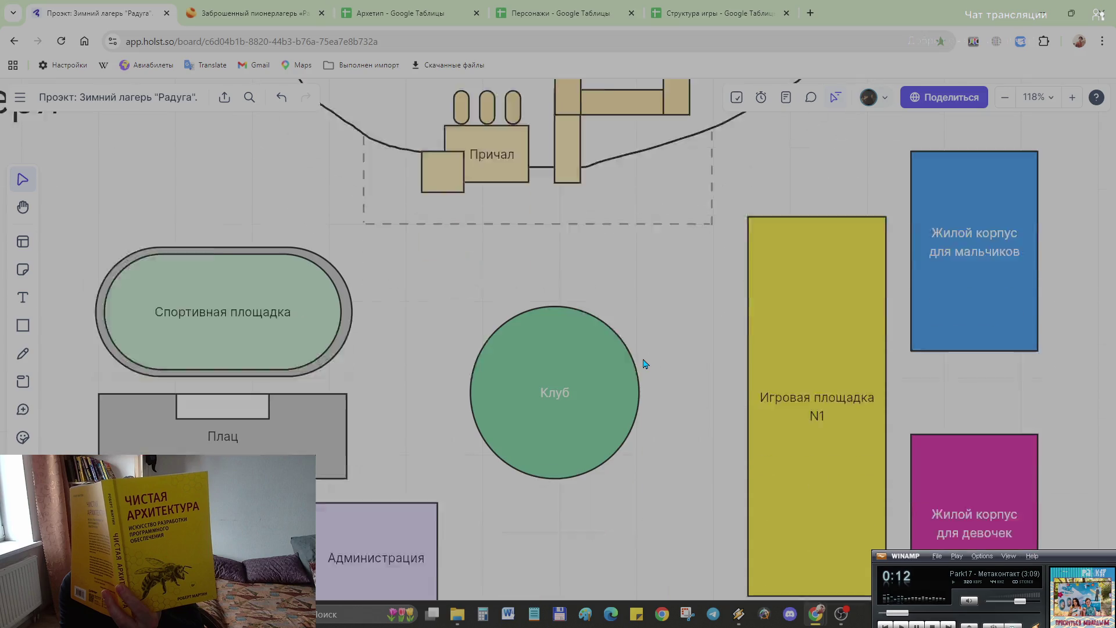
{"action": "scroll", "coordinate": [644, 364], "scroll_direction": "up", "scroll_amount": 2}
{"action": "scroll", "coordinate": [940, 89], "scroll_direction": "up", "scroll_amount": 1}
{"action": "scroll", "coordinate": [939, 89], "scroll_direction": "down", "scroll_amount": 1}
{"action": "scroll", "coordinate": [939, 89], "scroll_direction": "up", "scroll_amount": 1}
{"action": "scroll", "coordinate": [841, 168], "scroll_direction": "down", "scroll_amount": 3}
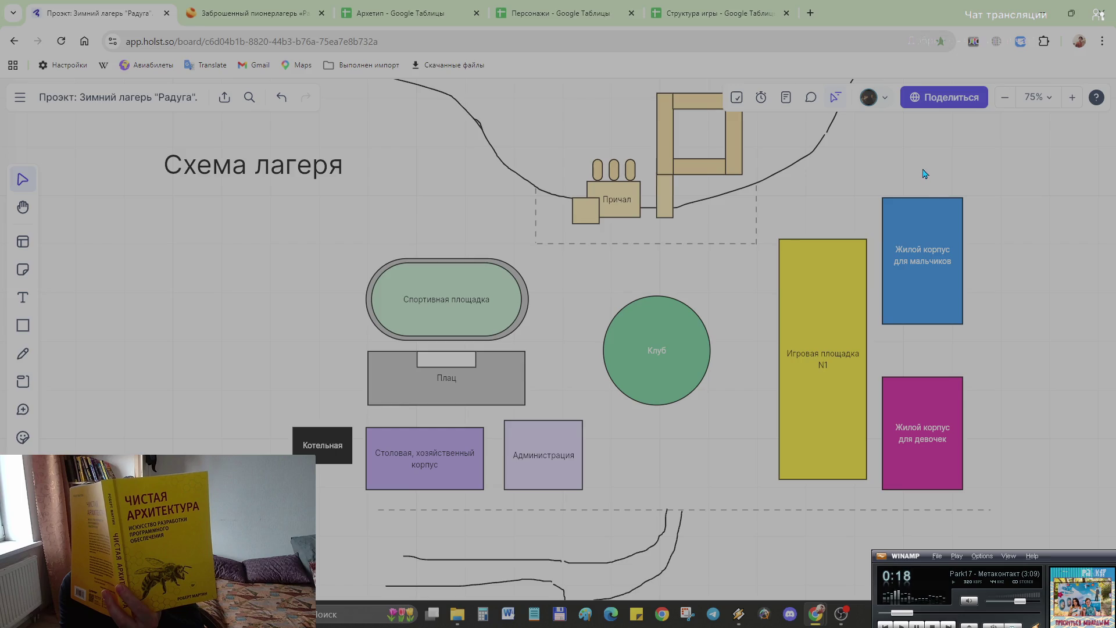
{"action": "scroll", "coordinate": [864, 167], "scroll_direction": "down", "scroll_amount": 3}
{"action": "scroll", "coordinate": [865, 166], "scroll_direction": "up", "scroll_amount": 1}
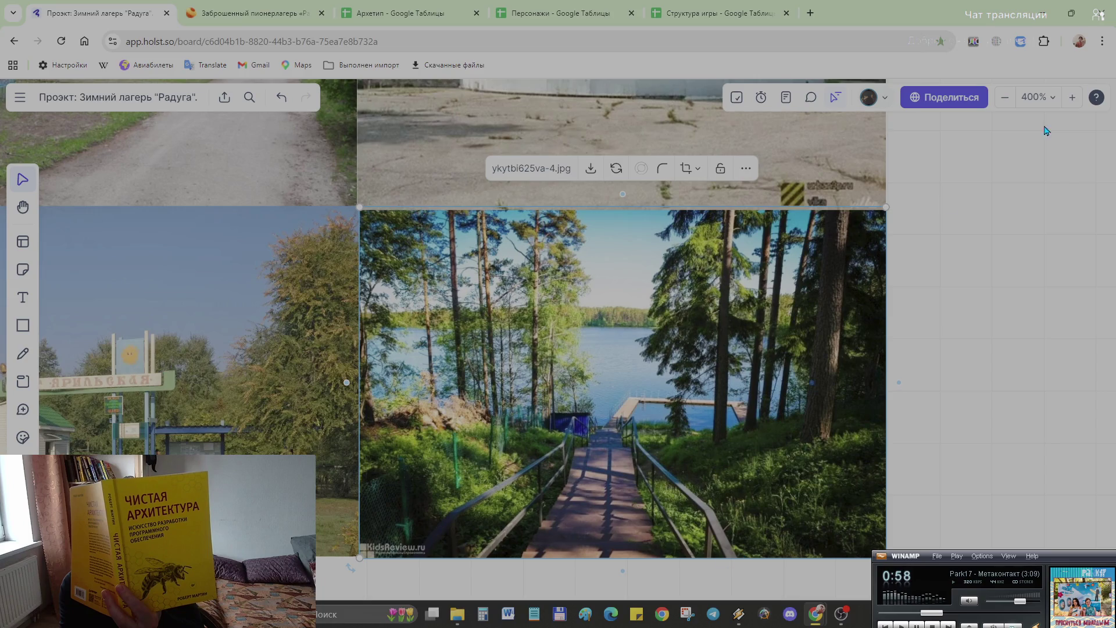
{"action": "scroll", "coordinate": [694, 330], "scroll_direction": "down", "scroll_amount": 3}
{"action": "scroll", "coordinate": [696, 326], "scroll_direction": "down", "scroll_amount": 3}
{"action": "scroll", "coordinate": [831, 328], "scroll_direction": "down", "scroll_amount": 1}
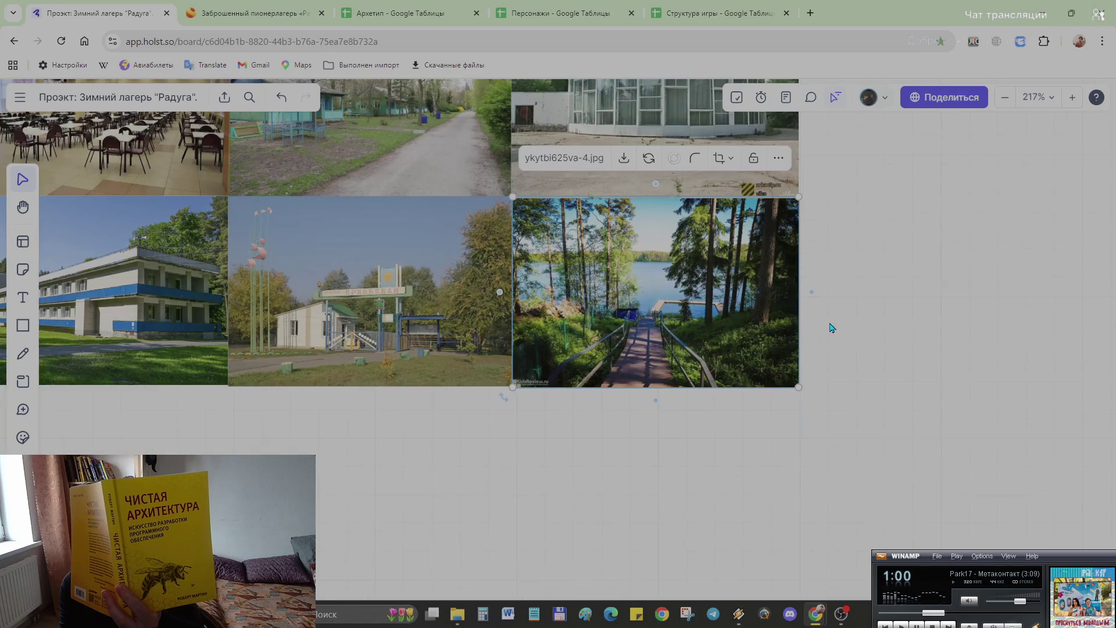
{"action": "scroll", "coordinate": [930, 296], "scroll_direction": "down", "scroll_amount": 2}
{"action": "scroll", "coordinate": [660, 402], "scroll_direction": "down", "scroll_amount": 3}
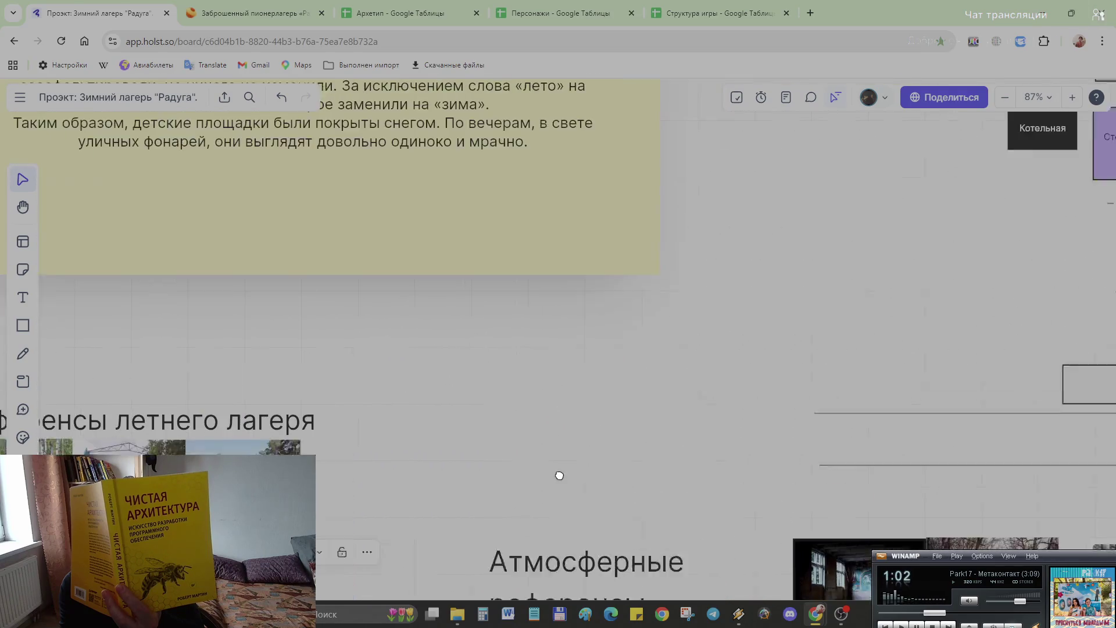
{"action": "scroll", "coordinate": [560, 475], "scroll_direction": "down", "scroll_amount": 2}
{"action": "scroll", "coordinate": [815, 352], "scroll_direction": "down", "scroll_amount": 1}
{"action": "scroll", "coordinate": [1032, 387], "scroll_direction": "down", "scroll_amount": 2}
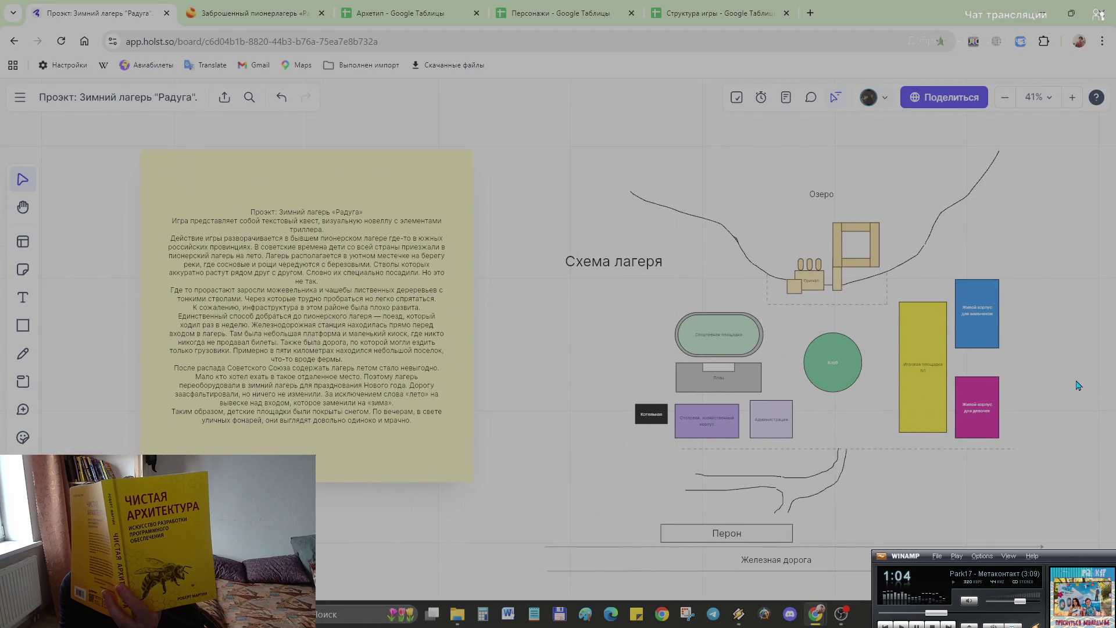
Step: Pan the board so the camp map, notes and reference photo groups are all in view
{"action": "left_click_drag", "start_coordinate": [1080, 386], "coordinate": [984, 385]}
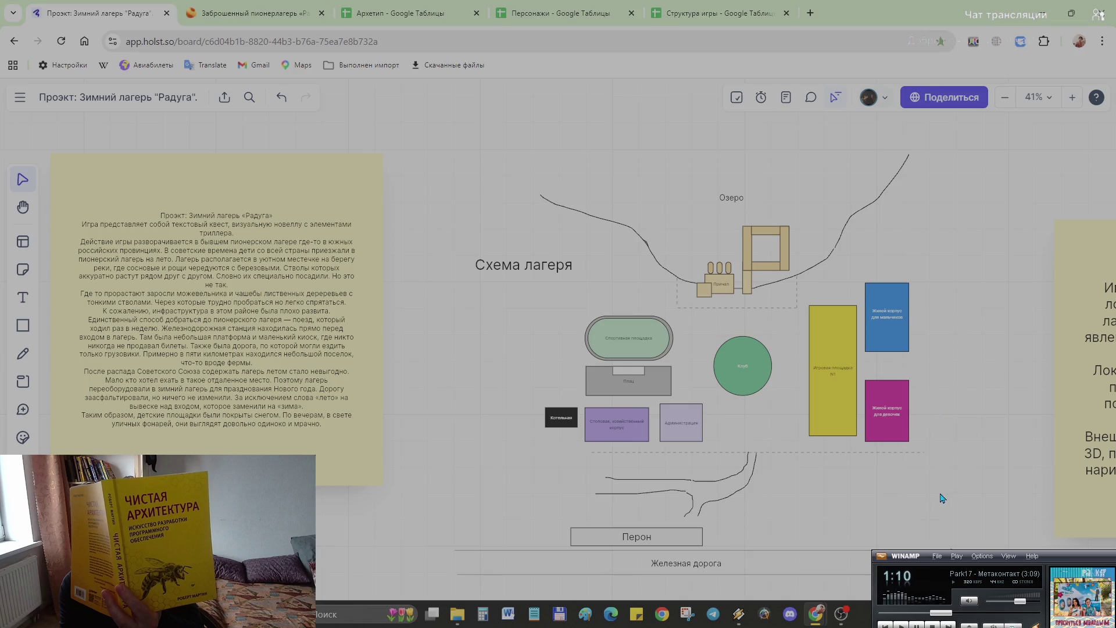
{"action": "scroll", "coordinate": [889, 456], "scroll_direction": "down", "scroll_amount": 3}
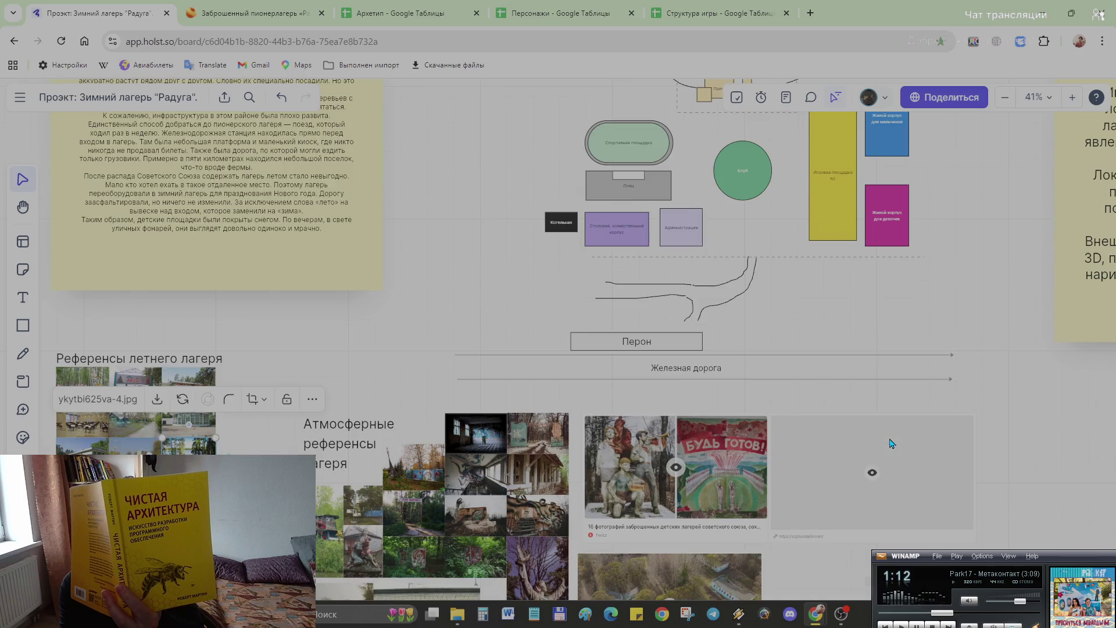
{"action": "scroll", "coordinate": [843, 474], "scroll_direction": "down", "scroll_amount": 2}
{"action": "scroll", "coordinate": [843, 466], "scroll_direction": "down", "scroll_amount": 5}
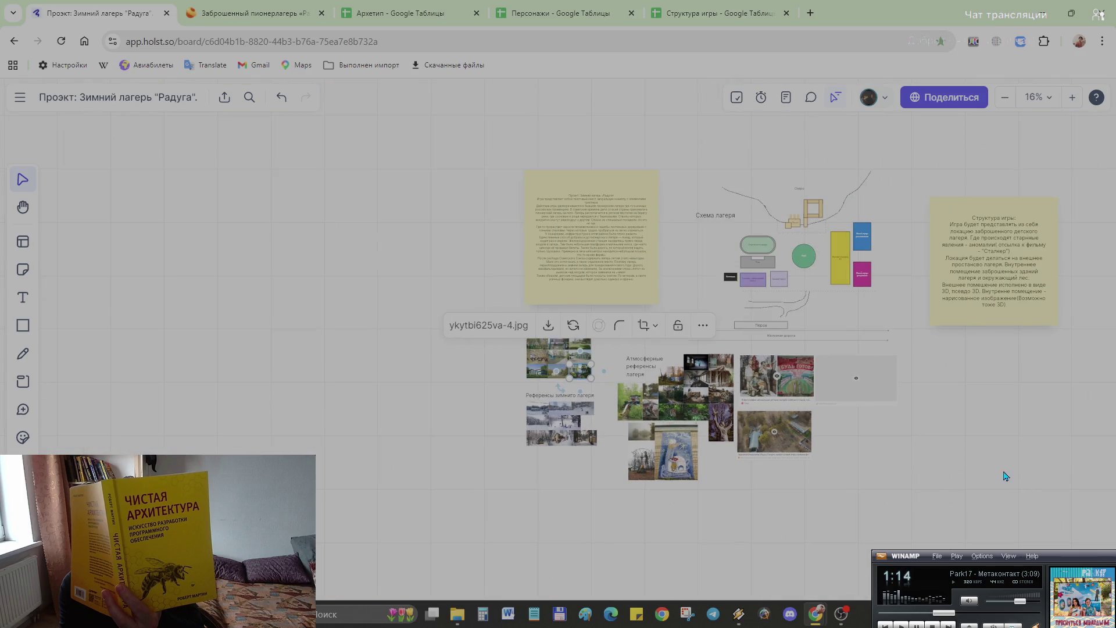
{"action": "left_click_drag", "start_coordinate": [1022, 481], "coordinate": [784, 527]}
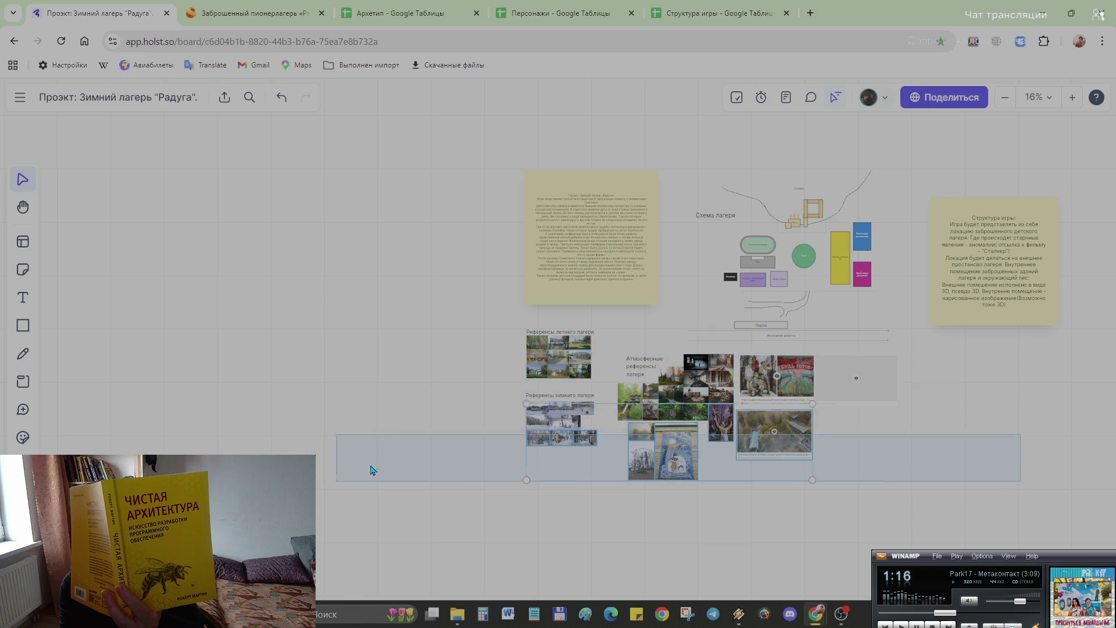
Step: Move the 32 reference photos and the railway with the Перон platform further down
{"action": "left_click_drag", "start_coordinate": [968, 516], "coordinate": [707, 382]}
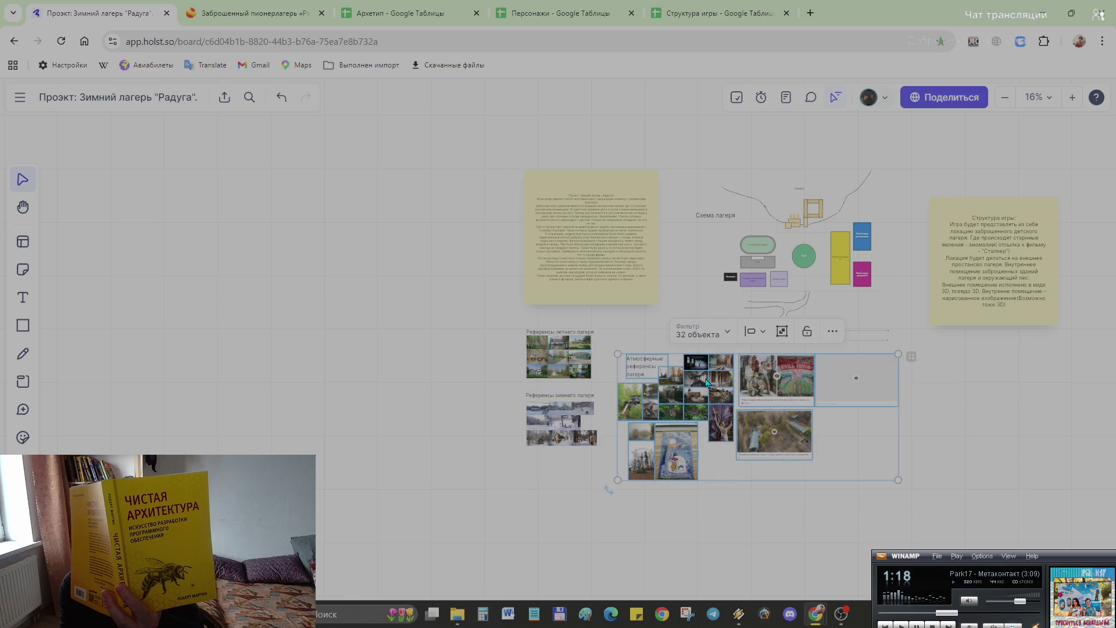
{"action": "mouse_move", "coordinate": [852, 387]}
{"action": "left_mouse_down"}
{"action": "mouse_move", "coordinate": [857, 457]}
{"action": "mouse_move", "coordinate": [517, 385]}
{"action": "left_mouse_up"}
{"action": "scroll", "coordinate": [865, 341], "scroll_direction": "up", "scroll_amount": 3}
{"action": "scroll", "coordinate": [866, 341], "scroll_direction": "up", "scroll_amount": 1}
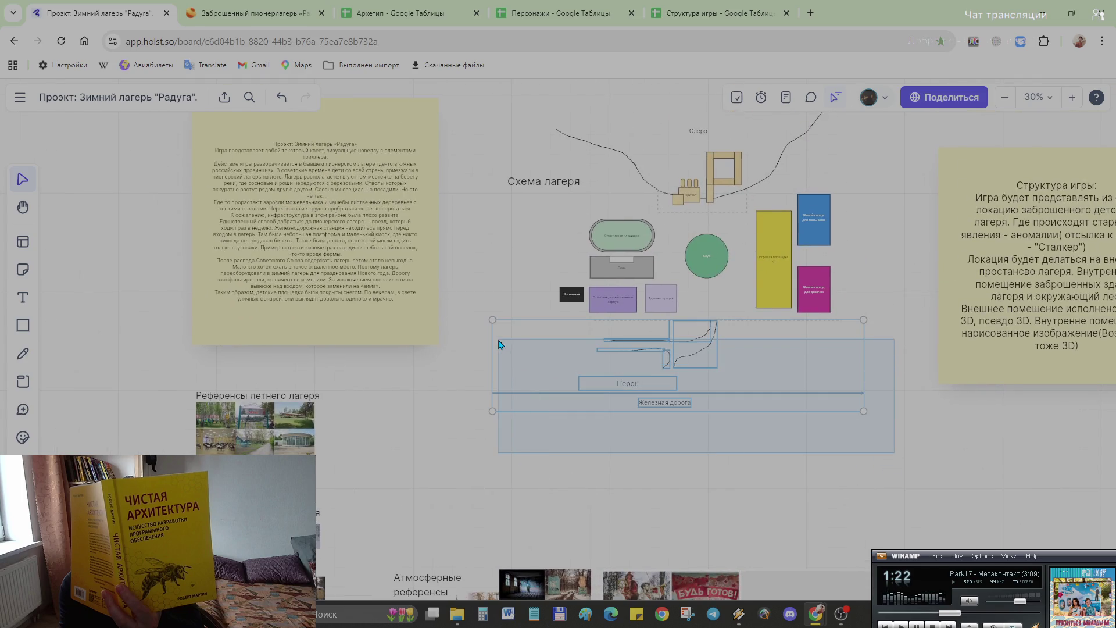
{"action": "left_click_drag", "start_coordinate": [742, 349], "coordinate": [747, 381]}
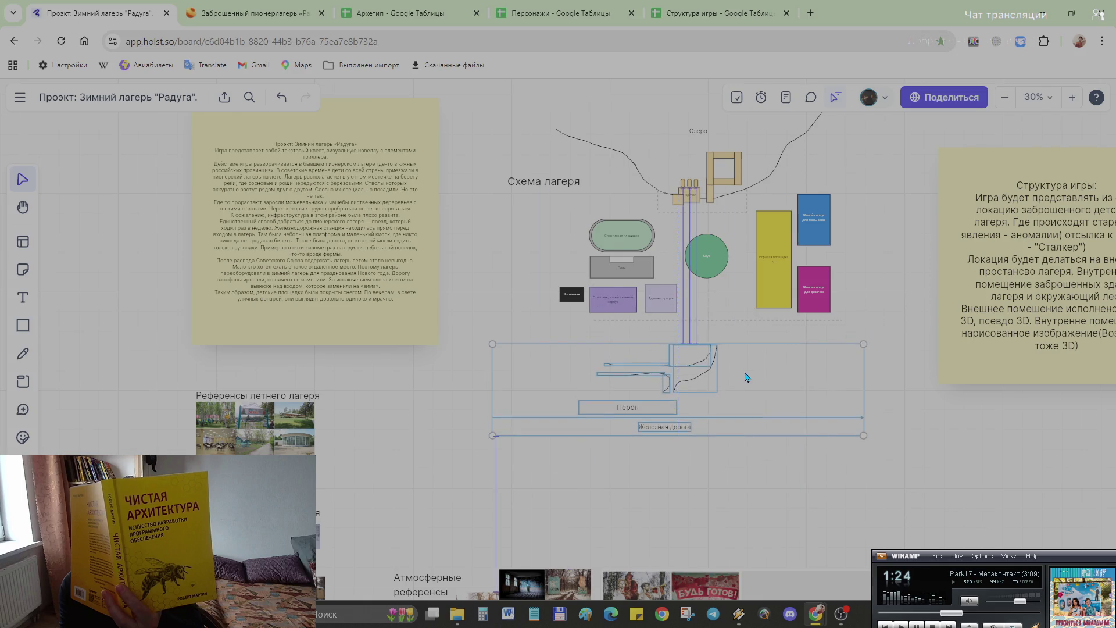
{"action": "left_click", "coordinate": [860, 414]}
{"action": "scroll", "coordinate": [757, 338], "scroll_direction": "up", "scroll_amount": 2}
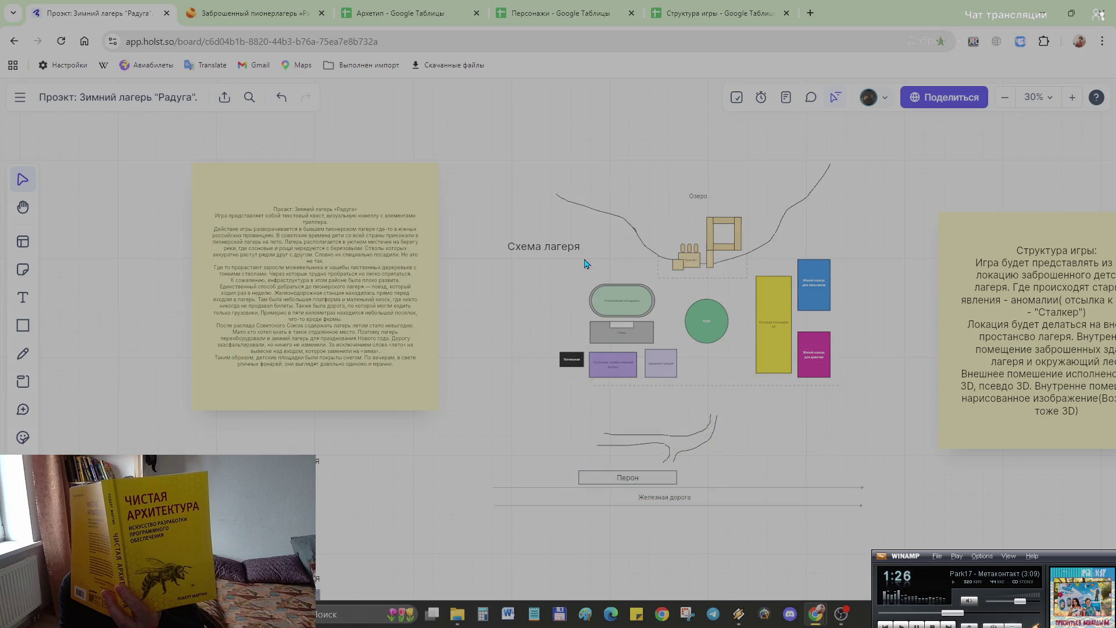
Step: Move the twelve camp building shapes down and slightly right
{"action": "left_click_drag", "start_coordinate": [885, 406], "coordinate": [521, 307]}
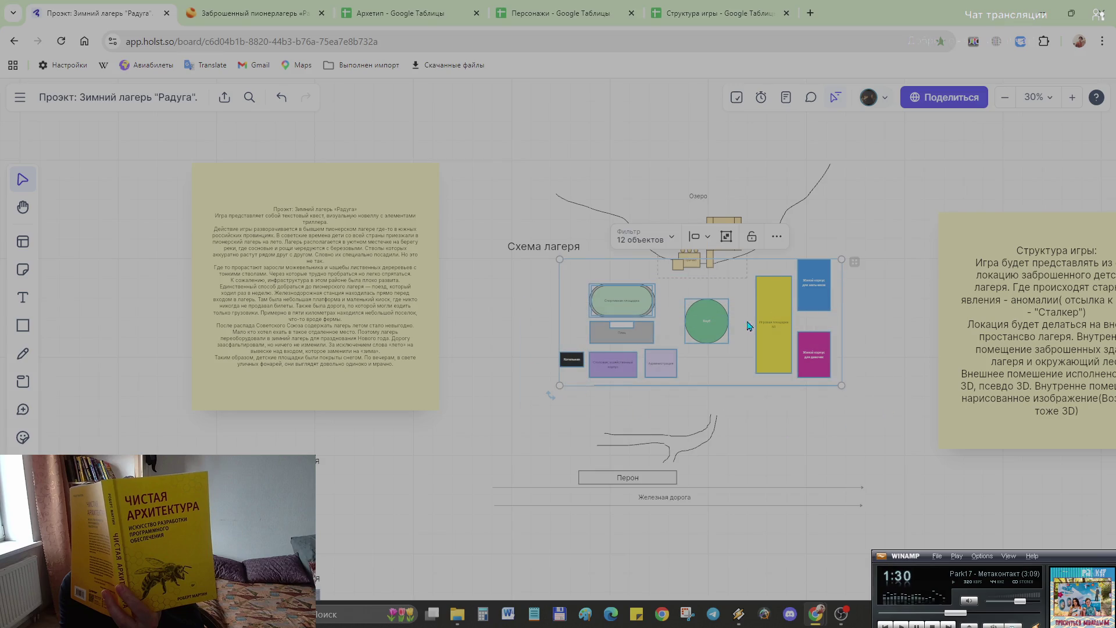
{"action": "left_click_drag", "start_coordinate": [705, 326], "coordinate": [708, 351]}
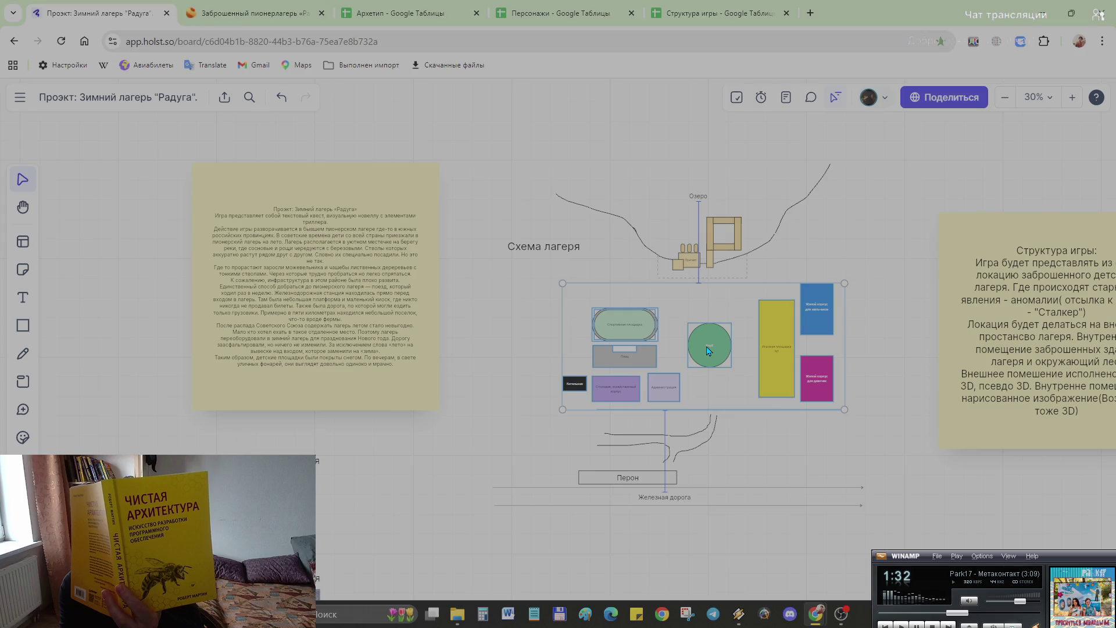
{"action": "left_click_drag", "start_coordinate": [709, 351], "coordinate": [724, 351]}
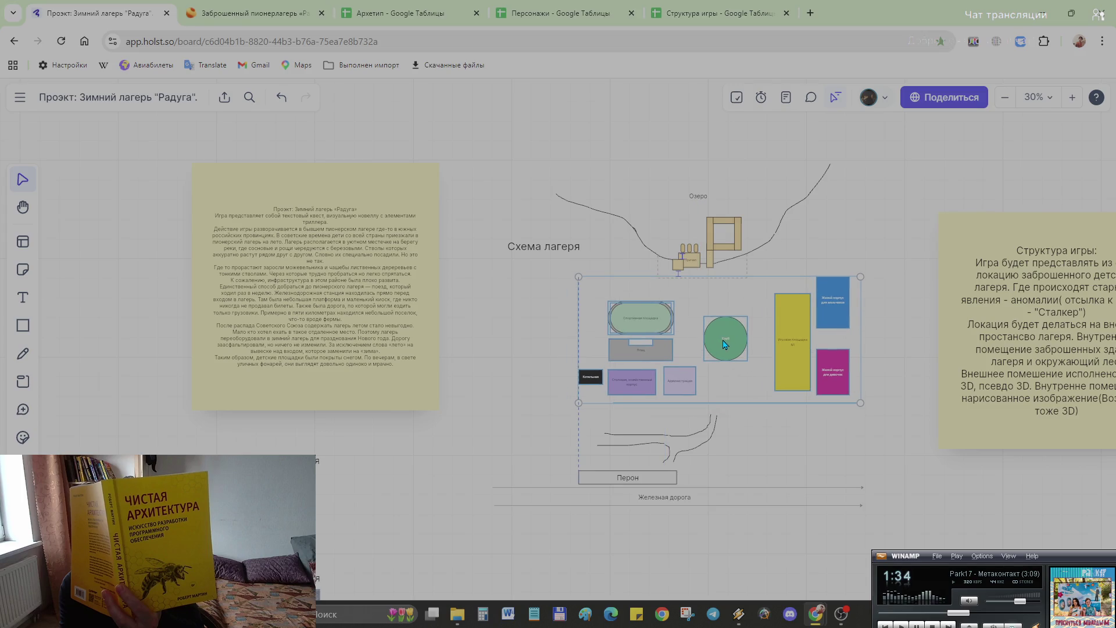
{"action": "left_click", "coordinate": [796, 445]}
{"action": "scroll", "coordinate": [788, 452], "scroll_direction": "up", "scroll_amount": 3}
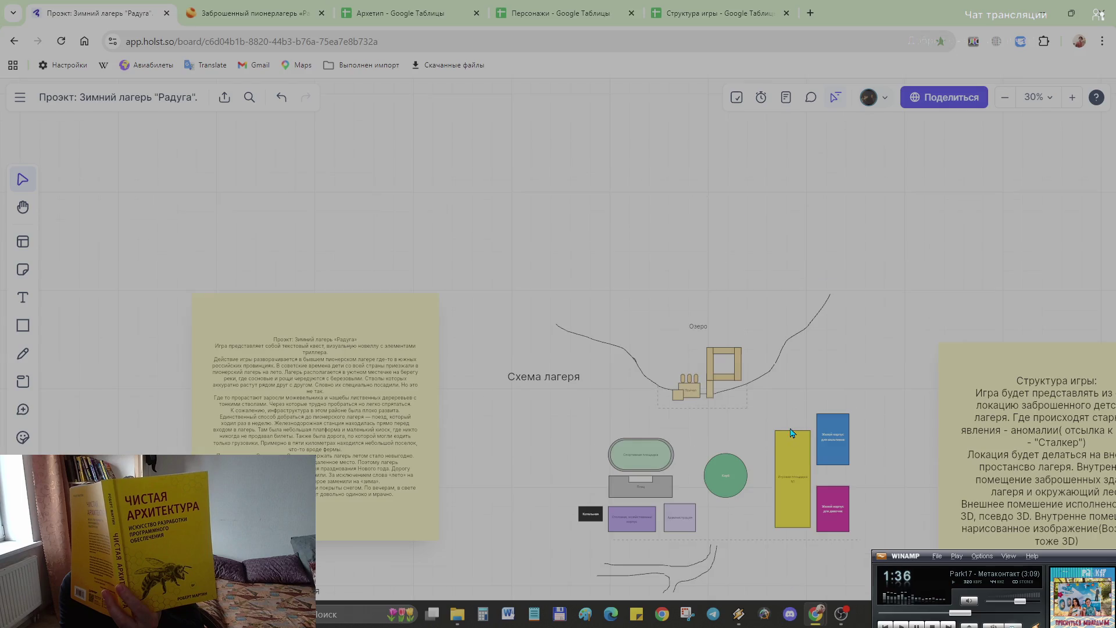
{"action": "scroll", "coordinate": [782, 401], "scroll_direction": "up", "scroll_amount": 2}
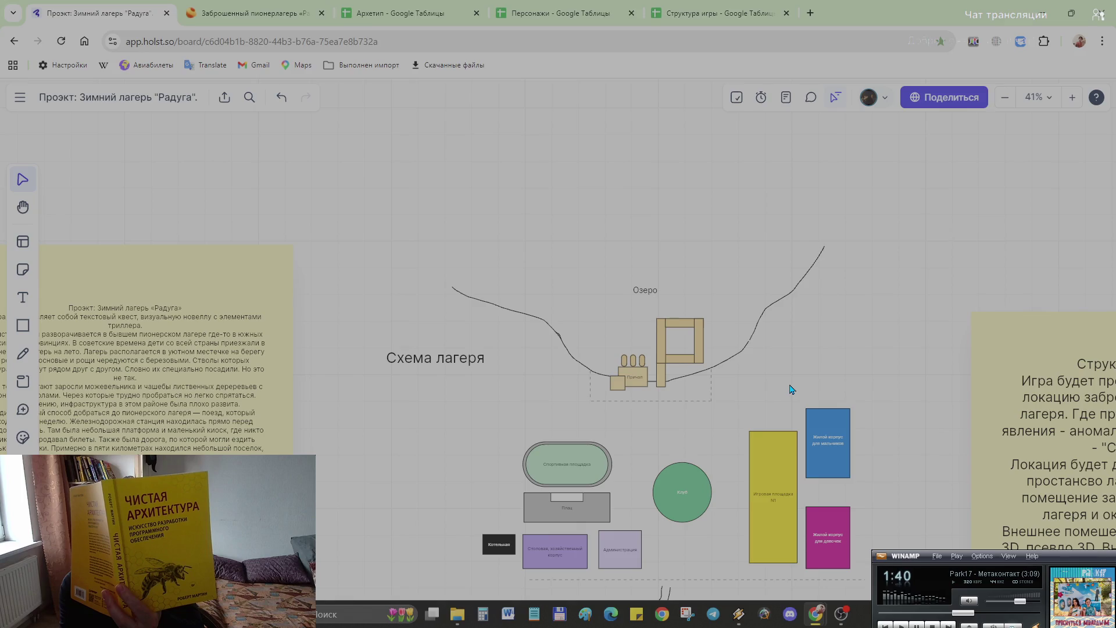
{"action": "scroll", "coordinate": [794, 410], "scroll_direction": "down", "scroll_amount": 1}
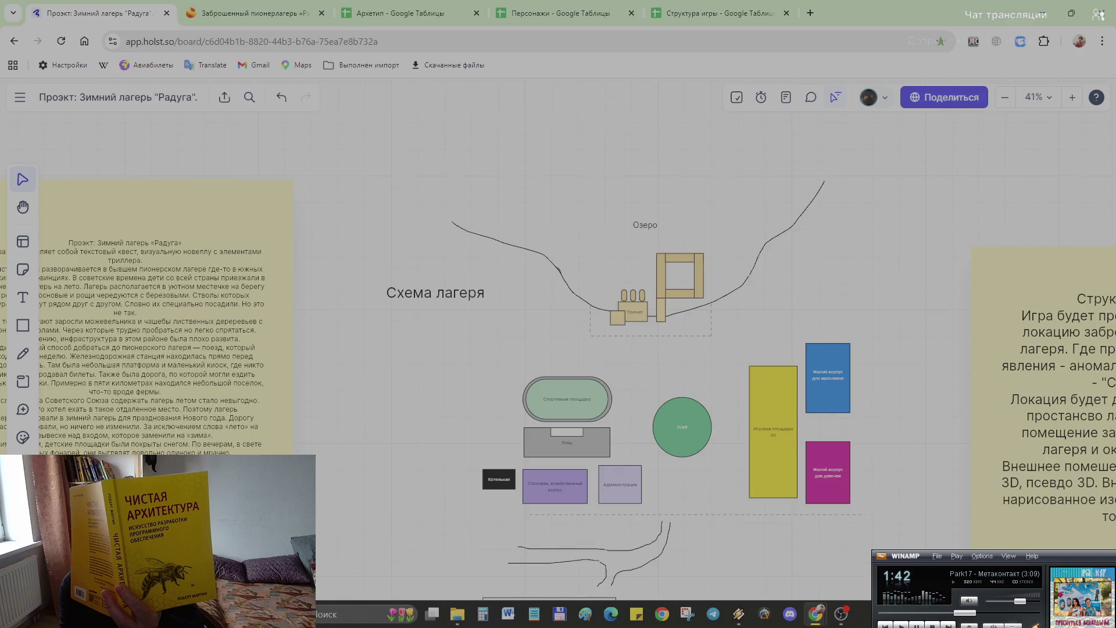
Step: Extend the dashed boundary lines leftward below the dock and along the top
{"action": "left_click", "coordinate": [532, 516]}
{"action": "left_click_drag", "start_coordinate": [533, 516], "coordinate": [469, 516]}
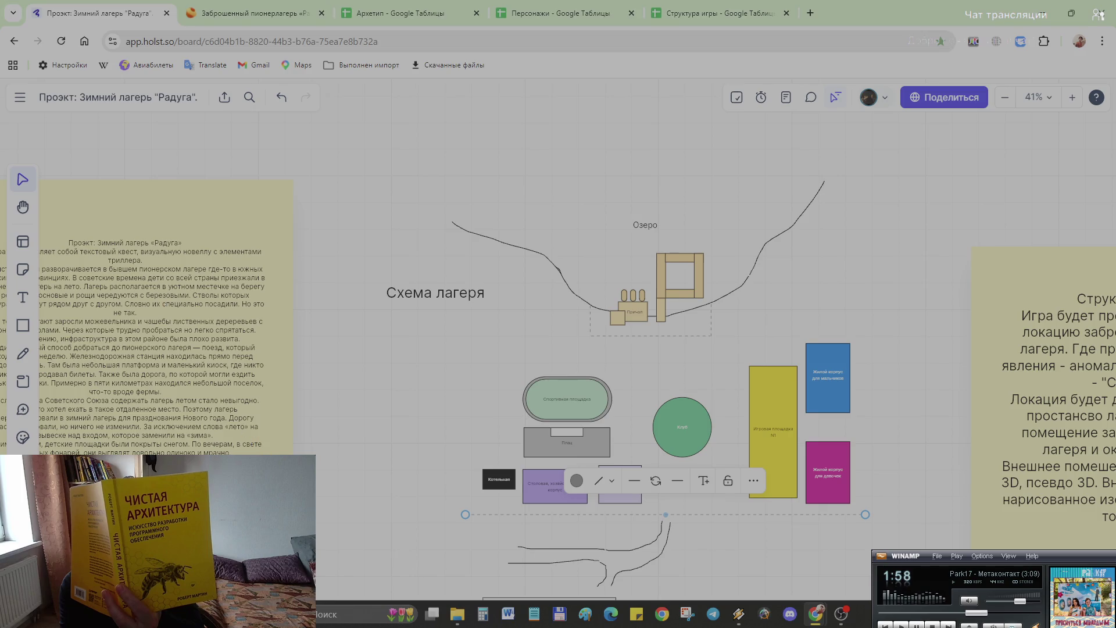
{"action": "key", "text": "l"}
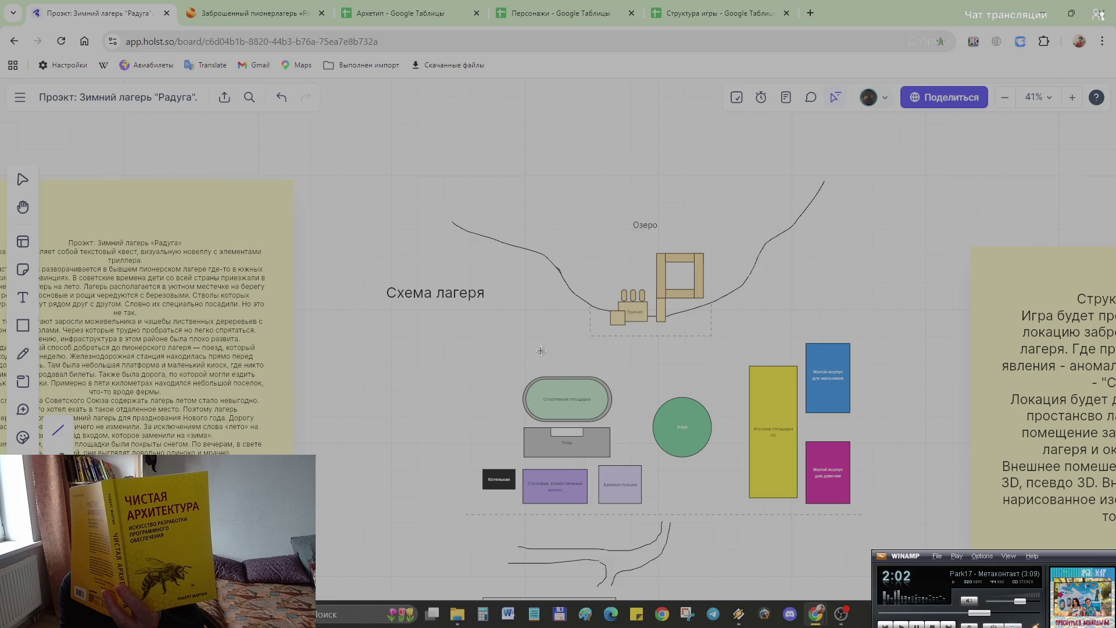
{"action": "scroll", "coordinate": [588, 326], "scroll_direction": "up", "scroll_amount": 3}
{"action": "scroll", "coordinate": [587, 325], "scroll_direction": "down", "scroll_amount": 3}
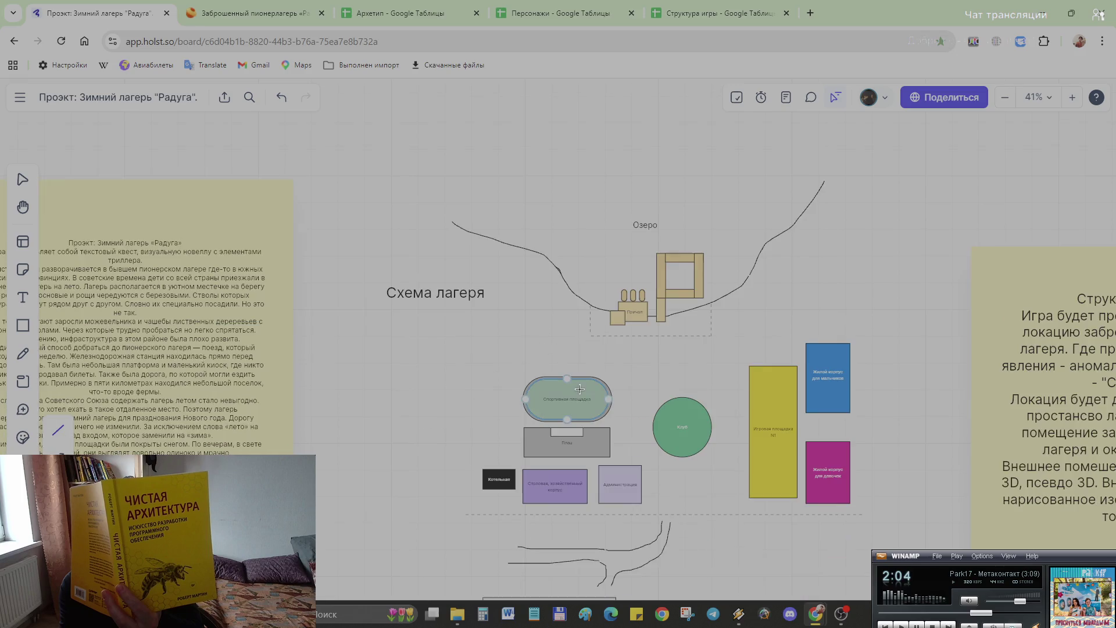
{"action": "scroll", "coordinate": [584, 324], "scroll_direction": "up", "scroll_amount": 1}
{"action": "scroll", "coordinate": [580, 322], "scroll_direction": "up", "scroll_amount": 1}
{"action": "left_click_drag", "start_coordinate": [593, 317], "coordinate": [428, 315]}
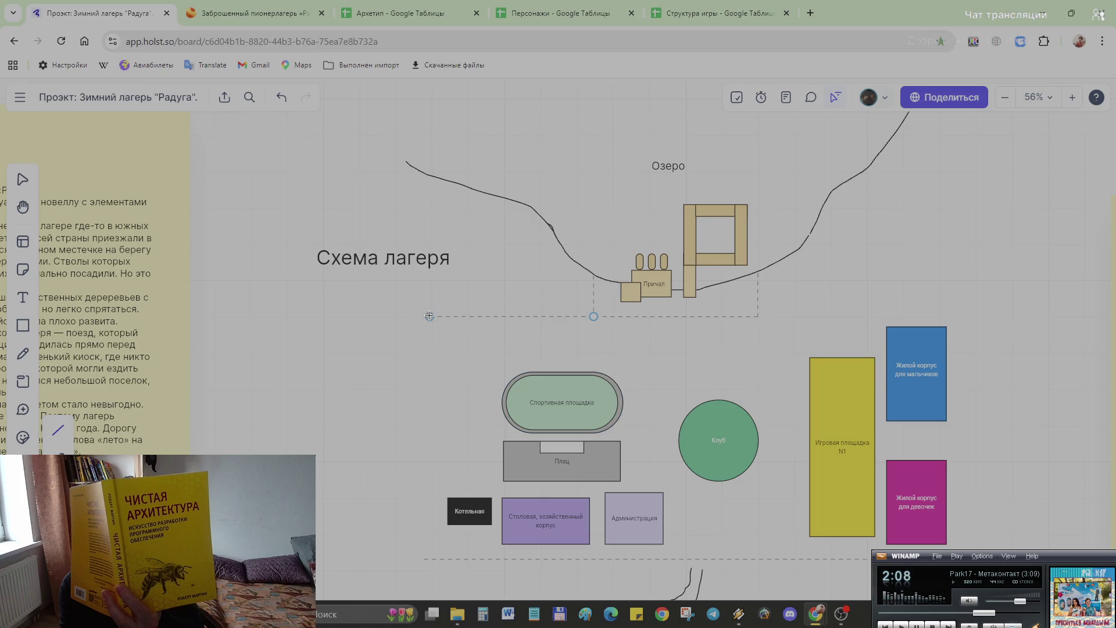
{"action": "left_click_drag", "start_coordinate": [429, 317], "coordinate": [426, 316]}
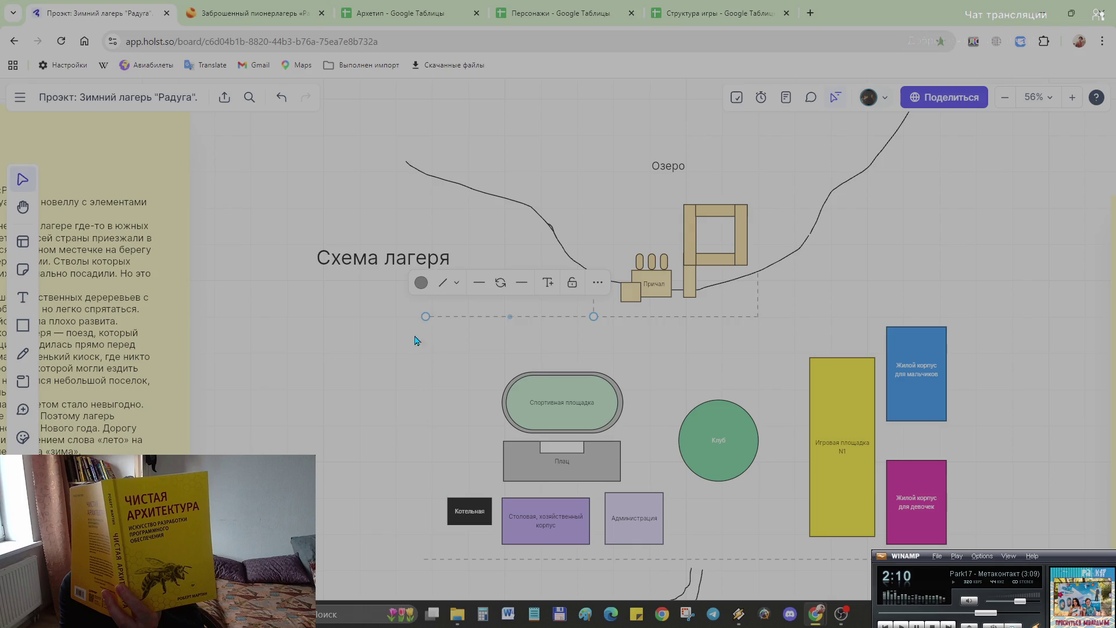
Step: Try a short left-side line and tilting the lower boundary, undoing both attempts
{"action": "key", "text": "l"}
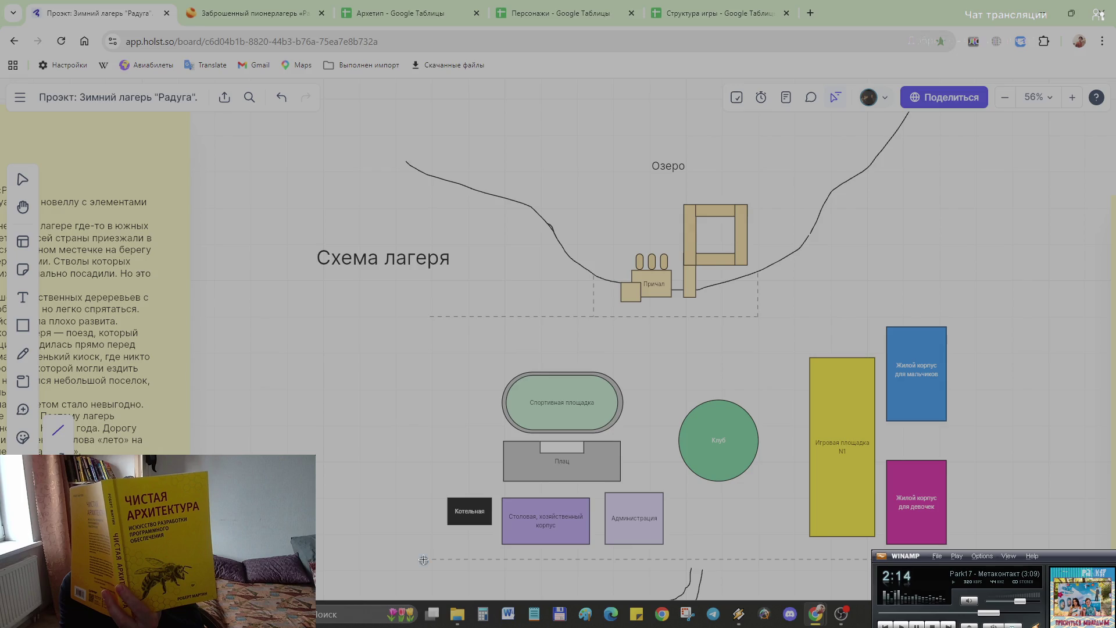
{"action": "left_click_drag", "start_coordinate": [424, 559], "coordinate": [409, 512]}
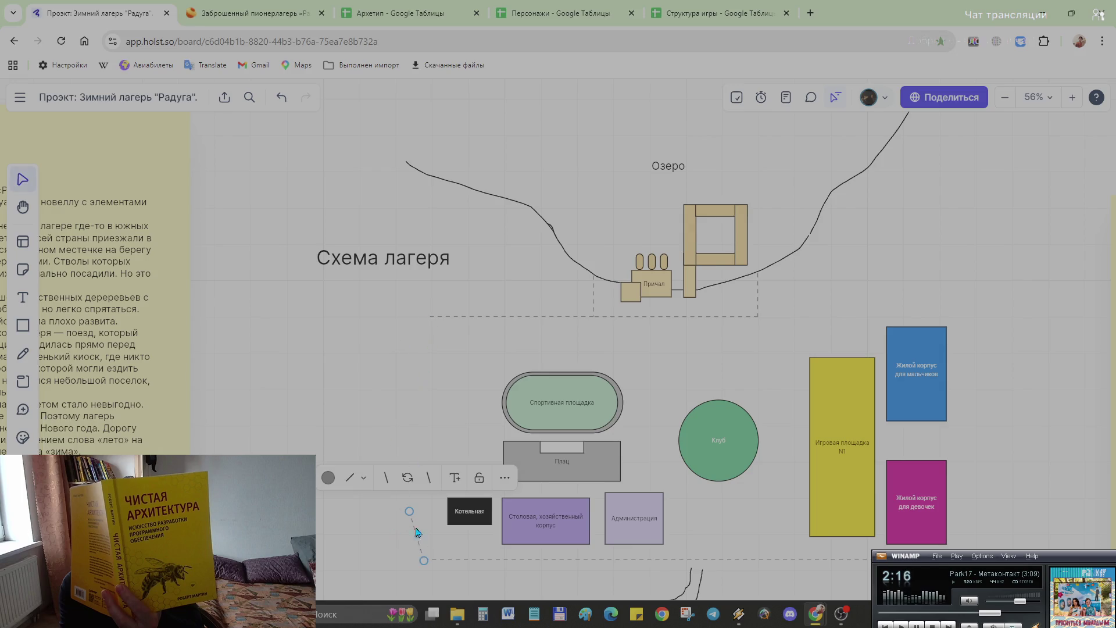
{"action": "left_click", "coordinate": [406, 554]}
{"action": "key", "text": "ctrl+z"}
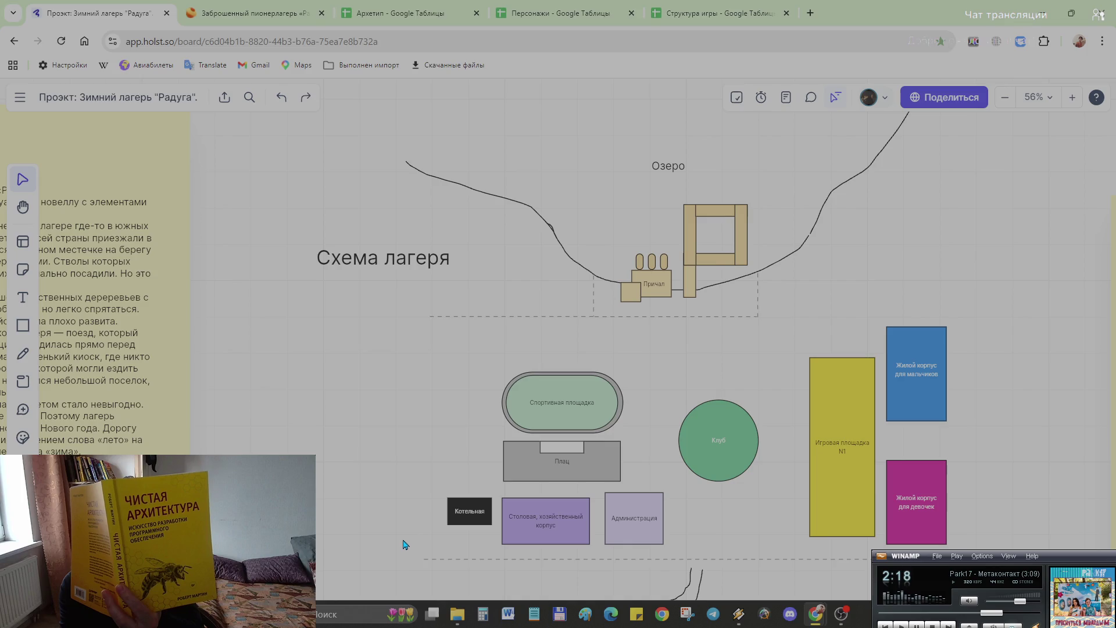
{"action": "left_click", "coordinate": [425, 561]}
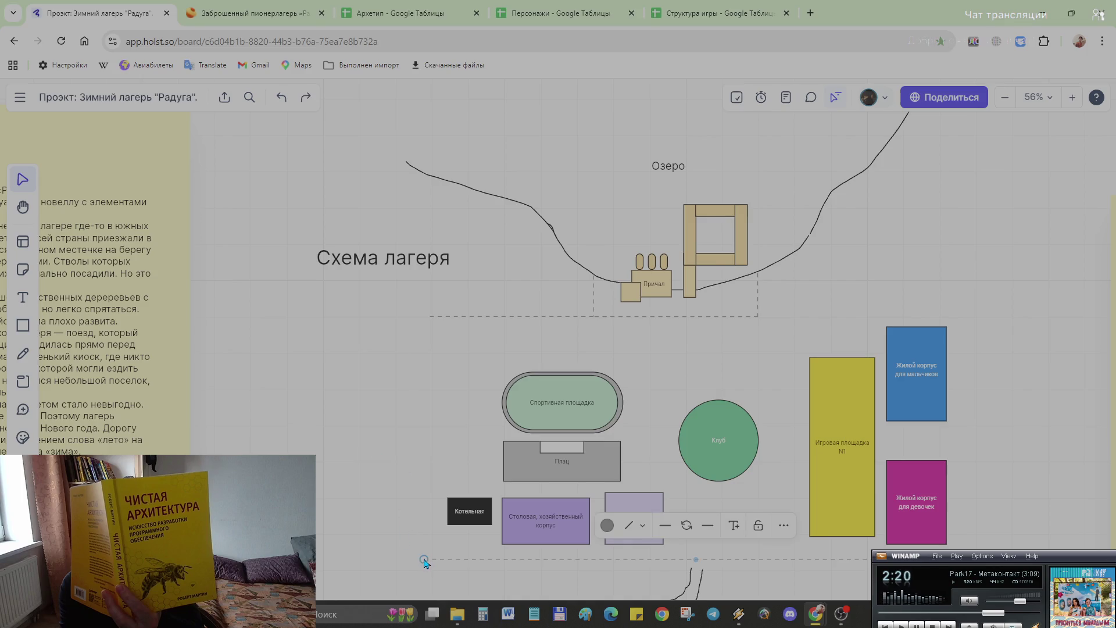
{"action": "left_click_drag", "start_coordinate": [426, 559], "coordinate": [414, 468]}
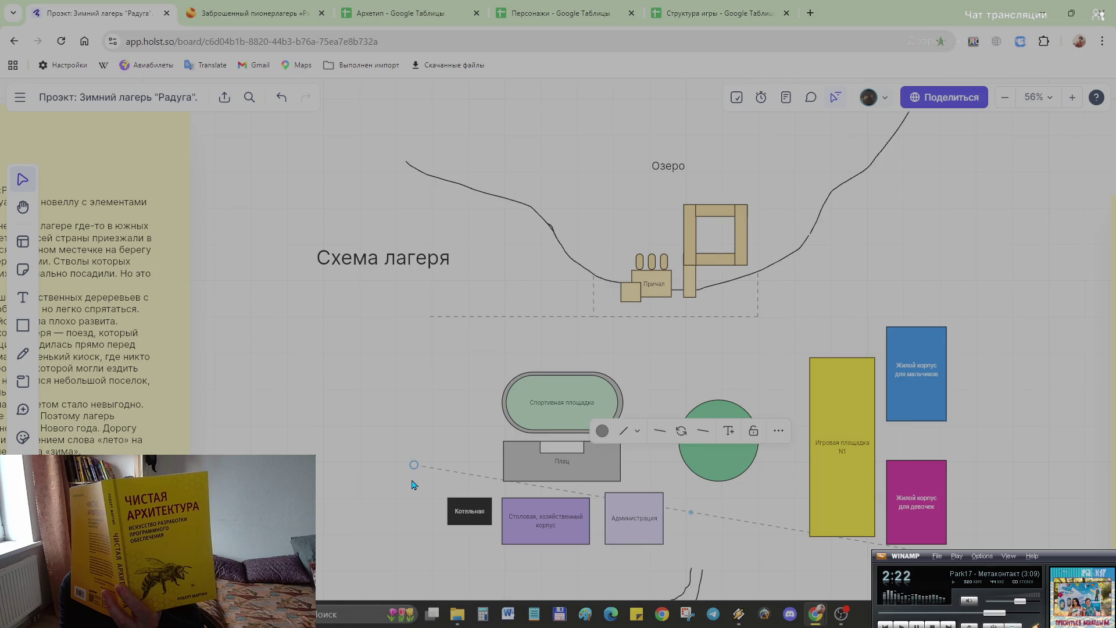
{"action": "key", "text": "ctrl+z"}
Step: Attempt the left boundary edge and a shift of the top line, undoing each
{"action": "key", "text": "l"}
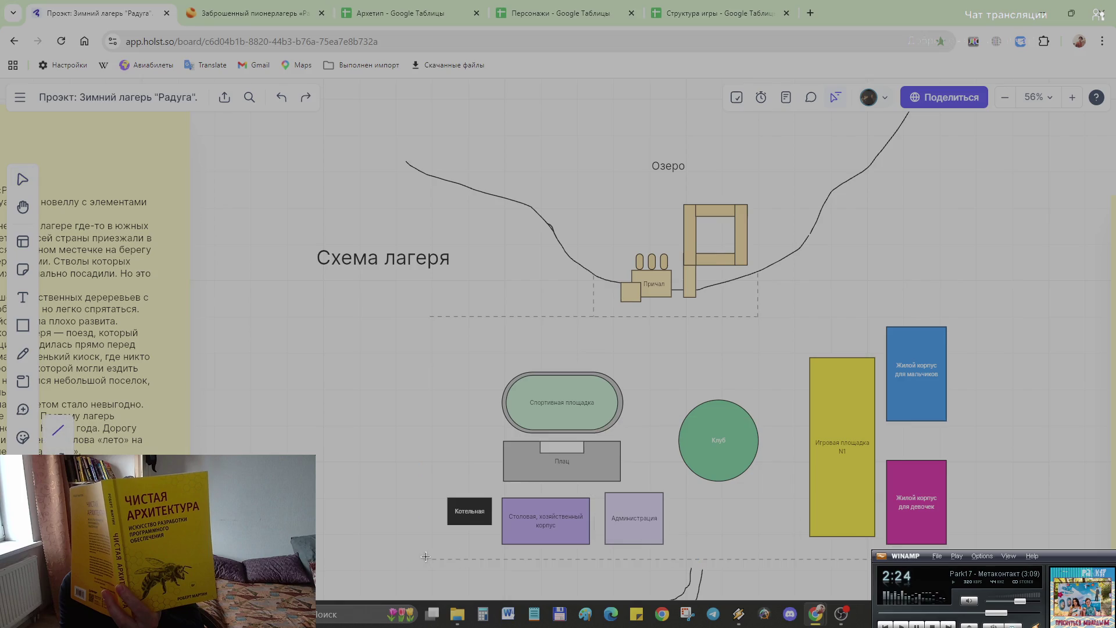
{"action": "left_click", "coordinate": [165, 381]}
{"action": "left_click", "coordinate": [165, 381]}
{"action": "left_click_drag", "start_coordinate": [426, 319], "coordinate": [426, 558]}
{"action": "left_click", "coordinate": [425, 558]}
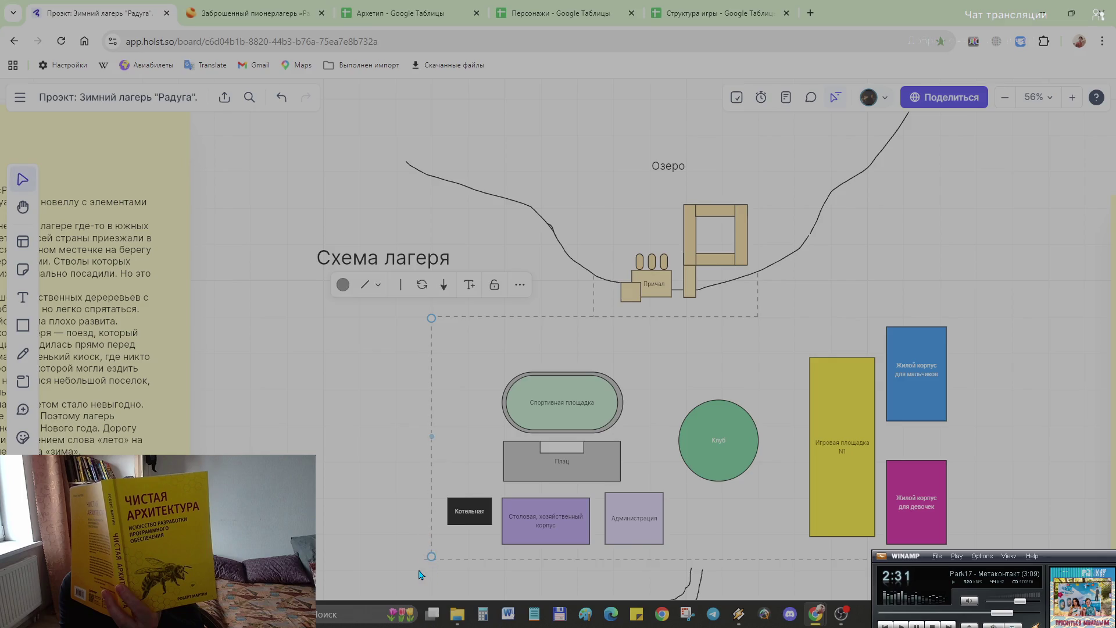
{"action": "key", "text": "ctrl+z"}
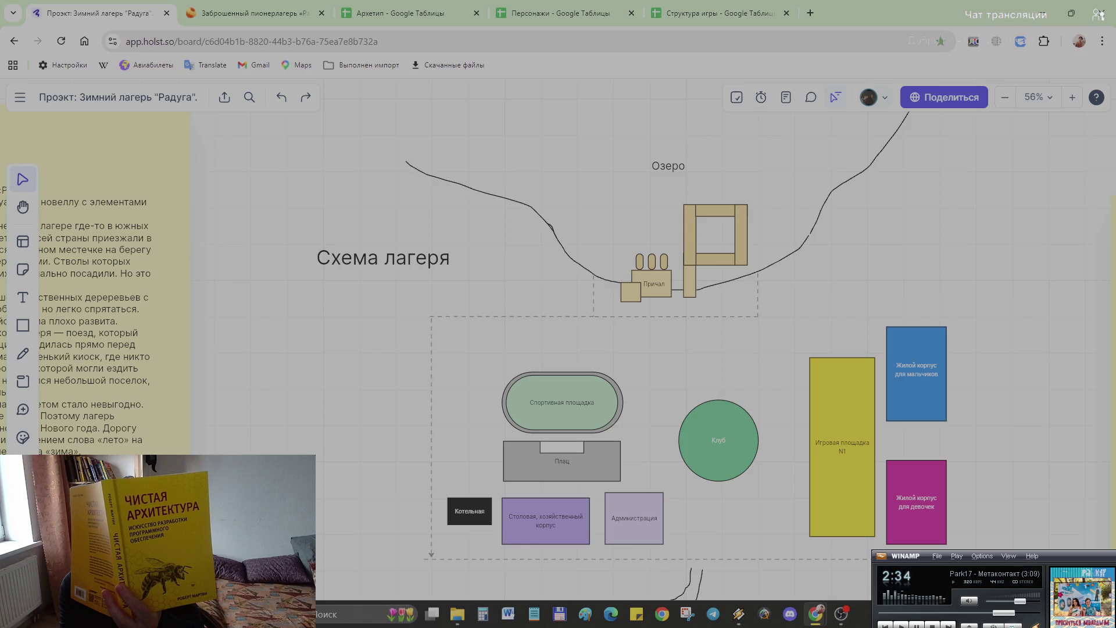
{"action": "left_click", "coordinate": [59, 432]}
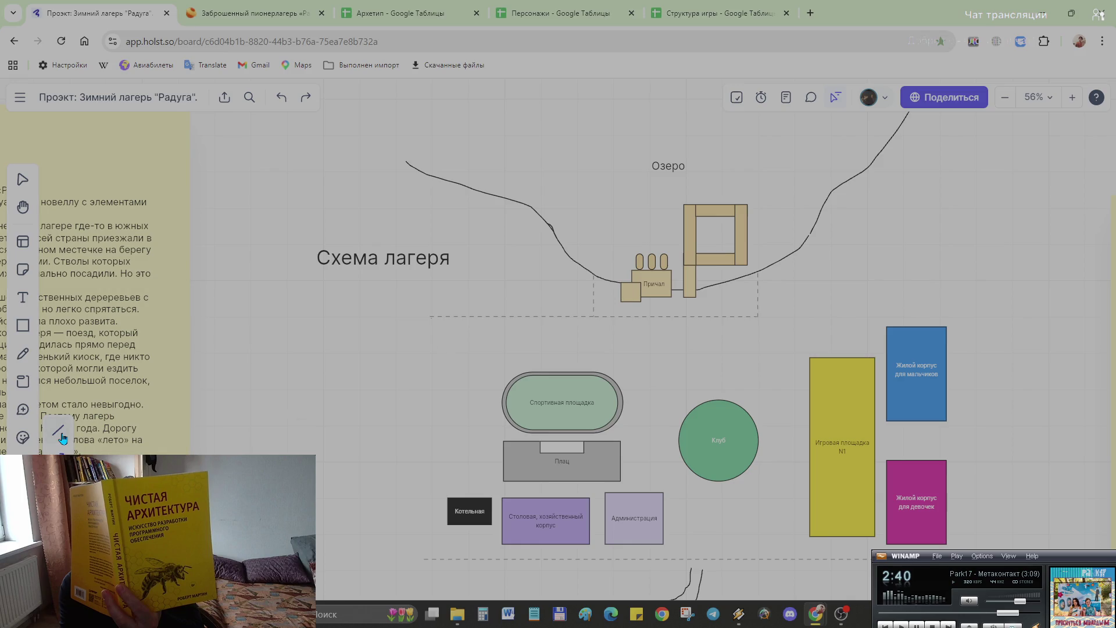
{"action": "left_click", "coordinate": [426, 326]}
{"action": "left_click", "coordinate": [428, 322]}
{"action": "left_click_drag", "start_coordinate": [427, 322], "coordinate": [429, 344]}
{"action": "key", "text": "ctrl+z"}
{"action": "key", "text": "Escape"}
Step: Draw the dashed left side of the camp boundary from top to bottom
{"action": "left_click", "coordinate": [49, 433]}
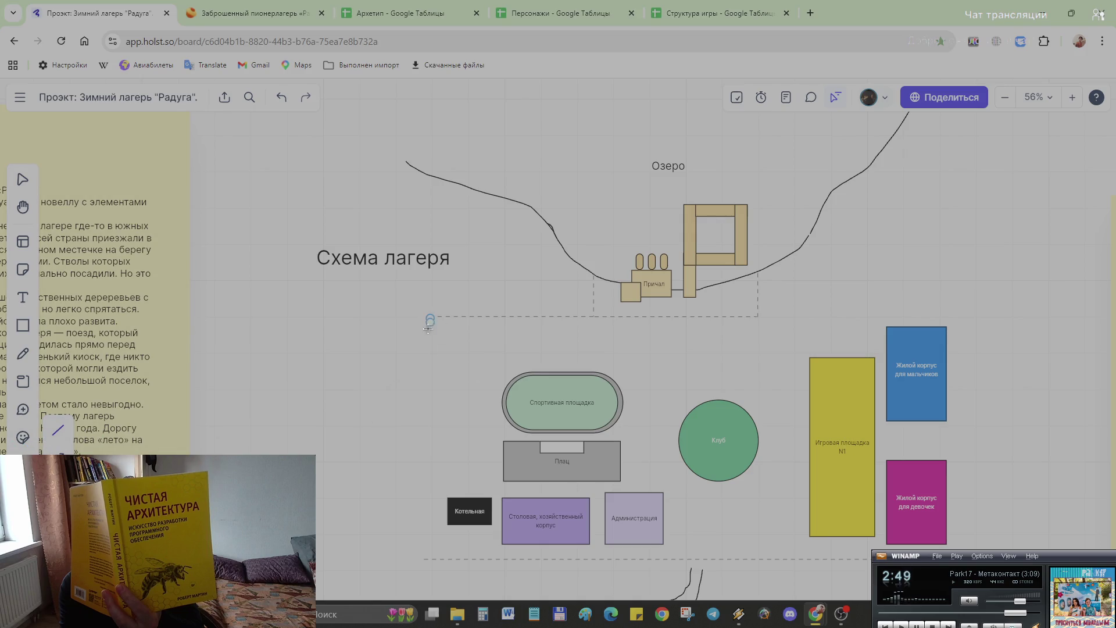
{"action": "left_click_drag", "start_coordinate": [430, 318], "coordinate": [429, 558]}
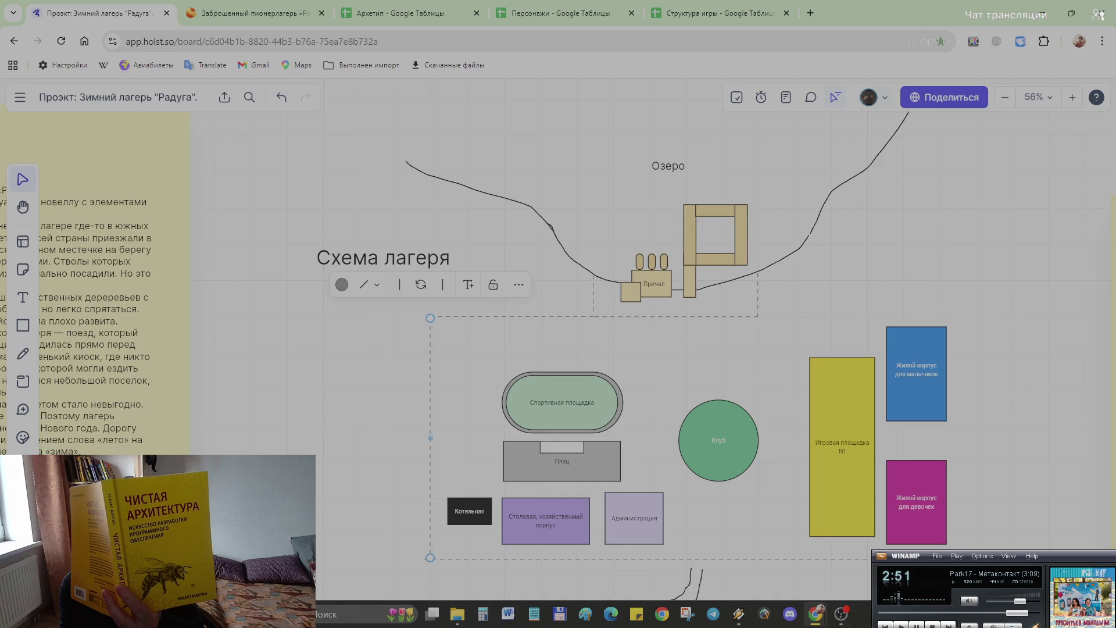
{"action": "scroll", "coordinate": [1028, 447], "scroll_direction": "down", "scroll_amount": 2}
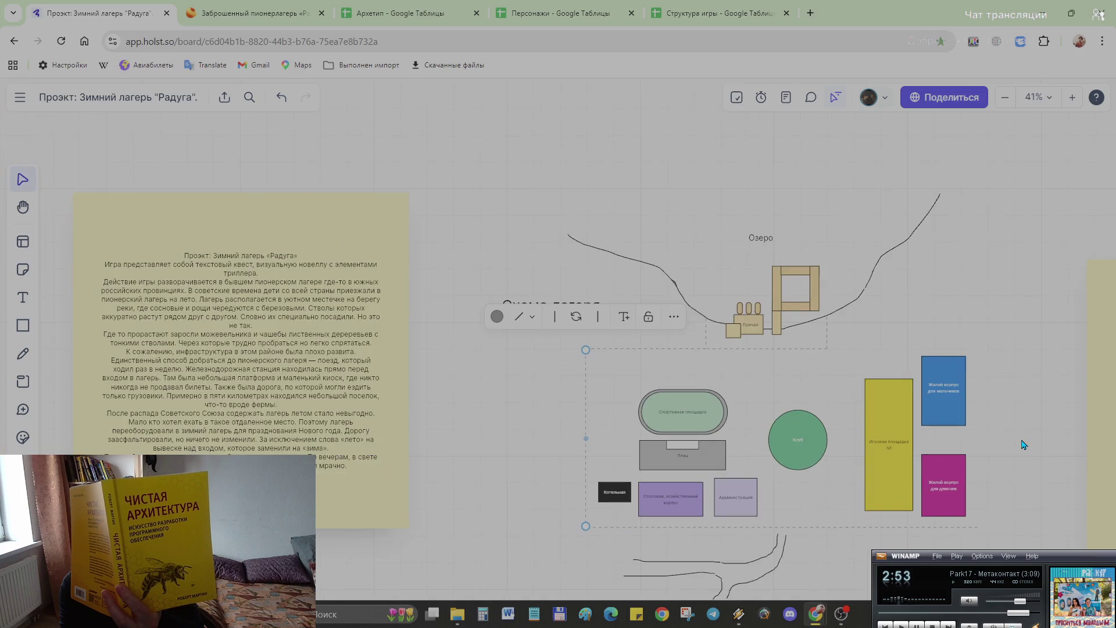
{"action": "left_click_drag", "start_coordinate": [1016, 466], "coordinate": [700, 437]}
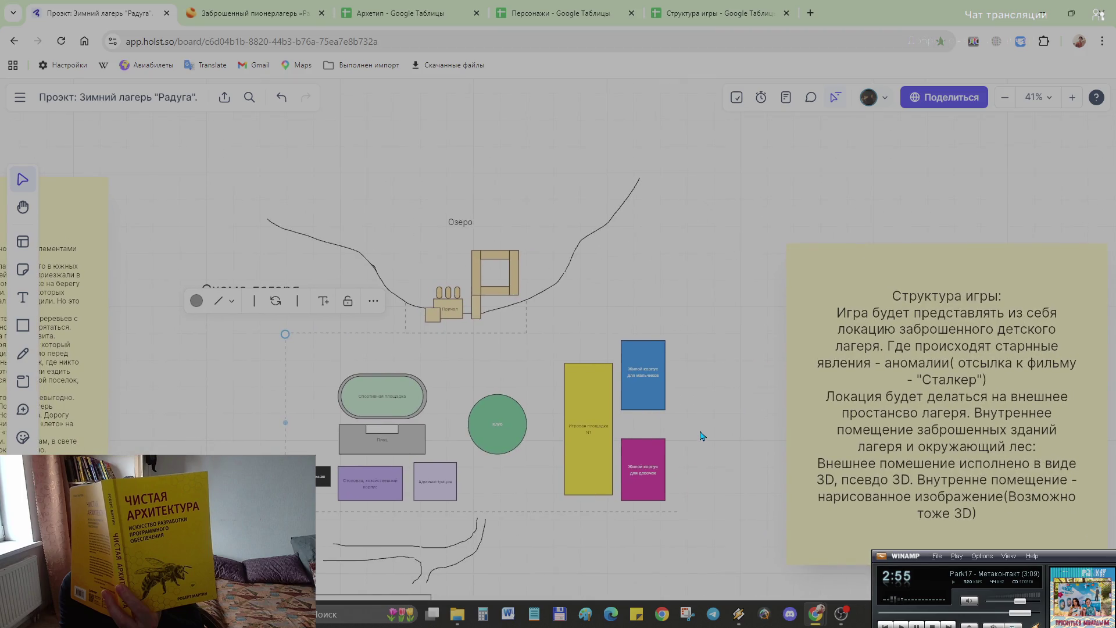
{"action": "scroll", "coordinate": [701, 437], "scroll_direction": "down", "scroll_amount": 1}
{"action": "scroll", "coordinate": [698, 433], "scroll_direction": "up", "scroll_amount": 1}
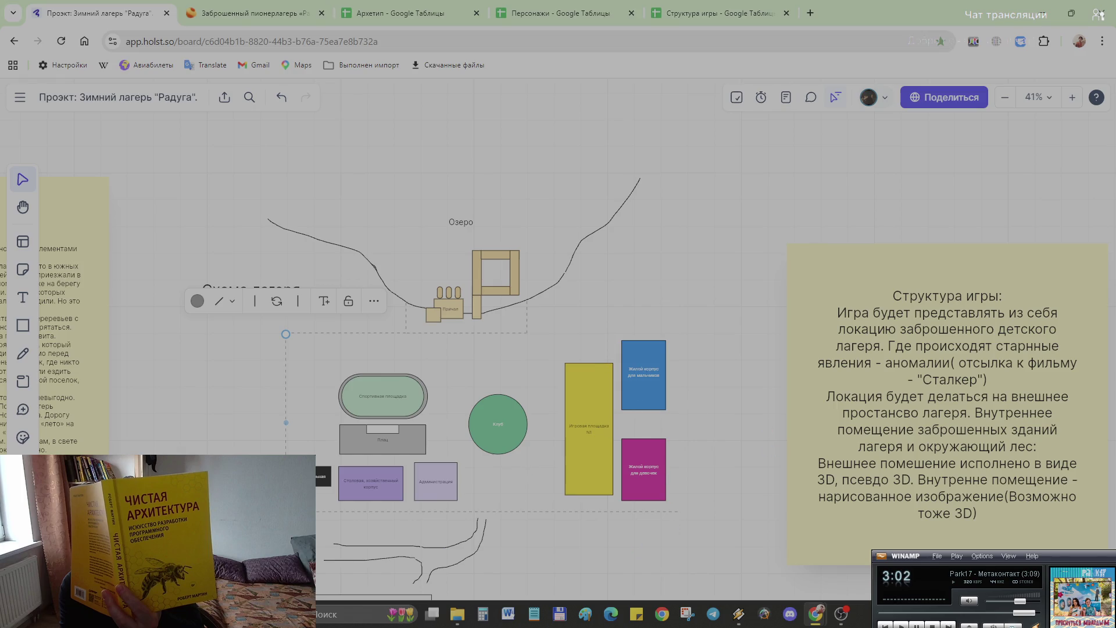
Step: Draw the right side and a top segment to close the dashed boundary
{"action": "key", "text": "l"}
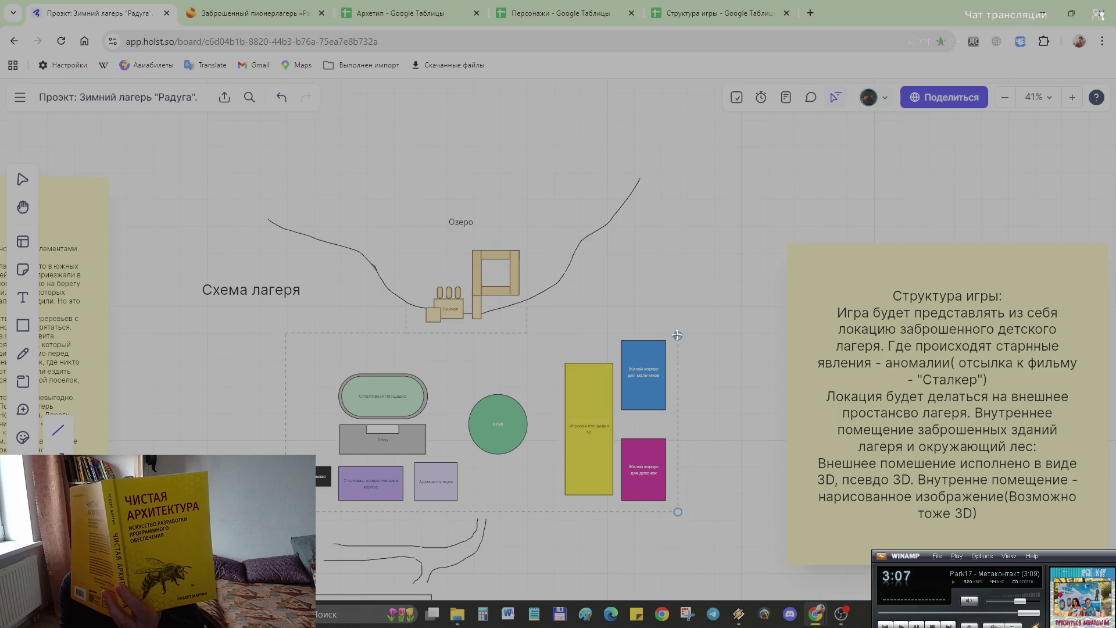
{"action": "left_click", "coordinate": [678, 335]}
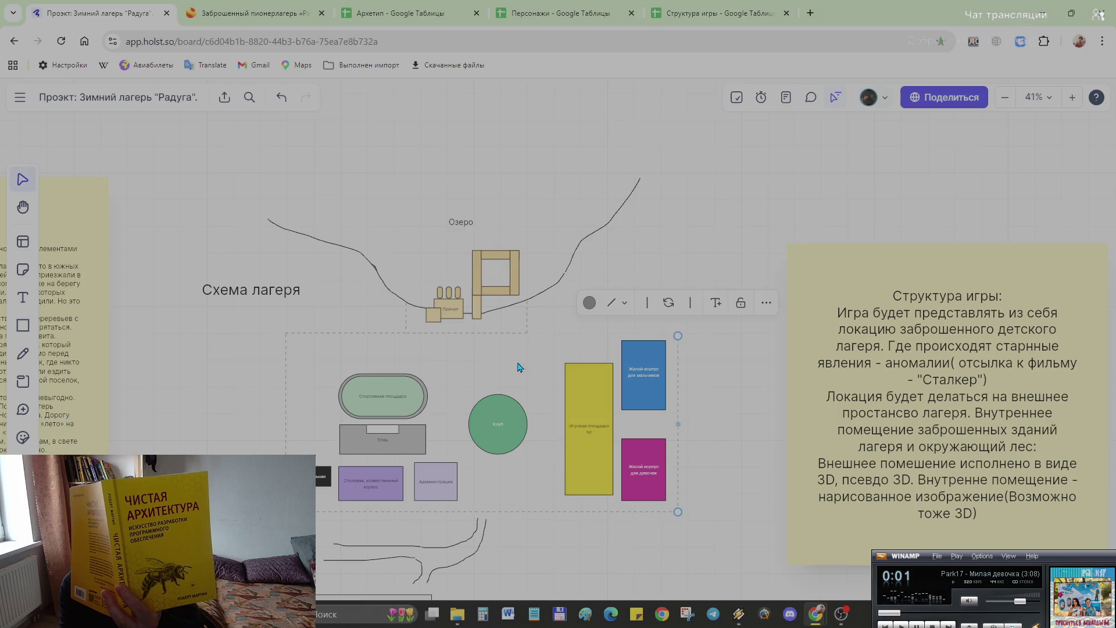
{"action": "key", "text": "l"}
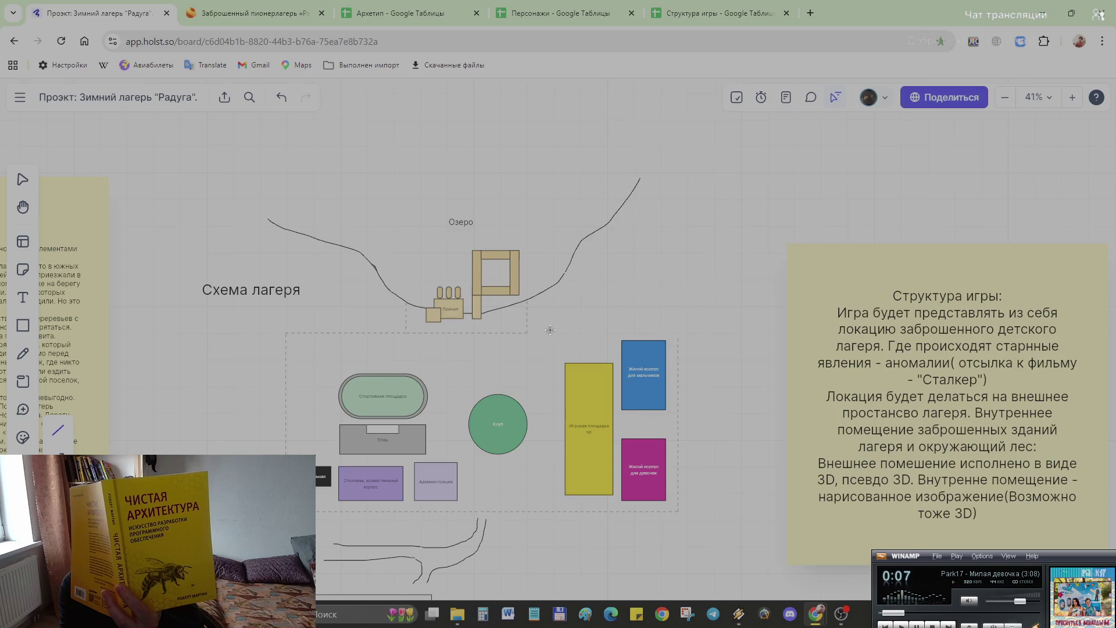
{"action": "left_click", "coordinate": [527, 331]}
{"action": "left_click", "coordinate": [680, 333]}
{"action": "left_click", "coordinate": [711, 386]}
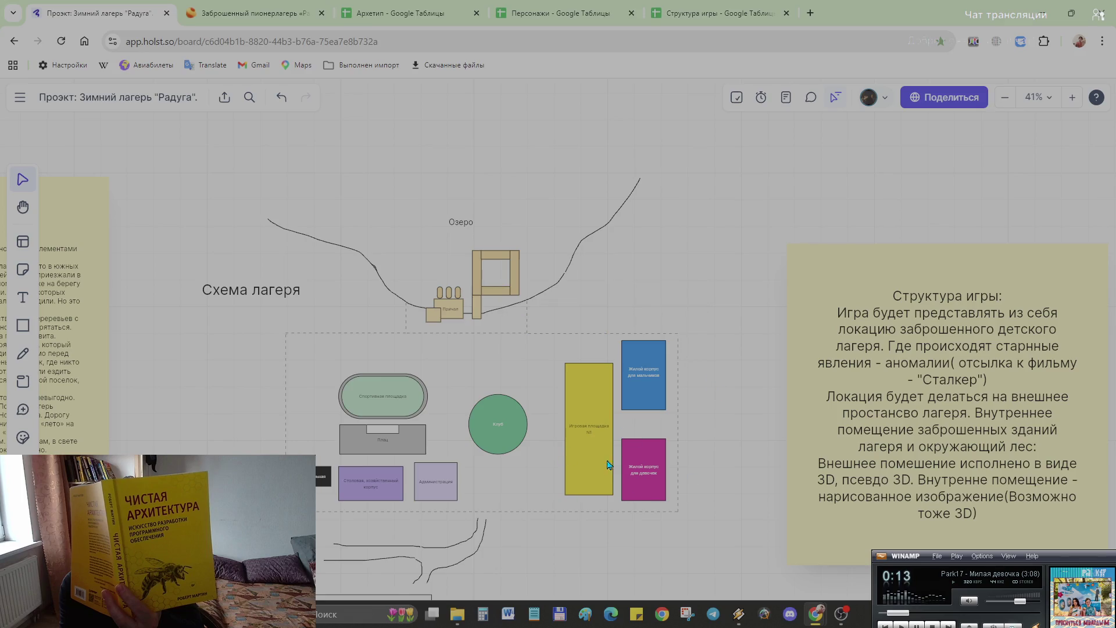
{"action": "scroll", "coordinate": [568, 471], "scroll_direction": "up", "scroll_amount": 2, "text": "ctrl"}
{"action": "scroll", "coordinate": [570, 471], "scroll_direction": "up", "scroll_amount": 3, "text": "ctrl"}
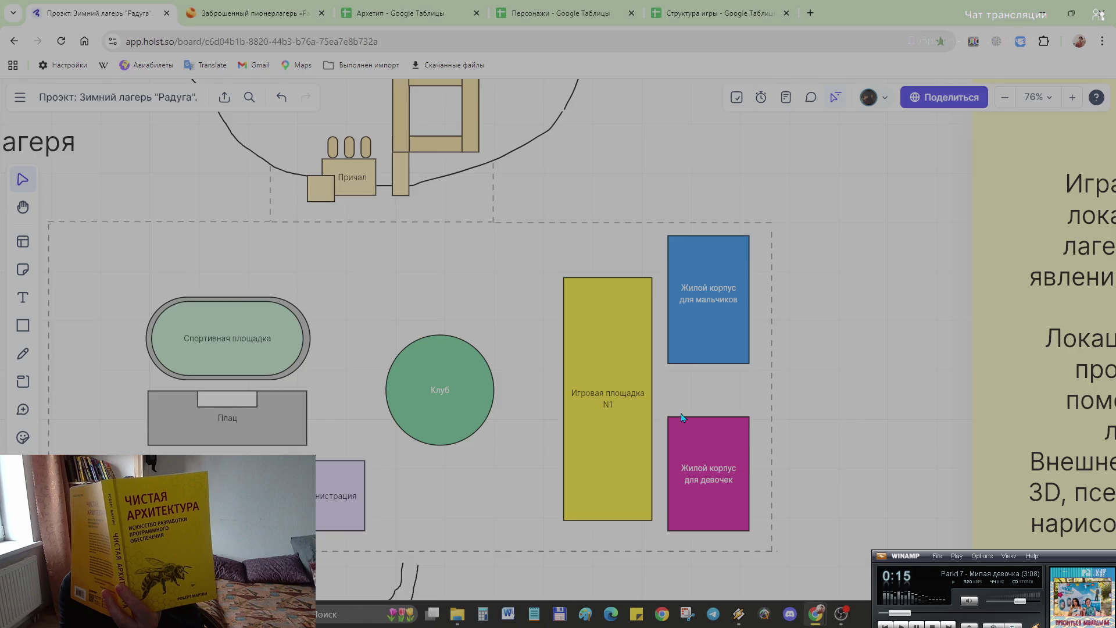
{"action": "scroll", "coordinate": [685, 418], "scroll_direction": "down", "scroll_amount": 3, "text": "ctrl"}
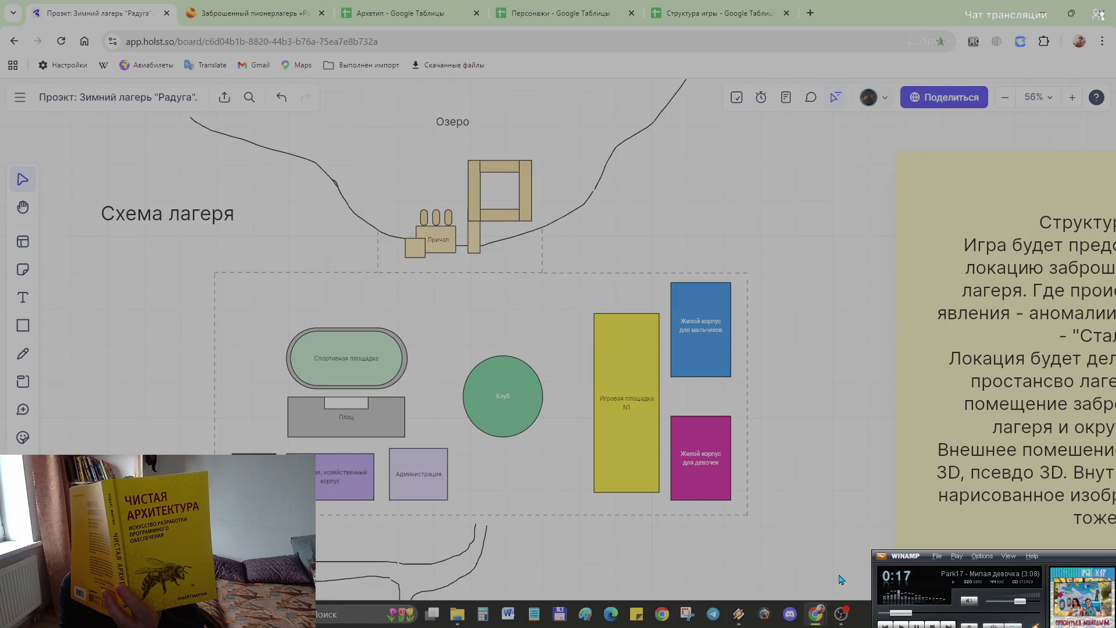
Step: Nudge the sports-ground oval, Клуб circle and Игровая площадка block into alignment
{"action": "left_click", "coordinate": [337, 356]}
{"action": "left_click_drag", "start_coordinate": [424, 380], "coordinate": [268, 323]}
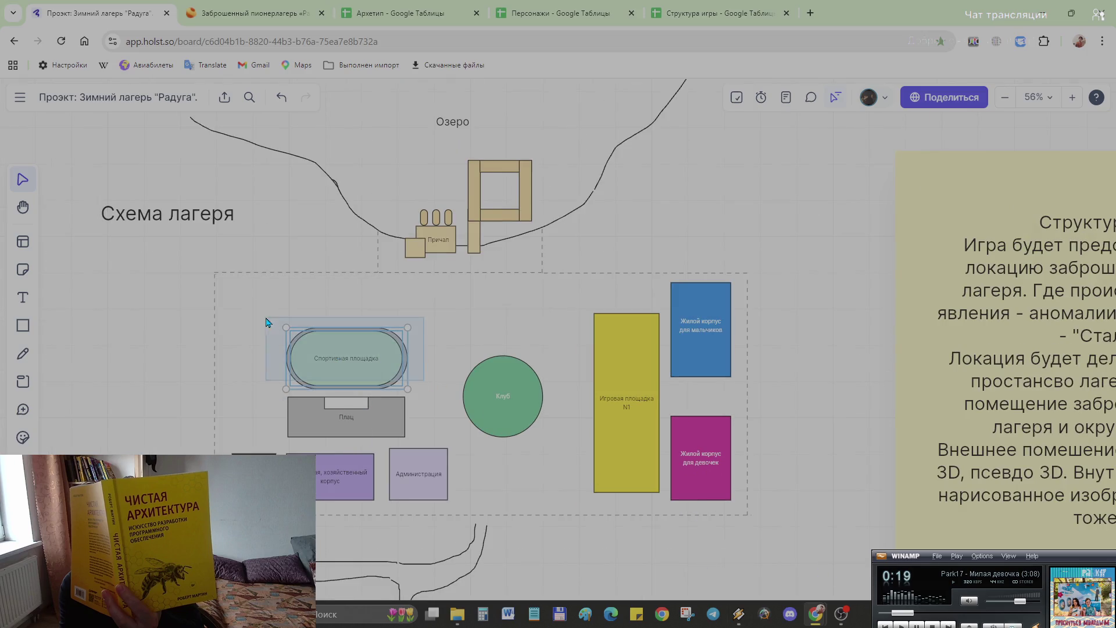
{"action": "mouse_move", "coordinate": [349, 365]}
{"action": "left_mouse_down"}
{"action": "mouse_move", "coordinate": [346, 341]}
{"action": "mouse_move", "coordinate": [342, 350]}
{"action": "left_mouse_up"}
{"action": "mouse_move", "coordinate": [514, 391]}
{"action": "left_mouse_down"}
{"action": "mouse_move", "coordinate": [497, 370]}
{"action": "mouse_move", "coordinate": [511, 374]}
{"action": "left_mouse_up"}
{"action": "left_click_drag", "start_coordinate": [628, 420], "coordinate": [613, 415]}
{"action": "left_click", "coordinate": [806, 443]}
Step: Reposition the Плац block up and left, redoing the move after an undo
{"action": "left_click_drag", "start_coordinate": [321, 416], "coordinate": [306, 402]}
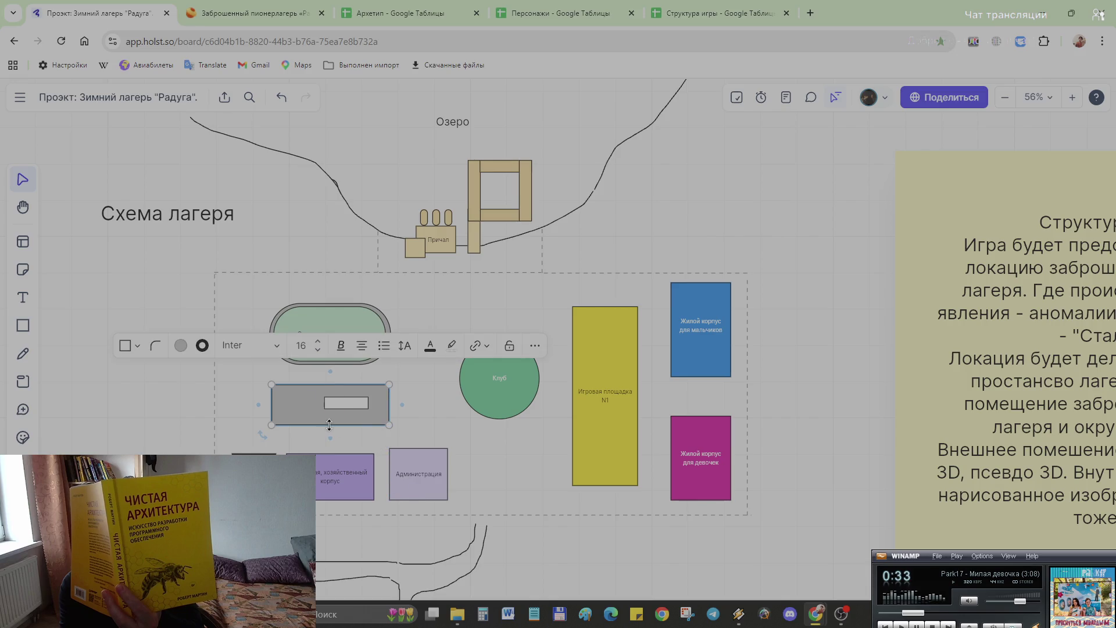
{"action": "left_click", "coordinate": [344, 405]}
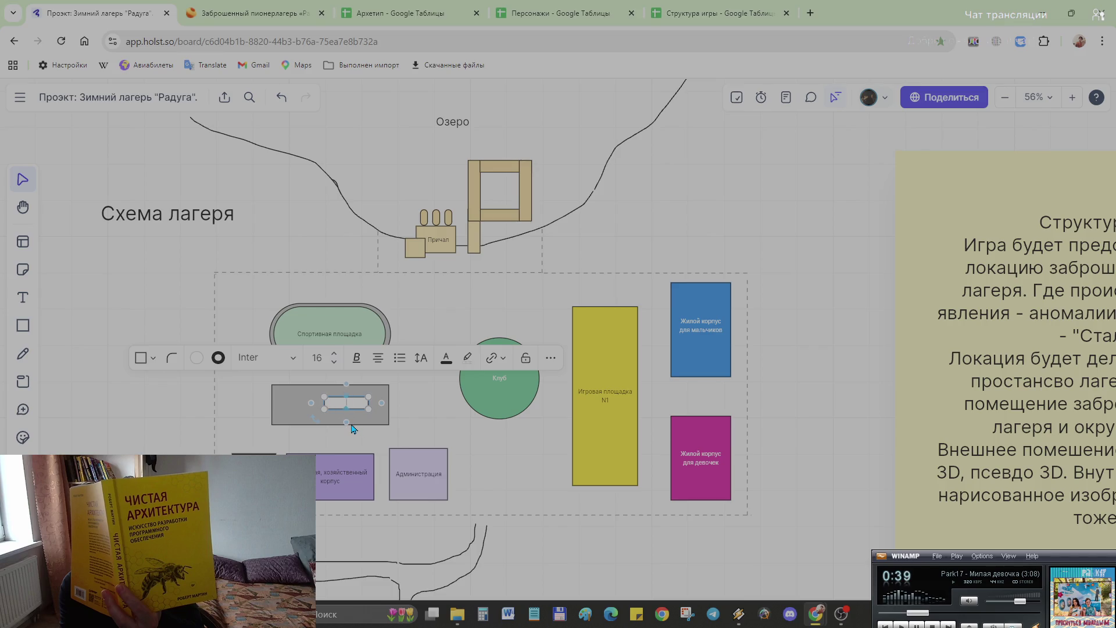
{"action": "left_click", "coordinate": [396, 422]}
{"action": "key", "text": "ctrl+z"}
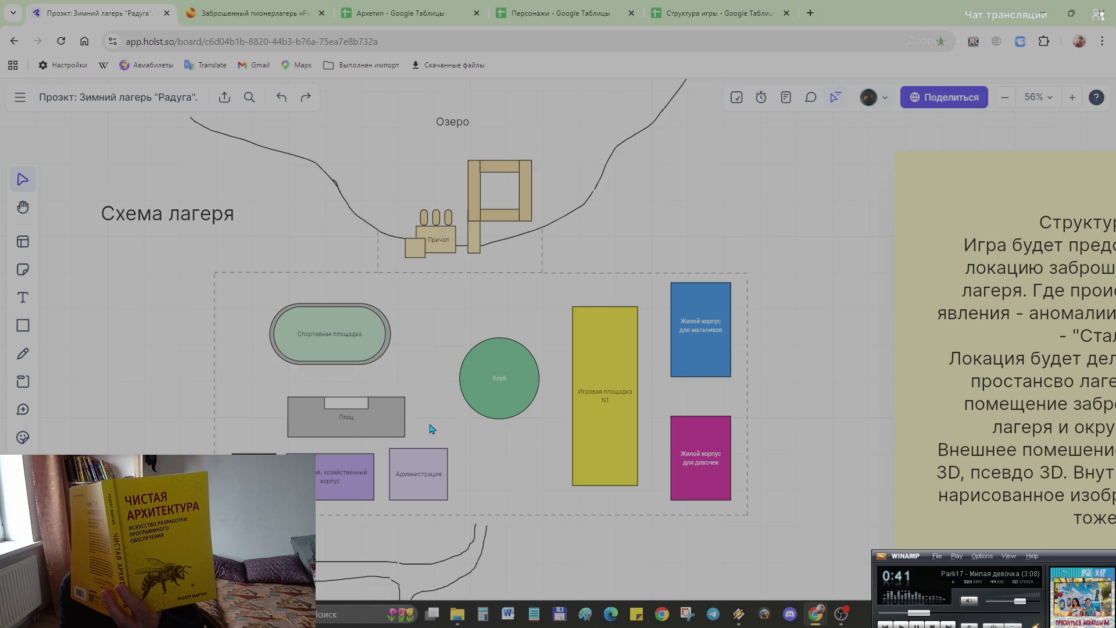
{"action": "left_click", "coordinate": [337, 414]}
{"action": "left_click_drag", "start_coordinate": [337, 414], "coordinate": [317, 397]}
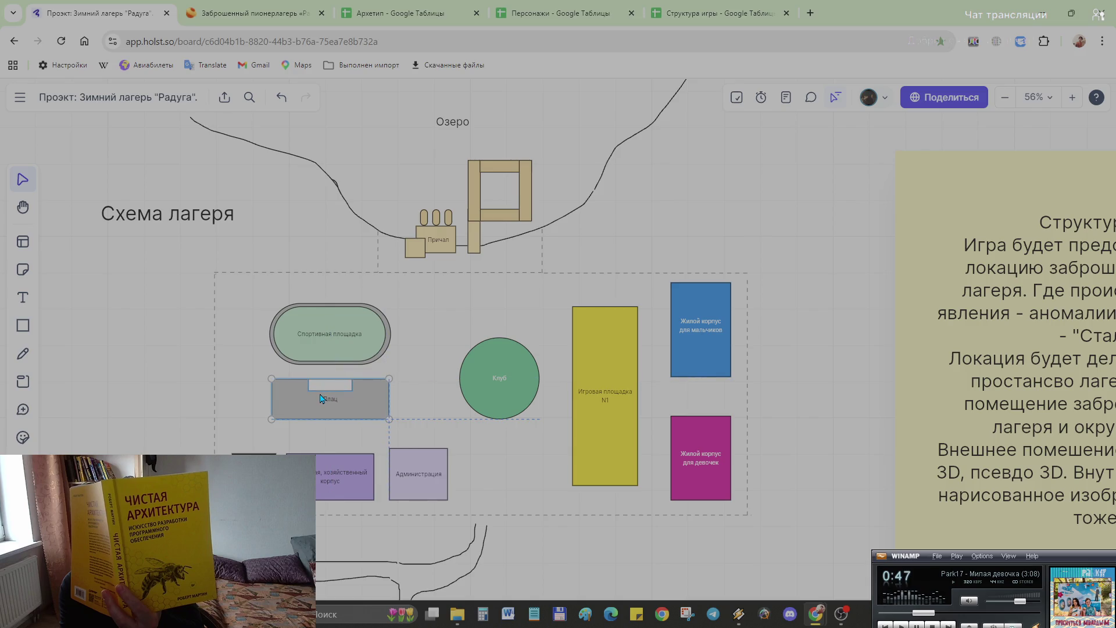
{"action": "left_click_drag", "start_coordinate": [321, 398], "coordinate": [320, 398]}
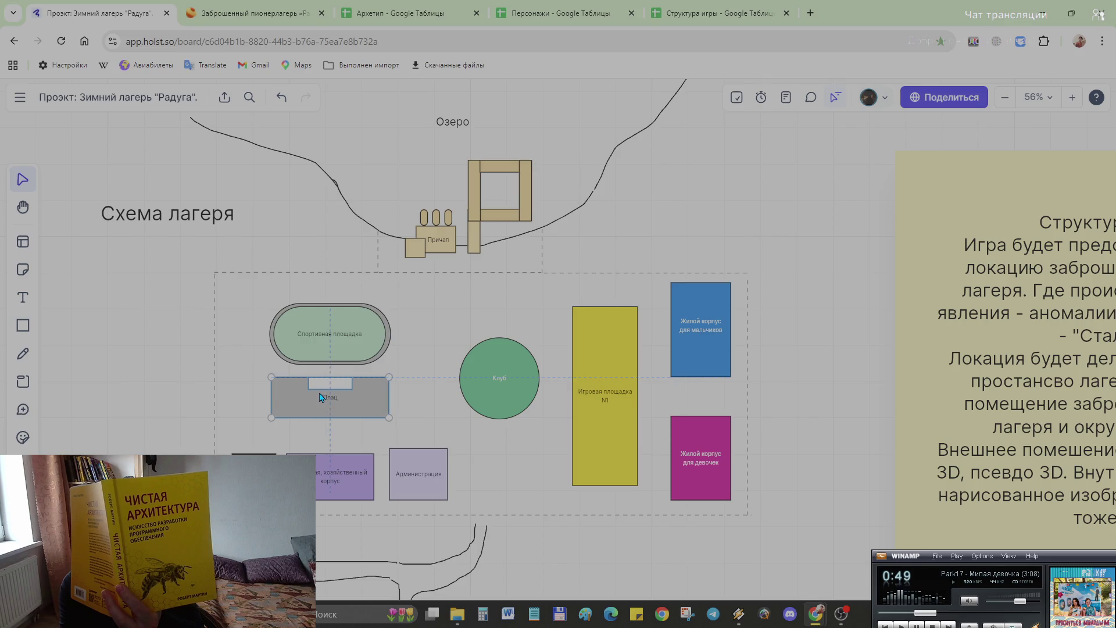
{"action": "left_click", "coordinate": [440, 424]}
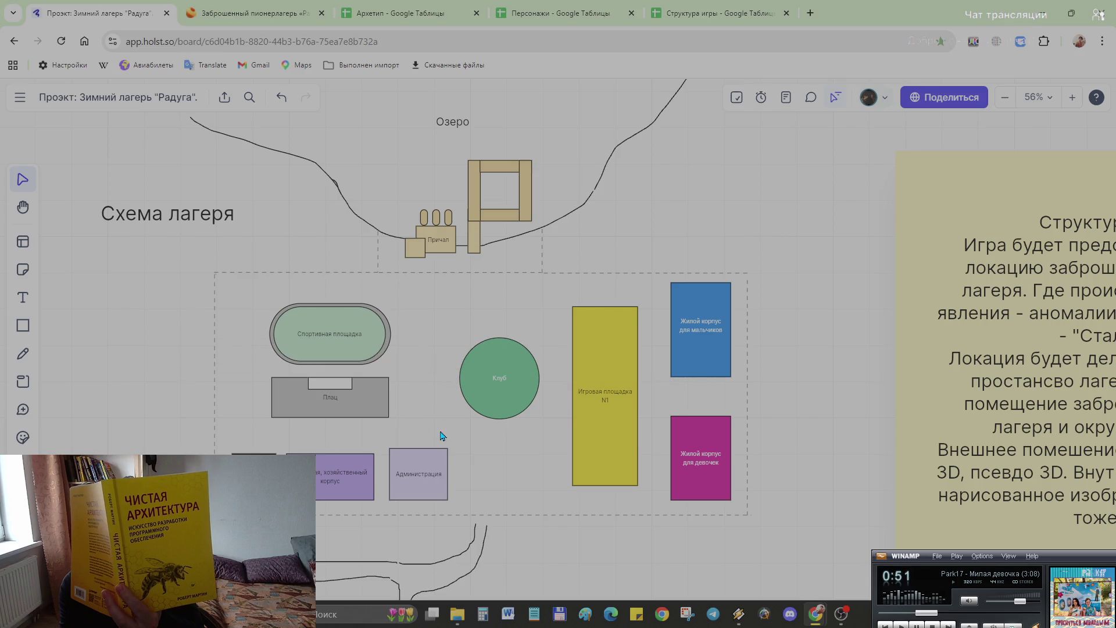
Step: Place the small white block on Плац's bottom edge and shift Клуб slightly left
{"action": "left_click_drag", "start_coordinate": [338, 389], "coordinate": [338, 419]}
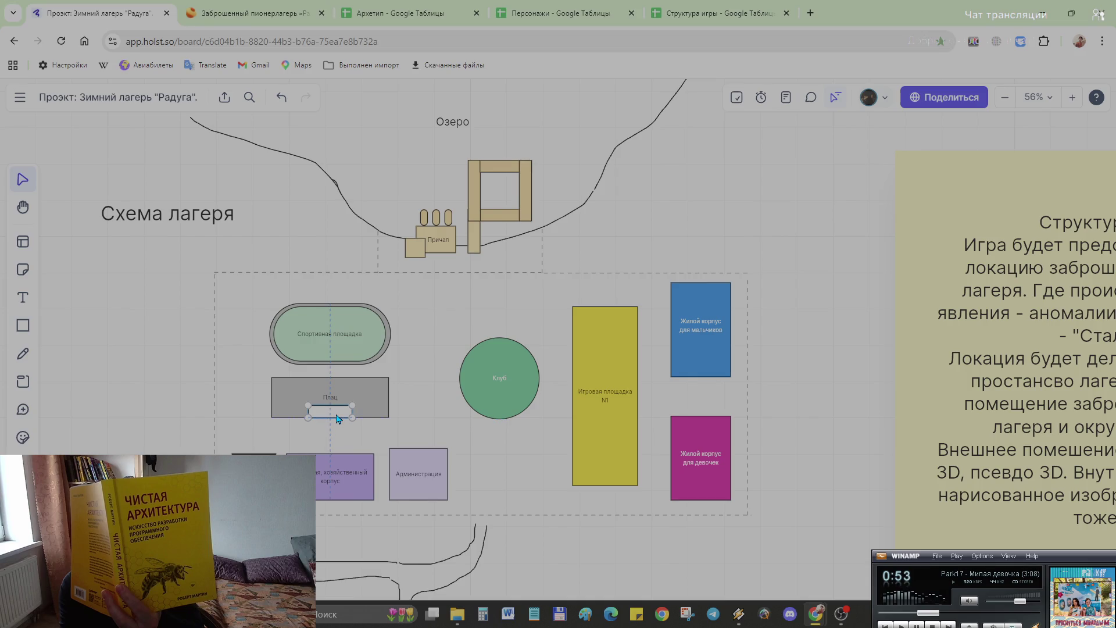
{"action": "left_click", "coordinate": [458, 445]}
{"action": "left_click_drag", "start_coordinate": [500, 390], "coordinate": [488, 392]}
{"action": "left_click", "coordinate": [529, 501]}
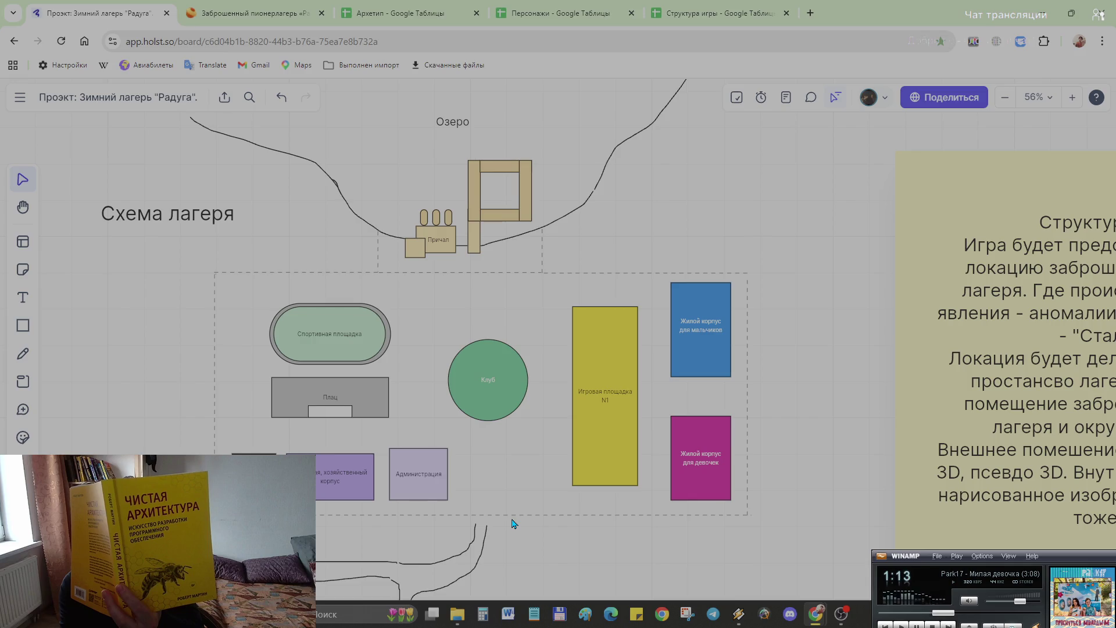
{"action": "scroll", "coordinate": [521, 500], "scroll_direction": "down", "scroll_amount": 2}
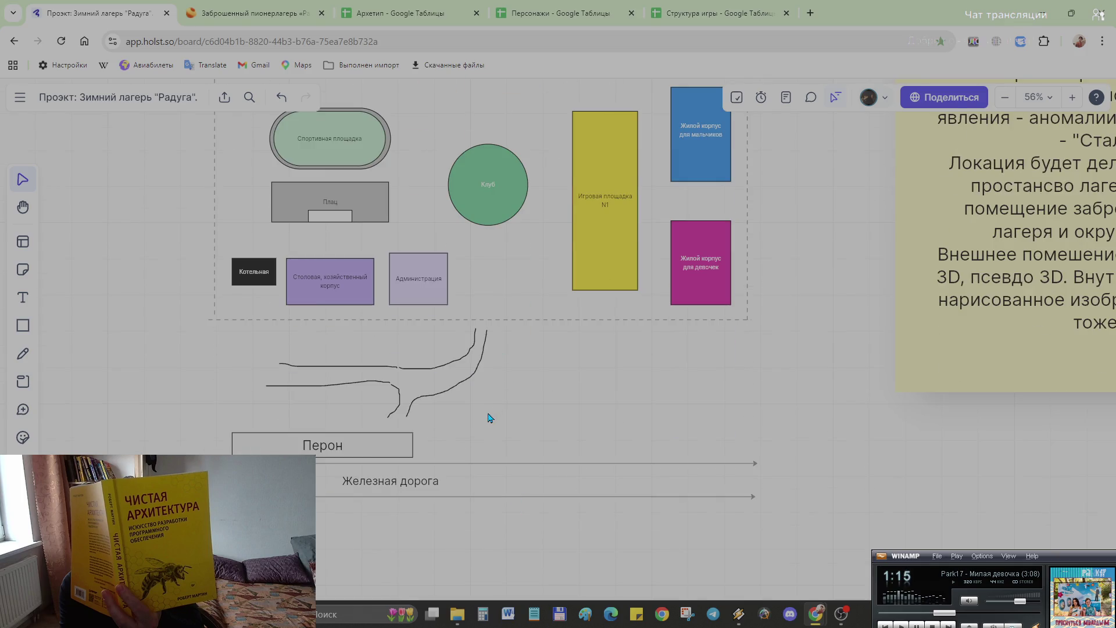
{"action": "scroll", "coordinate": [488, 416], "scroll_direction": "down", "scroll_amount": 2}
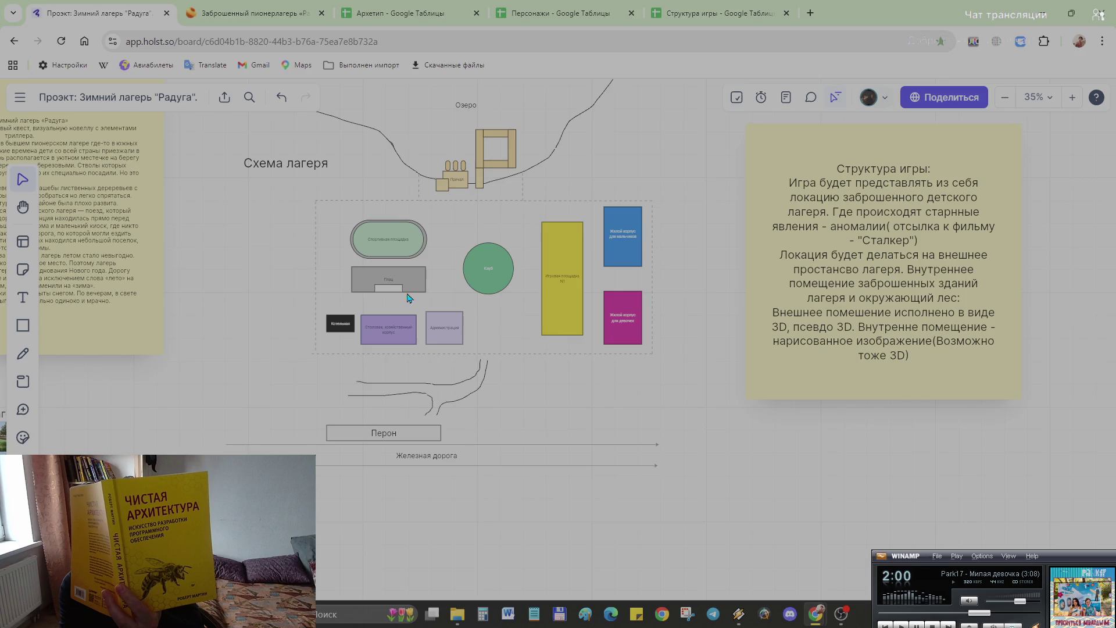
{"action": "scroll", "coordinate": [501, 437], "scroll_direction": "down", "scroll_amount": 3}
{"action": "scroll", "coordinate": [519, 484], "scroll_direction": "down", "scroll_amount": 3}
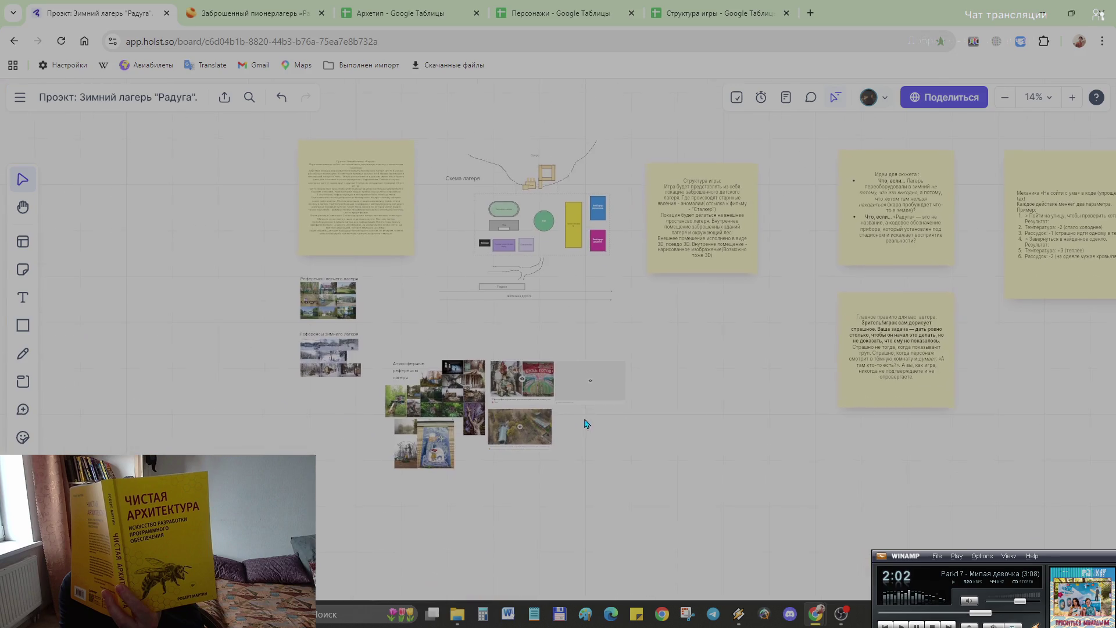
{"action": "scroll", "coordinate": [271, 384], "scroll_direction": "up", "scroll_amount": 3}
{"action": "scroll", "coordinate": [448, 369], "scroll_direction": "up", "scroll_amount": 6}
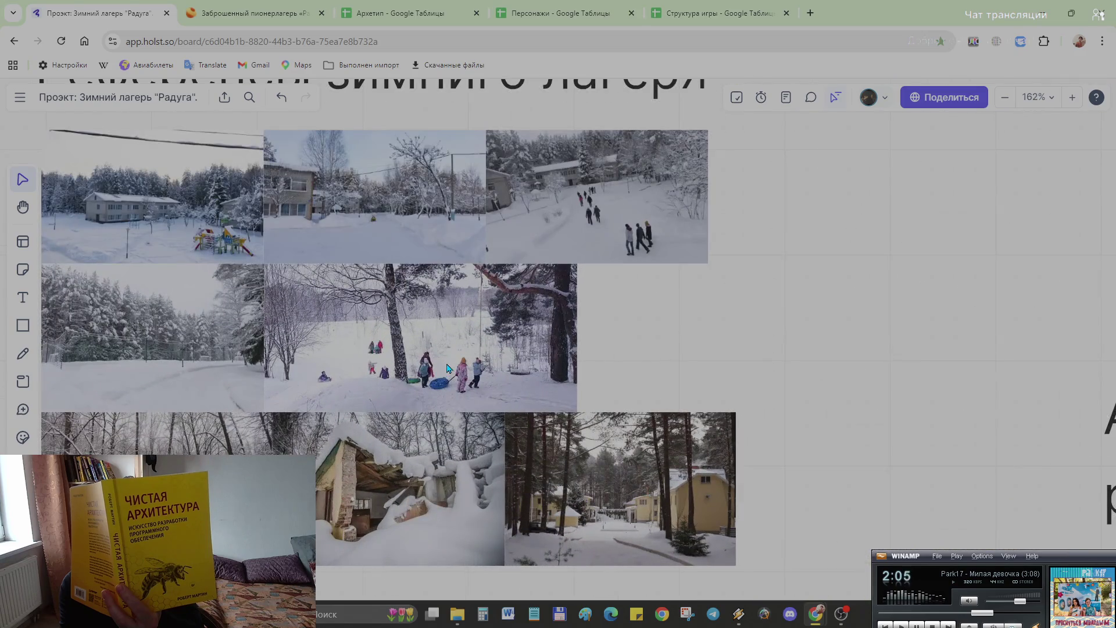
{"action": "scroll", "coordinate": [697, 480], "scroll_direction": "up", "scroll_amount": 2}
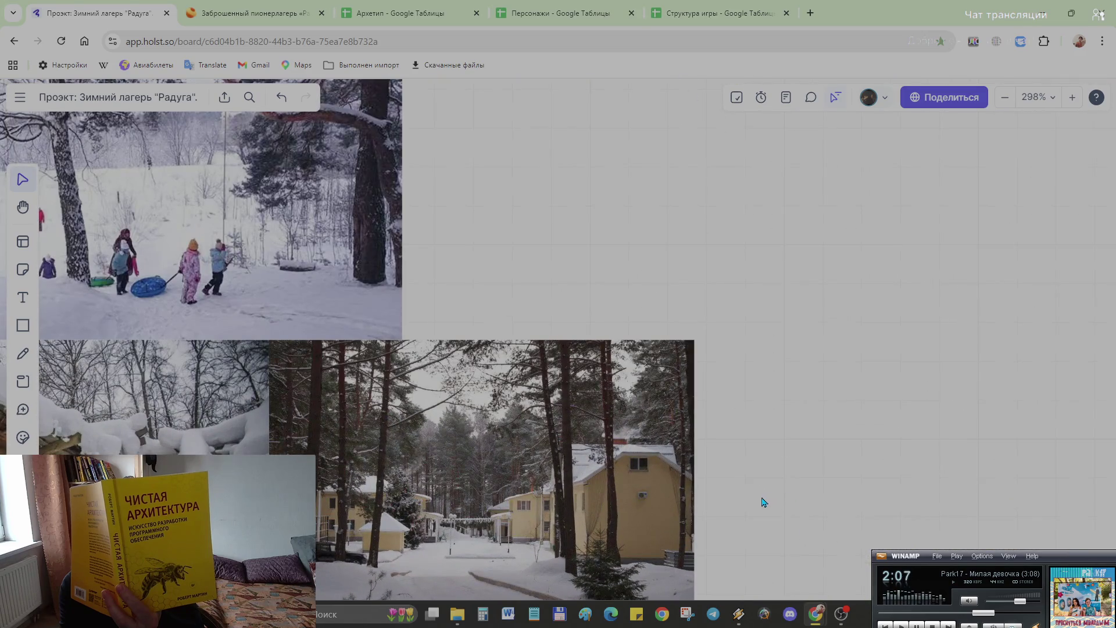
{"action": "scroll", "coordinate": [733, 480], "scroll_direction": "up", "scroll_amount": 2}
{"action": "scroll", "coordinate": [685, 450], "scroll_direction": "up", "scroll_amount": 2}
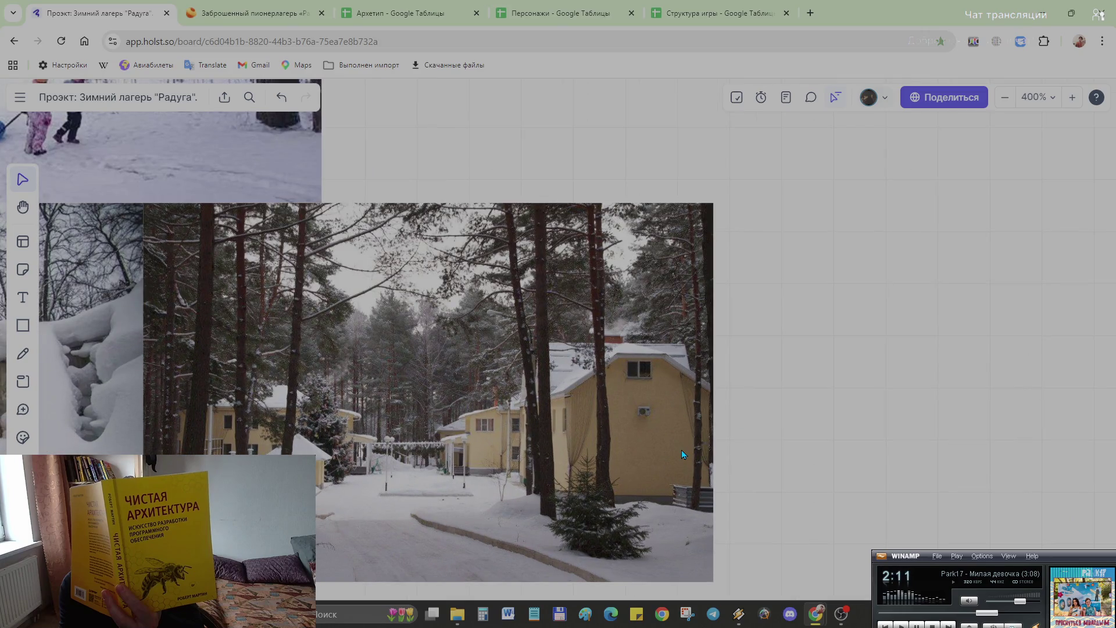
{"action": "scroll", "coordinate": [444, 451], "scroll_direction": "left", "scroll_amount": 2}
{"action": "scroll", "coordinate": [444, 450], "scroll_direction": "left", "scroll_amount": 3}
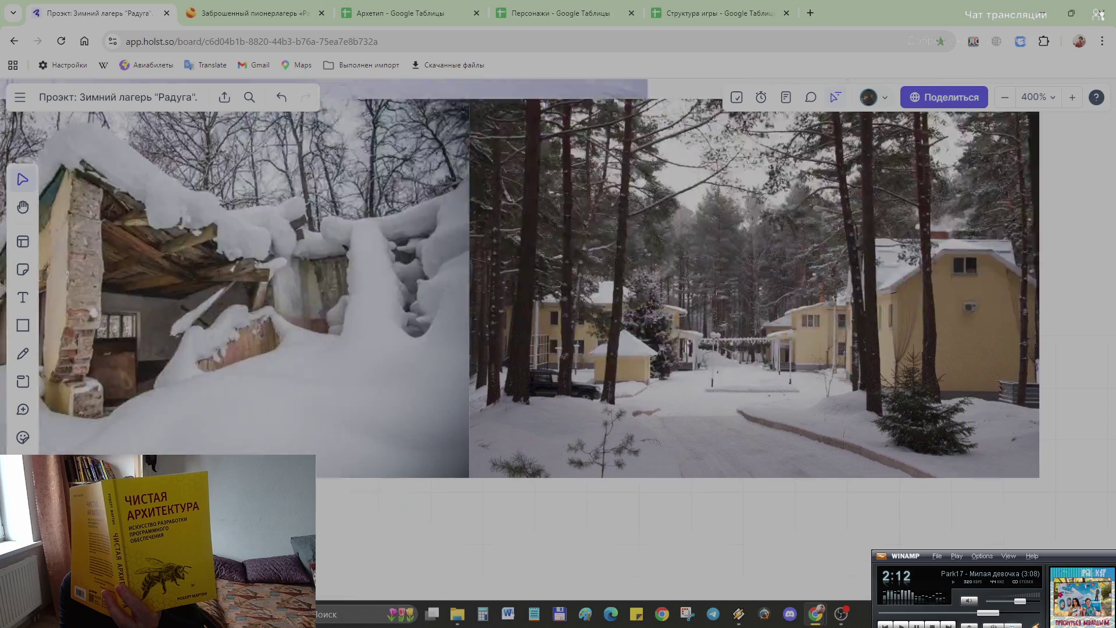
{"action": "scroll", "coordinate": [444, 451], "scroll_direction": "left", "scroll_amount": 3}
{"action": "scroll", "coordinate": [575, 349], "scroll_direction": "left", "scroll_amount": 3}
{"action": "scroll", "coordinate": [683, 516], "scroll_direction": "down", "scroll_amount": 5}
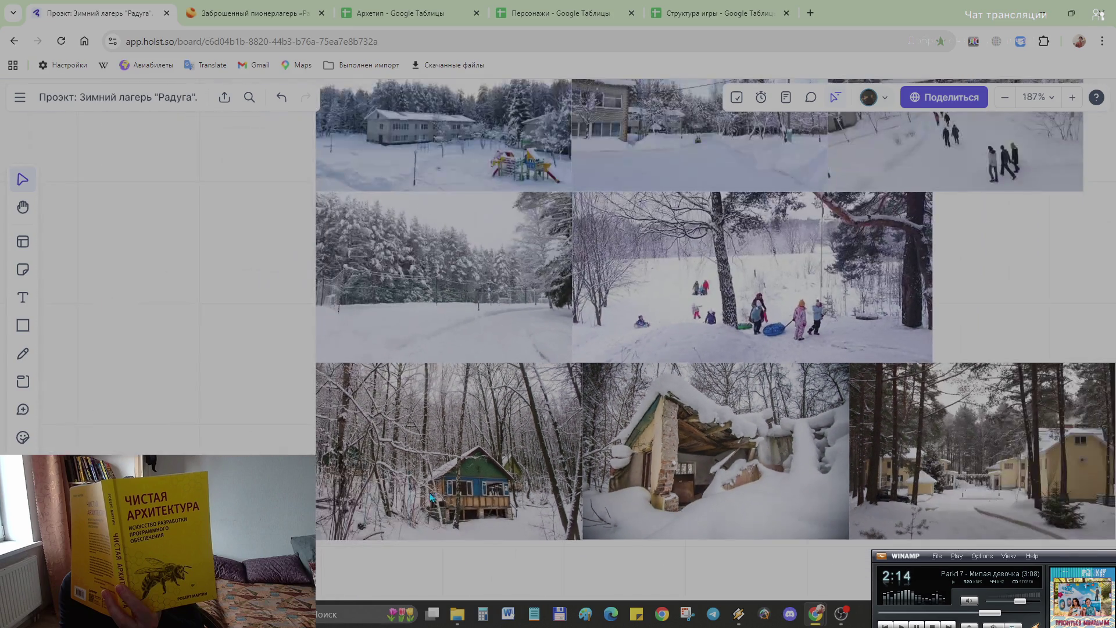
{"action": "scroll", "coordinate": [462, 293], "scroll_direction": "up", "scroll_amount": 2}
{"action": "scroll", "coordinate": [461, 293], "scroll_direction": "up", "scroll_amount": 1}
{"action": "scroll", "coordinate": [462, 292], "scroll_direction": "up", "scroll_amount": 3}
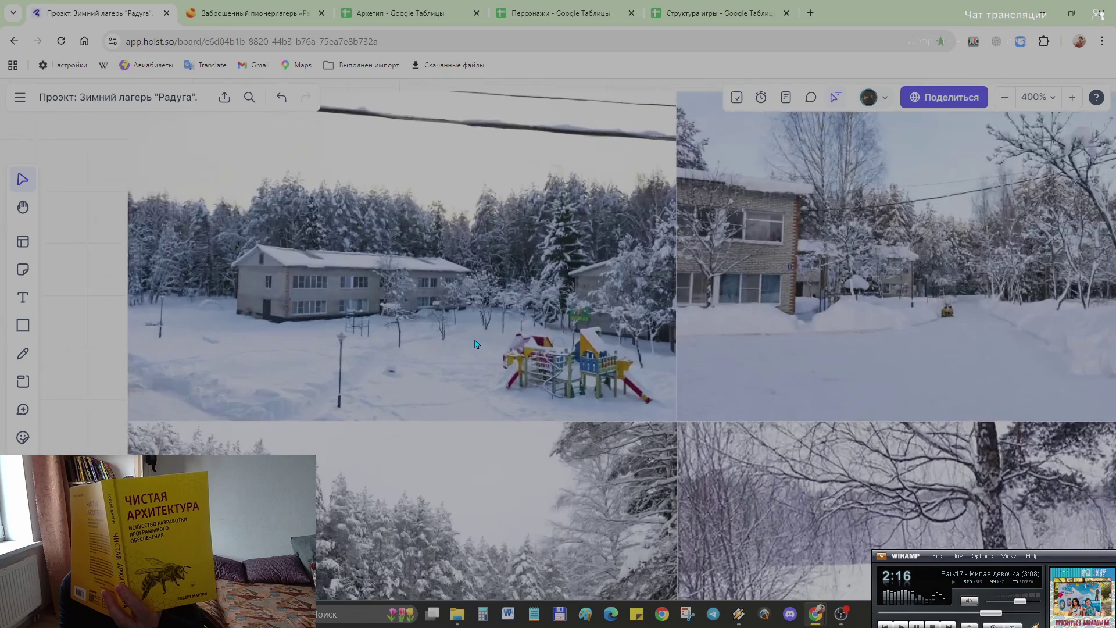
{"action": "scroll", "coordinate": [965, 322], "scroll_direction": "right", "scroll_amount": 3}
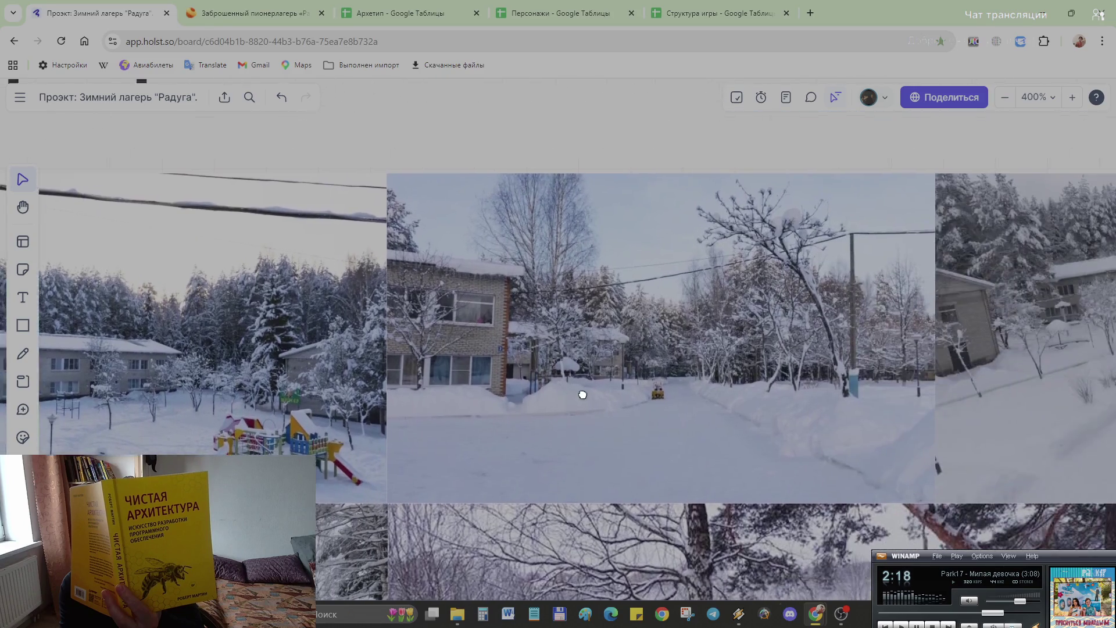
{"action": "scroll", "coordinate": [581, 392], "scroll_direction": "down", "scroll_amount": 4}
{"action": "scroll", "coordinate": [618, 400], "scroll_direction": "up", "scroll_amount": 3}
{"action": "scroll", "coordinate": [744, 365], "scroll_direction": "up", "scroll_amount": 2}
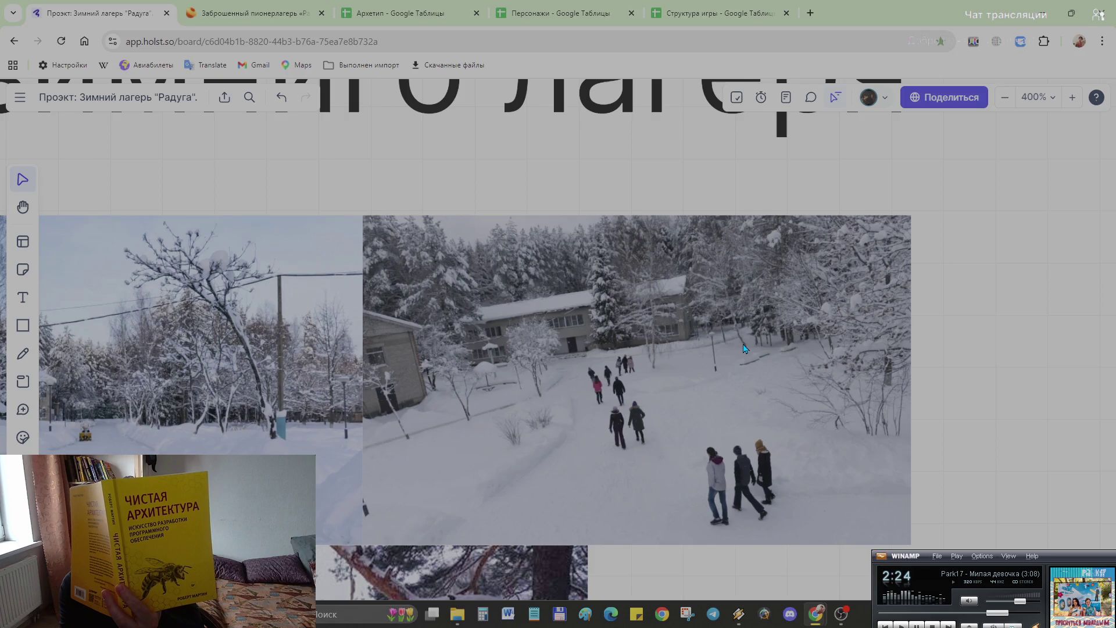
{"action": "scroll", "coordinate": [744, 348], "scroll_direction": "down", "scroll_amount": 3}
{"action": "scroll", "coordinate": [744, 349], "scroll_direction": "down", "scroll_amount": 2}
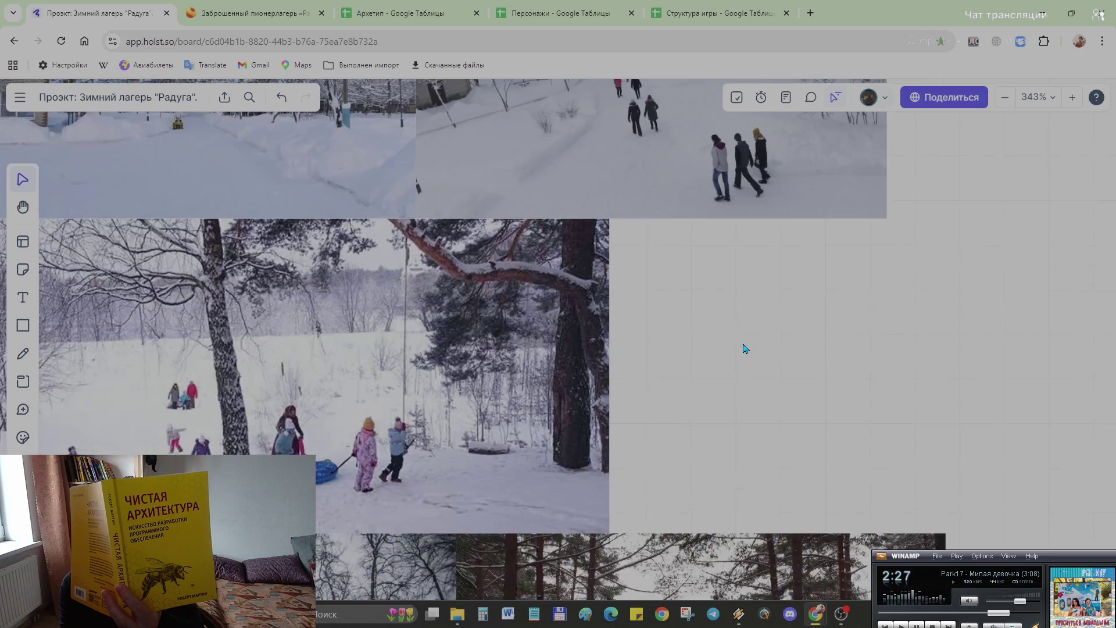
{"action": "scroll", "coordinate": [744, 349], "scroll_direction": "down", "scroll_amount": 3}
{"action": "scroll", "coordinate": [744, 348], "scroll_direction": "down", "scroll_amount": 1}
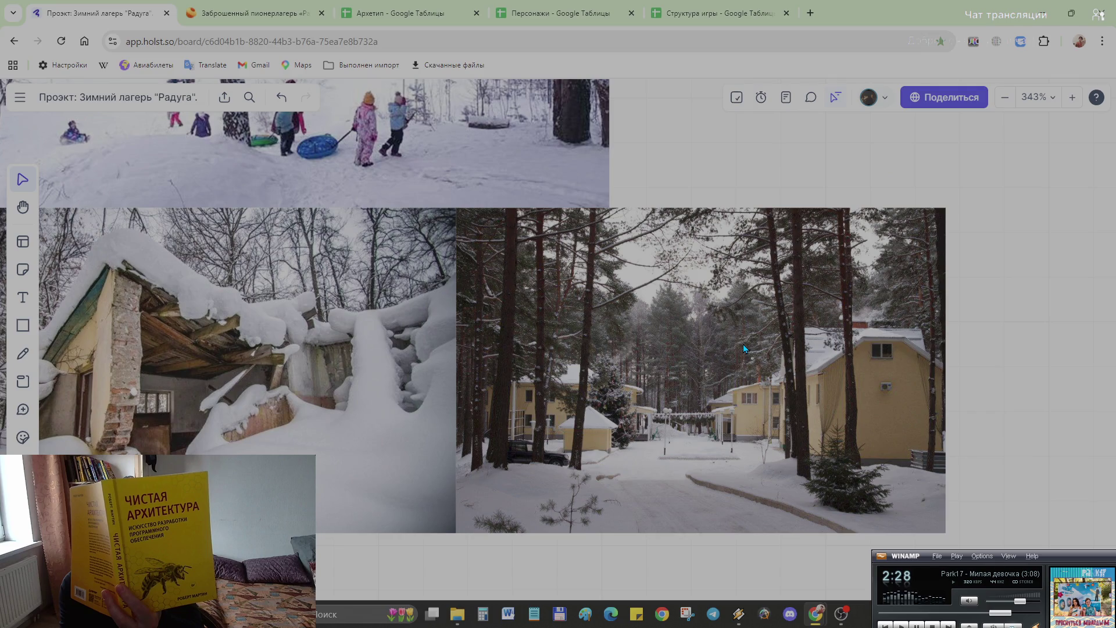
{"action": "scroll", "coordinate": [743, 366], "scroll_direction": "up", "scroll_amount": 3}
{"action": "scroll", "coordinate": [743, 368], "scroll_direction": "up", "scroll_amount": 3}
{"action": "scroll", "coordinate": [743, 368], "scroll_direction": "down", "scroll_amount": 2}
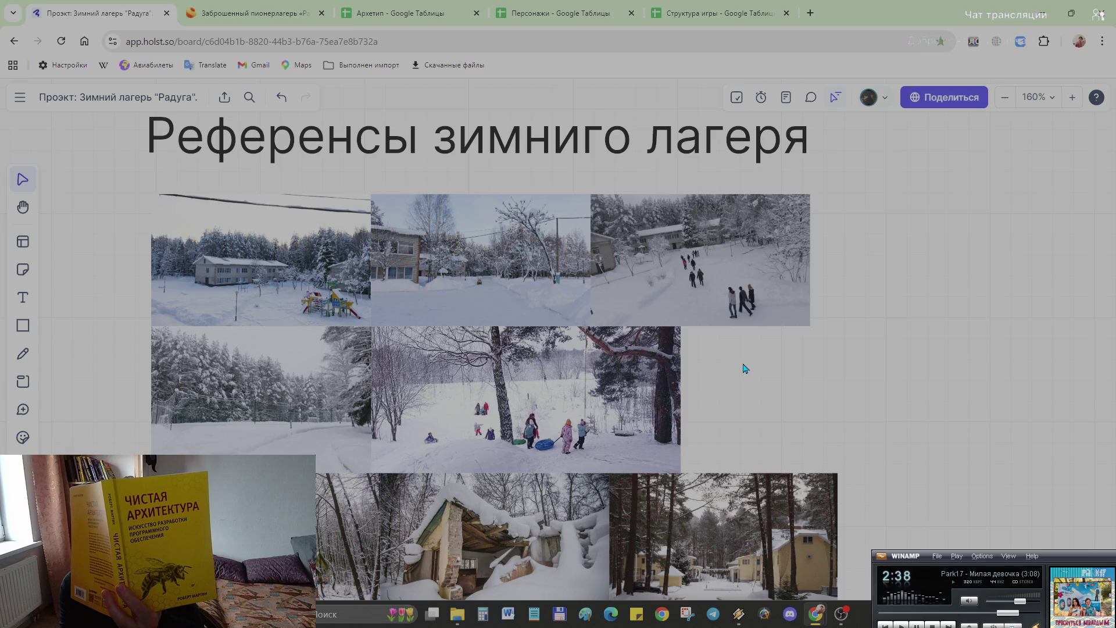
{"action": "scroll", "coordinate": [743, 368], "scroll_direction": "down", "scroll_amount": 3}
{"action": "scroll", "coordinate": [741, 381], "scroll_direction": "up", "scroll_amount": 3}
{"action": "scroll", "coordinate": [741, 382], "scroll_direction": "up", "scroll_amount": 3}
{"action": "scroll", "coordinate": [747, 382], "scroll_direction": "up", "scroll_amount": 3}
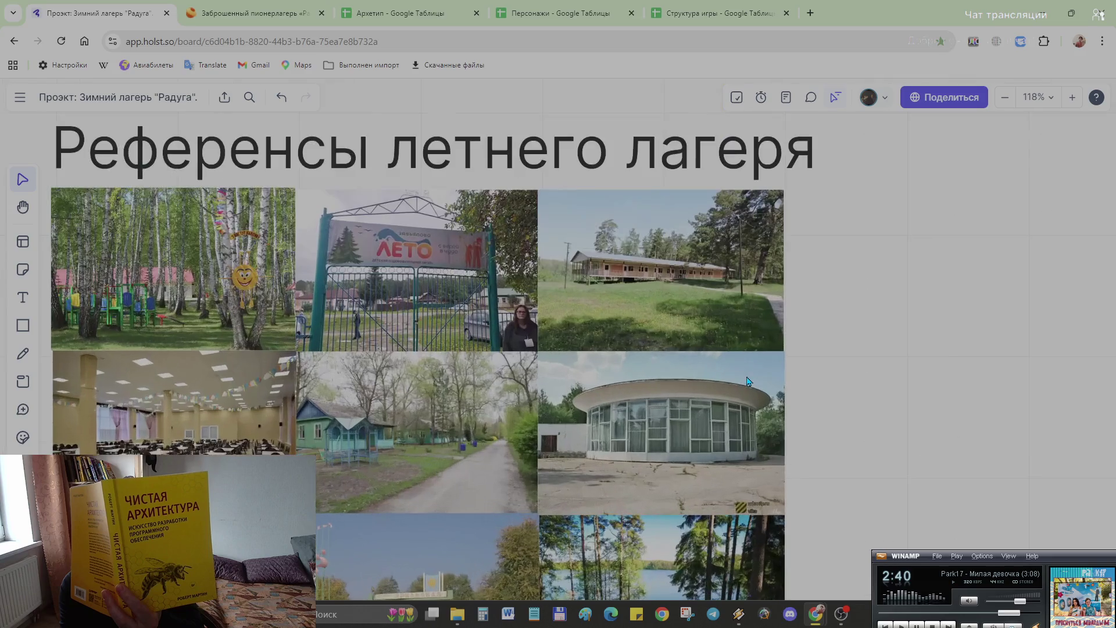
{"action": "scroll", "coordinate": [663, 280], "scroll_direction": "up", "scroll_amount": 3}
{"action": "scroll", "coordinate": [663, 270], "scroll_direction": "up", "scroll_amount": 3}
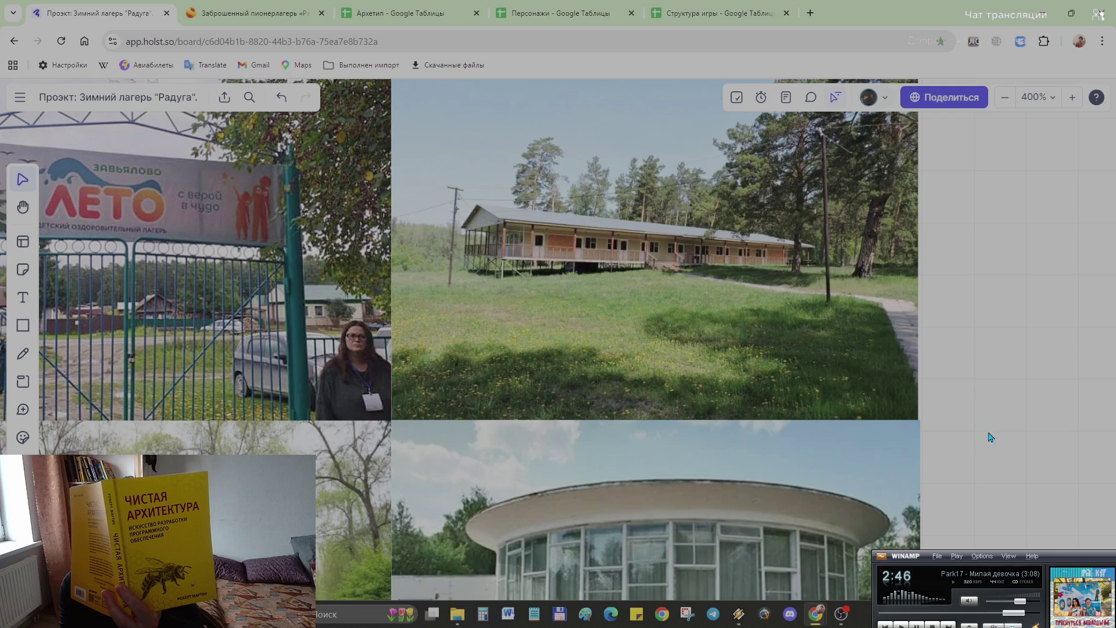
{"action": "scroll", "coordinate": [992, 402], "scroll_direction": "down", "scroll_amount": 2}
{"action": "scroll", "coordinate": [588, 334], "scroll_direction": "down", "scroll_amount": 2}
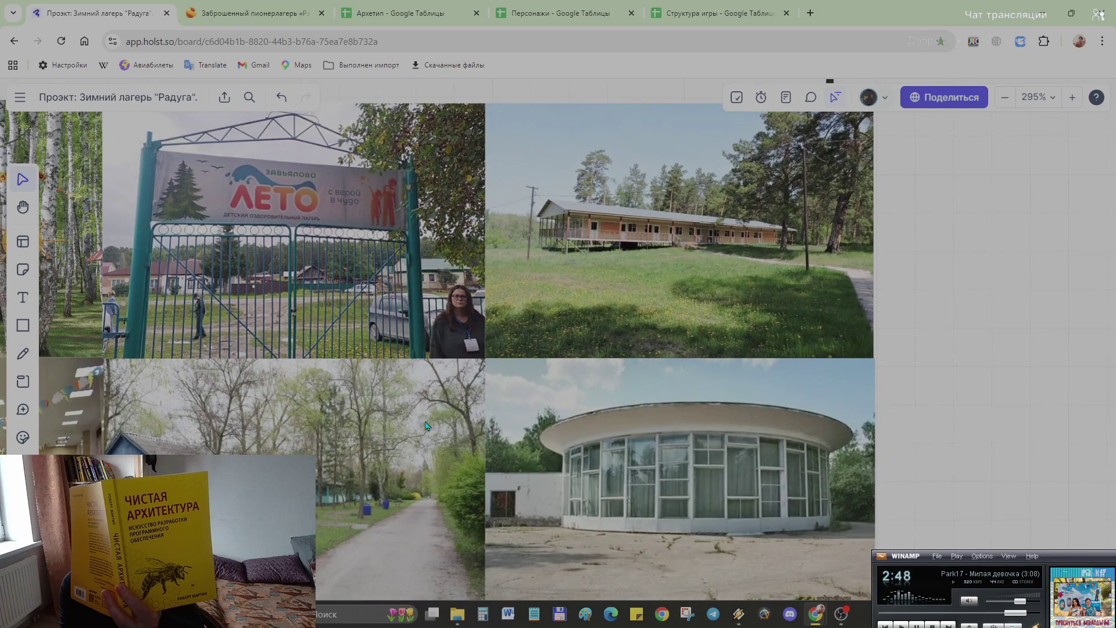
{"action": "scroll", "coordinate": [426, 426], "scroll_direction": "left", "scroll_amount": 4}
{"action": "scroll", "coordinate": [426, 426], "scroll_direction": "down", "scroll_amount": 2}
{"action": "scroll", "coordinate": [655, 210], "scroll_direction": "down", "scroll_amount": 2}
{"action": "scroll", "coordinate": [655, 210], "scroll_direction": "left", "scroll_amount": 1}
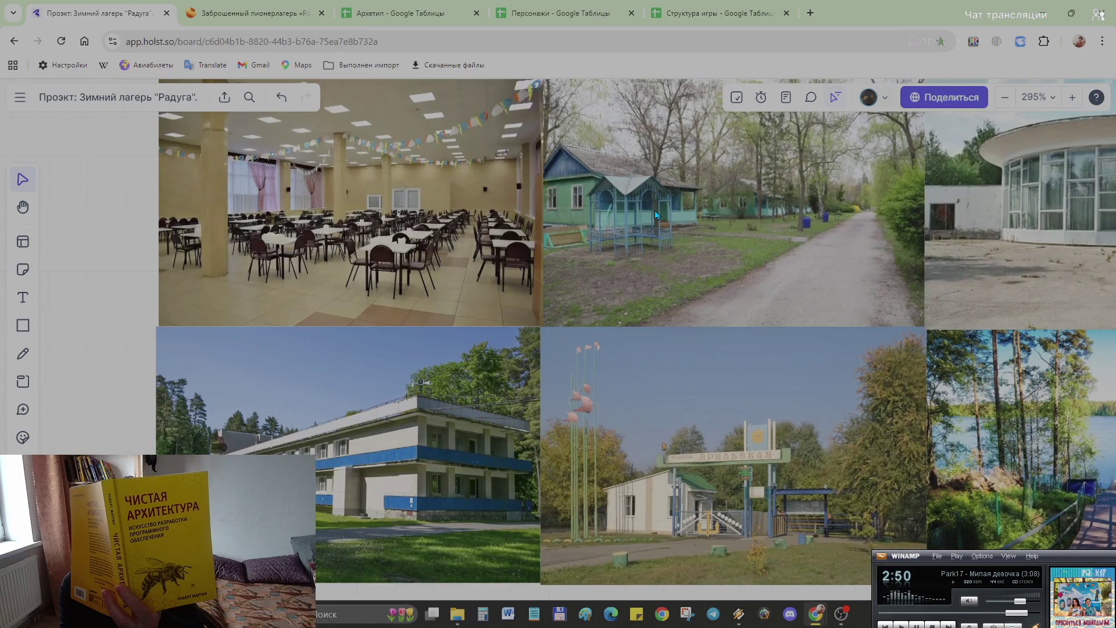
{"action": "scroll", "coordinate": [338, 482], "scroll_direction": "up", "scroll_amount": 2}
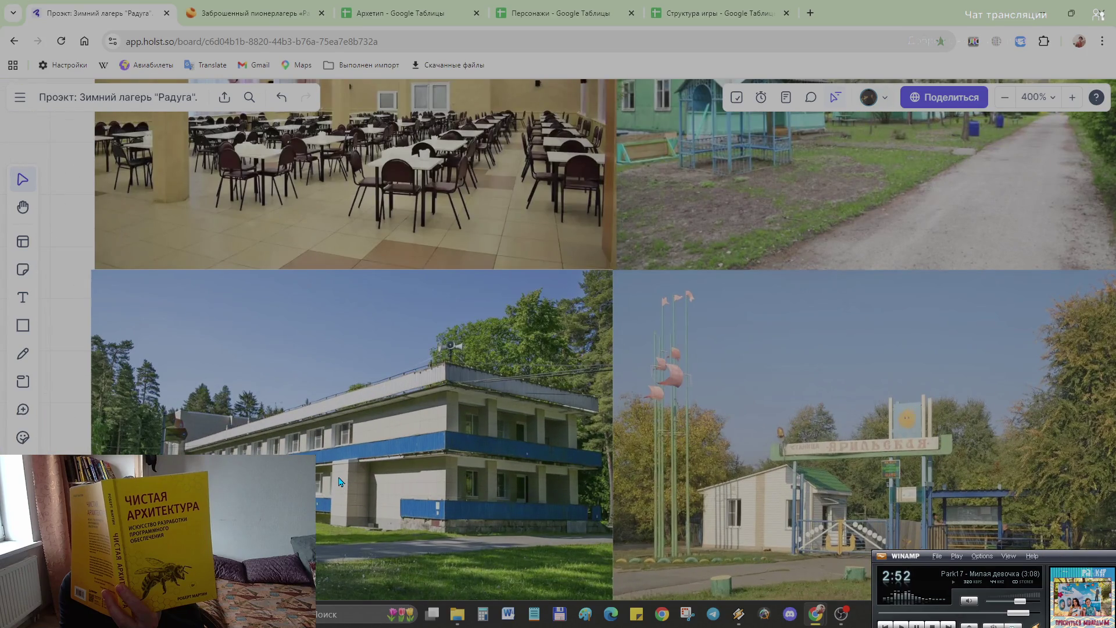
{"action": "scroll", "coordinate": [339, 479], "scroll_direction": "down", "scroll_amount": 2}
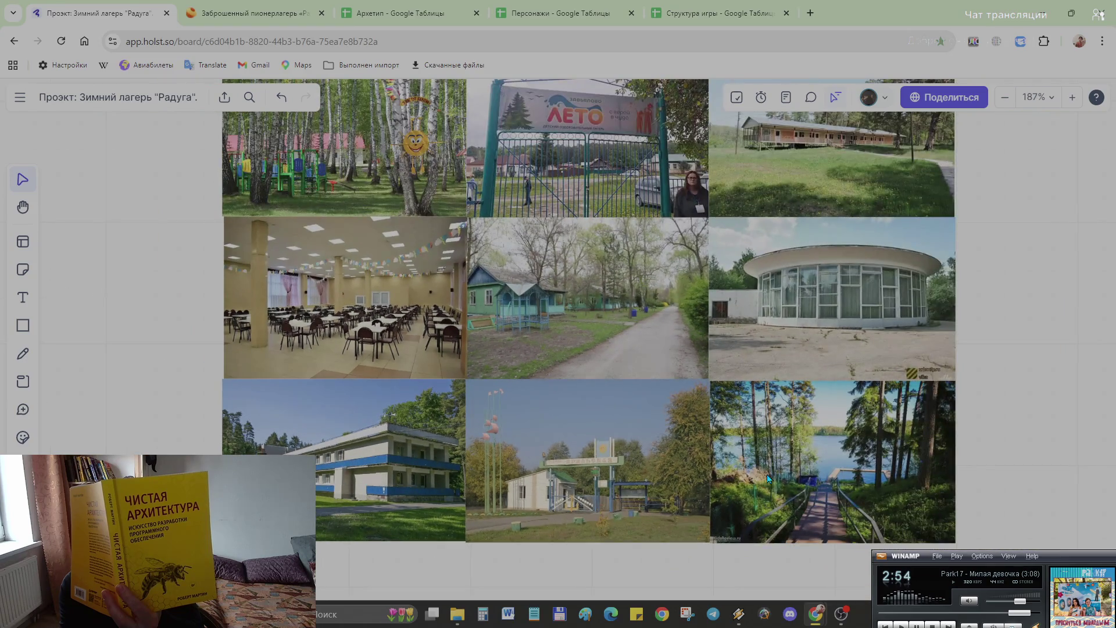
{"action": "scroll", "coordinate": [770, 480], "scroll_direction": "up", "scroll_amount": 2}
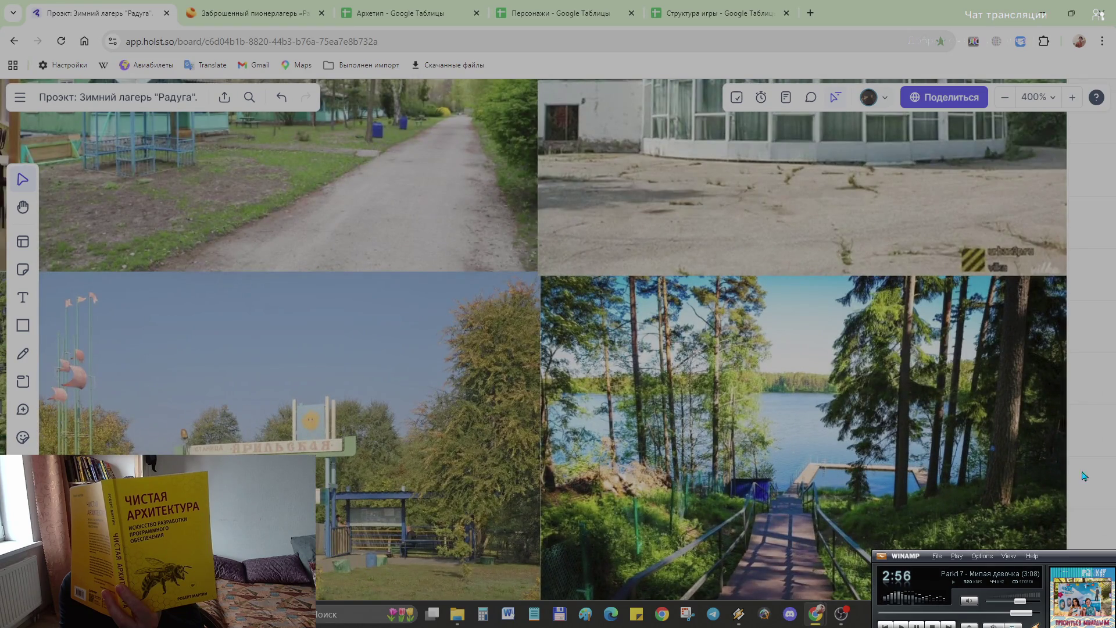
Step: Leave the reference photos for a new browser tab with the Google search box active
{"action": "left_click_drag", "start_coordinate": [1084, 476], "coordinate": [1003, 435]}
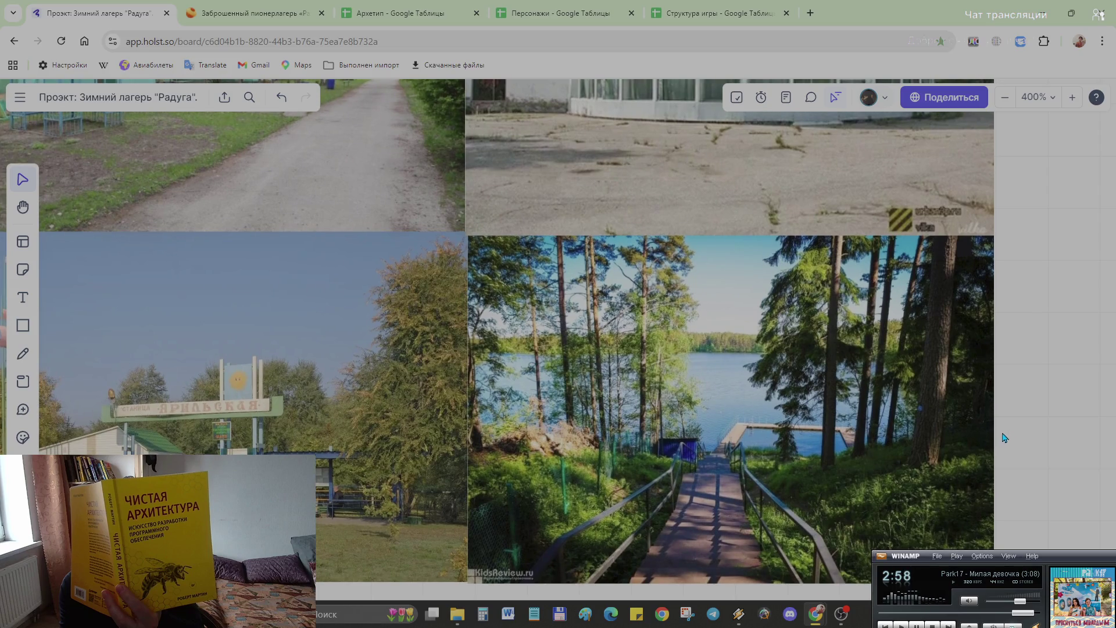
{"action": "left_click", "coordinate": [811, 12]}
{"action": "left_click", "coordinate": [521, 253]}
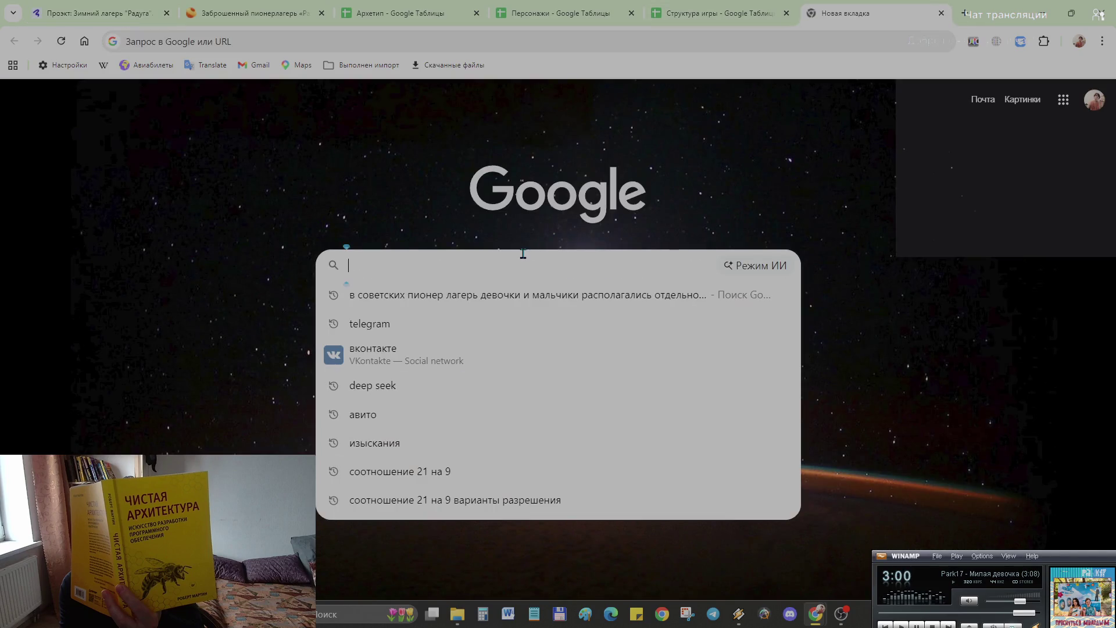
{"action": "type", "text": "летние лагеря"}
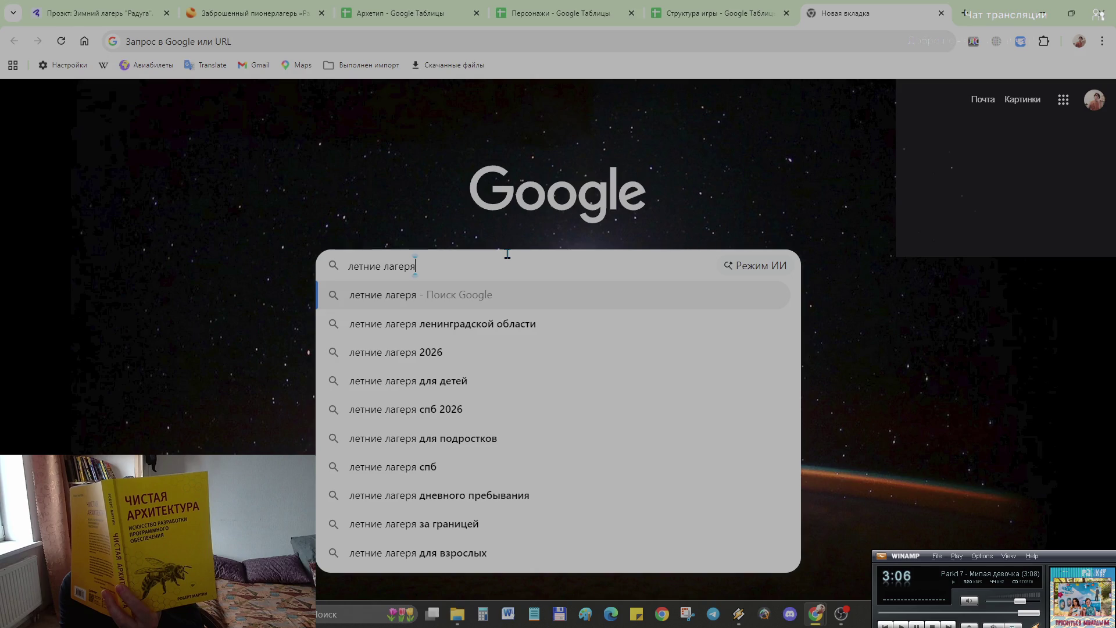
Step: Search Google Images for 'летние лагеря', refined to 'летние лагеря ссср'
{"action": "key", "text": "Return"}
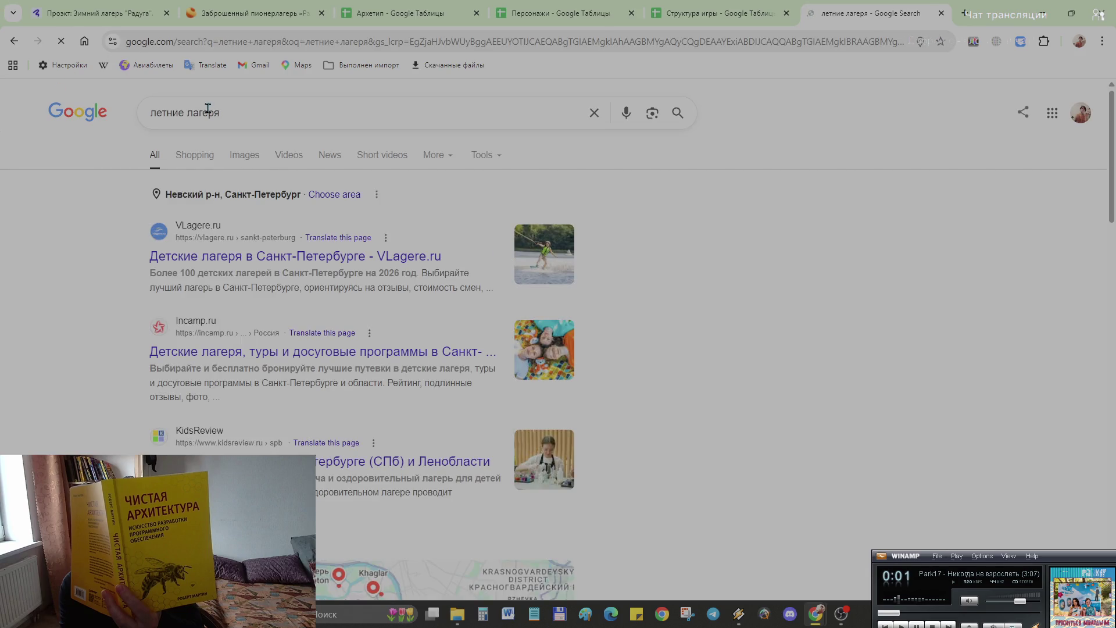
{"action": "left_click", "coordinate": [244, 155]}
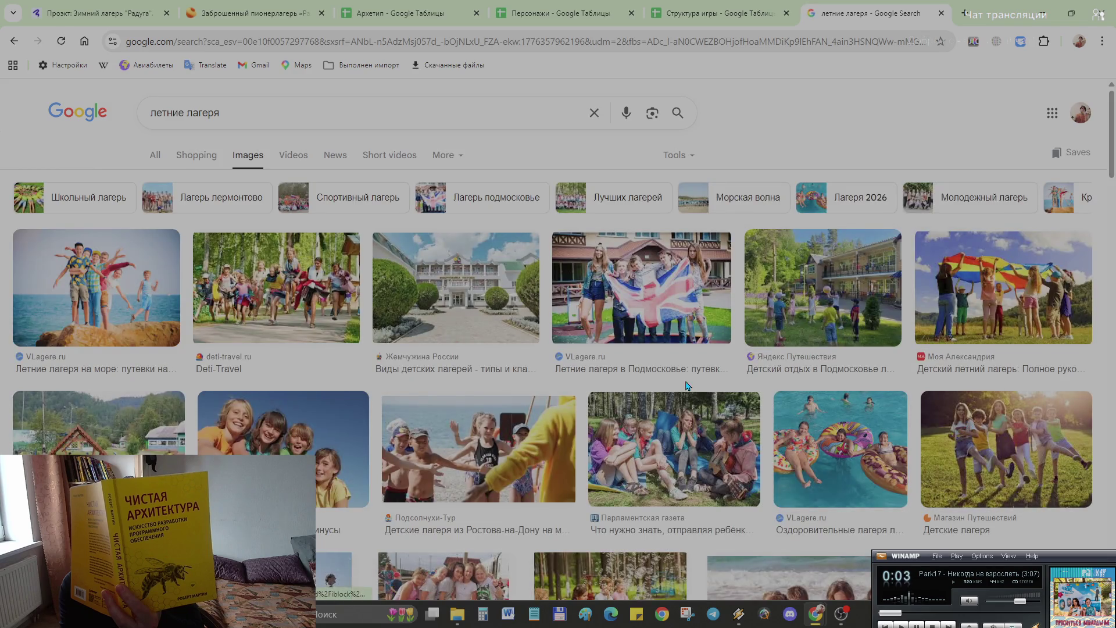
{"action": "scroll", "coordinate": [686, 386], "scroll_direction": "down", "scroll_amount": 1}
{"action": "scroll", "coordinate": [681, 384], "scroll_direction": "down", "scroll_amount": 3}
{"action": "scroll", "coordinate": [664, 381], "scroll_direction": "down", "scroll_amount": 1}
{"action": "scroll", "coordinate": [649, 378], "scroll_direction": "up", "scroll_amount": 3}
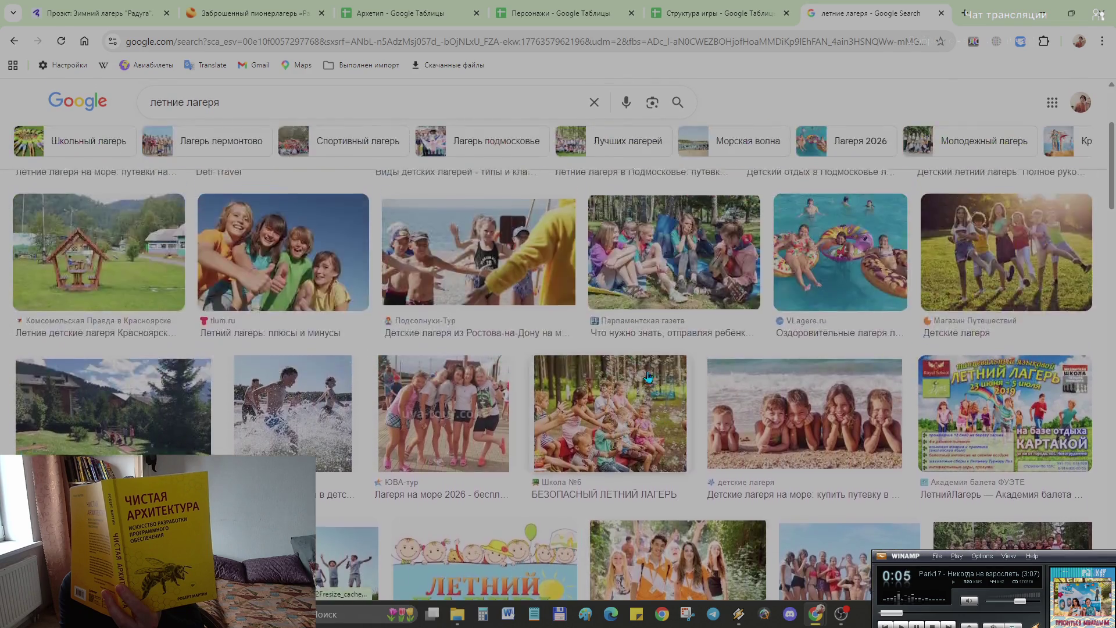
{"action": "scroll", "coordinate": [648, 377], "scroll_direction": "up", "scroll_amount": 3}
{"action": "left_click", "coordinate": [274, 117]}
{"action": "type", "text": "с"}
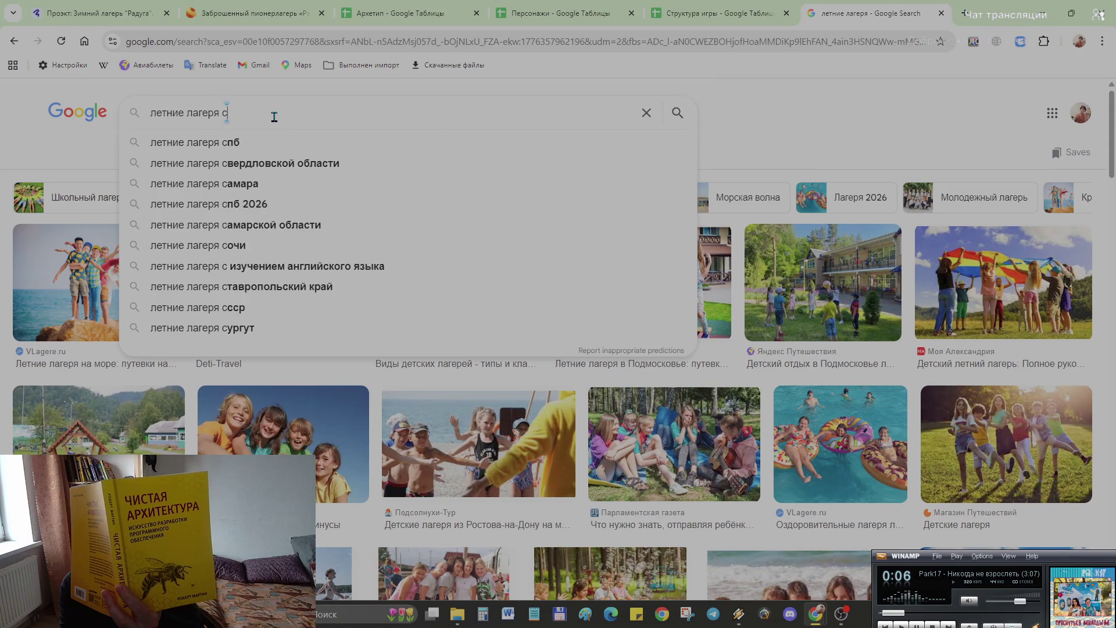
{"action": "type", "text": "сср"}
{"action": "key", "text": "Return"}
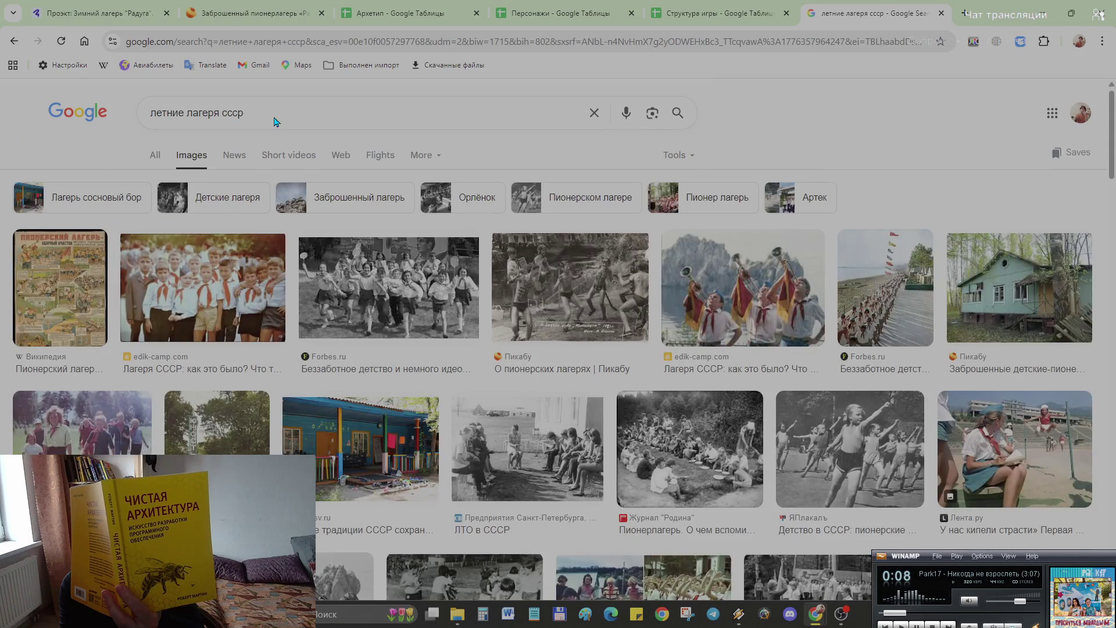
{"action": "scroll", "coordinate": [768, 297], "scroll_direction": "down", "scroll_amount": 2}
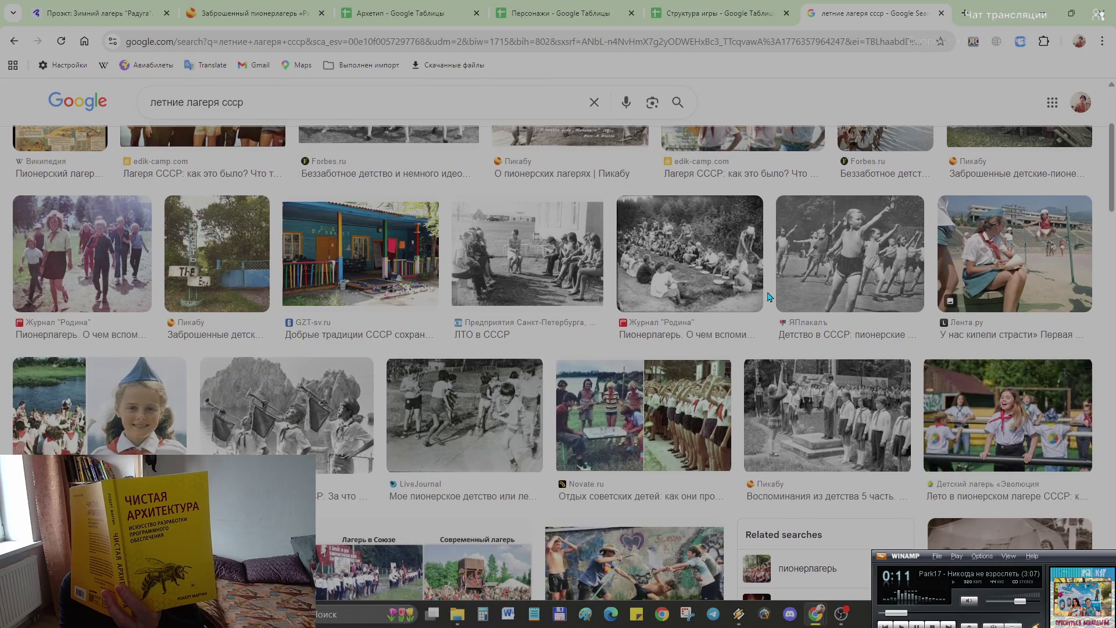
{"action": "scroll", "coordinate": [769, 297], "scroll_direction": "down", "scroll_amount": 3}
{"action": "scroll", "coordinate": [769, 297], "scroll_direction": "down", "scroll_amount": 2}
{"action": "scroll", "coordinate": [764, 293], "scroll_direction": "up", "scroll_amount": 3}
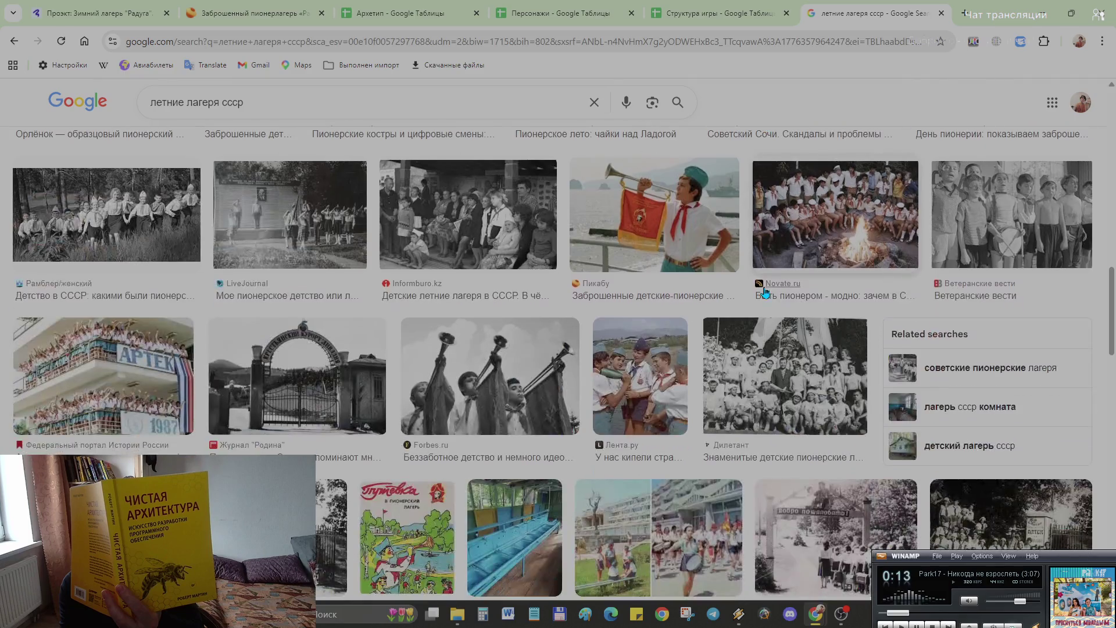
{"action": "scroll", "coordinate": [764, 293], "scroll_direction": "down", "scroll_amount": 3}
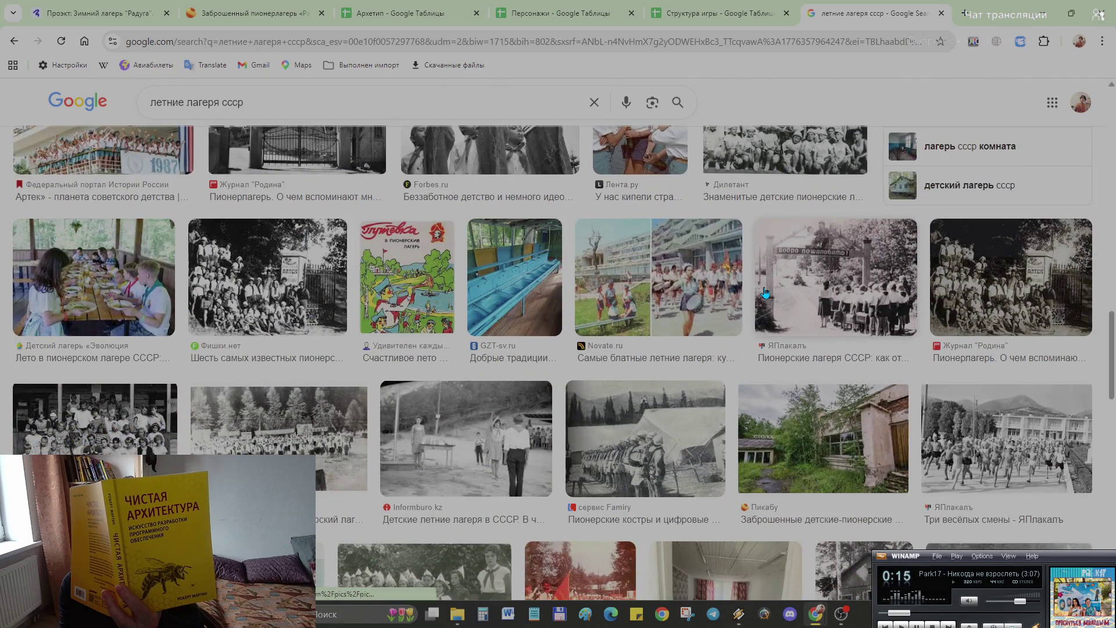
{"action": "scroll", "coordinate": [764, 293], "scroll_direction": "down", "scroll_amount": 3}
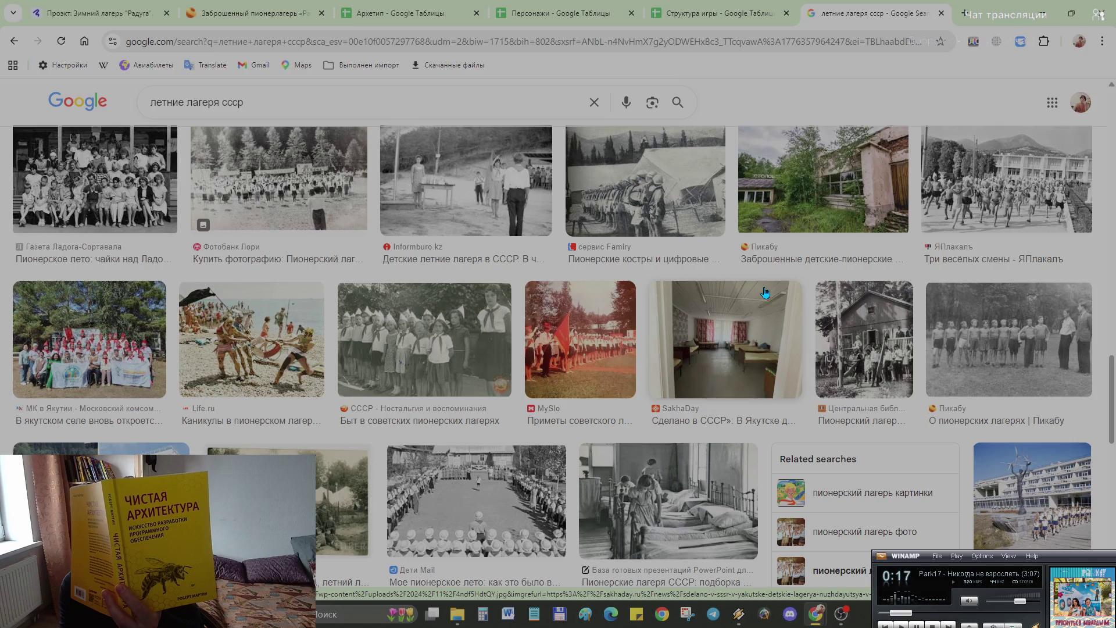
{"action": "scroll", "coordinate": [765, 293], "scroll_direction": "down", "scroll_amount": 3}
{"action": "scroll", "coordinate": [765, 293], "scroll_direction": "down", "scroll_amount": 3}
{"action": "scroll", "coordinate": [765, 293], "scroll_direction": "down", "scroll_amount": 3}
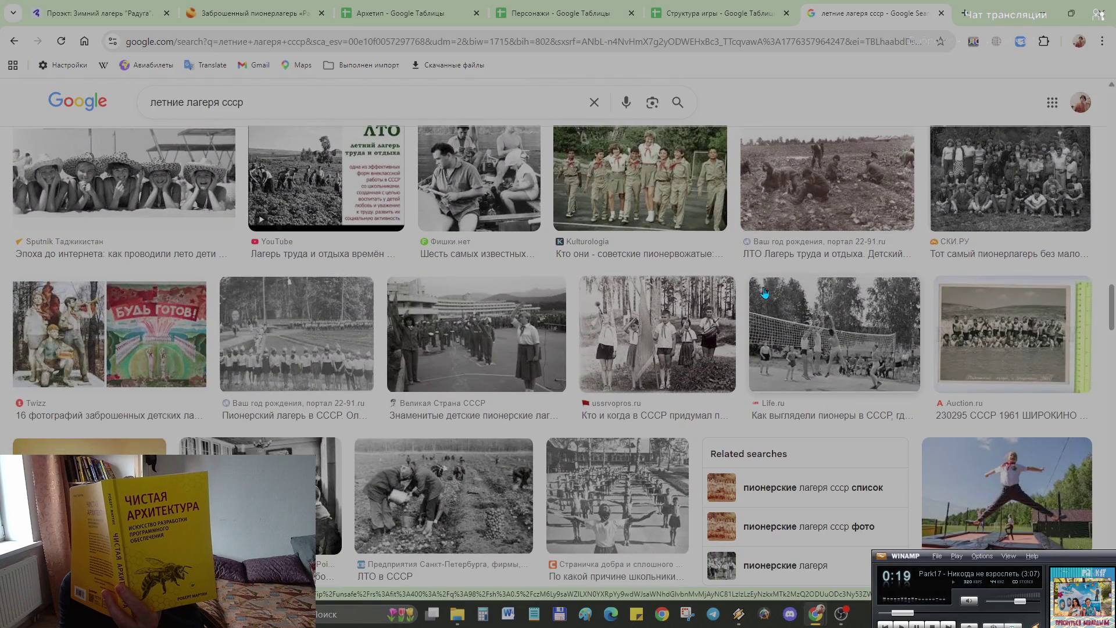
{"action": "scroll", "coordinate": [764, 293], "scroll_direction": "up", "scroll_amount": 4}
{"action": "scroll", "coordinate": [764, 293], "scroll_direction": "down", "scroll_amount": 3}
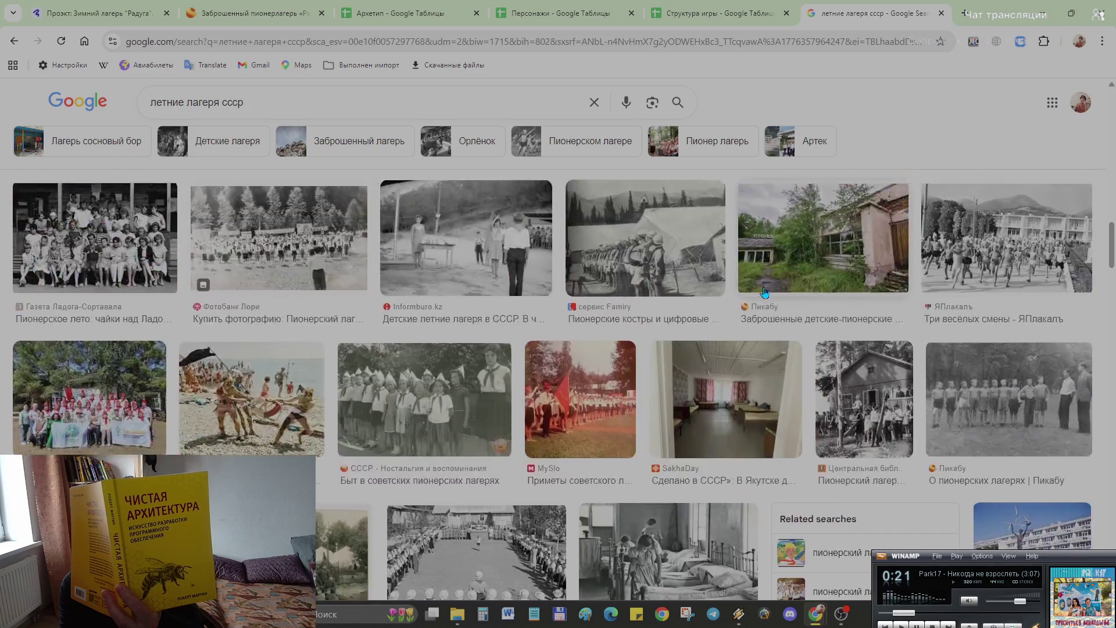
{"action": "scroll", "coordinate": [764, 293], "scroll_direction": "down", "scroll_amount": 3}
{"action": "scroll", "coordinate": [764, 294], "scroll_direction": "down", "scroll_amount": 3}
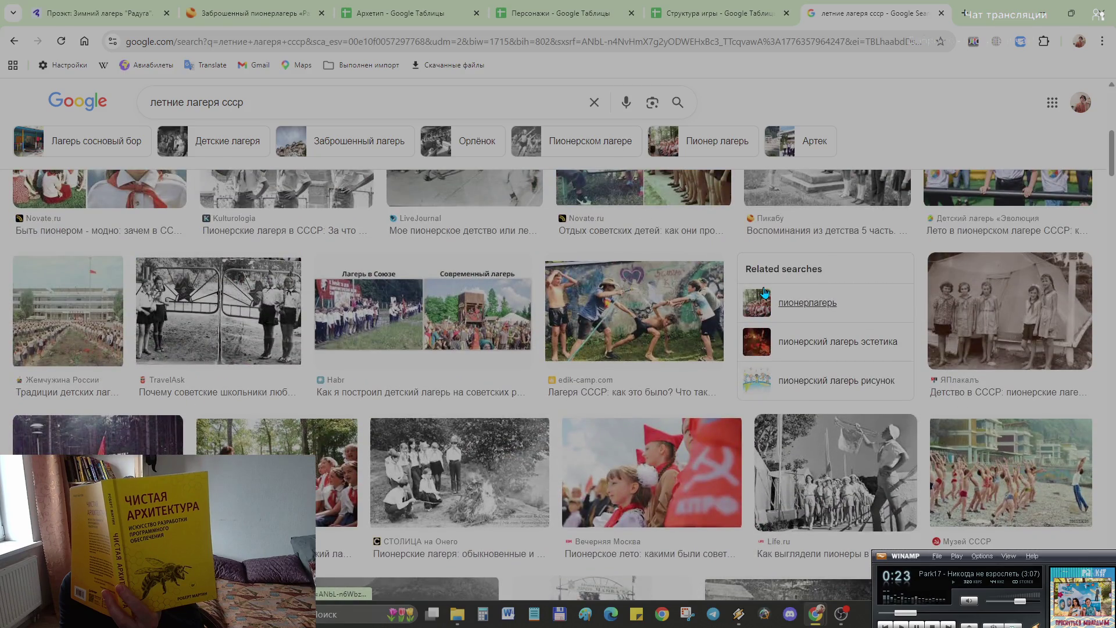
{"action": "scroll", "coordinate": [765, 293], "scroll_direction": "up", "scroll_amount": 3}
{"action": "scroll", "coordinate": [765, 293], "scroll_direction": "down", "scroll_amount": 2}
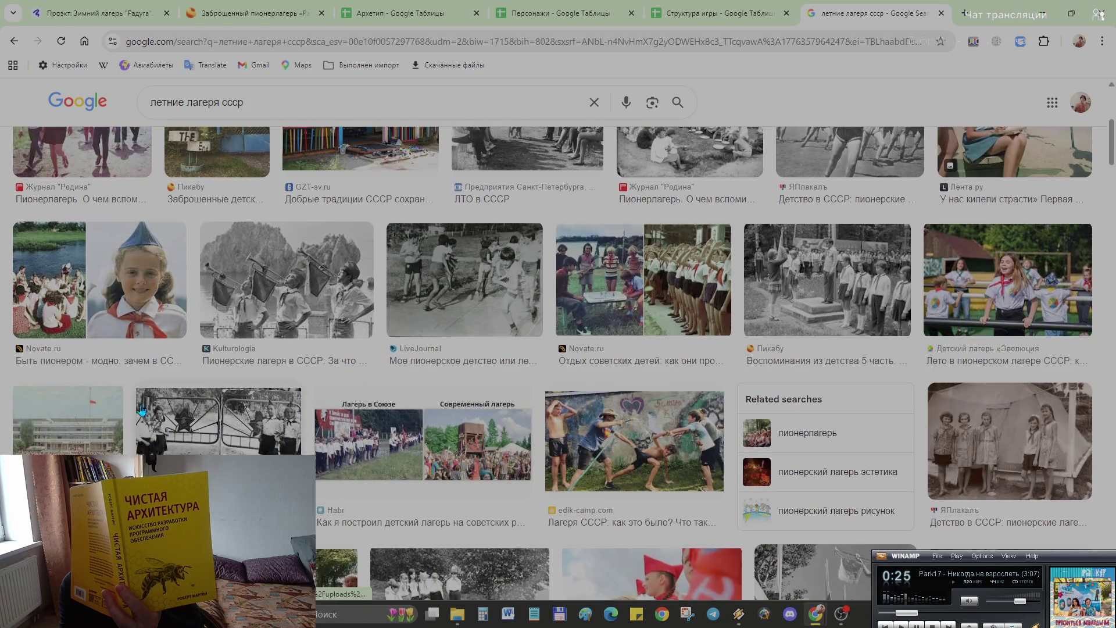
{"action": "scroll", "coordinate": [525, 343], "scroll_direction": "up", "scroll_amount": 2}
{"action": "scroll", "coordinate": [525, 343], "scroll_direction": "down", "scroll_amount": 2}
{"action": "scroll", "coordinate": [525, 343], "scroll_direction": "up", "scroll_amount": 3}
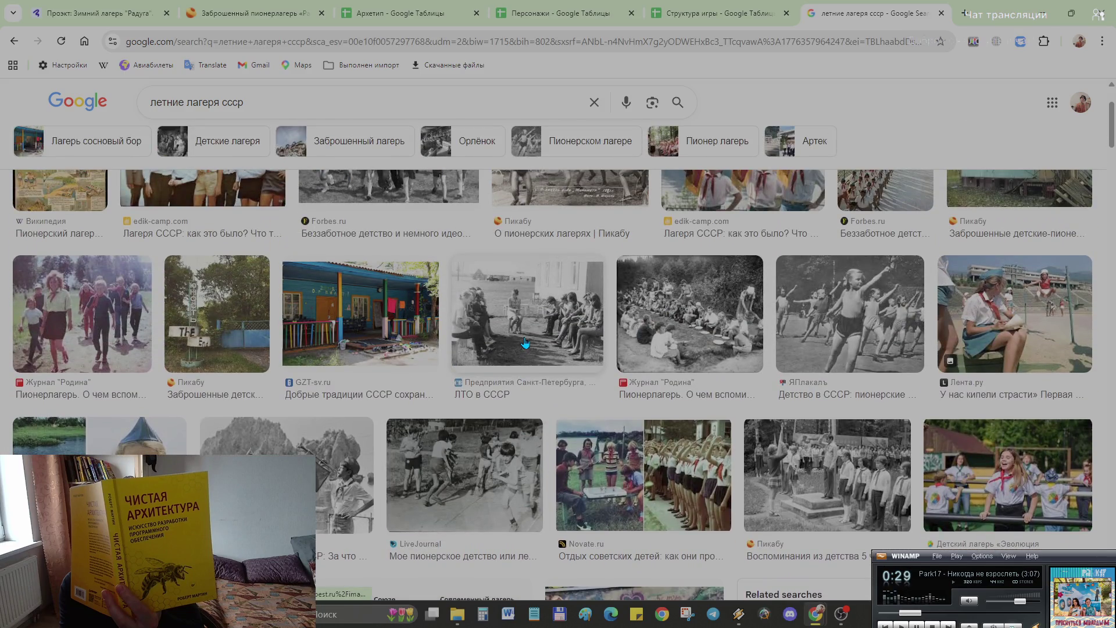
{"action": "scroll", "coordinate": [526, 343], "scroll_direction": "down", "scroll_amount": 1}
{"action": "scroll", "coordinate": [525, 343], "scroll_direction": "down", "scroll_amount": 4}
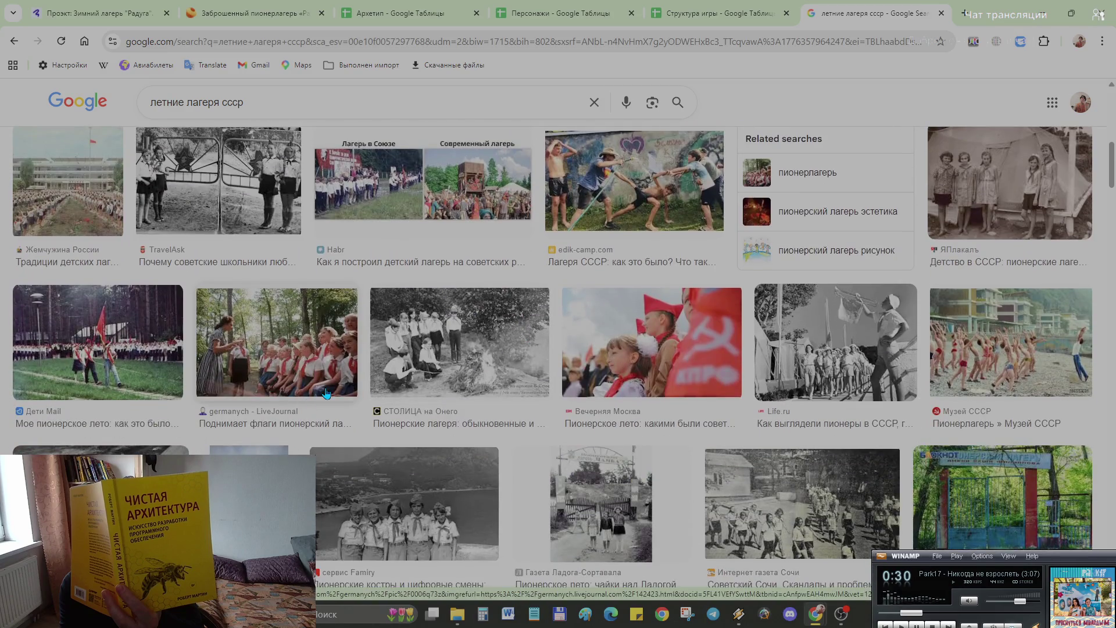
Step: Preview the Жемчужина России camp photo and follow its link to the article
{"action": "left_click", "coordinate": [77, 190]}
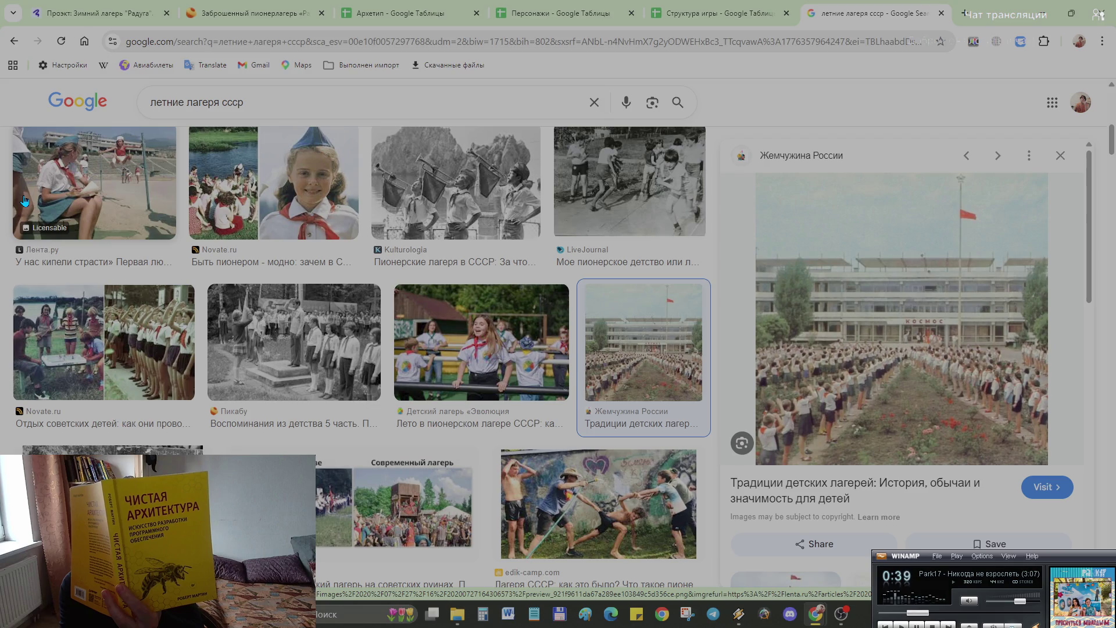
{"action": "left_click", "coordinate": [878, 361]}
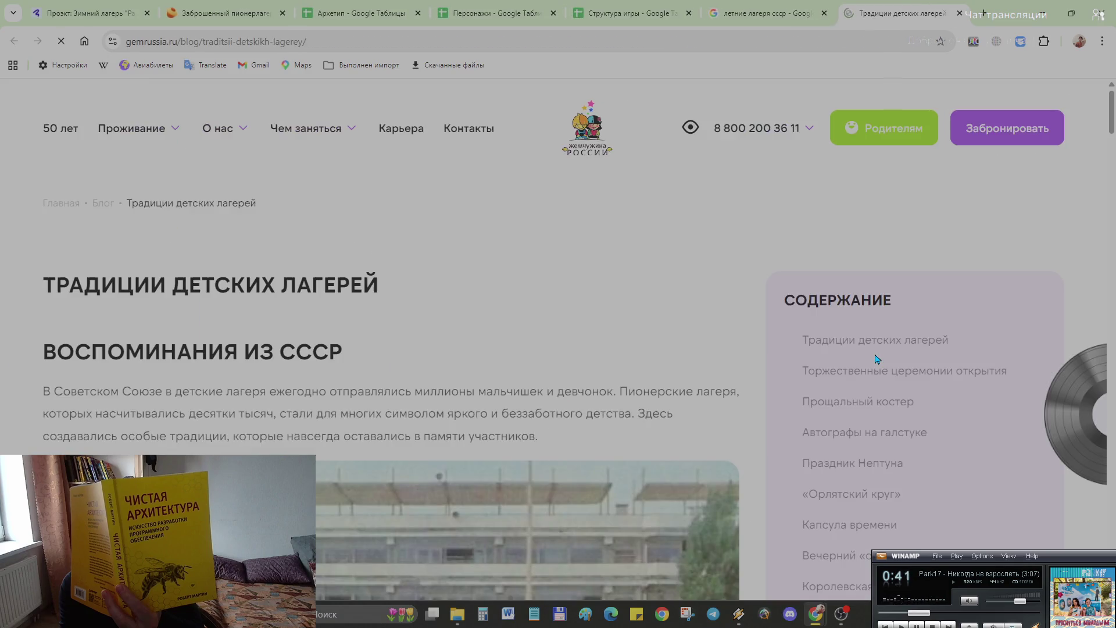
{"action": "scroll", "coordinate": [562, 337], "scroll_direction": "down", "scroll_amount": 3}
{"action": "scroll", "coordinate": [561, 333], "scroll_direction": "down", "scroll_amount": 2}
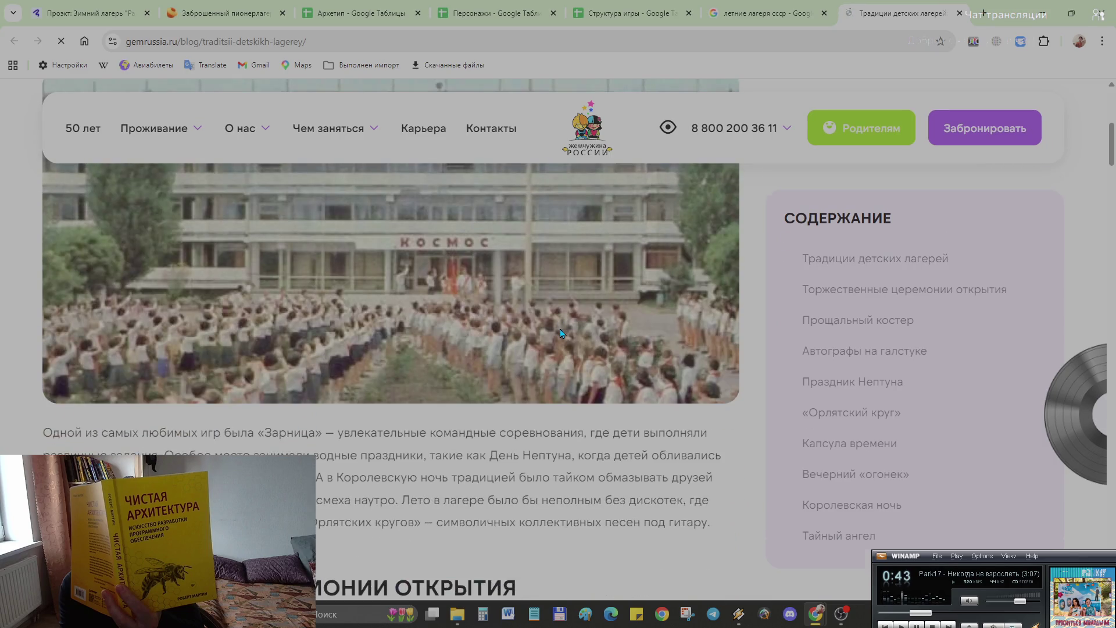
{"action": "scroll", "coordinate": [561, 333], "scroll_direction": "down", "scroll_amount": 3}
{"action": "scroll", "coordinate": [560, 334], "scroll_direction": "down", "scroll_amount": 2}
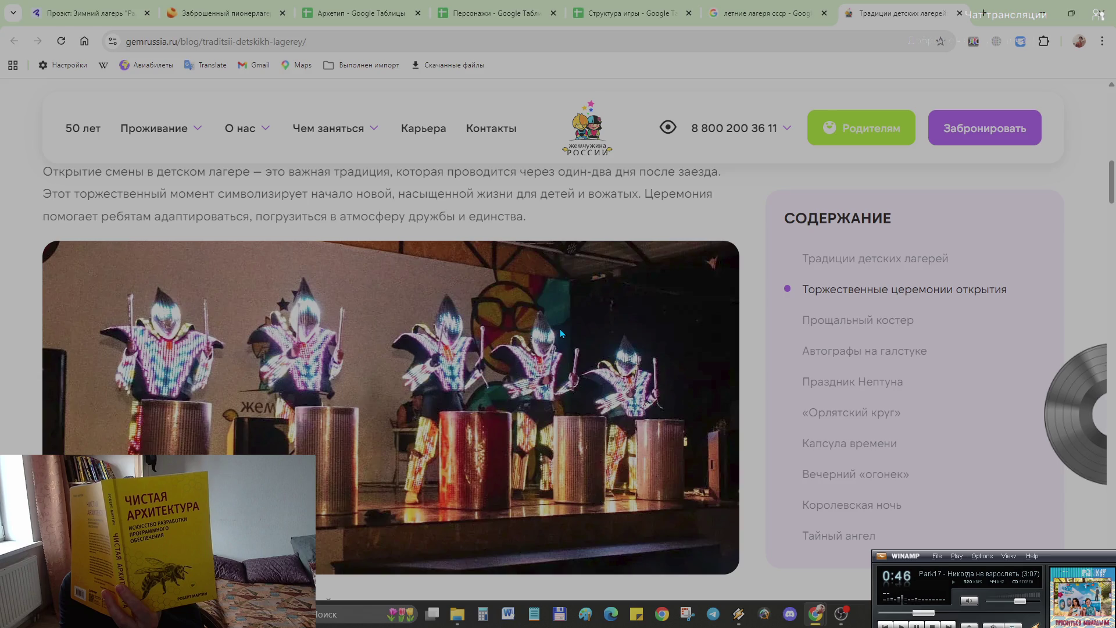
{"action": "scroll", "coordinate": [559, 329], "scroll_direction": "down", "scroll_amount": 5}
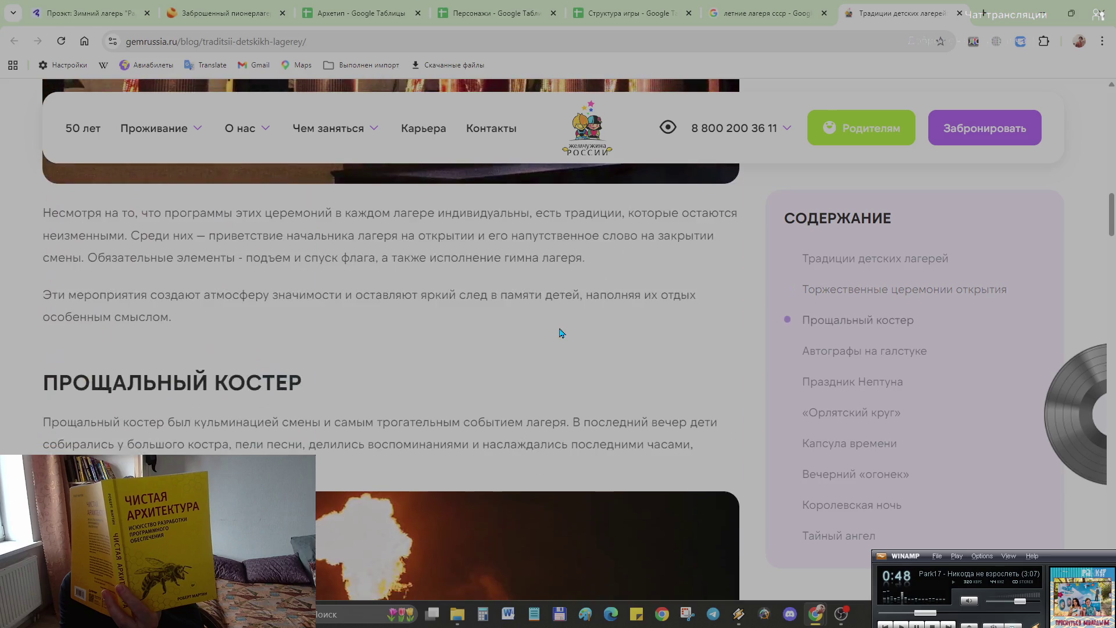
{"action": "scroll", "coordinate": [558, 328], "scroll_direction": "down", "scroll_amount": 3}
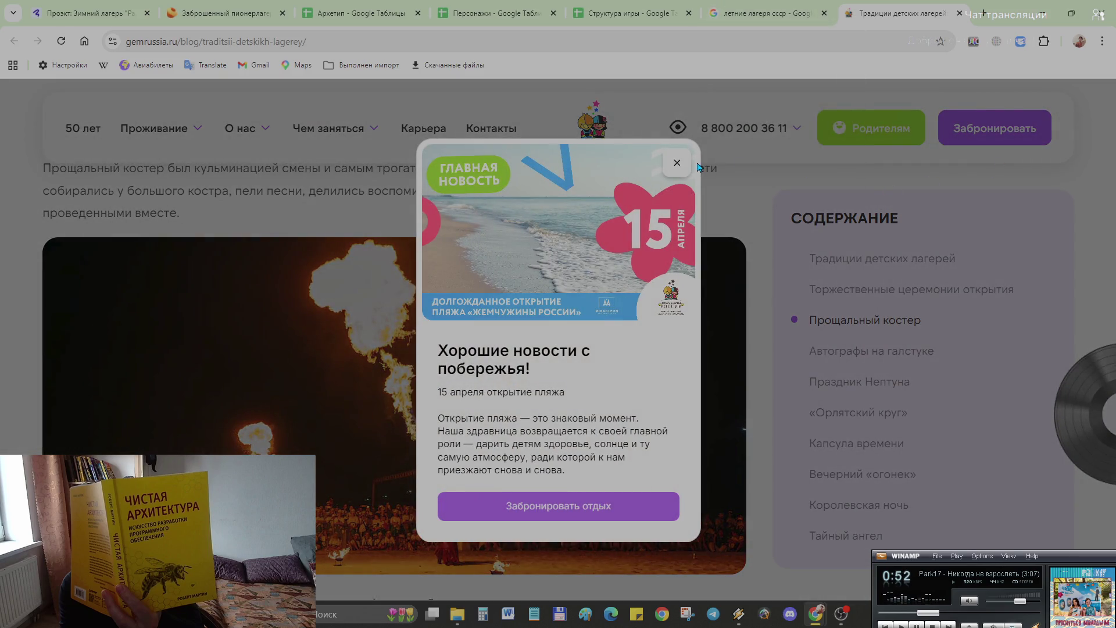
Step: Dismiss the news popup, skim the article and close its tab to return to image results
{"action": "left_click", "coordinate": [677, 163]}
{"action": "scroll", "coordinate": [596, 427], "scroll_direction": "down", "scroll_amount": 1}
{"action": "scroll", "coordinate": [597, 426], "scroll_direction": "down", "scroll_amount": 3}
{"action": "scroll", "coordinate": [575, 392], "scroll_direction": "down", "scroll_amount": 3}
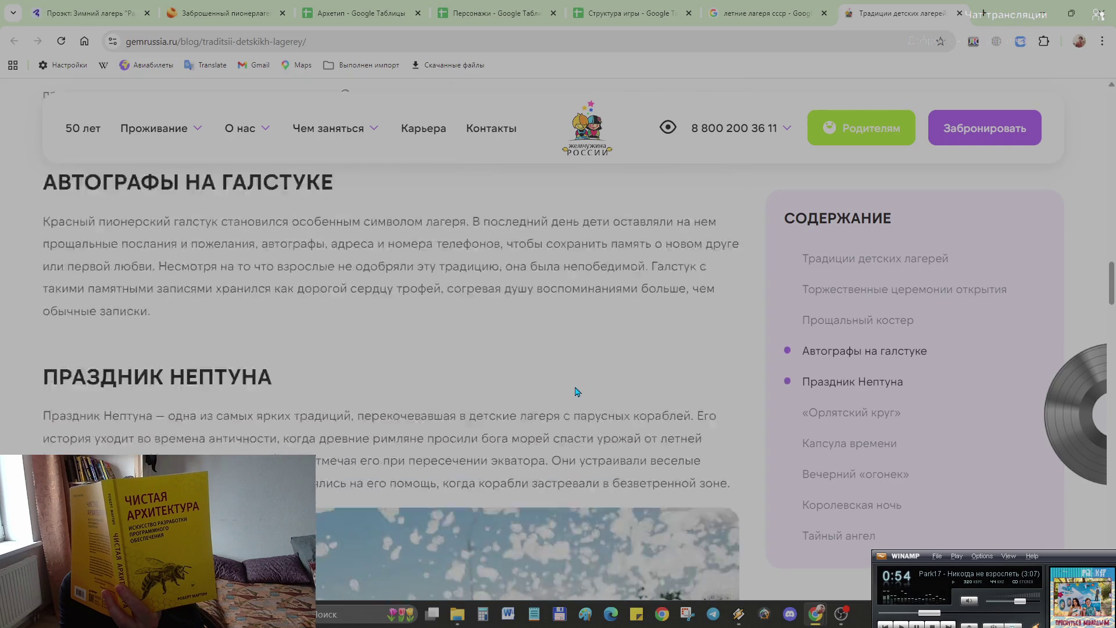
{"action": "scroll", "coordinate": [576, 392], "scroll_direction": "down", "scroll_amount": 4}
{"action": "scroll", "coordinate": [575, 393], "scroll_direction": "down", "scroll_amount": 5}
{"action": "scroll", "coordinate": [576, 393], "scroll_direction": "down", "scroll_amount": 5}
{"action": "scroll", "coordinate": [575, 394], "scroll_direction": "down", "scroll_amount": 5}
{"action": "scroll", "coordinate": [573, 394], "scroll_direction": "down", "scroll_amount": 5}
{"action": "scroll", "coordinate": [573, 394], "scroll_direction": "down", "scroll_amount": 3}
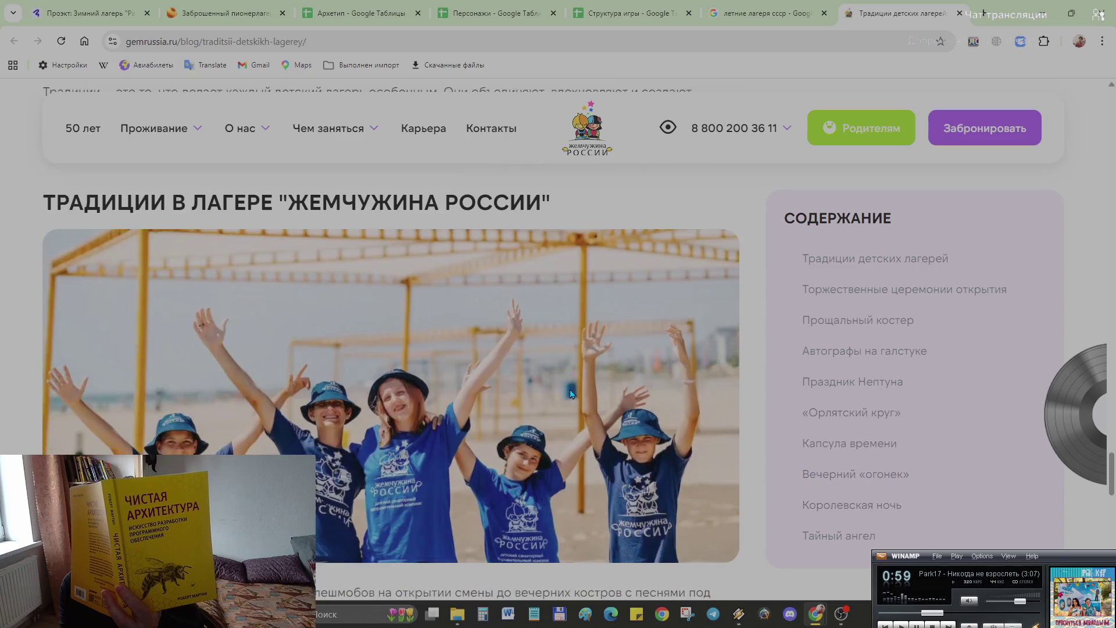
{"action": "scroll", "coordinate": [572, 394], "scroll_direction": "down", "scroll_amount": 5}
{"action": "scroll", "coordinate": [572, 394], "scroll_direction": "down", "scroll_amount": 5}
{"action": "scroll", "coordinate": [571, 395], "scroll_direction": "down", "scroll_amount": 2}
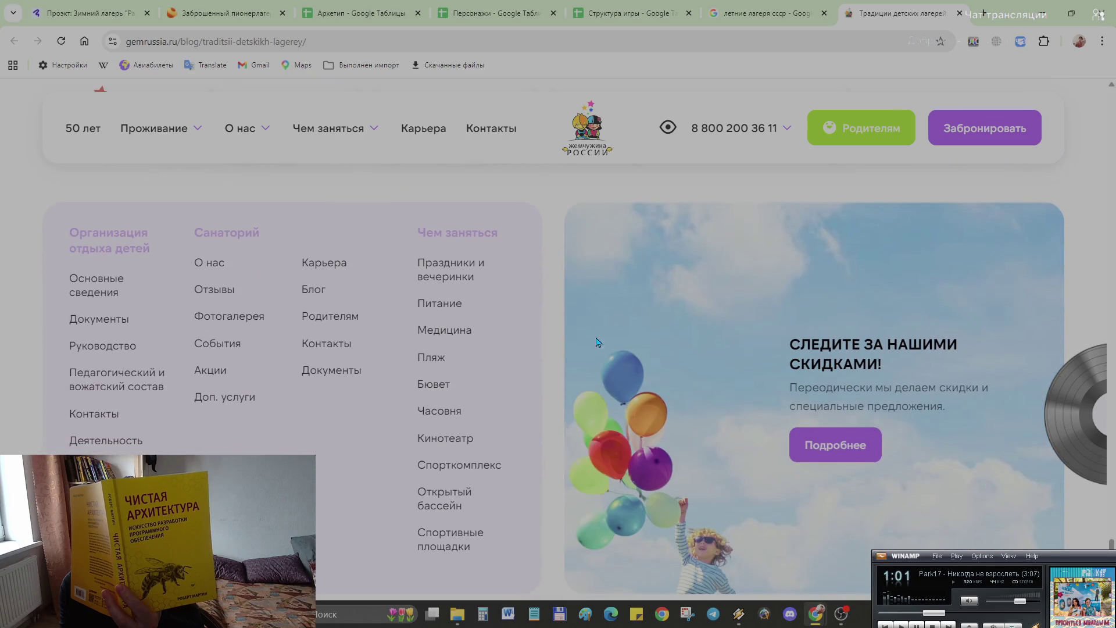
{"action": "left_click", "coordinate": [959, 13]}
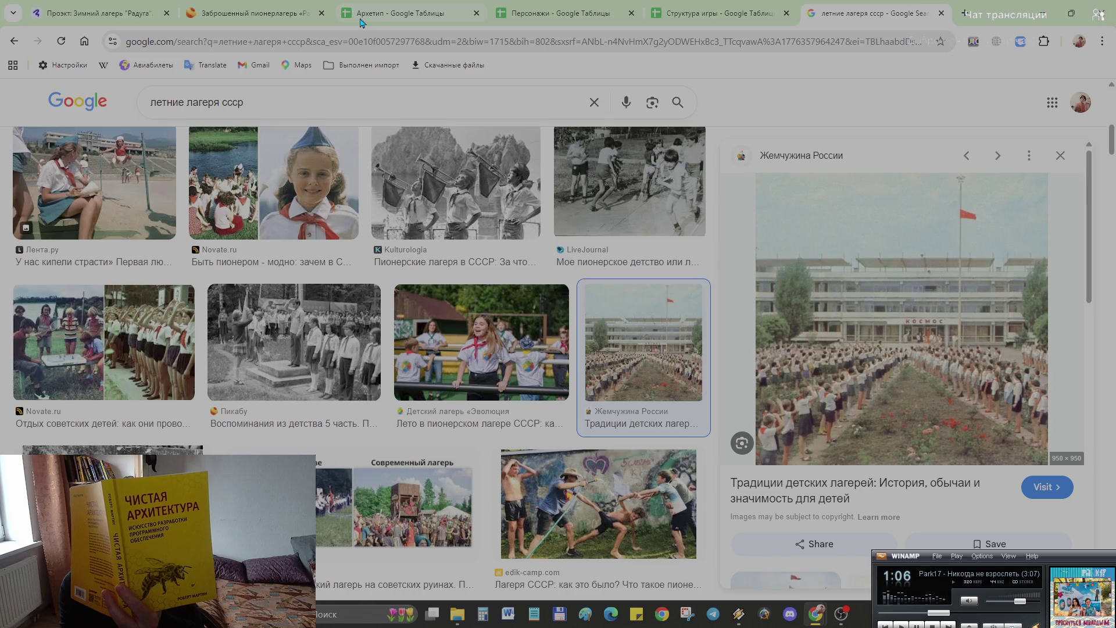
Step: Return to the Holst board and set the project and Структура игры notes side by side left of the map
{"action": "left_click", "coordinate": [90, 22]}
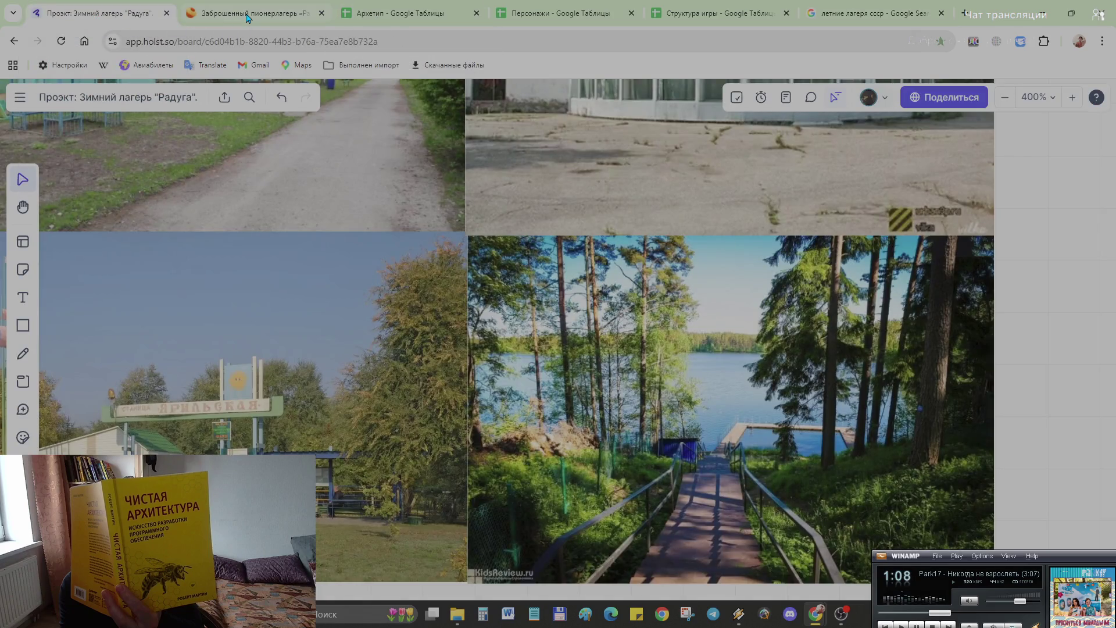
{"action": "scroll", "coordinate": [823, 449], "scroll_direction": "down", "scroll_amount": 3}
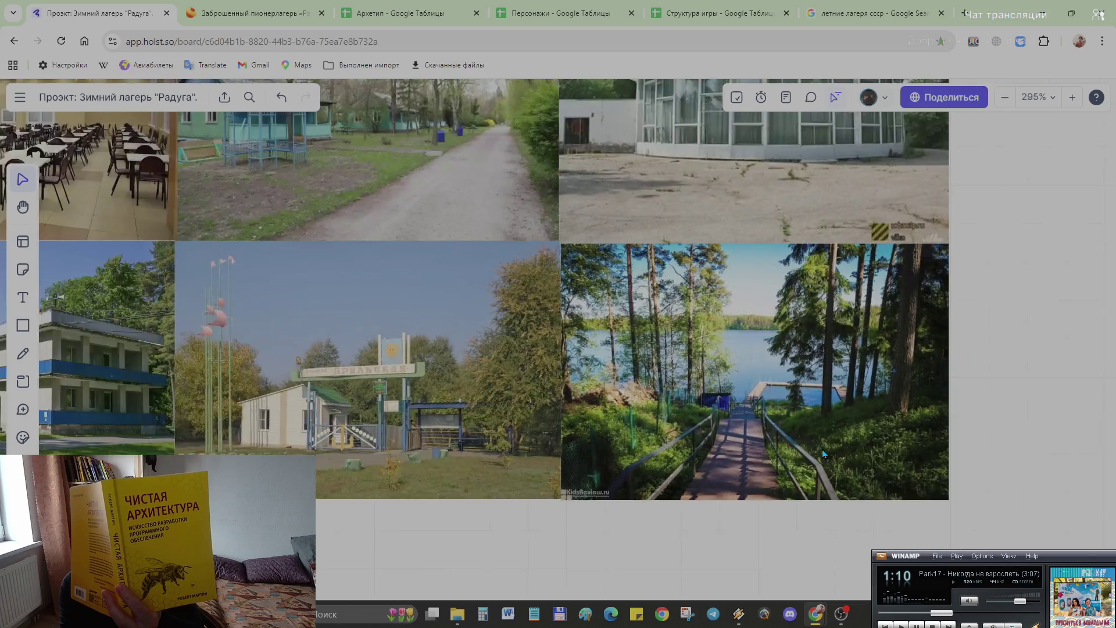
{"action": "scroll", "coordinate": [822, 449], "scroll_direction": "down", "scroll_amount": 5}
{"action": "scroll", "coordinate": [815, 393], "scroll_direction": "up", "scroll_amount": 3}
{"action": "scroll", "coordinate": [809, 341], "scroll_direction": "left", "scroll_amount": 3}
{"action": "scroll", "coordinate": [837, 392], "scroll_direction": "down", "scroll_amount": 2}
{"action": "scroll", "coordinate": [448, 250], "scroll_direction": "right", "scroll_amount": 5}
{"action": "scroll", "coordinate": [481, 424], "scroll_direction": "up", "scroll_amount": 2}
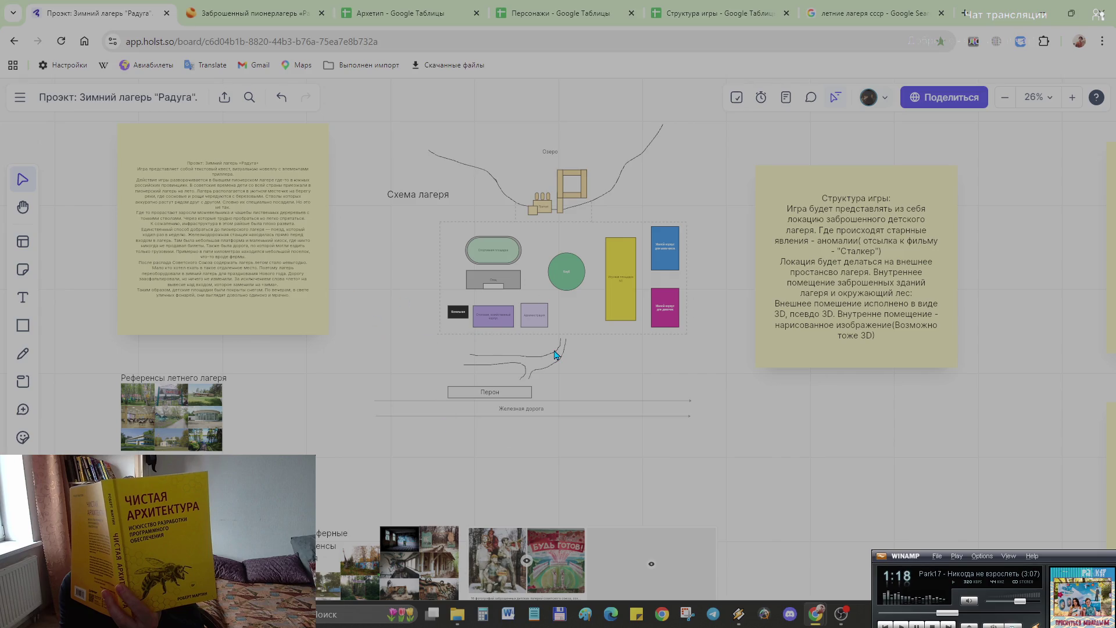
{"action": "mouse_move", "coordinate": [869, 296]}
{"action": "left_mouse_down"}
{"action": "mouse_move", "coordinate": [243, 185]}
{"action": "mouse_move", "coordinate": [236, 201]}
{"action": "left_mouse_up"}
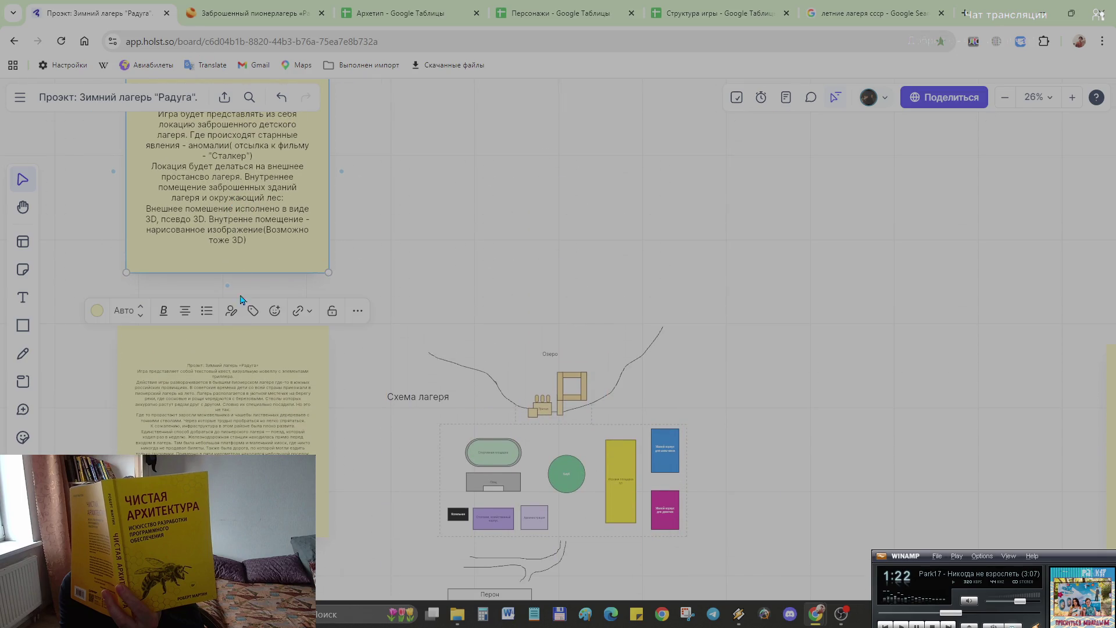
{"action": "scroll", "coordinate": [327, 341], "scroll_direction": "down", "scroll_amount": 2}
{"action": "scroll", "coordinate": [332, 341], "scroll_direction": "down", "scroll_amount": 2}
{"action": "scroll", "coordinate": [325, 312], "scroll_direction": "down", "scroll_amount": 3}
{"action": "scroll", "coordinate": [324, 313], "scroll_direction": "up", "scroll_amount": 2}
{"action": "scroll", "coordinate": [437, 392], "scroll_direction": "down", "scroll_amount": 3}
{"action": "left_click_drag", "start_coordinate": [558, 436], "coordinate": [418, 434]}
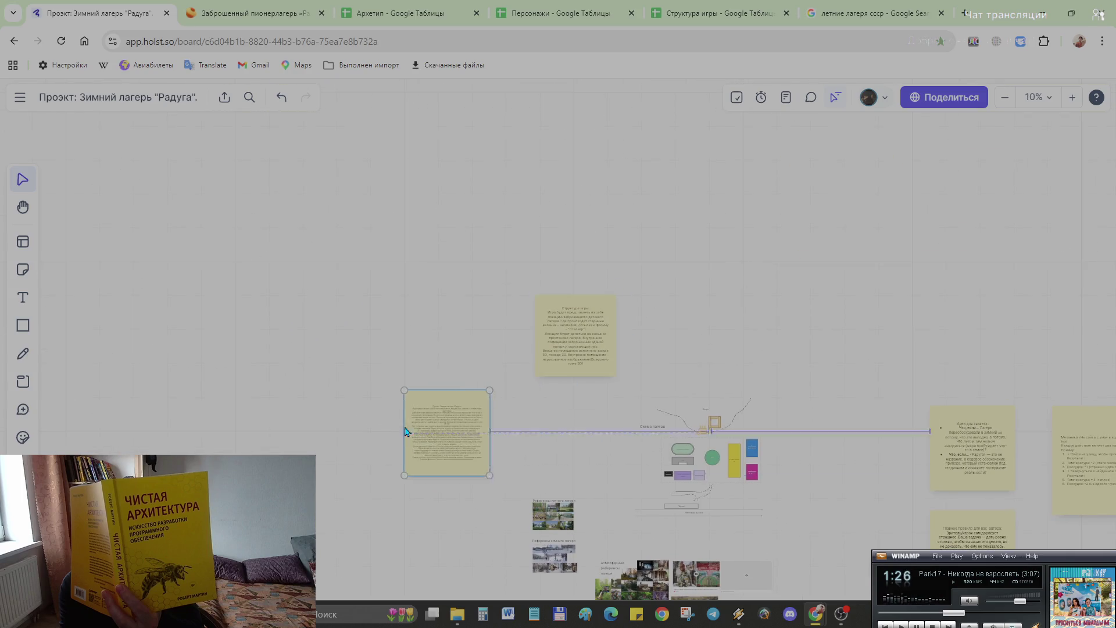
{"action": "mouse_move", "coordinate": [551, 356]}
{"action": "left_mouse_down"}
{"action": "mouse_move", "coordinate": [488, 449]}
{"action": "mouse_move", "coordinate": [500, 453]}
{"action": "left_mouse_up"}
{"action": "left_click", "coordinate": [820, 499]}
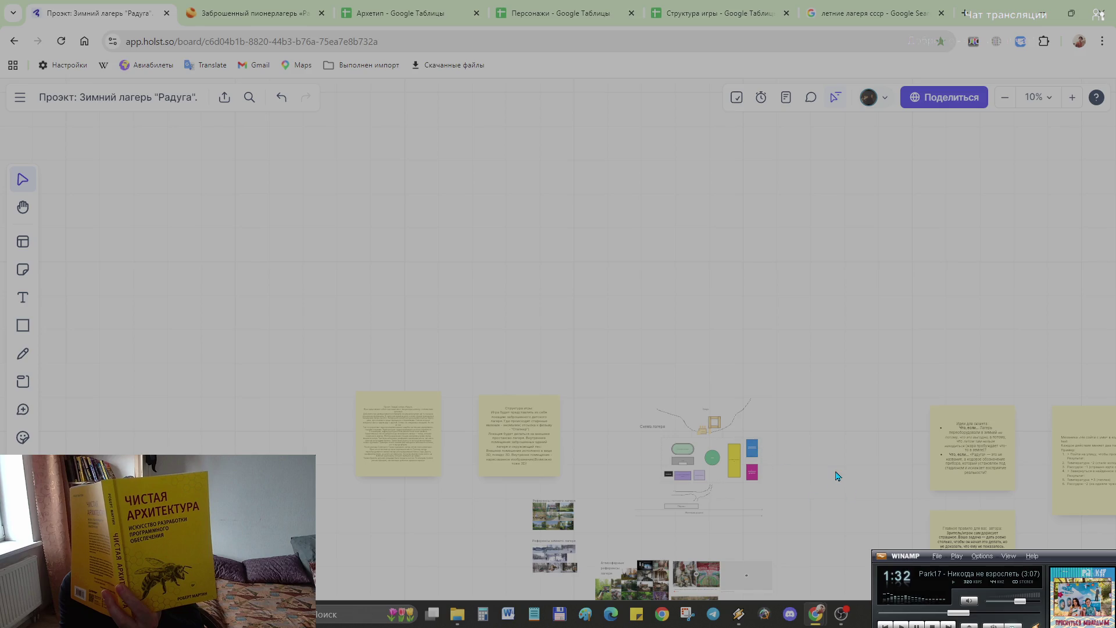
{"action": "scroll", "coordinate": [835, 475], "scroll_direction": "up", "scroll_amount": 2}
{"action": "scroll", "coordinate": [830, 477], "scroll_direction": "up", "scroll_amount": 1}
{"action": "scroll", "coordinate": [793, 481], "scroll_direction": "up", "scroll_amount": 2}
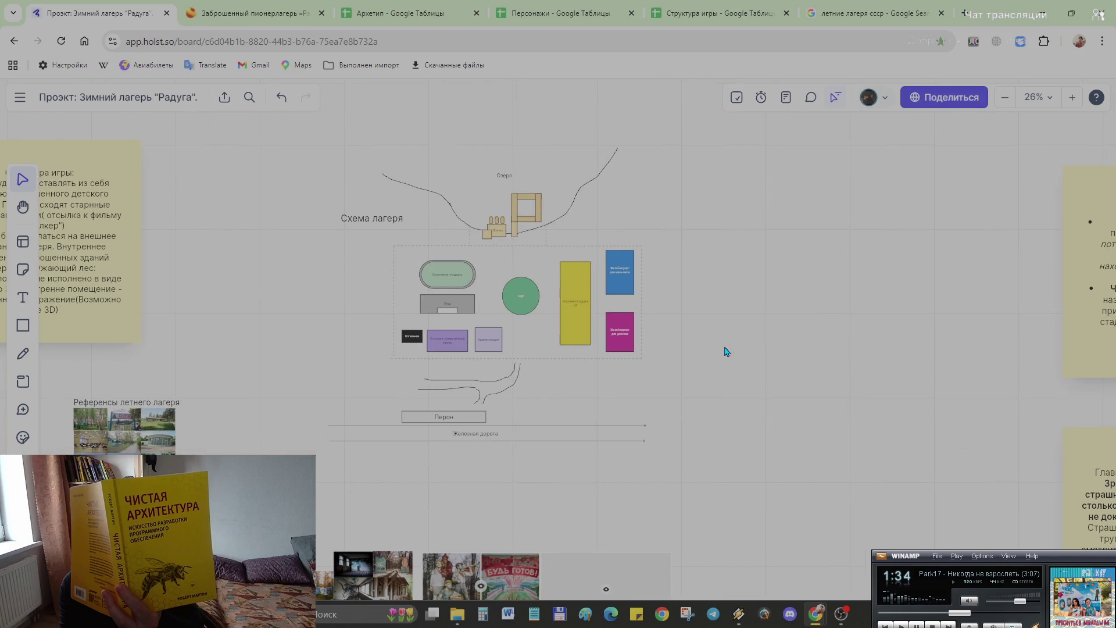
{"action": "scroll", "coordinate": [546, 292], "scroll_direction": "up", "scroll_amount": 2}
{"action": "scroll", "coordinate": [643, 444], "scroll_direction": "up", "scroll_amount": 2}
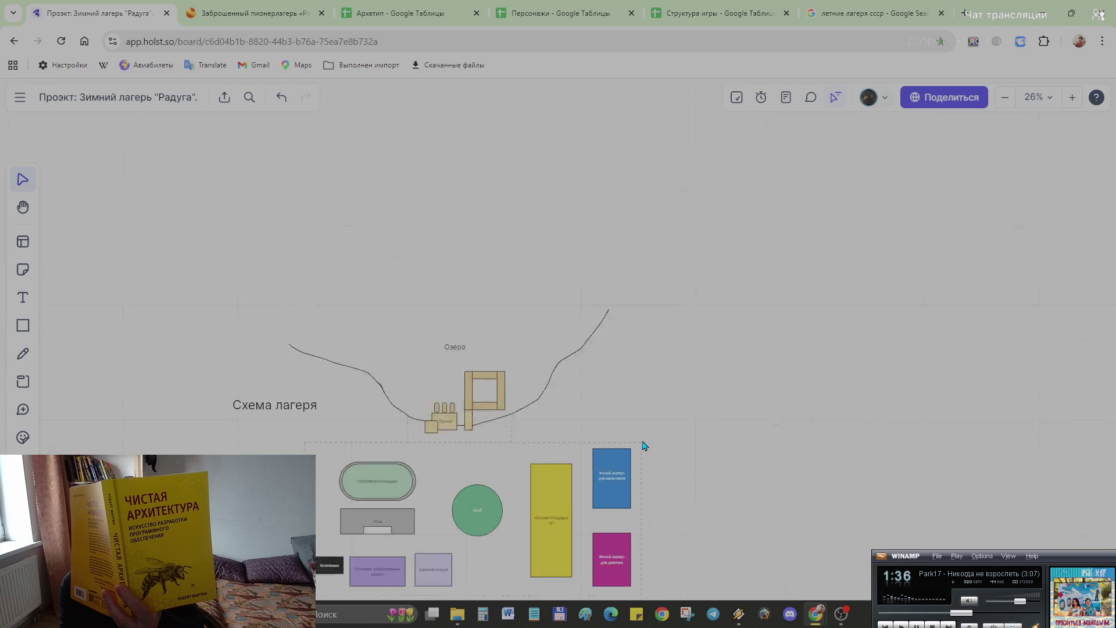
{"action": "scroll", "coordinate": [679, 350], "scroll_direction": "down", "scroll_amount": 3}
{"action": "scroll", "coordinate": [695, 441], "scroll_direction": "up", "scroll_amount": 3}
{"action": "scroll", "coordinate": [695, 441], "scroll_direction": "down", "scroll_amount": 3}
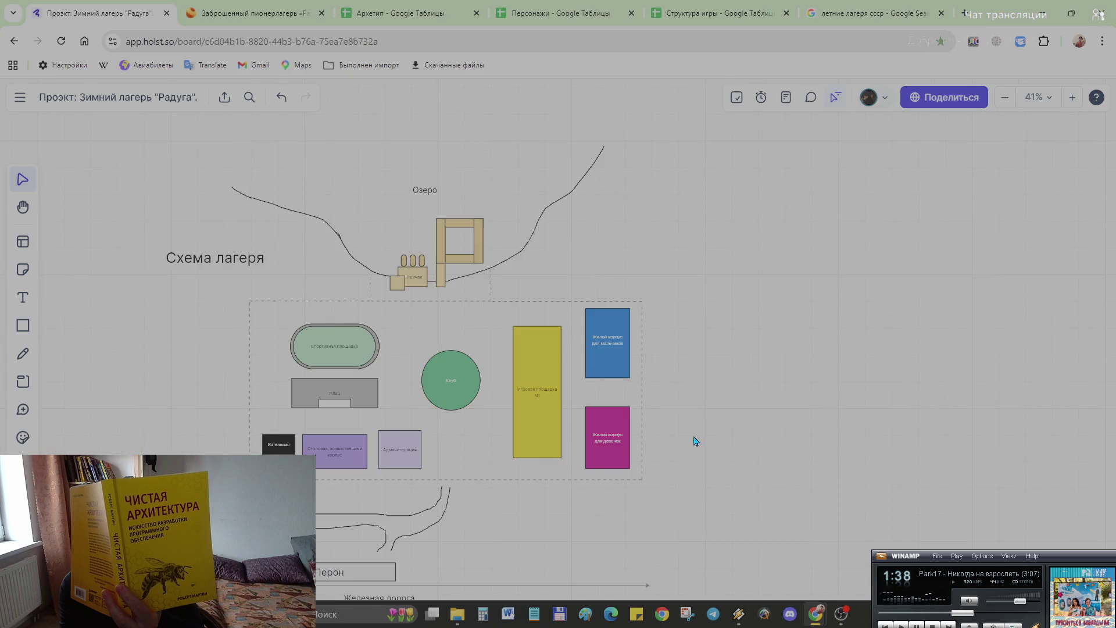
Step: Set the freehand pen to green with a thicker stroke, undoing a first scribble
{"action": "left_click", "coordinate": [23, 354]}
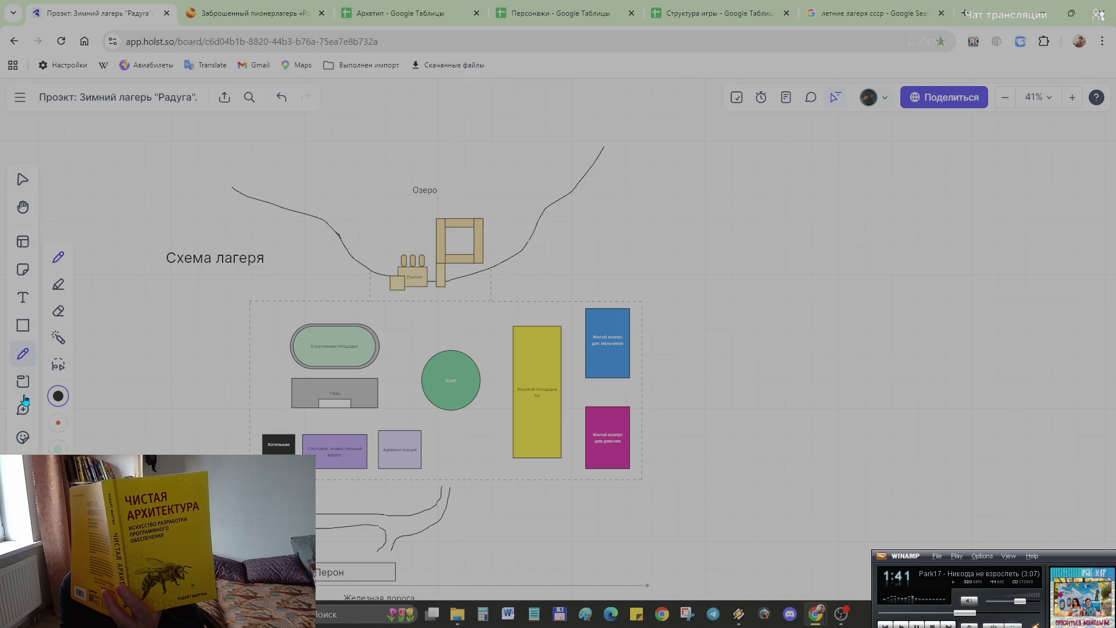
{"action": "left_click", "coordinate": [58, 396]}
{"action": "left_click", "coordinate": [153, 391]}
{"action": "mouse_move", "coordinate": [229, 385]}
{"action": "left_mouse_down"}
{"action": "mouse_move", "coordinate": [243, 358]}
{"action": "mouse_move", "coordinate": [224, 300]}
{"action": "left_mouse_up"}
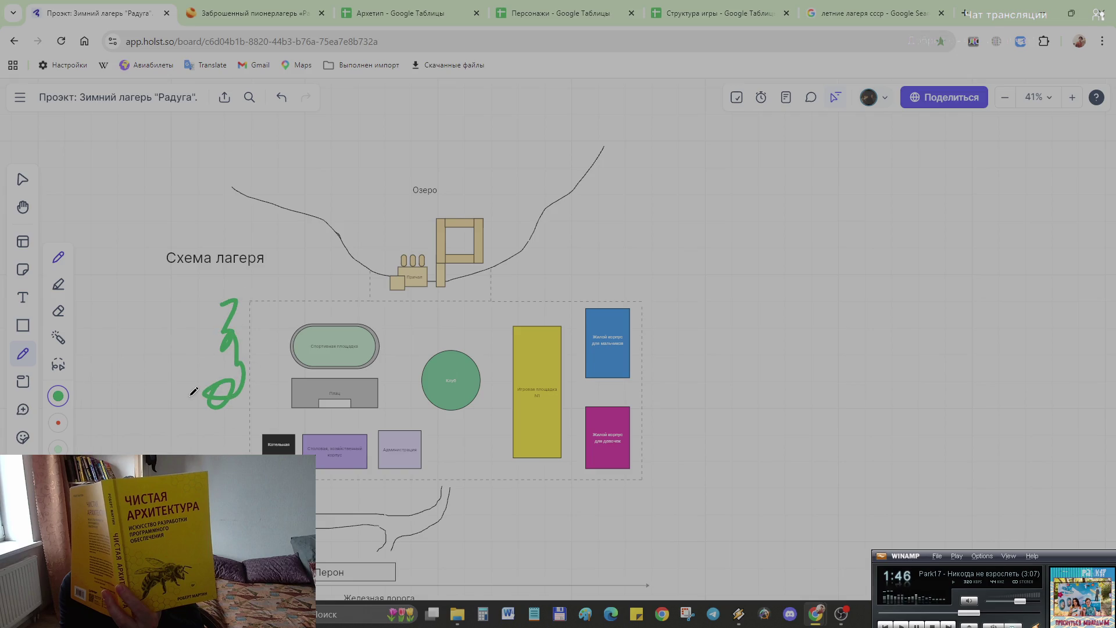
{"action": "key", "text": "ctrl+z"}
{"action": "left_click", "coordinate": [208, 354]}
{"action": "left_click", "coordinate": [58, 397]}
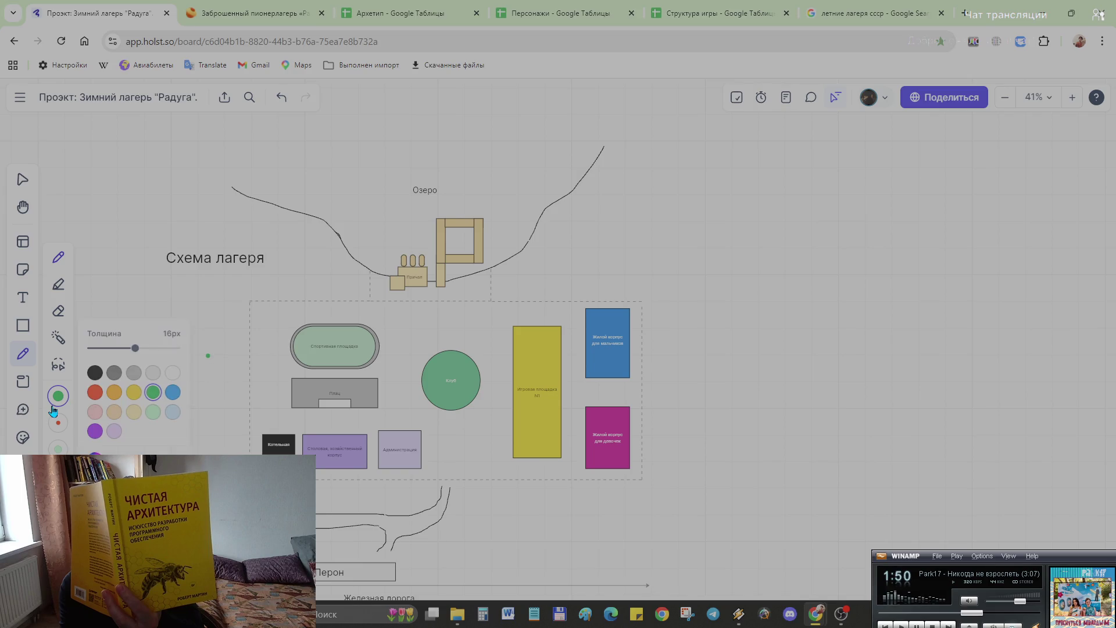
{"action": "left_click", "coordinate": [160, 356]}
Step: Test green dots and a thick stroke near the title, then undo them
{"action": "left_click", "coordinate": [215, 380]}
{"action": "left_click", "coordinate": [210, 400]}
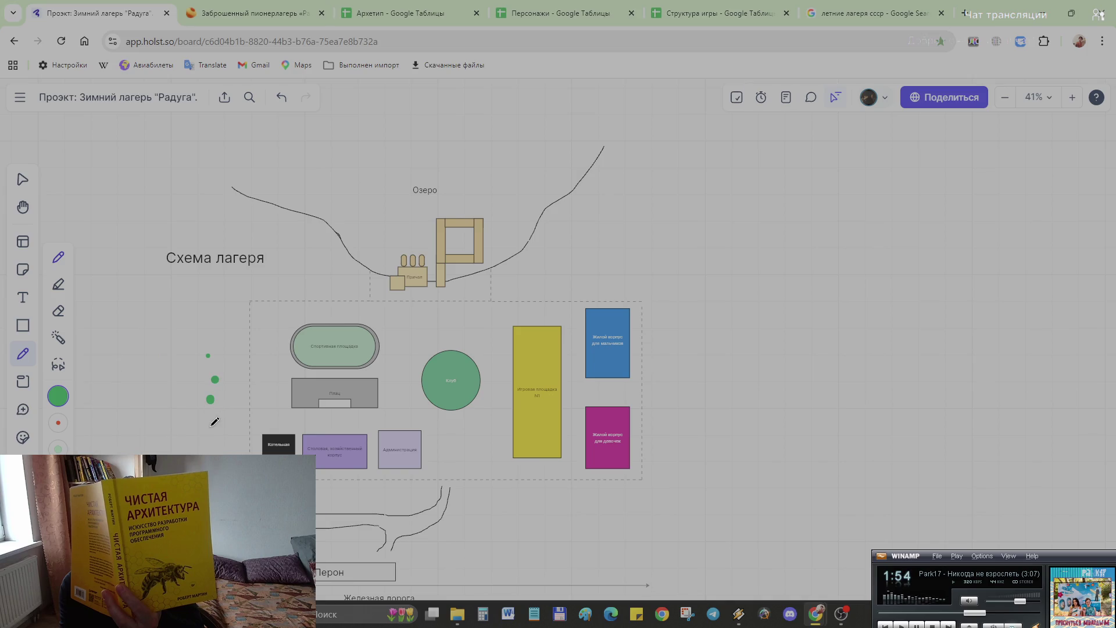
{"action": "left_click", "coordinate": [180, 399]}
{"action": "left_click_drag", "start_coordinate": [198, 375], "coordinate": [200, 383]}
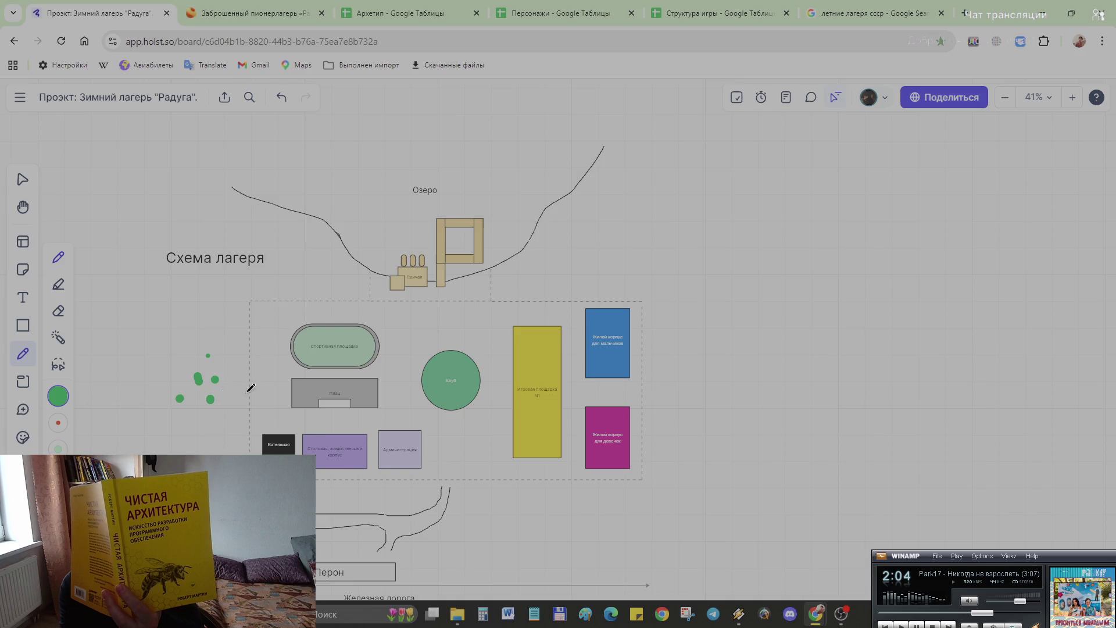
{"action": "left_click_drag", "start_coordinate": [224, 229], "coordinate": [332, 290]}
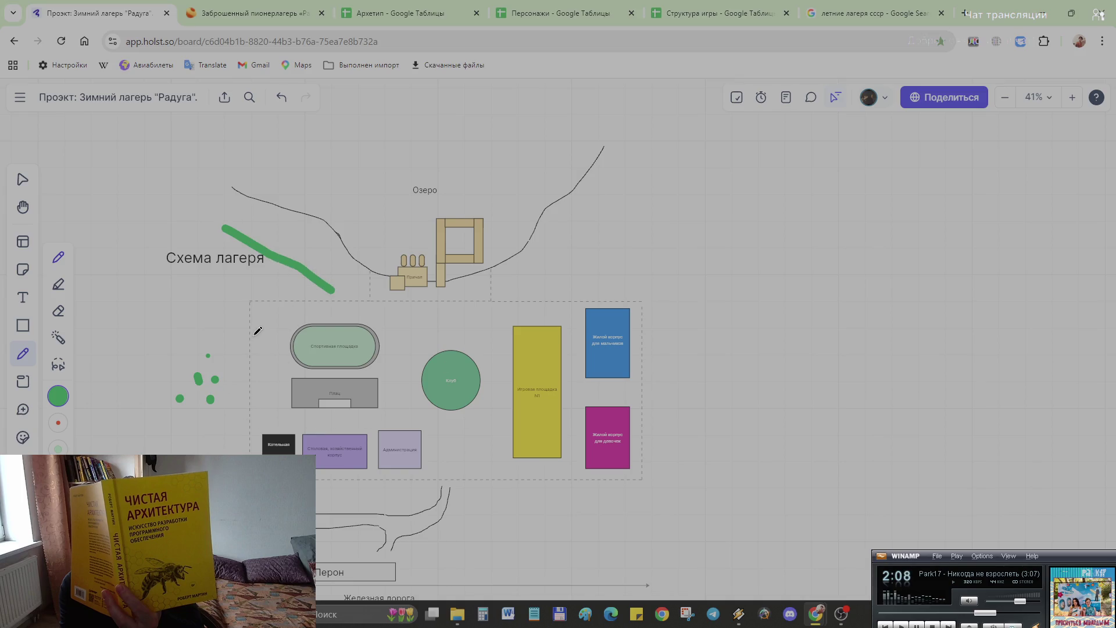
{"action": "key", "text": "ctrl+z"}
{"action": "key", "text": "ctrl+z"}
{"action": "key", "text": "ctrl+z"}
{"action": "key", "text": "ctrl+z"}
{"action": "key", "text": "ctrl+z"}
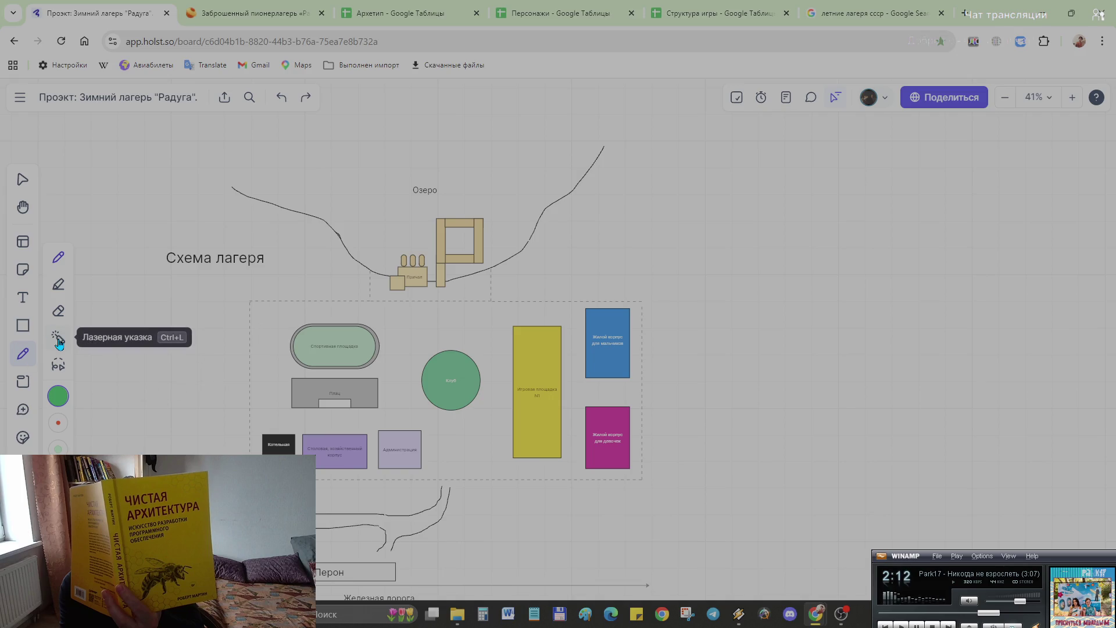
Step: Try a 30px custom-green highlighter stroke left of the boundary and undo it
{"action": "left_click", "coordinate": [59, 285]}
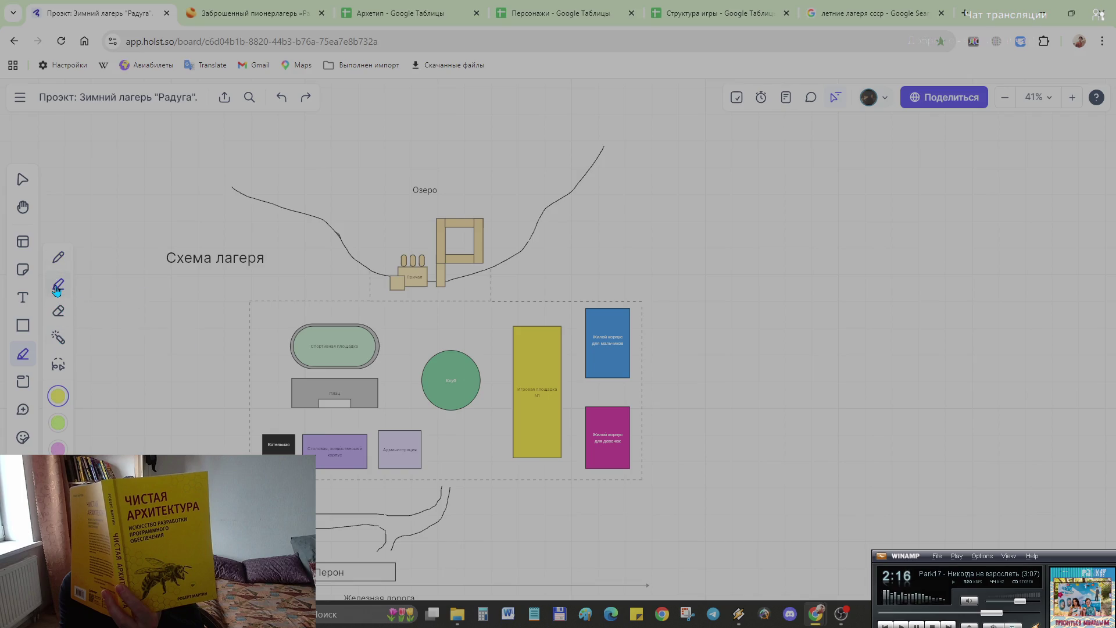
{"action": "left_click", "coordinate": [59, 388]}
{"action": "left_click_drag", "start_coordinate": [150, 367], "coordinate": [177, 367]}
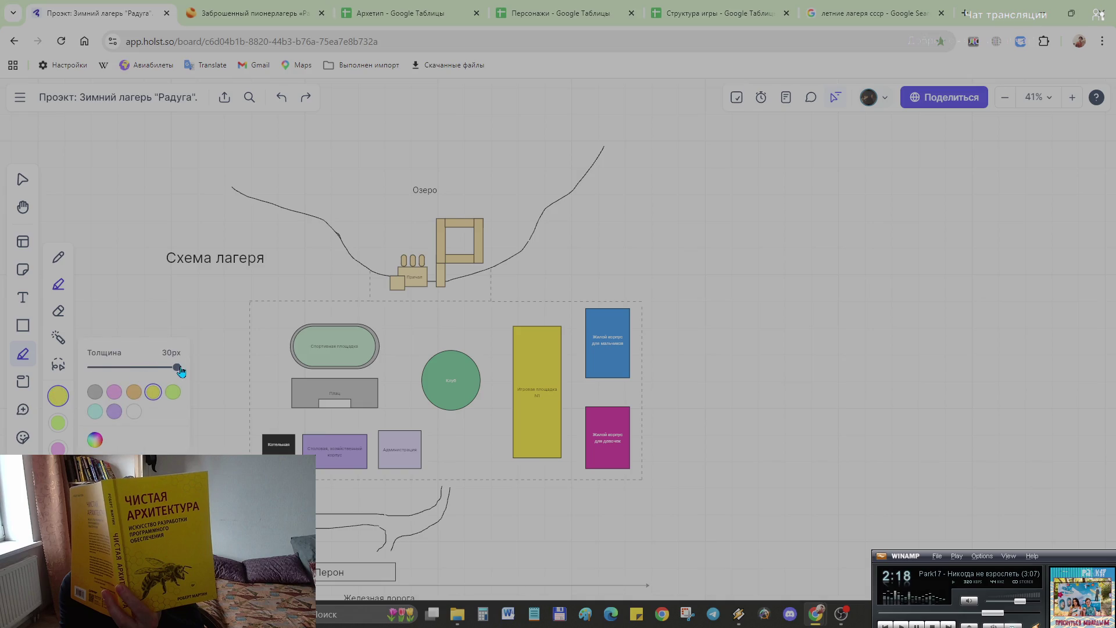
{"action": "left_click", "coordinate": [95, 440]}
{"action": "left_click", "coordinate": [118, 384]}
{"action": "left_click", "coordinate": [138, 339]}
{"action": "left_click", "coordinate": [225, 348]}
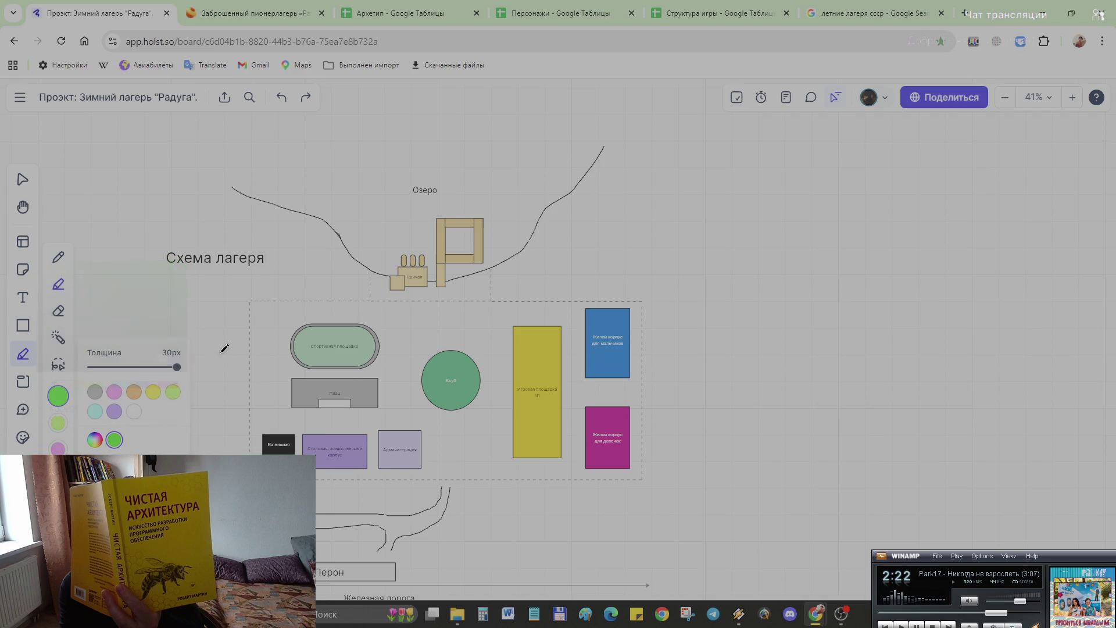
{"action": "left_click_drag", "start_coordinate": [212, 359], "coordinate": [227, 430]}
{"action": "key", "text": "ctrl+z"}
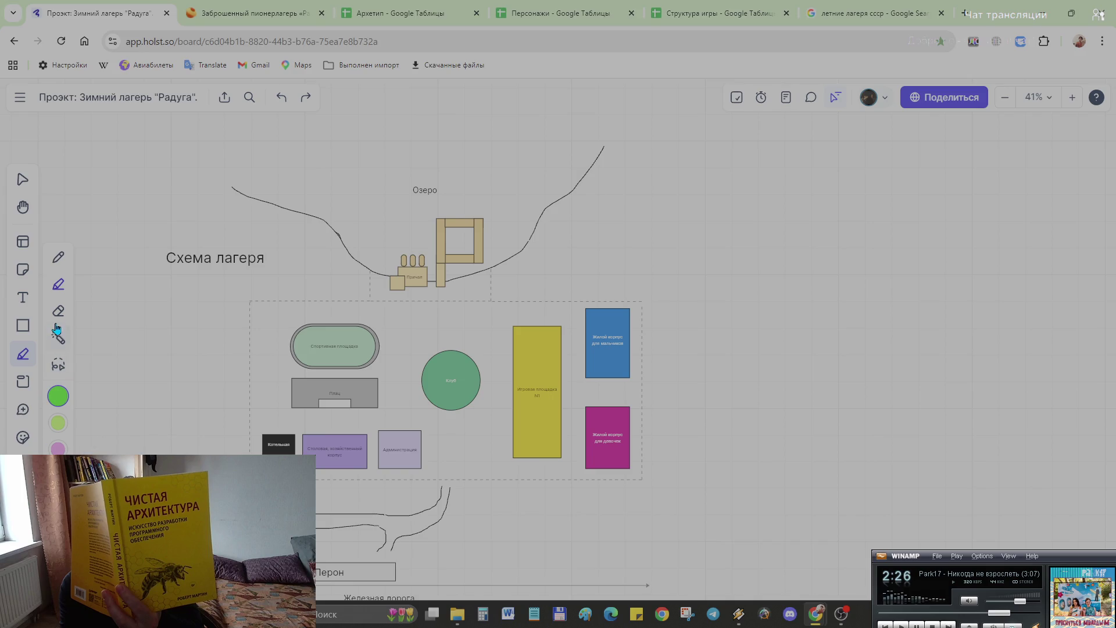
Step: With the green pen, draw greenery strokes left and right of the camp boundary
{"action": "left_click", "coordinate": [58, 258]}
{"action": "left_click_drag", "start_coordinate": [126, 366], "coordinate": [199, 447]}
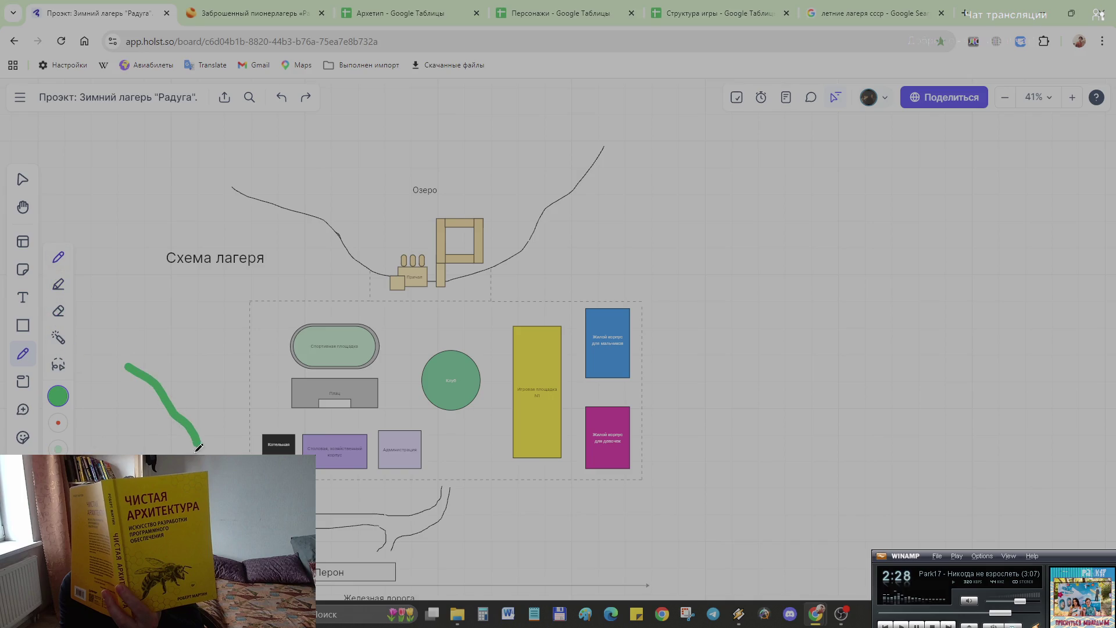
{"action": "key", "text": "ctrl+z"}
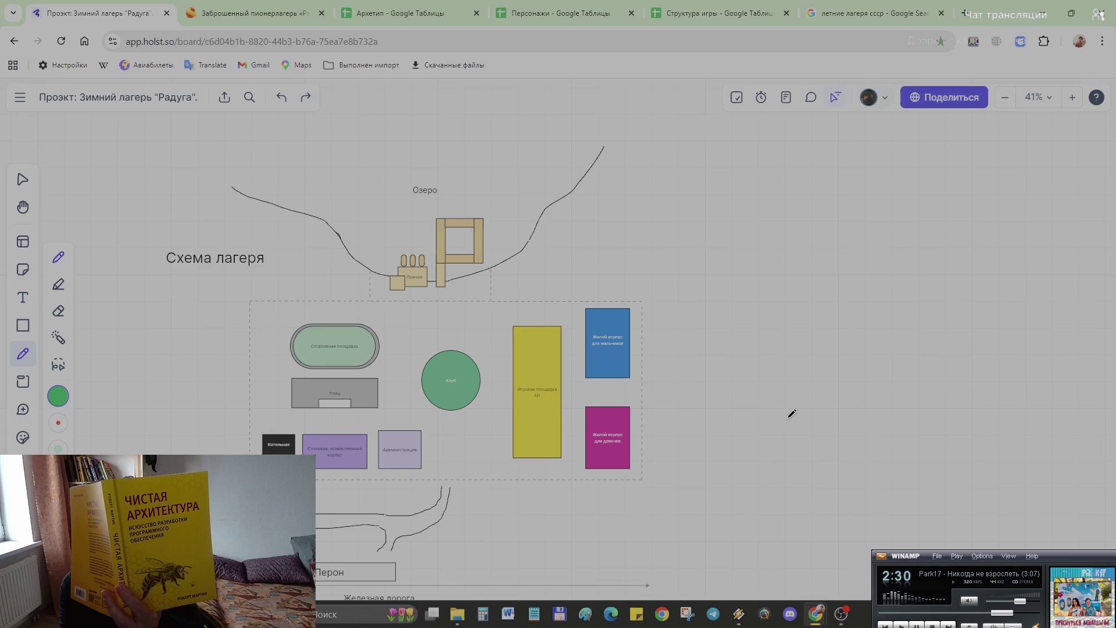
{"action": "scroll", "coordinate": [792, 414], "scroll_direction": "down", "scroll_amount": 2}
{"action": "scroll", "coordinate": [792, 413], "scroll_direction": "up", "scroll_amount": 1}
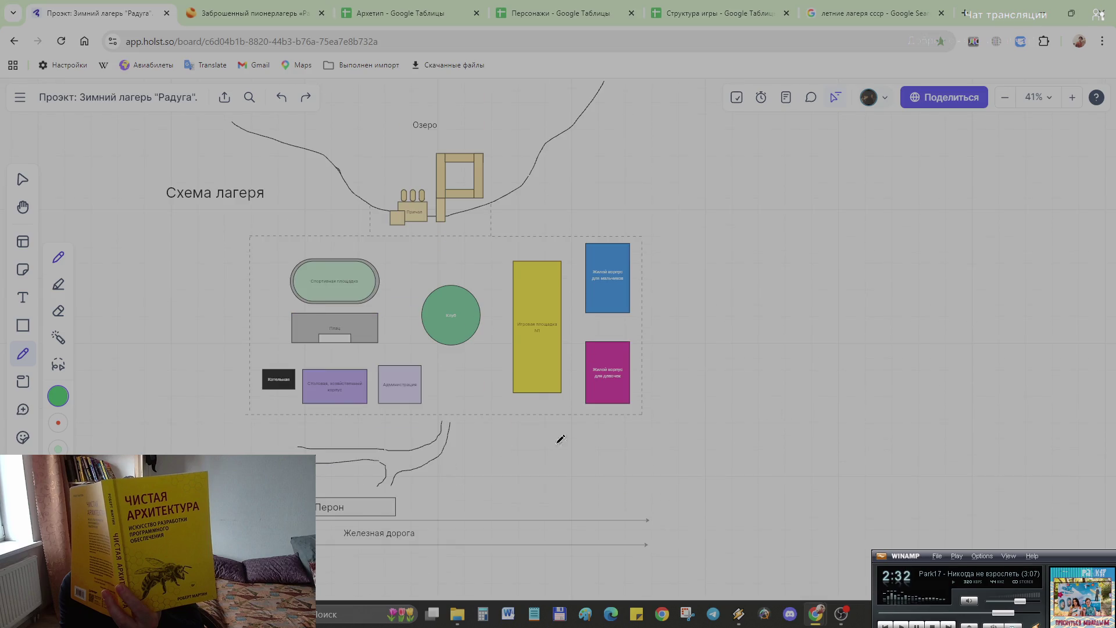
{"action": "scroll", "coordinate": [749, 430], "scroll_direction": "down", "scroll_amount": 3}
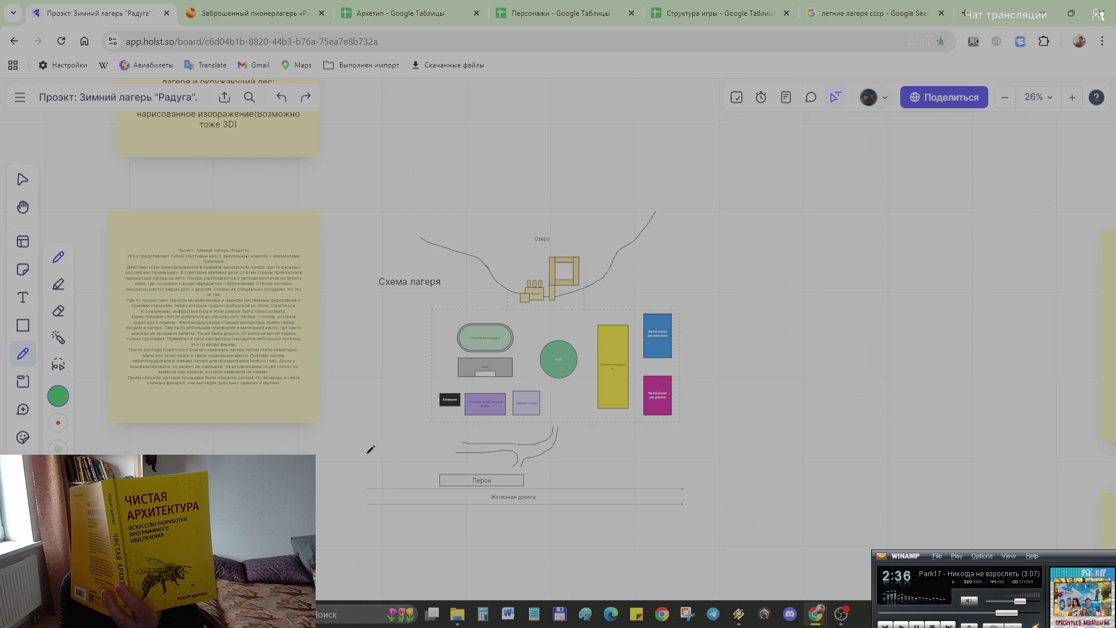
{"action": "left_click_drag", "start_coordinate": [347, 427], "coordinate": [429, 421]}
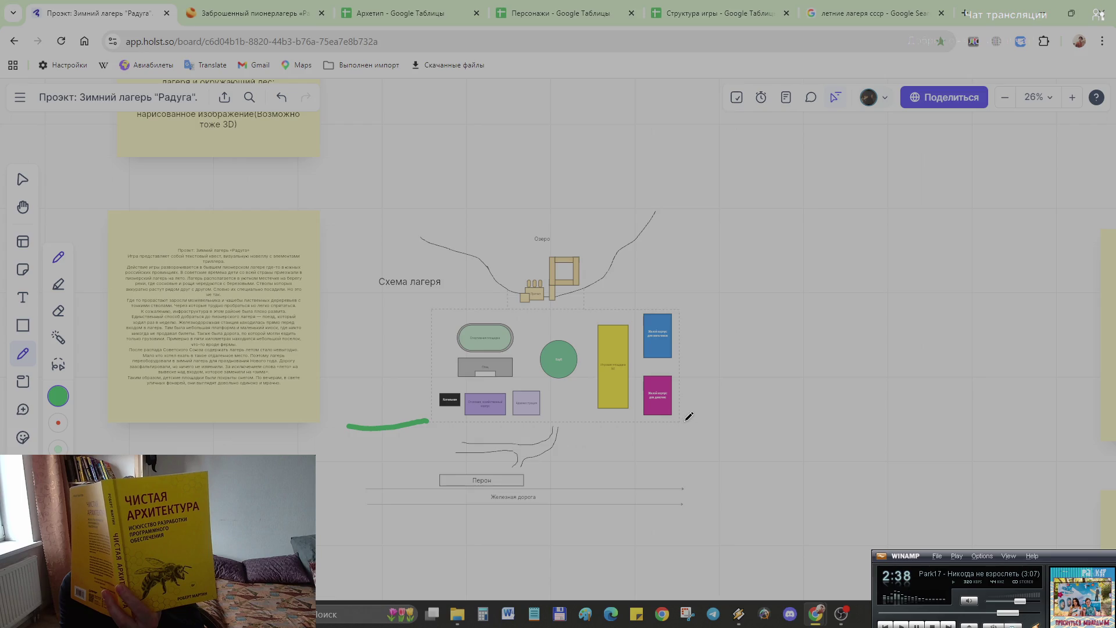
{"action": "left_click_drag", "start_coordinate": [680, 422], "coordinate": [828, 433]}
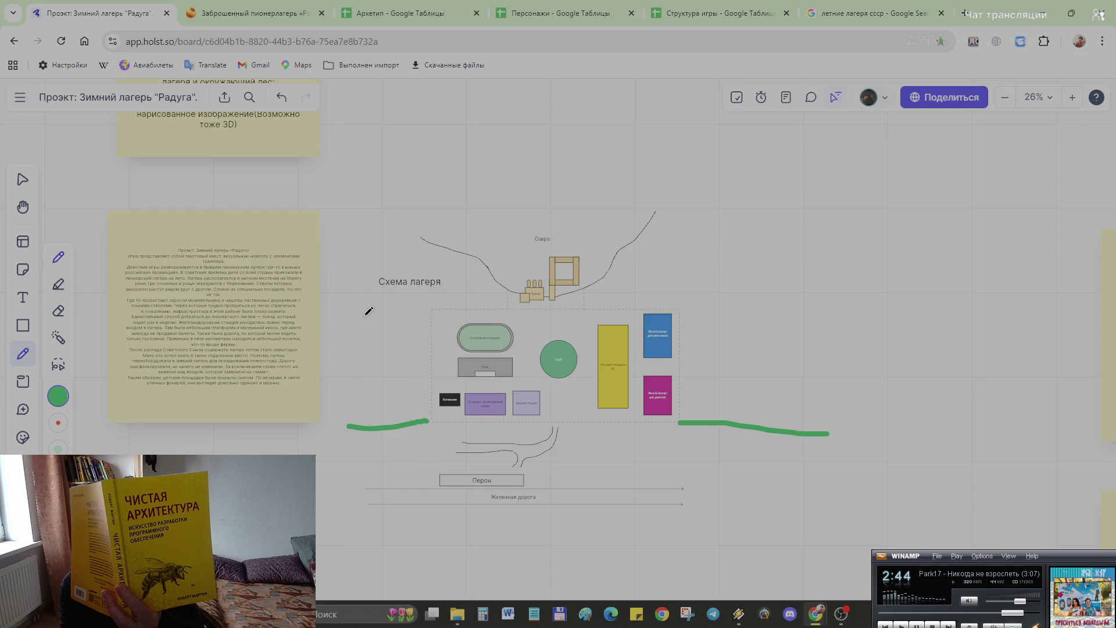
Step: Move the Схема лагеря title up above the map
{"action": "left_click", "coordinate": [23, 179]}
{"action": "left_click", "coordinate": [421, 291]}
{"action": "left_click_drag", "start_coordinate": [421, 291], "coordinate": [546, 173]}
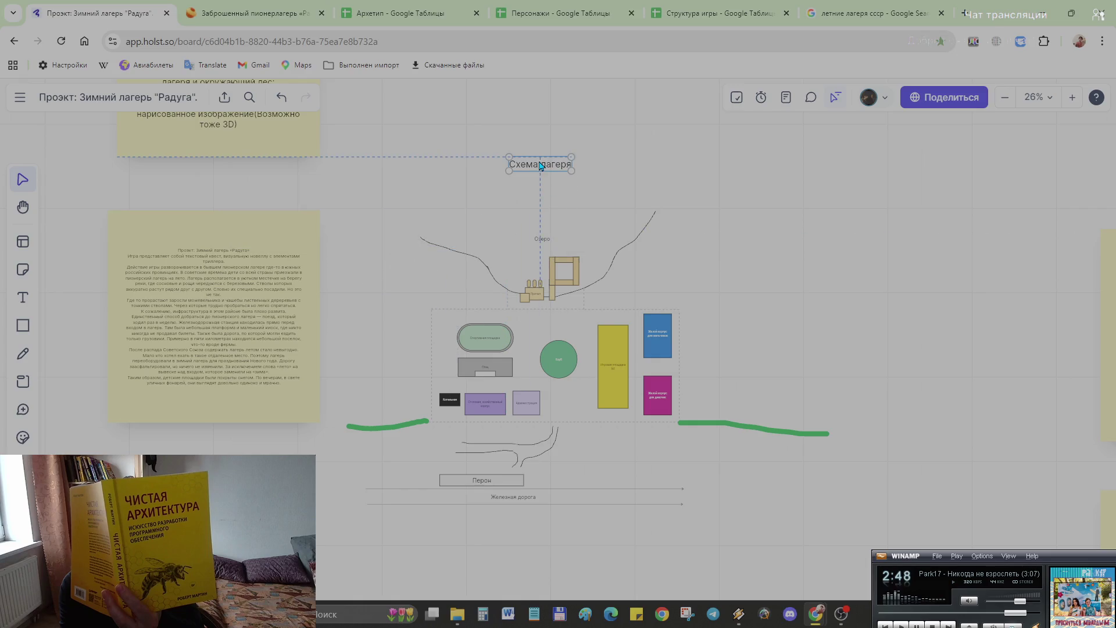
{"action": "left_click", "coordinate": [832, 279]}
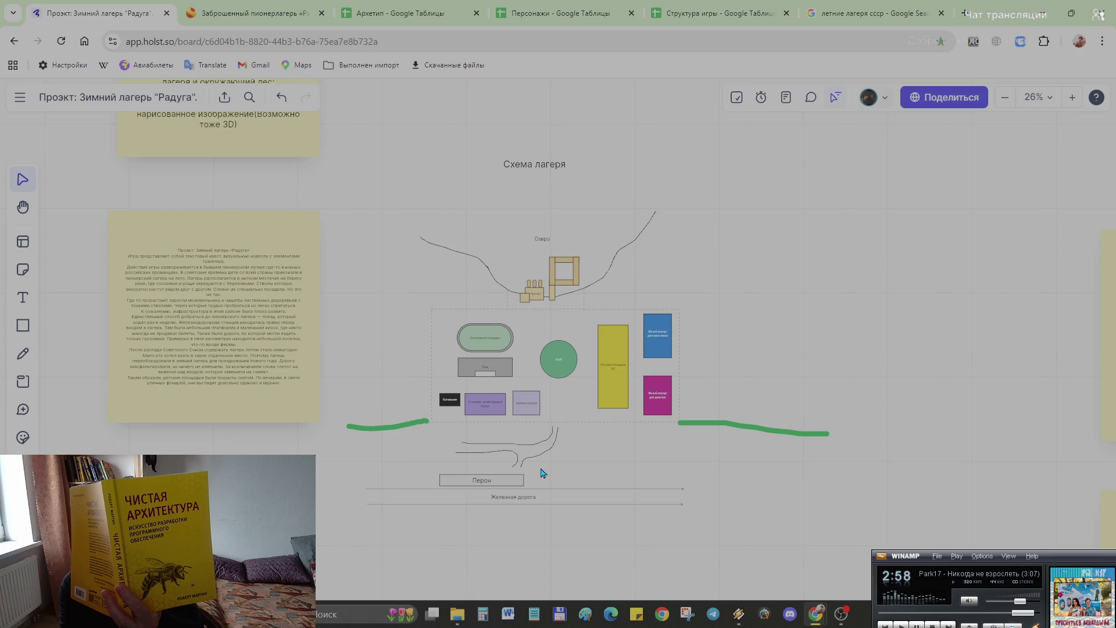
{"action": "scroll", "coordinate": [542, 469], "scroll_direction": "up", "scroll_amount": 5}
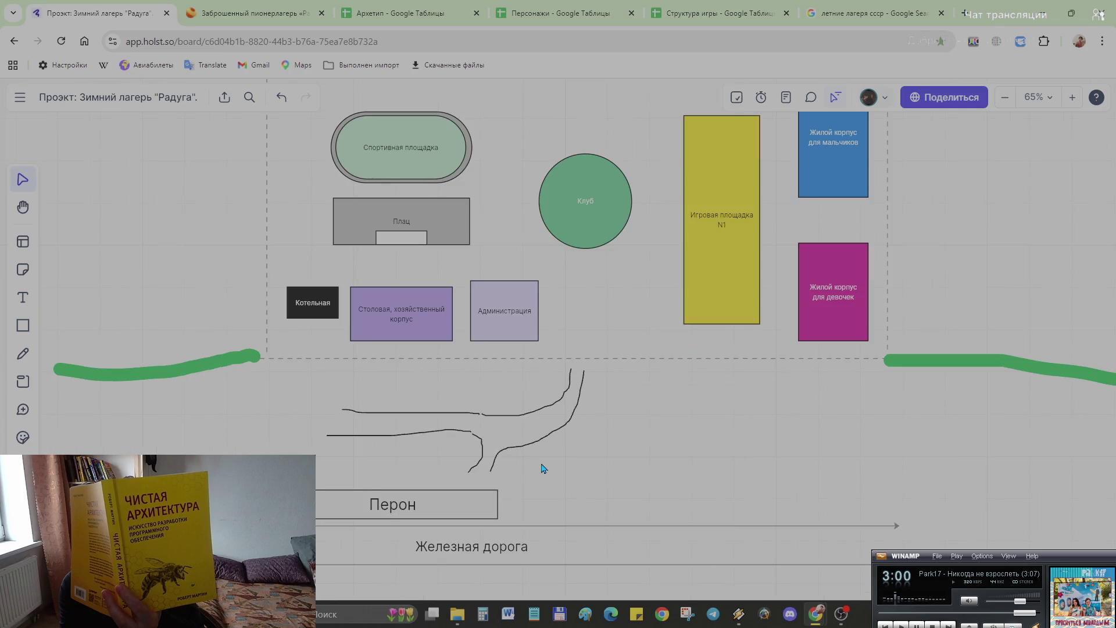
{"action": "scroll", "coordinate": [541, 468], "scroll_direction": "down", "scroll_amount": 2}
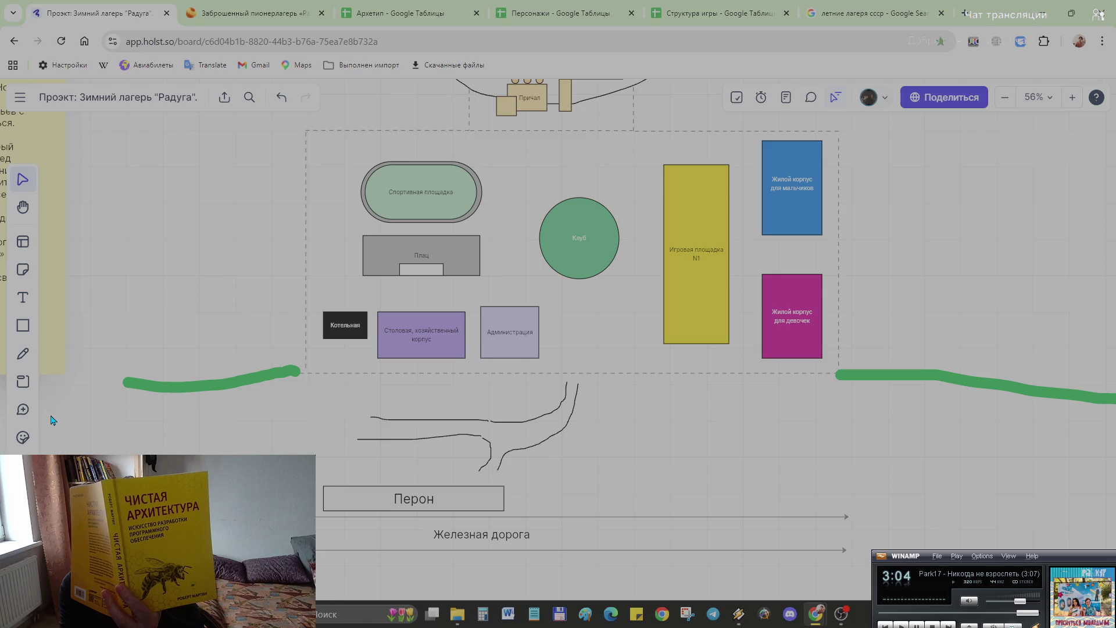
Step: Set the pencil to 15px black and try thick road strokes, undoing each
{"action": "left_click", "coordinate": [23, 353]}
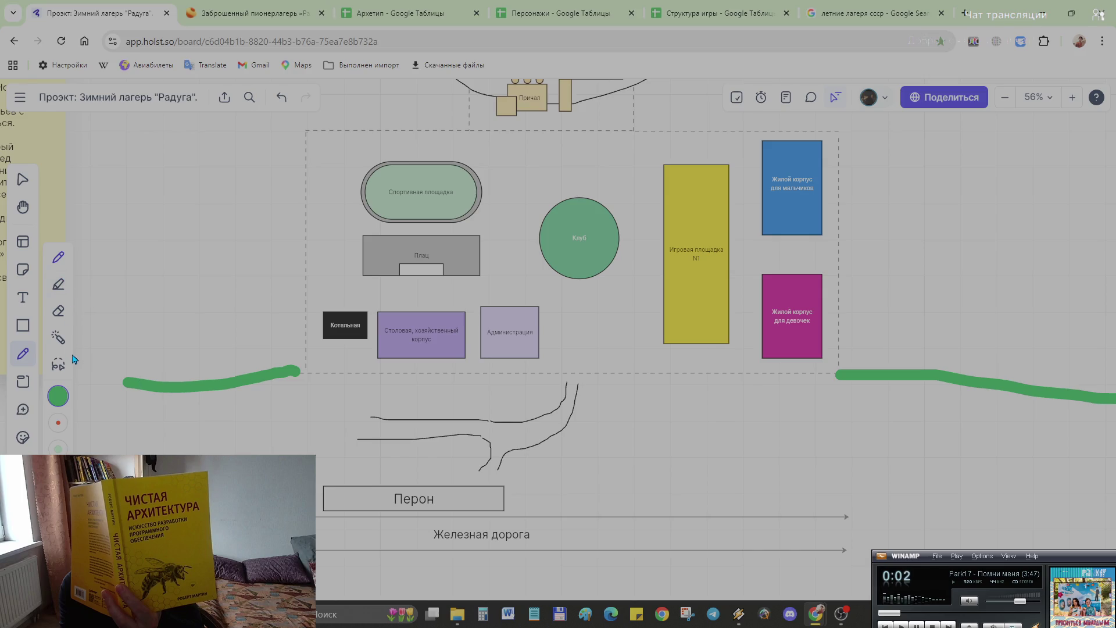
{"action": "left_click", "coordinate": [58, 399]}
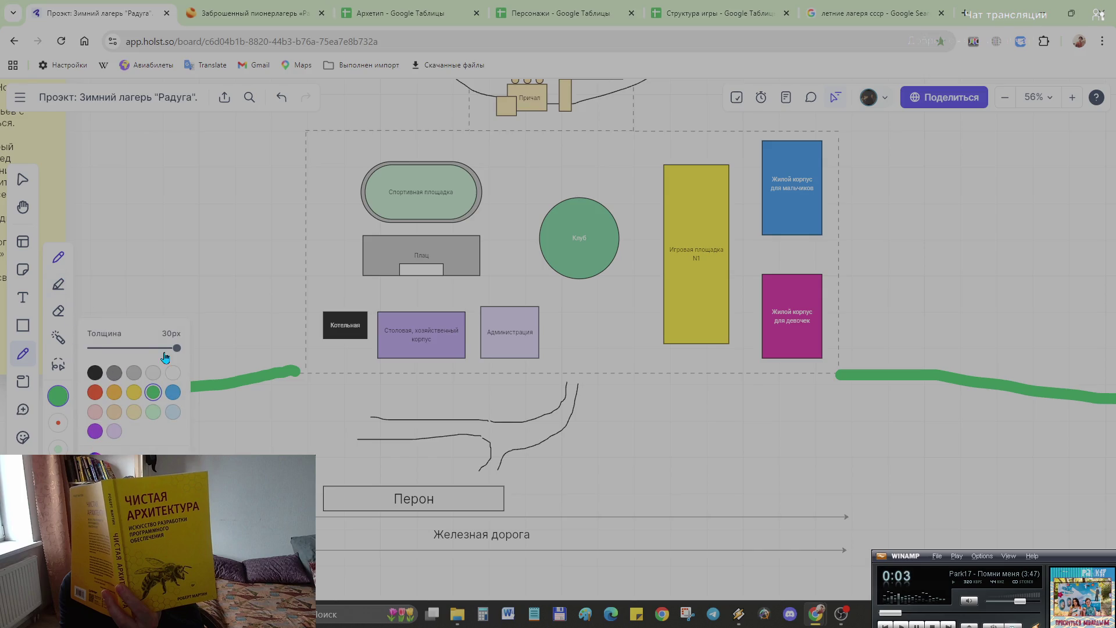
{"action": "left_click_drag", "start_coordinate": [176, 349], "coordinate": [132, 349]}
{"action": "left_click", "coordinate": [96, 375]}
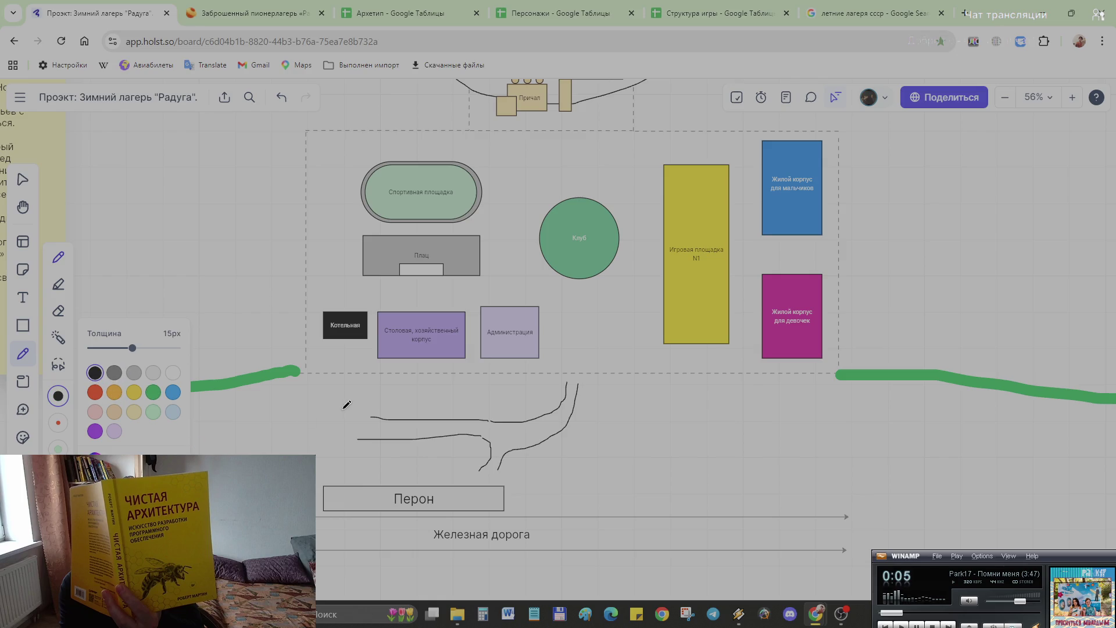
{"action": "left_click_drag", "start_coordinate": [371, 420], "coordinate": [314, 421]}
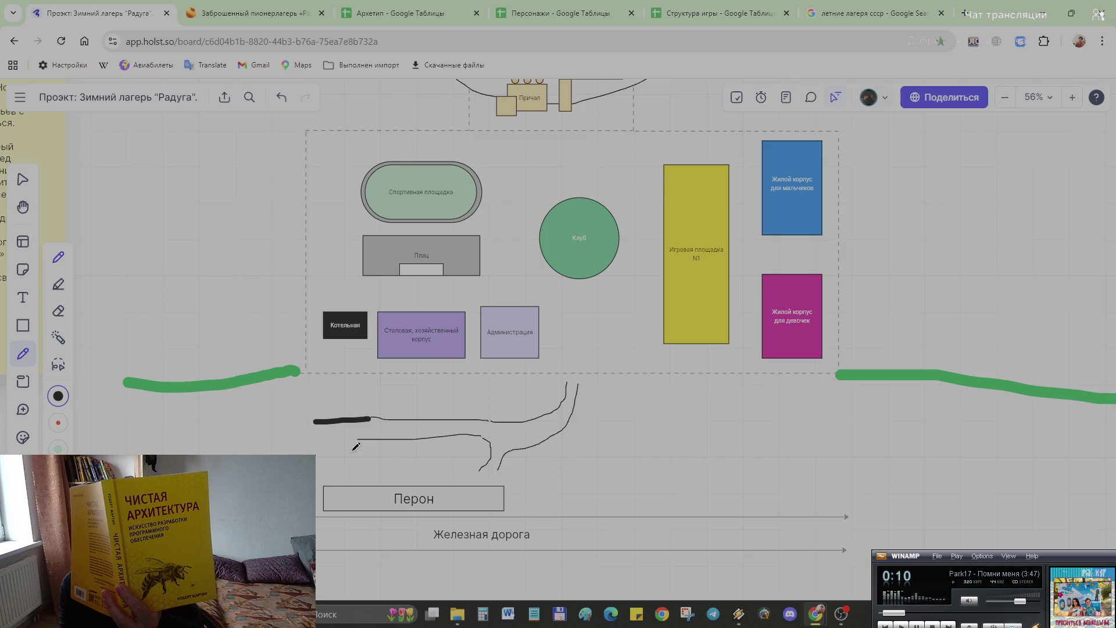
{"action": "left_click_drag", "start_coordinate": [314, 422], "coordinate": [559, 416]}
{"action": "key", "text": "ctrl+z"}
{"action": "key", "text": "ctrl+z"}
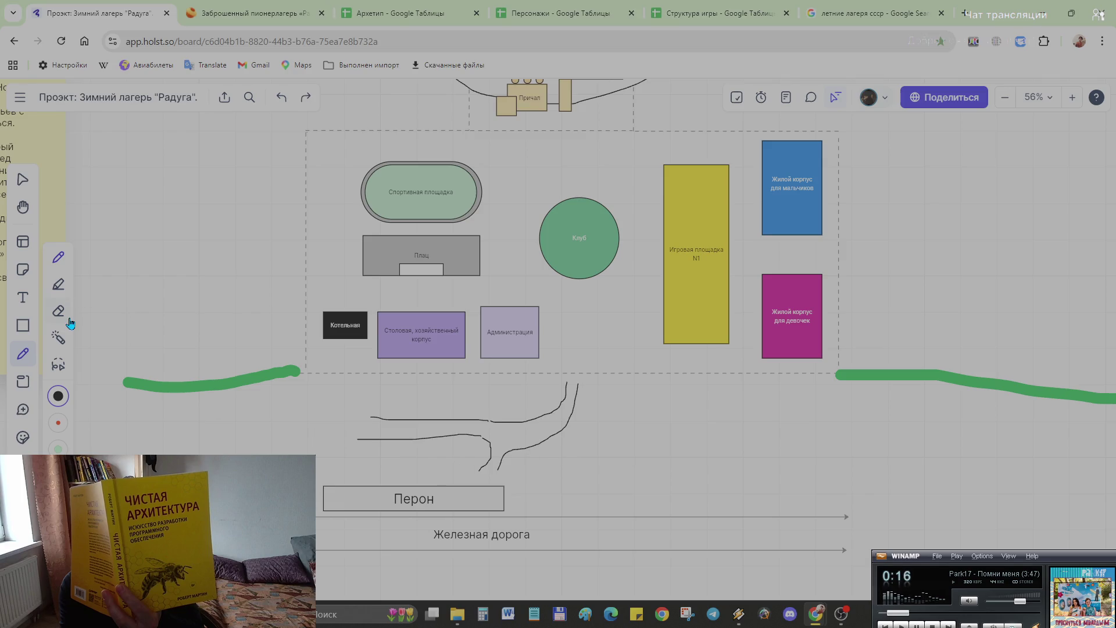
{"action": "left_click_drag", "start_coordinate": [361, 392], "coordinate": [575, 455]}
{"action": "key", "text": "ctrl+z"}
Step: Erase the thin road lines between the boundary and Перон, leaving a short test stroke
{"action": "left_click", "coordinate": [58, 310]}
{"action": "left_click_drag", "start_coordinate": [384, 408], "coordinate": [404, 415]}
{"action": "left_click_drag", "start_coordinate": [533, 408], "coordinate": [581, 394]}
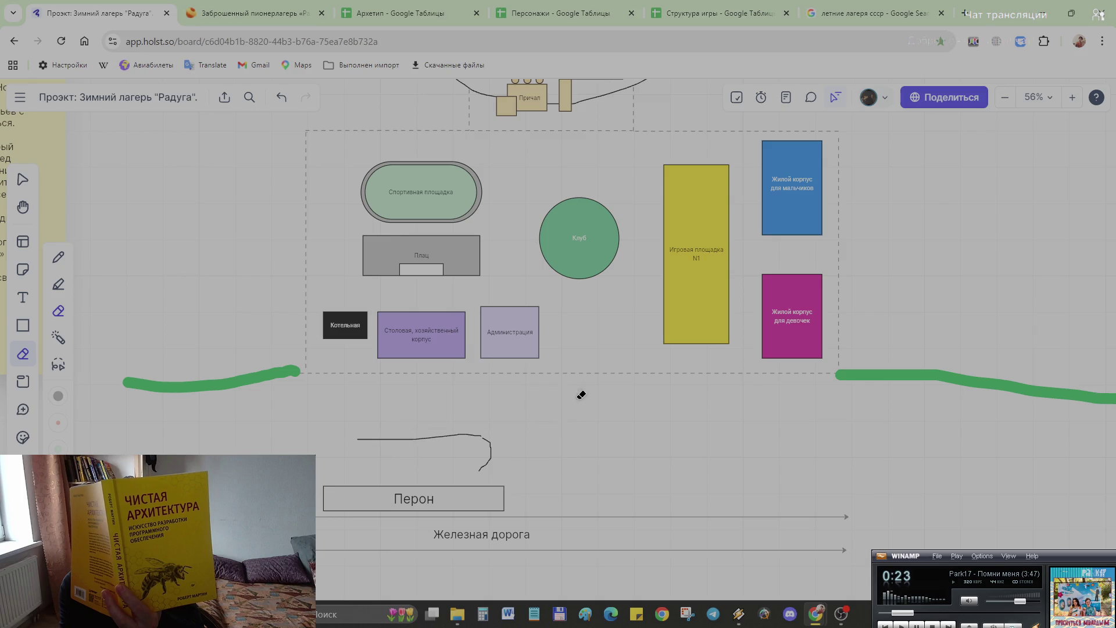
{"action": "left_click_drag", "start_coordinate": [485, 449], "coordinate": [471, 432]}
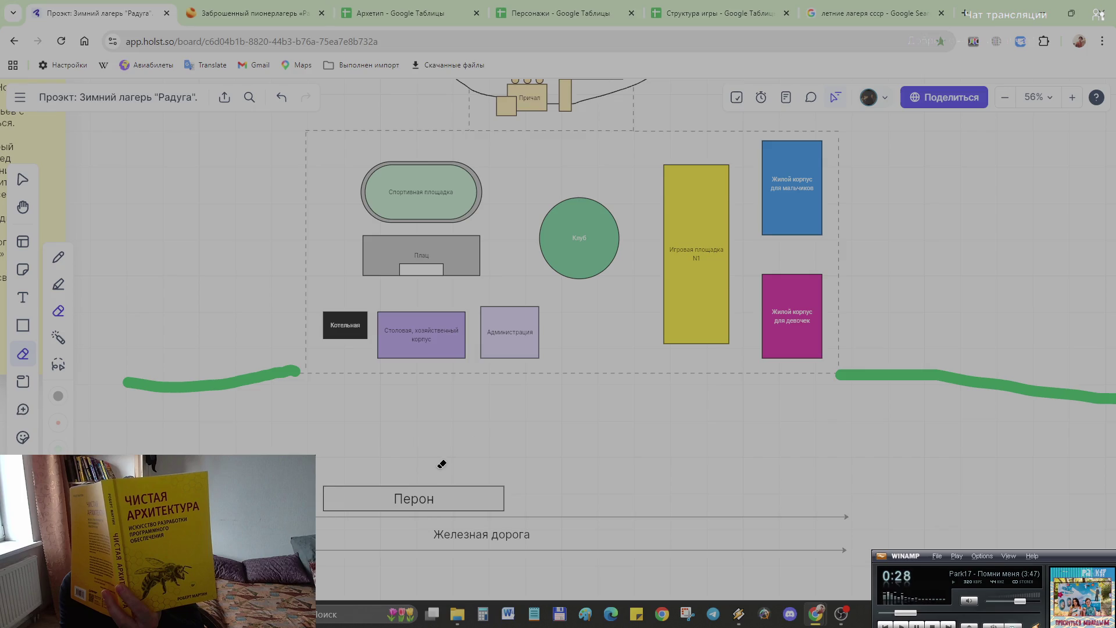
{"action": "left_click", "coordinate": [57, 260]}
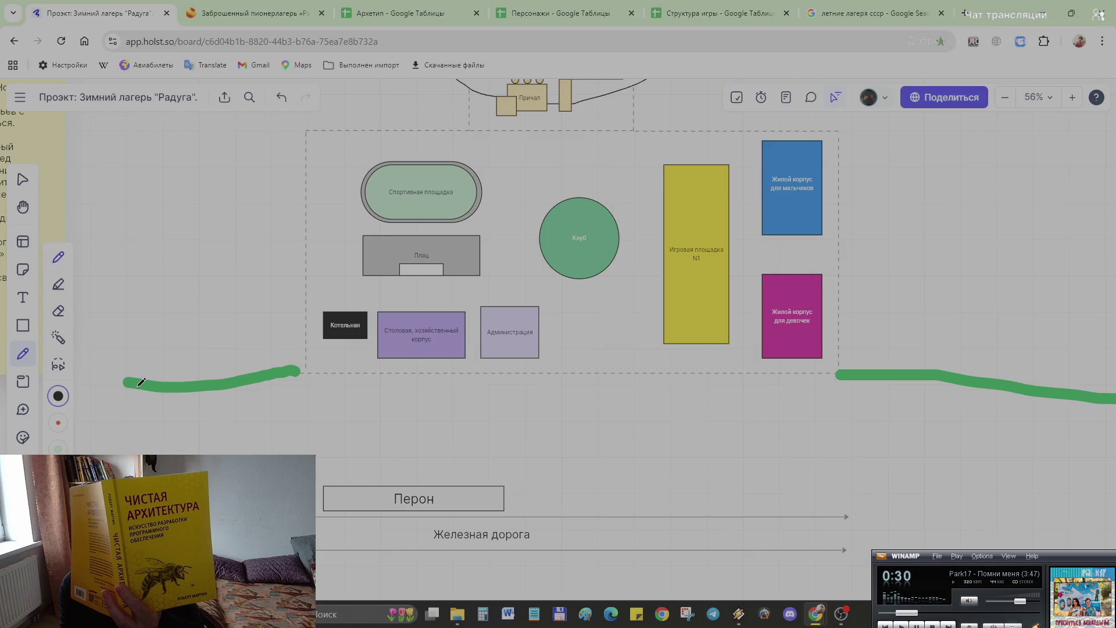
{"action": "left_click_drag", "start_coordinate": [573, 377], "coordinate": [614, 375]}
{"action": "left_click", "coordinate": [23, 354]}
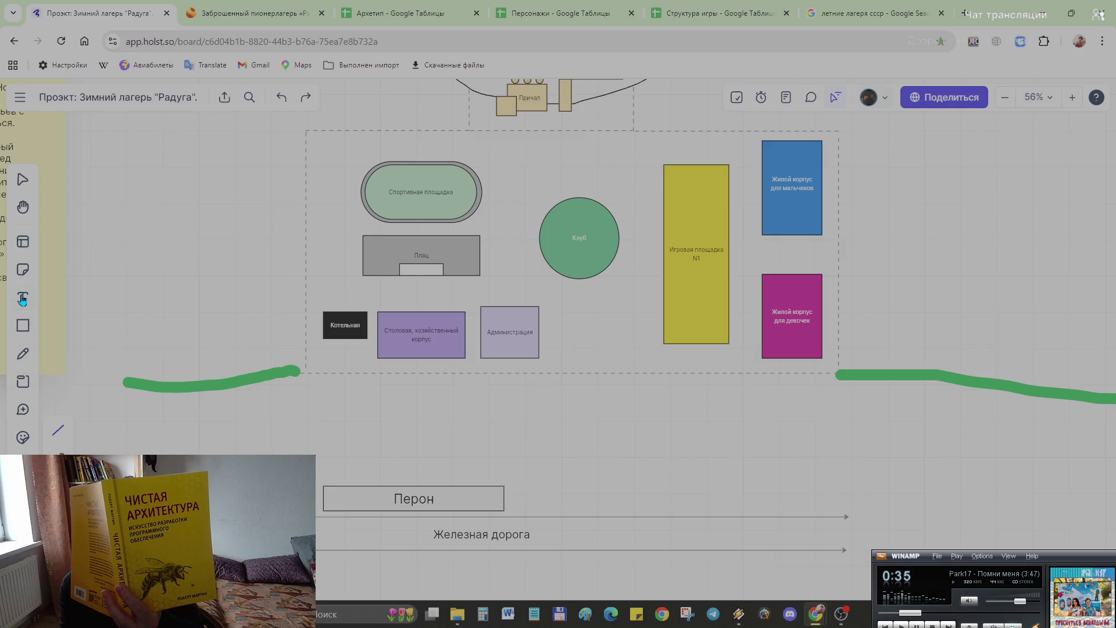
Step: Place a square shape just below the bottom edge of the dashed camp boundary
{"action": "left_click", "coordinate": [24, 465]}
{"action": "left_click", "coordinate": [57, 430]}
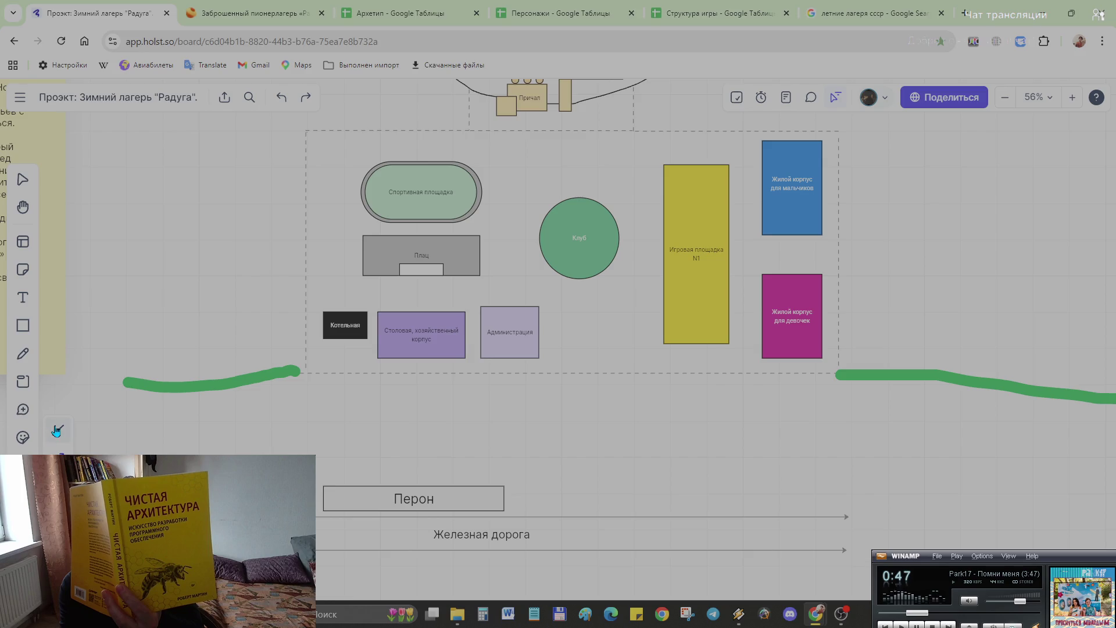
{"action": "left_click", "coordinate": [23, 354]}
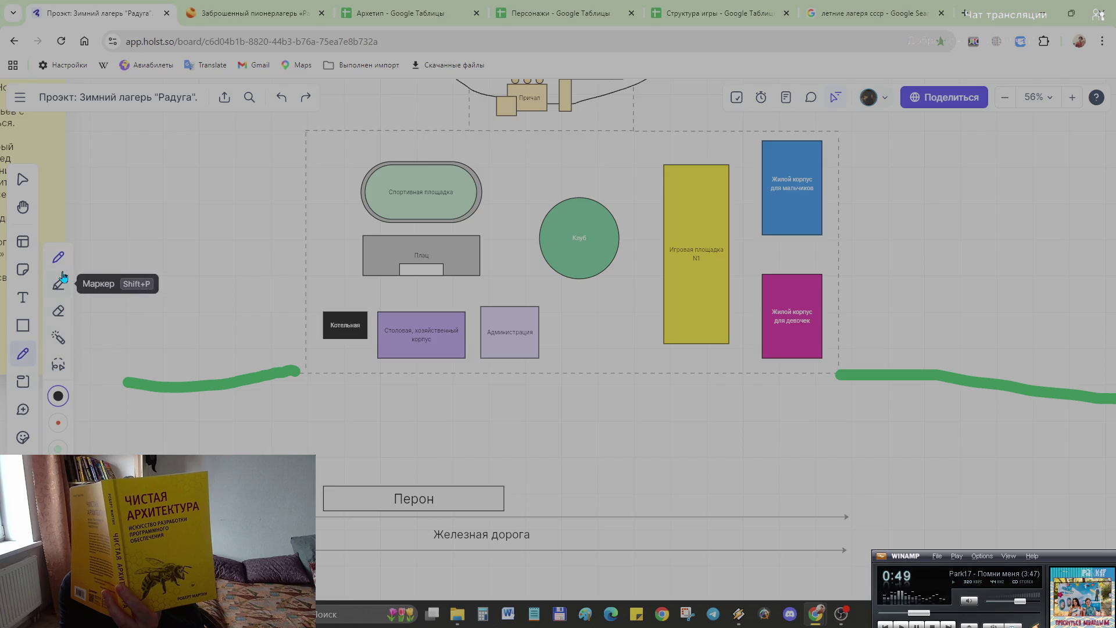
{"action": "left_click", "coordinate": [22, 329]}
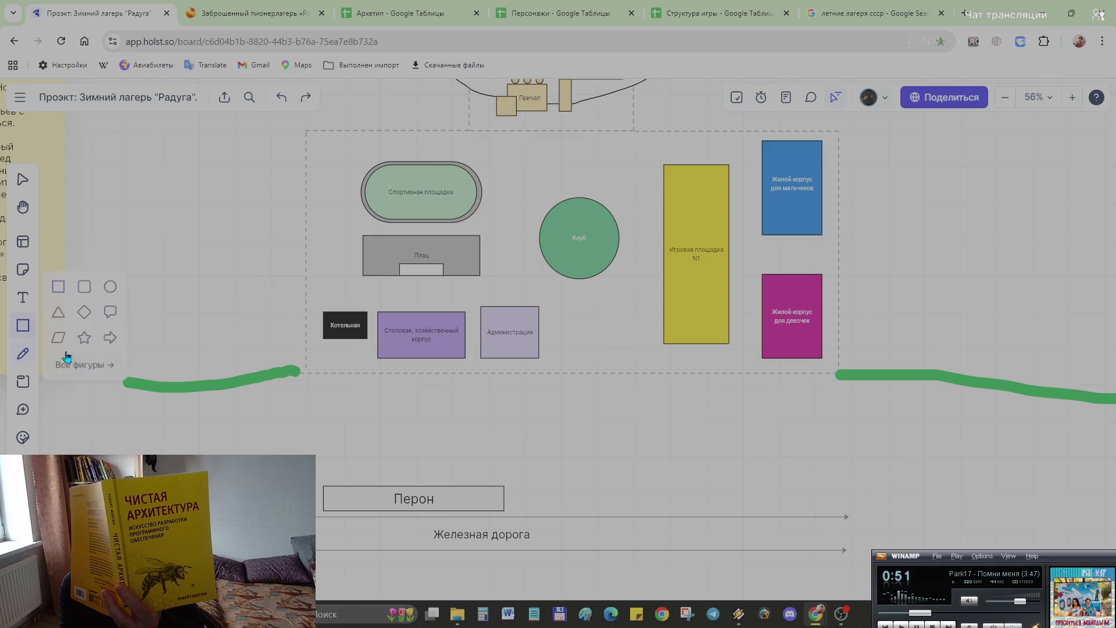
{"action": "left_click", "coordinate": [566, 346]}
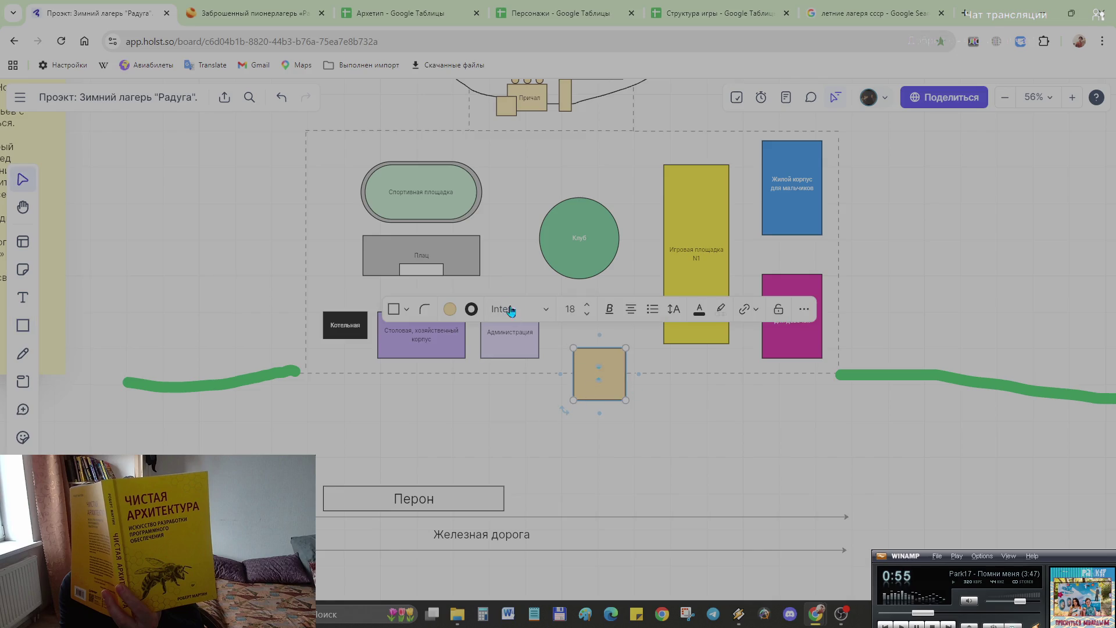
Step: Fill the square white and flatten it into a thin gate rectangle on the boundary
{"action": "left_click", "coordinate": [450, 310]}
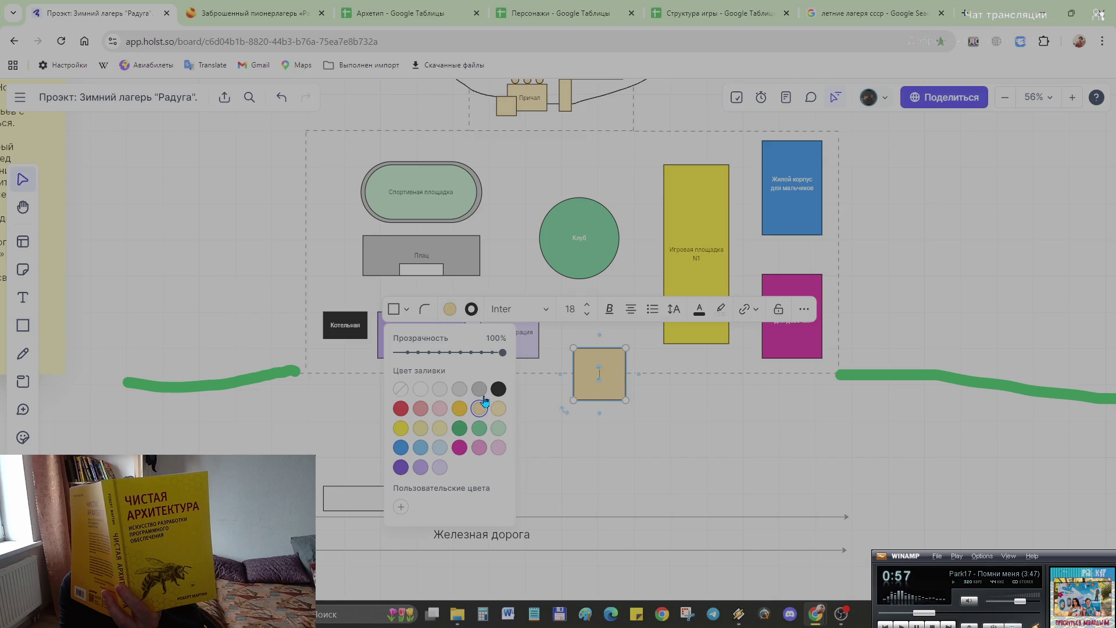
{"action": "left_click", "coordinate": [421, 388]}
{"action": "left_click", "coordinate": [598, 399]}
{"action": "left_click_drag", "start_coordinate": [599, 399], "coordinate": [600, 369]}
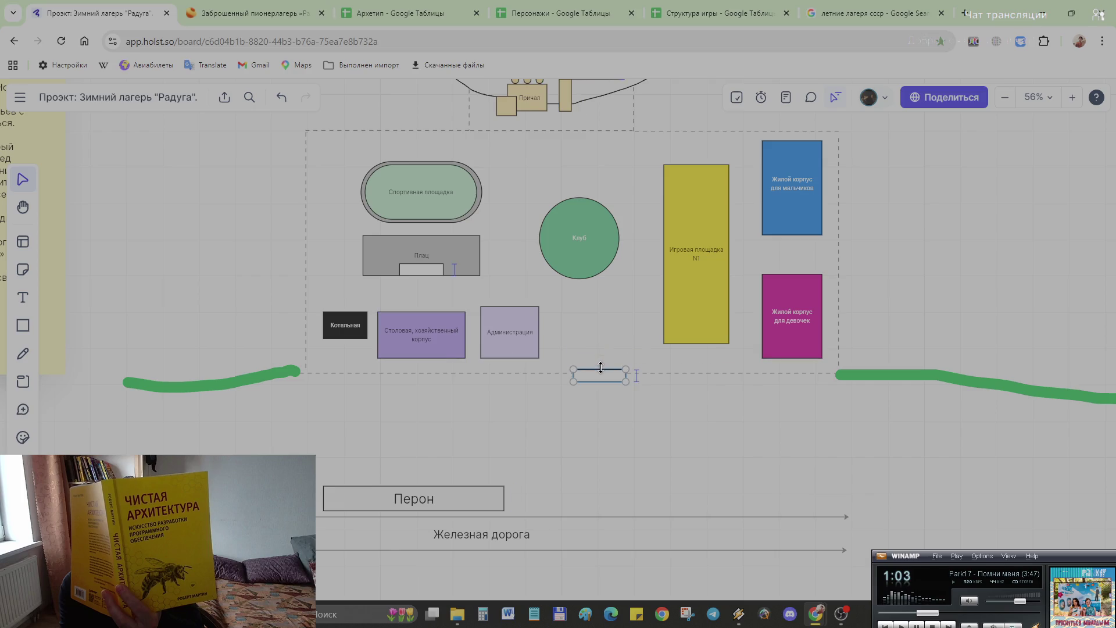
{"action": "left_click", "coordinate": [615, 406]}
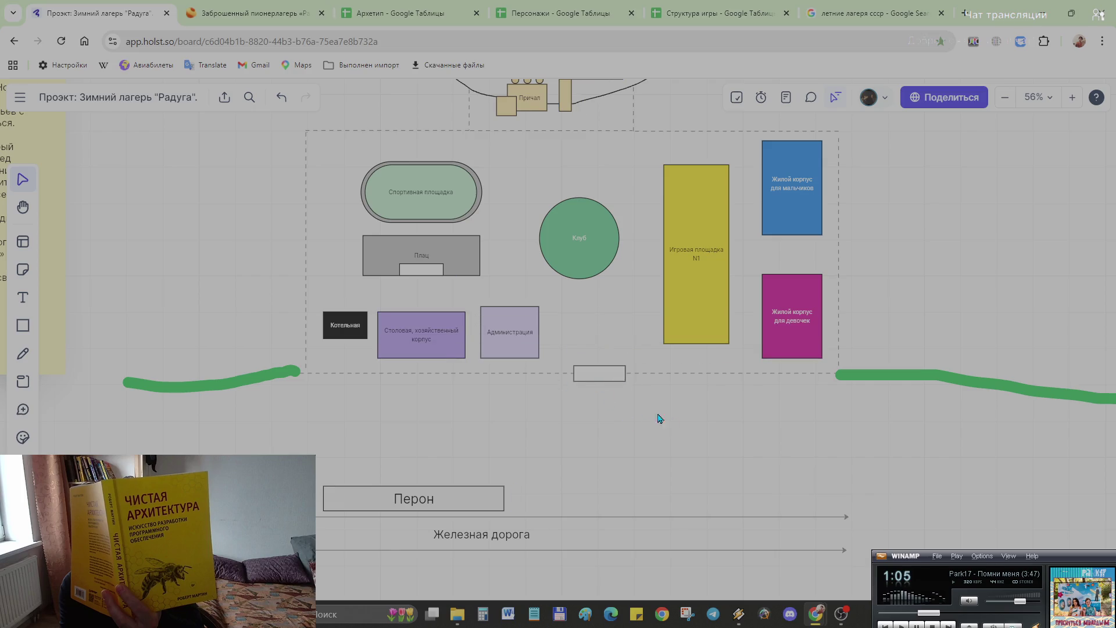
{"action": "scroll", "coordinate": [654, 401], "scroll_direction": "up", "scroll_amount": 3}
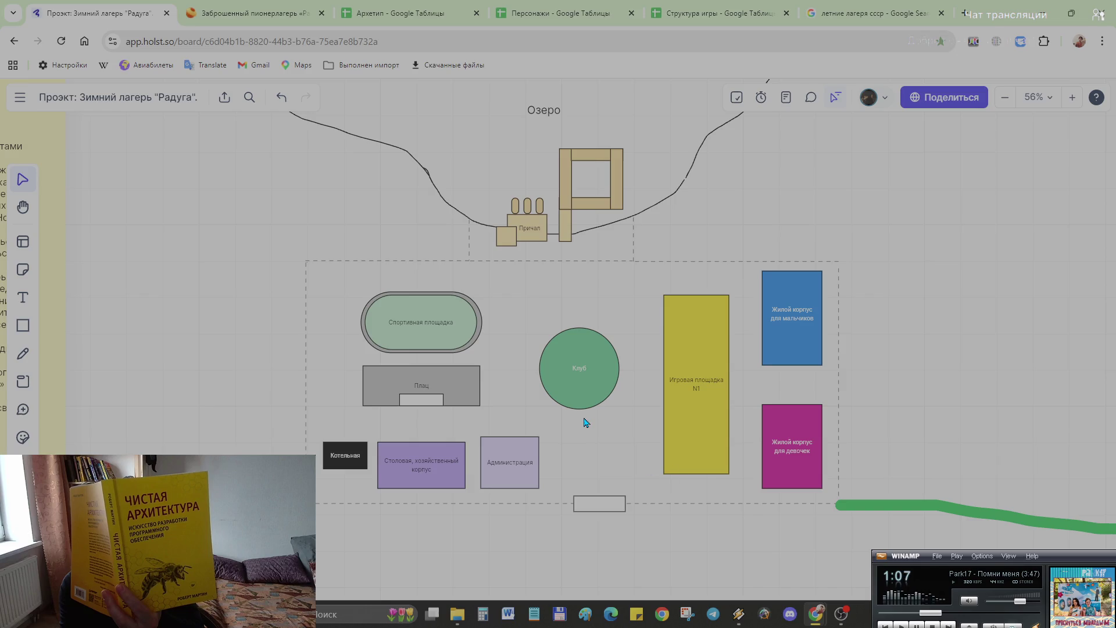
{"action": "scroll", "coordinate": [580, 263], "scroll_direction": "up", "scroll_amount": 2}
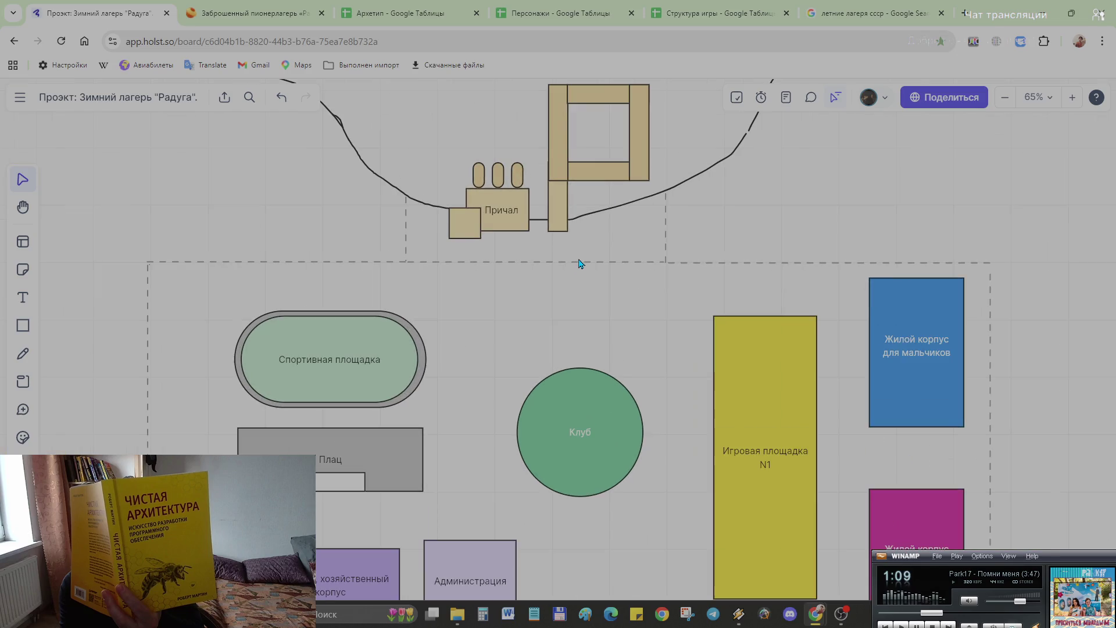
{"action": "scroll", "coordinate": [613, 317], "scroll_direction": "down", "scroll_amount": 2}
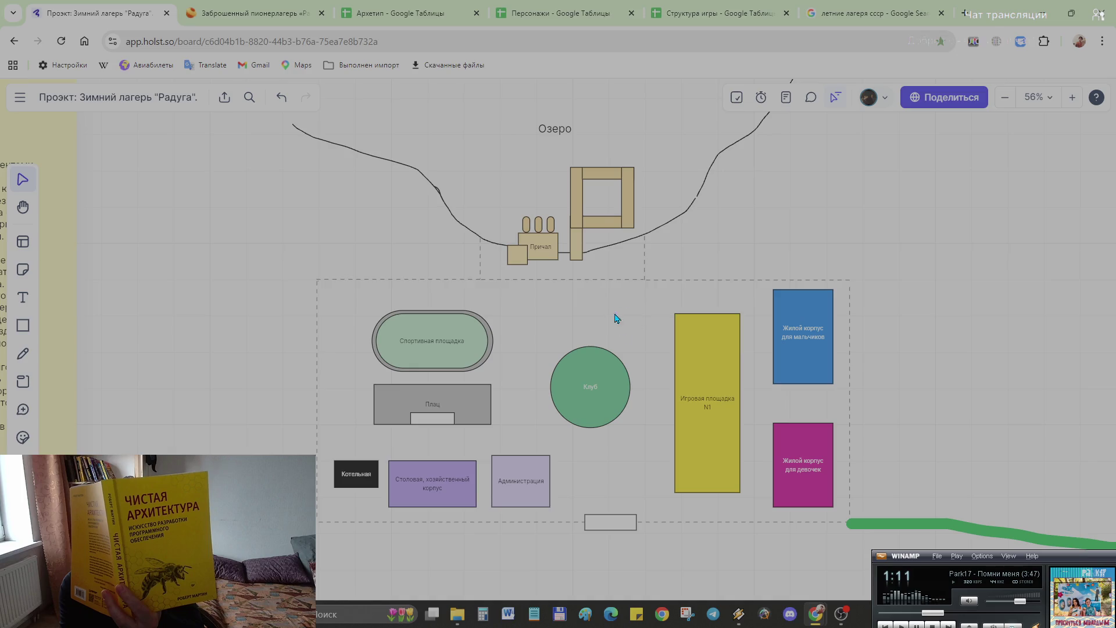
{"action": "scroll", "coordinate": [604, 218], "scroll_direction": "up", "scroll_amount": 2}
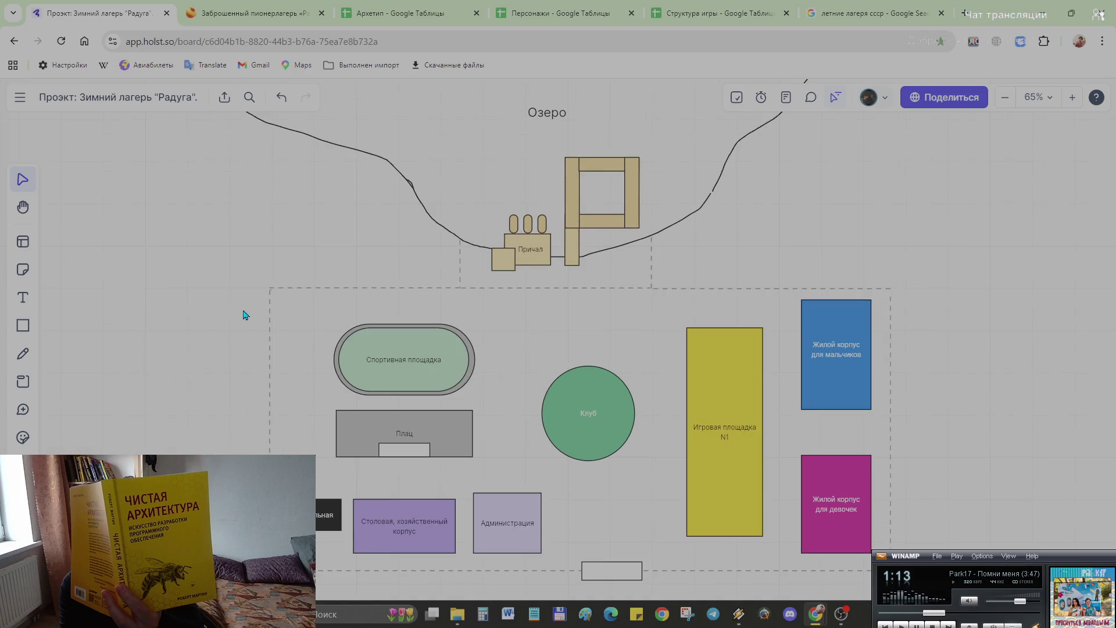
Step: Add a small gate rectangle on the top boundary edge, just below the Причал pier
{"action": "left_click", "coordinate": [23, 325]}
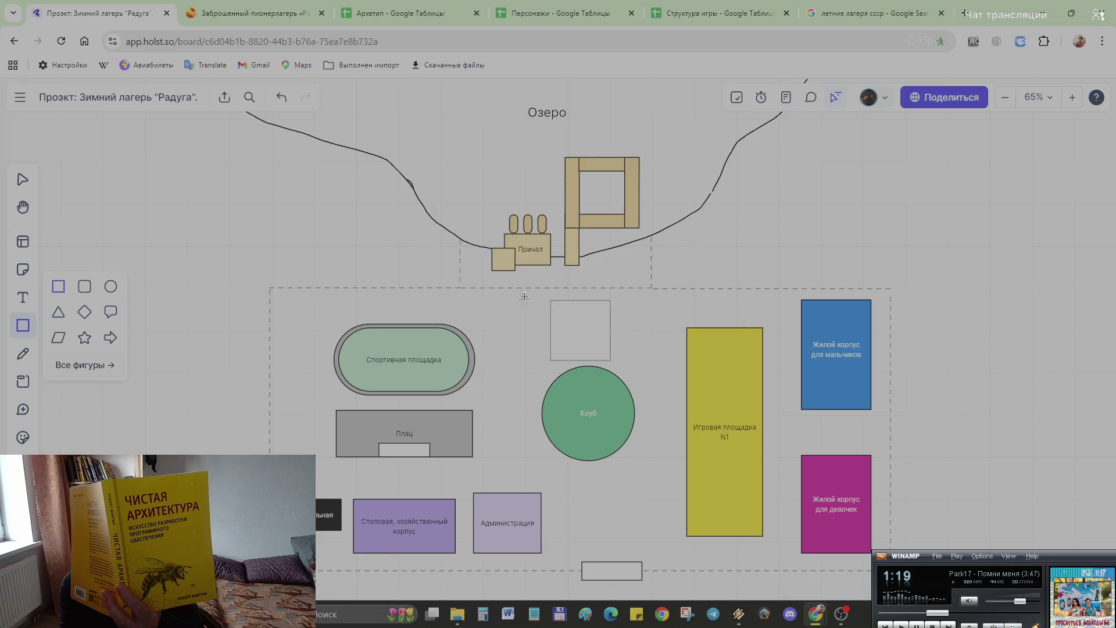
{"action": "left_click", "coordinate": [540, 309]}
{"action": "left_click_drag", "start_coordinate": [562, 335], "coordinate": [536, 293]}
{"action": "left_click", "coordinate": [578, 325]}
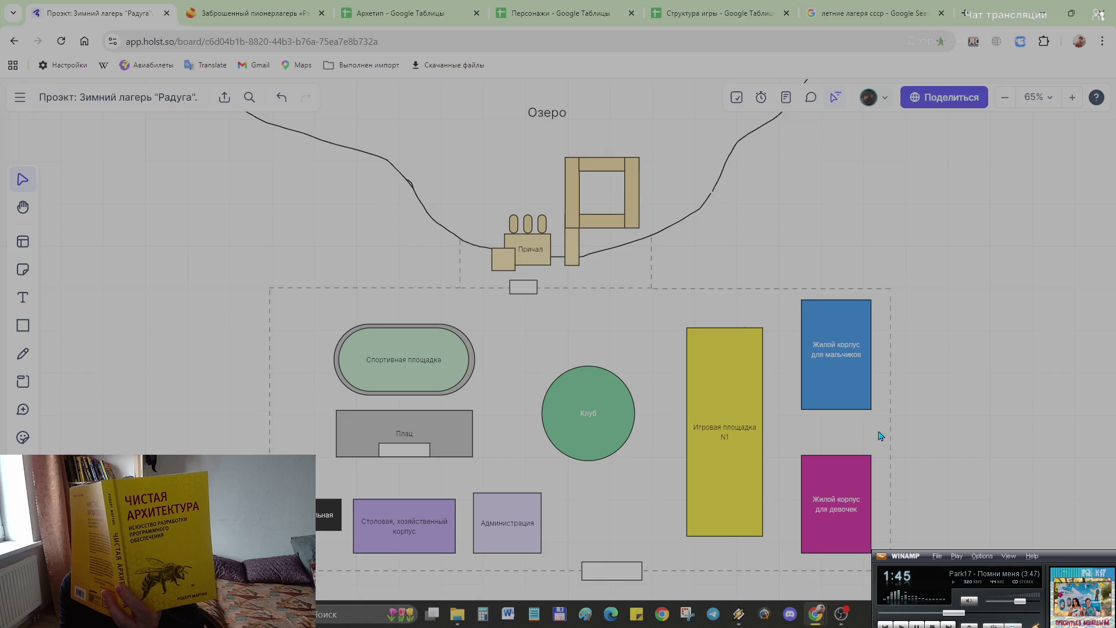
{"action": "scroll", "coordinate": [764, 475], "scroll_direction": "down", "scroll_amount": 2}
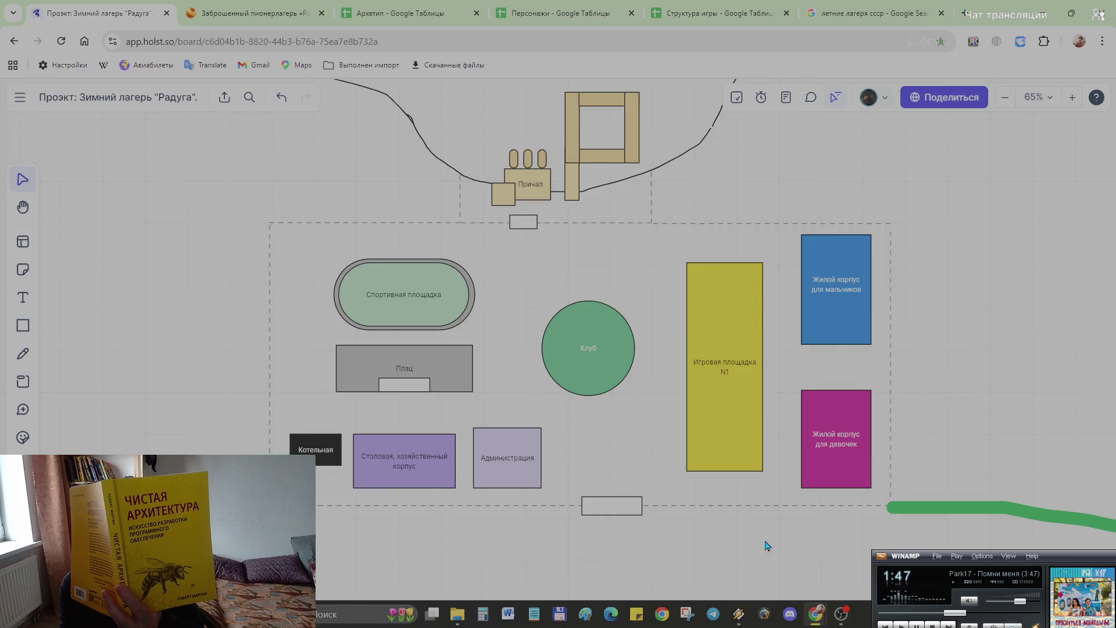
{"action": "scroll", "coordinate": [786, 484], "scroll_direction": "down", "scroll_amount": 2}
{"action": "scroll", "coordinate": [788, 485], "scroll_direction": "up", "scroll_amount": 1}
{"action": "scroll", "coordinate": [699, 492], "scroll_direction": "down", "scroll_amount": 1}
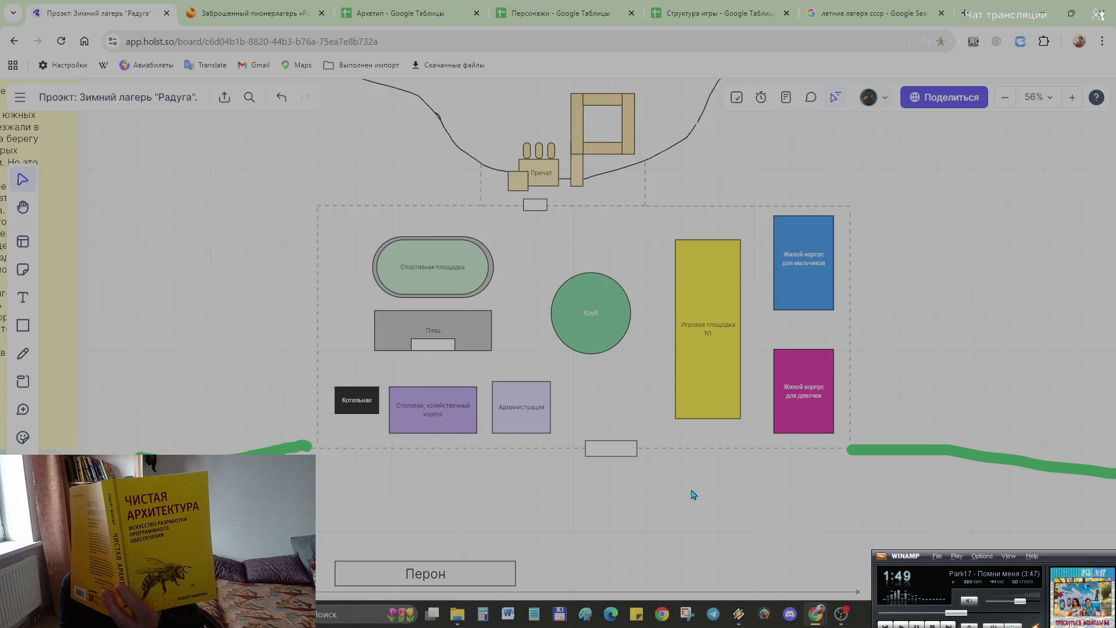
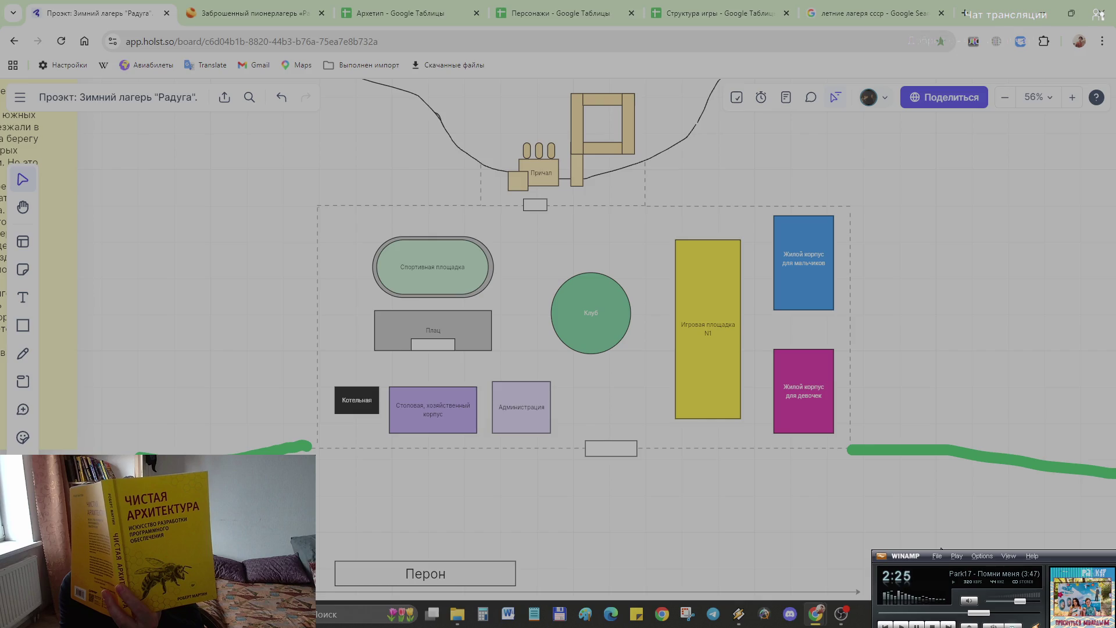
Step: Try a short solid line at the camp's lower gate, then delete and undo it
{"action": "left_click", "coordinate": [24, 465]}
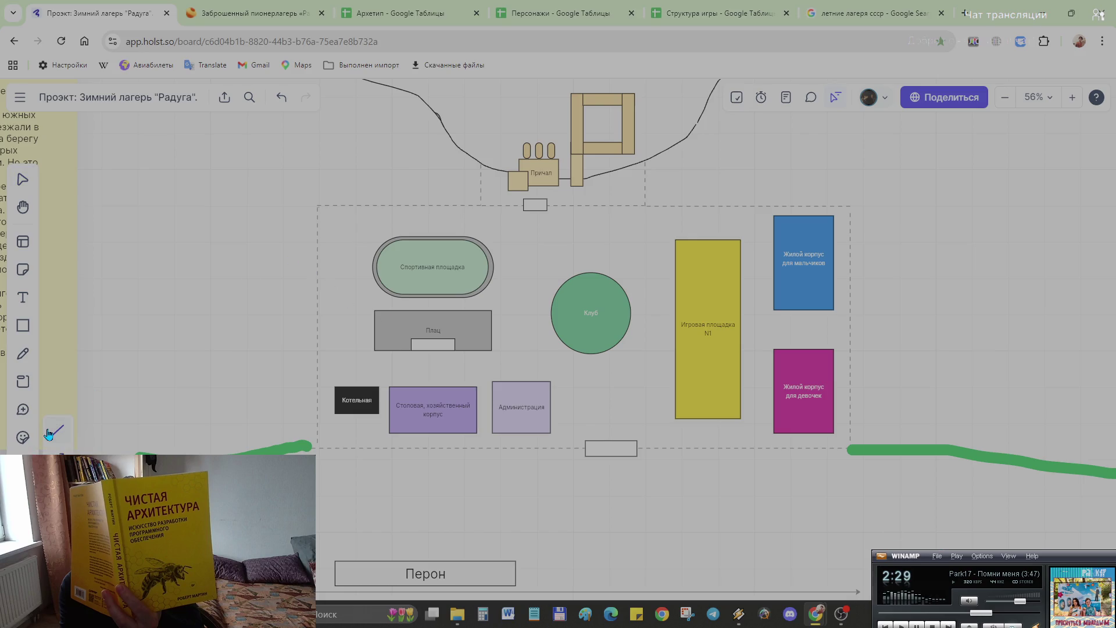
{"action": "left_click_drag", "start_coordinate": [598, 423], "coordinate": [632, 417]}
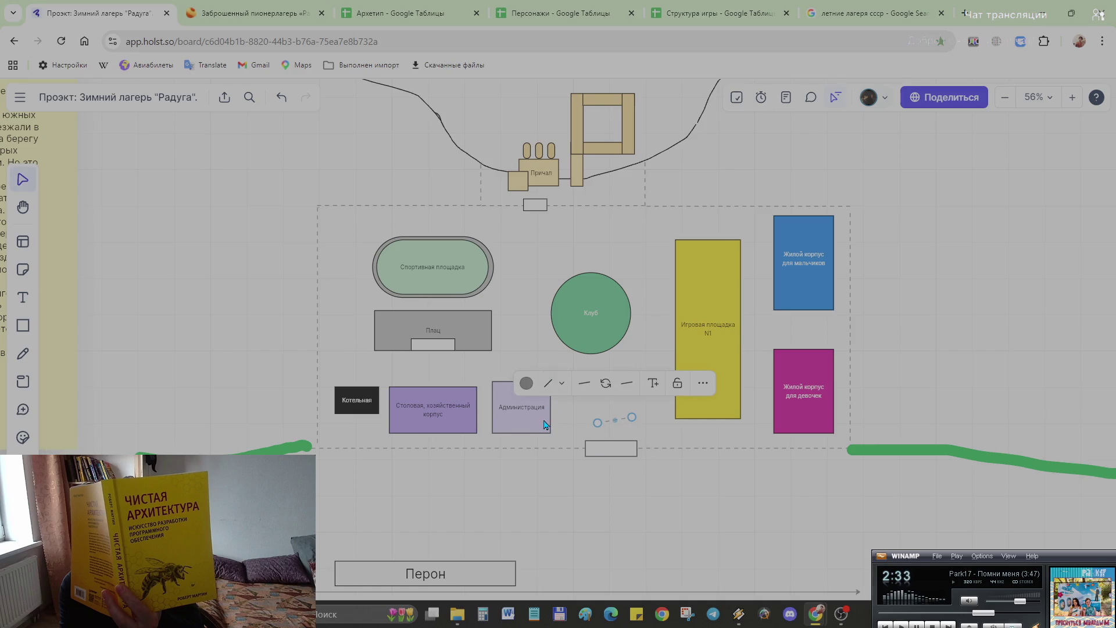
{"action": "left_click", "coordinate": [555, 386]}
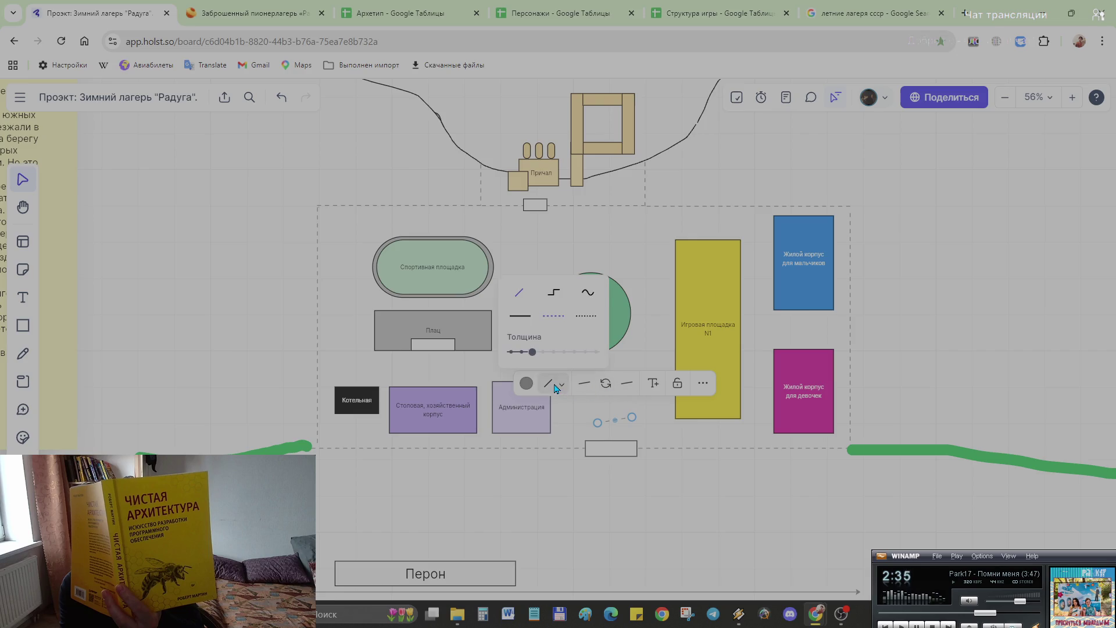
{"action": "left_click", "coordinate": [519, 317]}
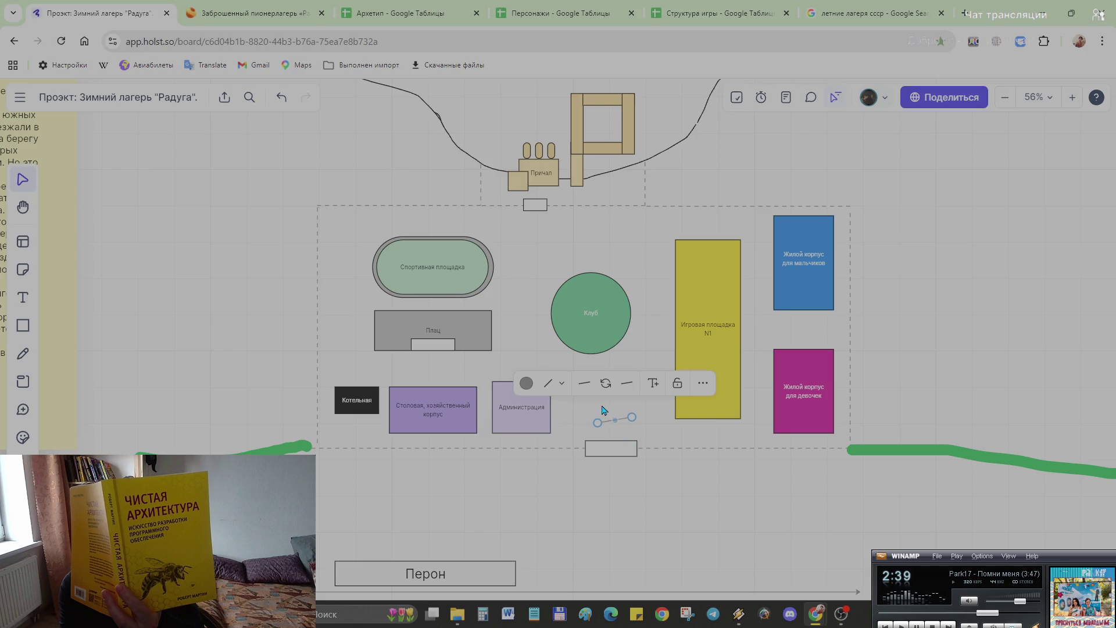
{"action": "key", "text": "Delete"}
{"action": "key", "text": "l"}
{"action": "left_click_drag", "start_coordinate": [582, 425], "coordinate": [647, 425]}
{"action": "scroll", "coordinate": [649, 467], "scroll_direction": "down", "scroll_amount": 2}
{"action": "scroll", "coordinate": [649, 468], "scroll_direction": "up", "scroll_amount": 2}
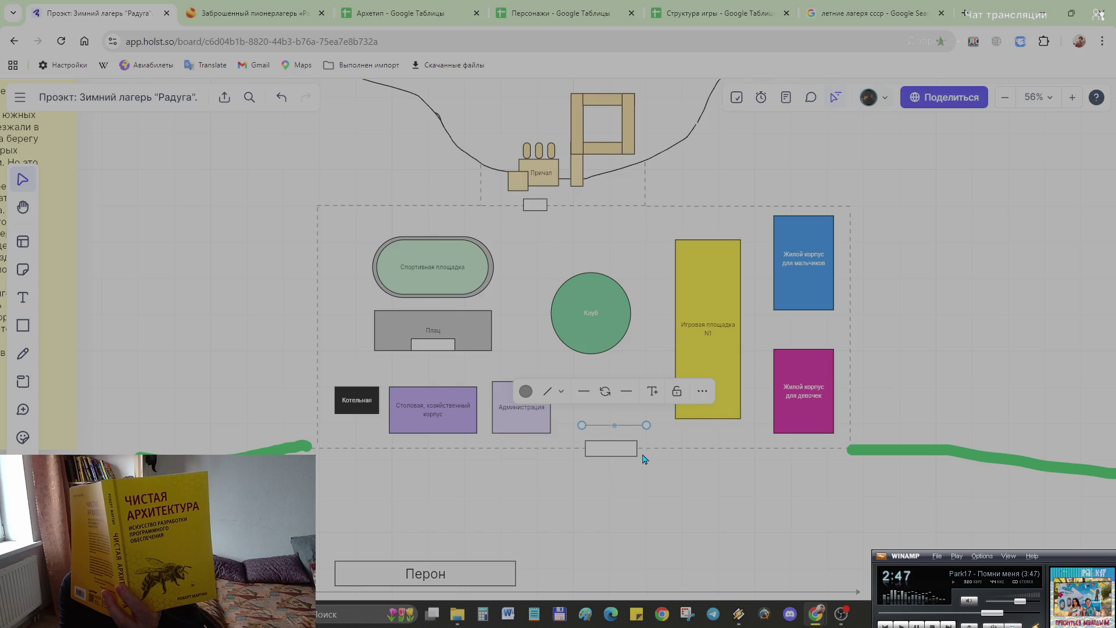
{"action": "mouse_move", "coordinate": [647, 425]}
{"action": "left_mouse_down"}
{"action": "mouse_move", "coordinate": [601, 388]}
{"action": "mouse_move", "coordinate": [643, 331]}
{"action": "left_mouse_up"}
{"action": "key", "text": "ctrl+z"}
{"action": "left_click", "coordinate": [625, 415]}
{"action": "key", "text": "Escape"}
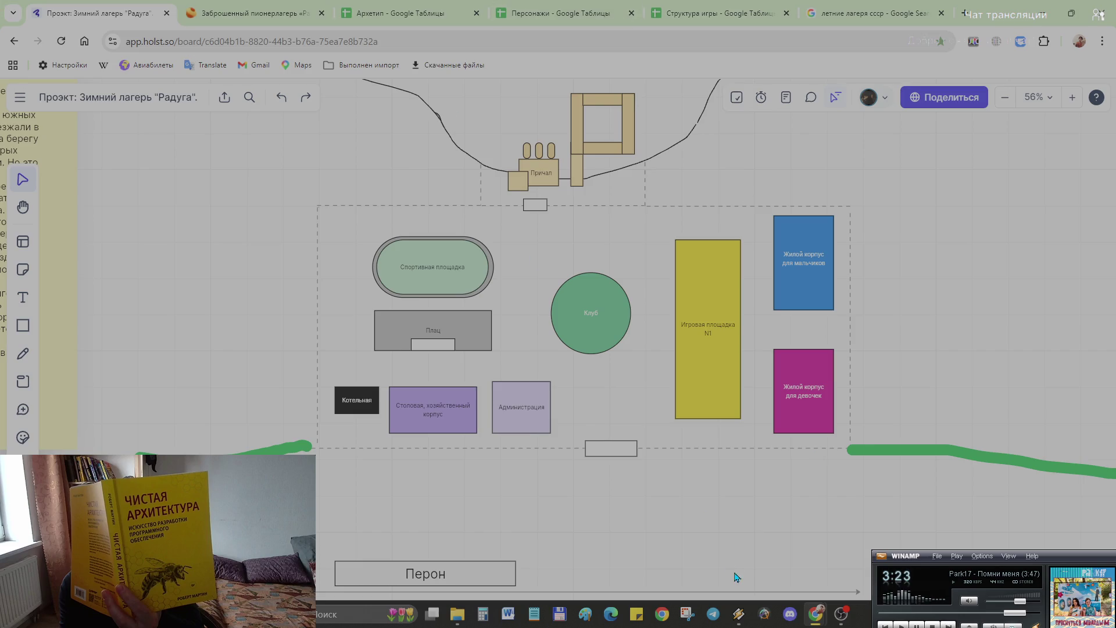
{"action": "scroll", "coordinate": [628, 332], "scroll_direction": "up", "scroll_amount": 2}
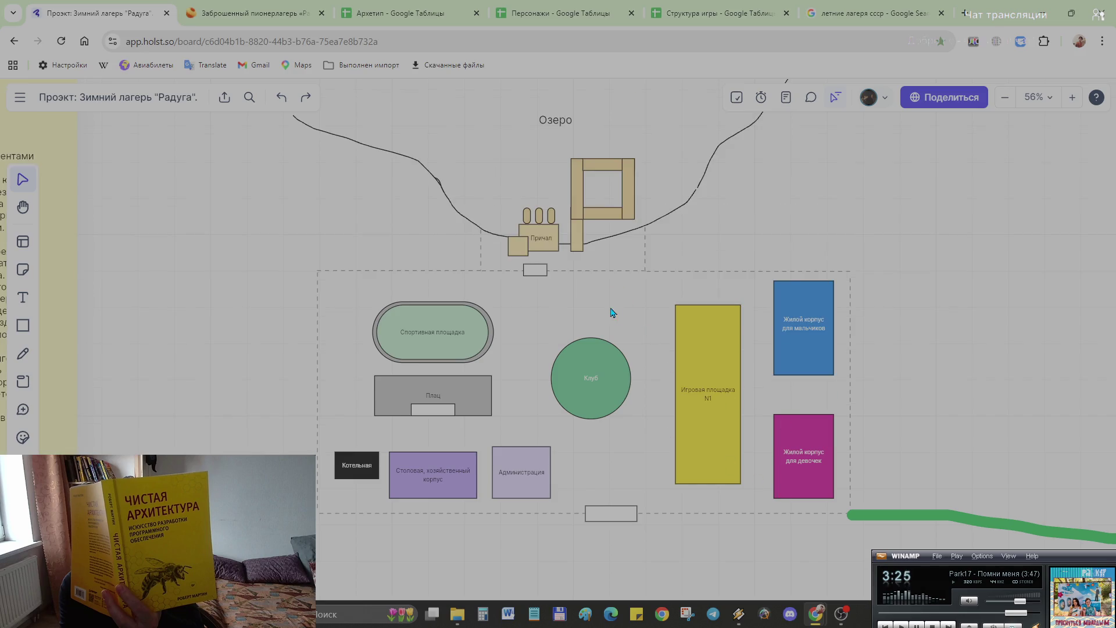
{"action": "scroll", "coordinate": [640, 230], "scroll_direction": "up", "scroll_amount": 4}
Step: Marquee-select the lake, shoreline and pier group and move it higher above the camp
{"action": "mouse_move", "coordinate": [257, 246]}
{"action": "left_mouse_down"}
{"action": "mouse_move", "coordinate": [822, 489]}
{"action": "mouse_move", "coordinate": [833, 446]}
{"action": "left_mouse_up"}
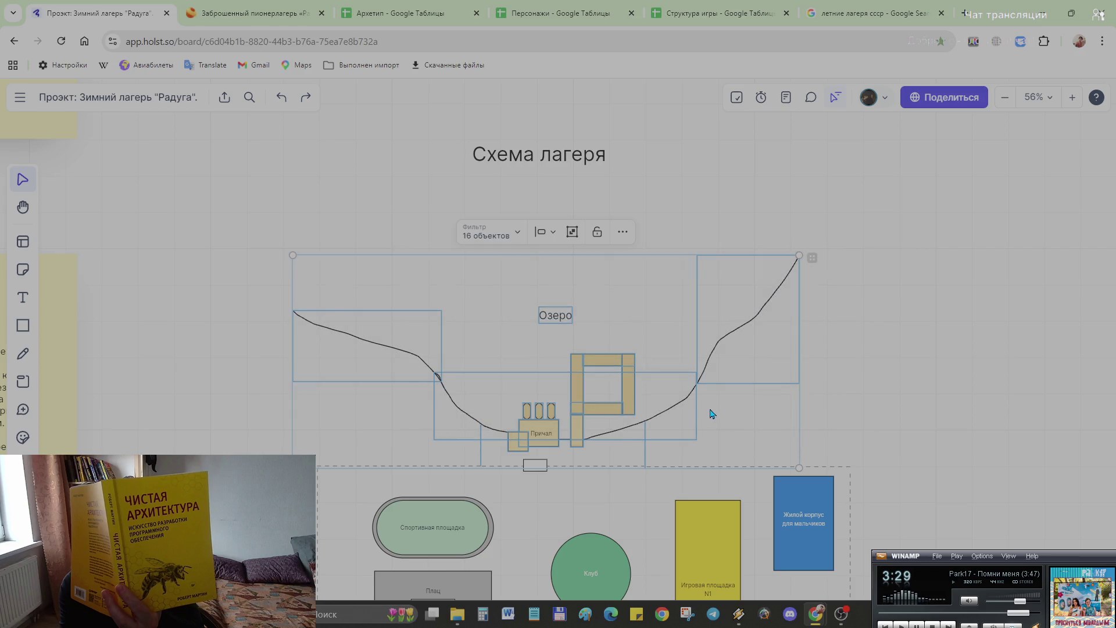
{"action": "left_click_drag", "start_coordinate": [582, 321], "coordinate": [584, 226]}
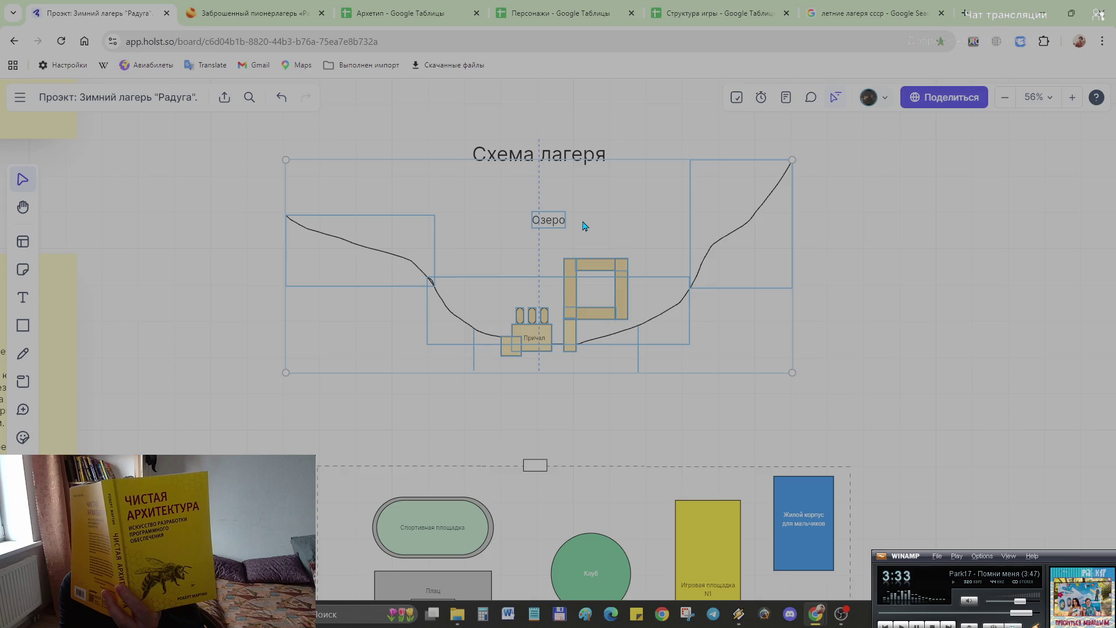
{"action": "left_click_drag", "start_coordinate": [583, 226], "coordinate": [584, 198]}
{"action": "left_click", "coordinate": [718, 375]}
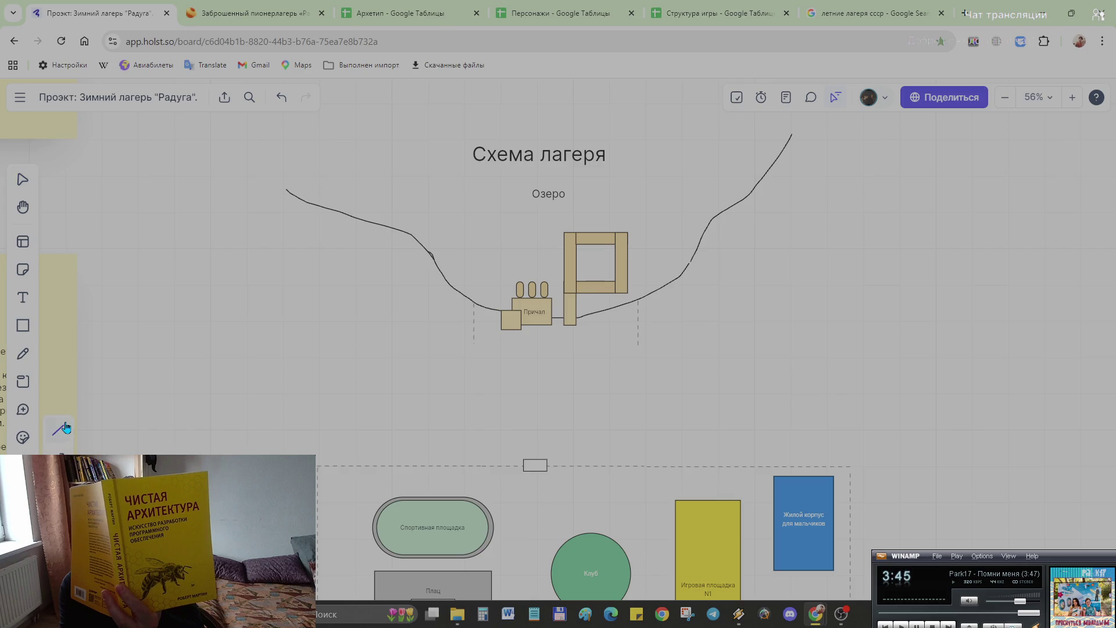
Step: Draw a dashed line from the pier area down and attach its lower end to the upper gate
{"action": "key", "text": "Escape"}
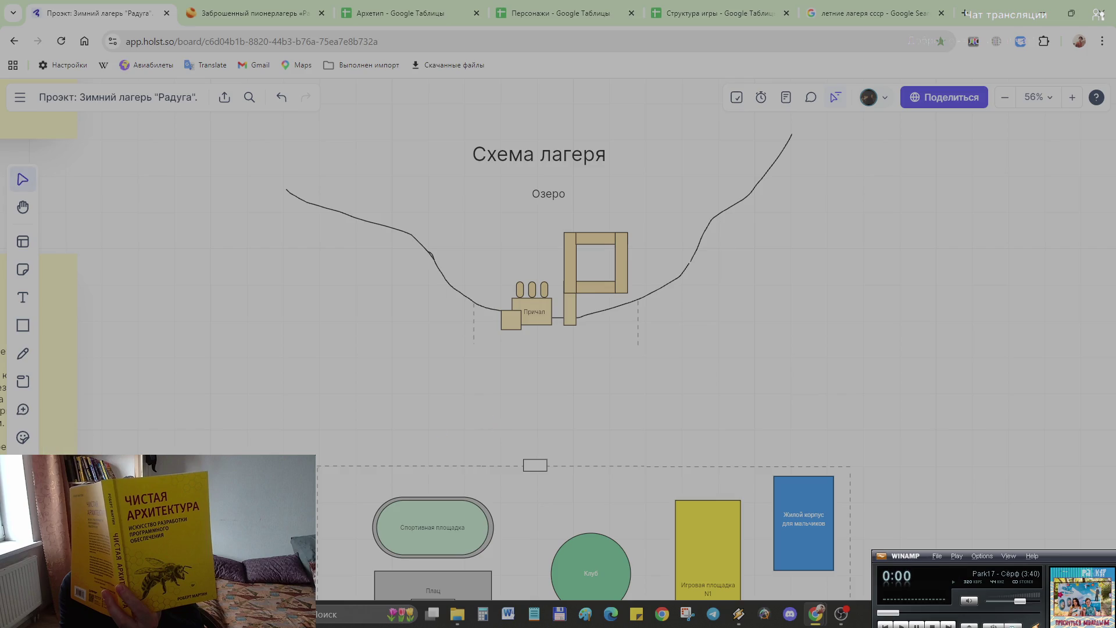
{"action": "key", "text": "l"}
{"action": "left_click_drag", "start_coordinate": [480, 430], "coordinate": [494, 395]}
{"action": "left_click", "coordinate": [413, 362]}
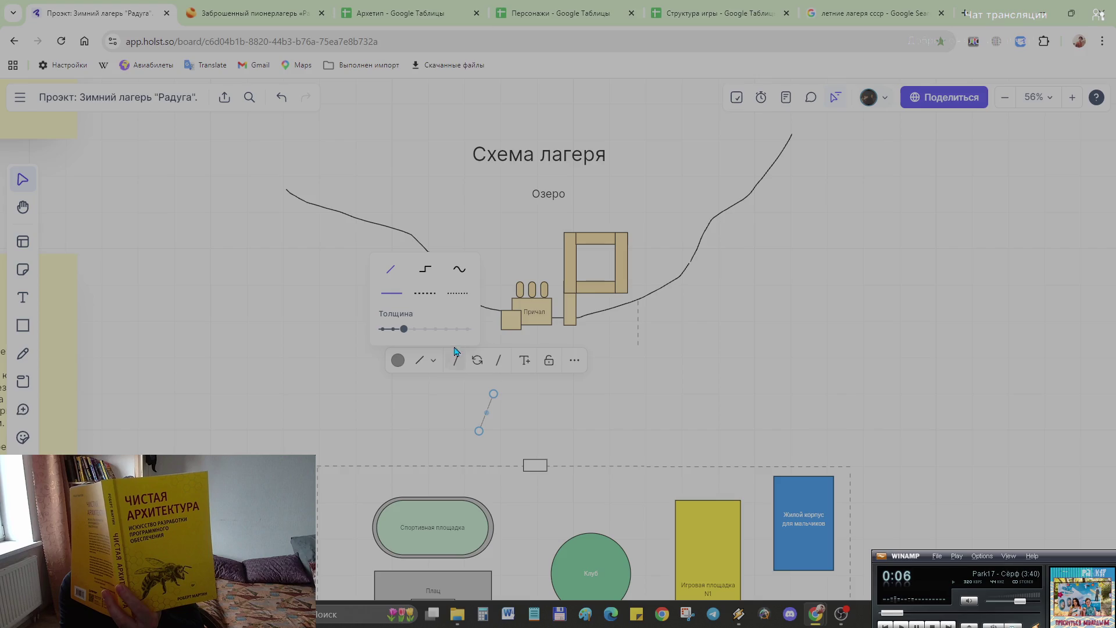
{"action": "left_click", "coordinate": [425, 295]}
{"action": "mouse_move", "coordinate": [478, 431]}
{"action": "left_mouse_down"}
{"action": "mouse_move", "coordinate": [505, 435]}
{"action": "mouse_move", "coordinate": [524, 465]}
{"action": "left_mouse_up"}
{"action": "mouse_move", "coordinate": [493, 394]}
{"action": "left_mouse_down"}
{"action": "mouse_move", "coordinate": [534, 360]}
{"action": "mouse_move", "coordinate": [523, 358]}
{"action": "left_mouse_up"}
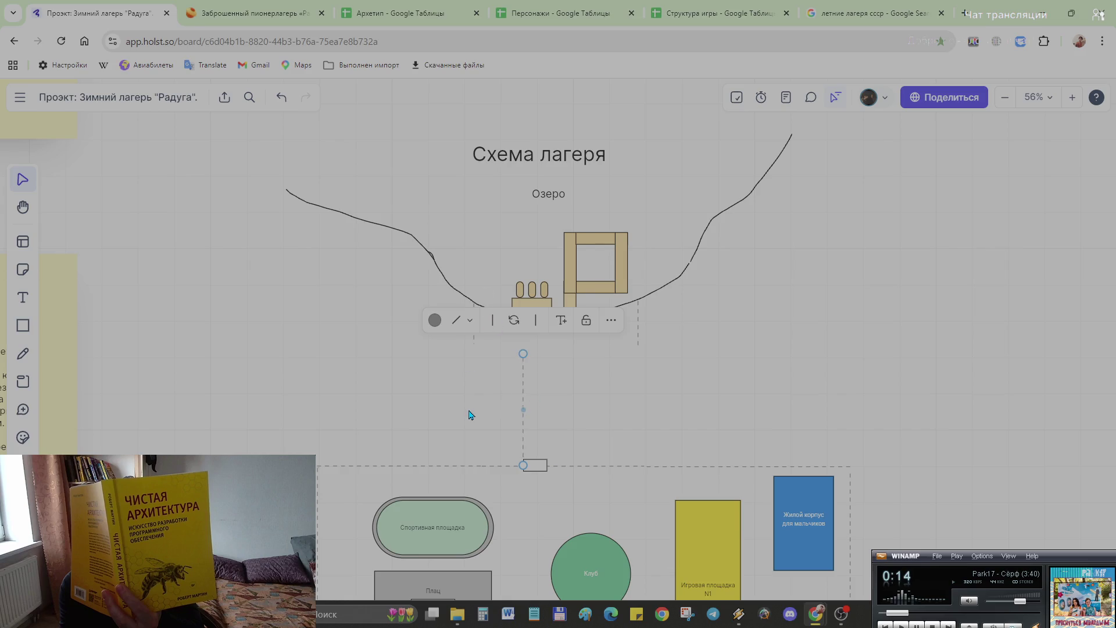
{"action": "left_click_drag", "start_coordinate": [523, 354], "coordinate": [524, 350]}
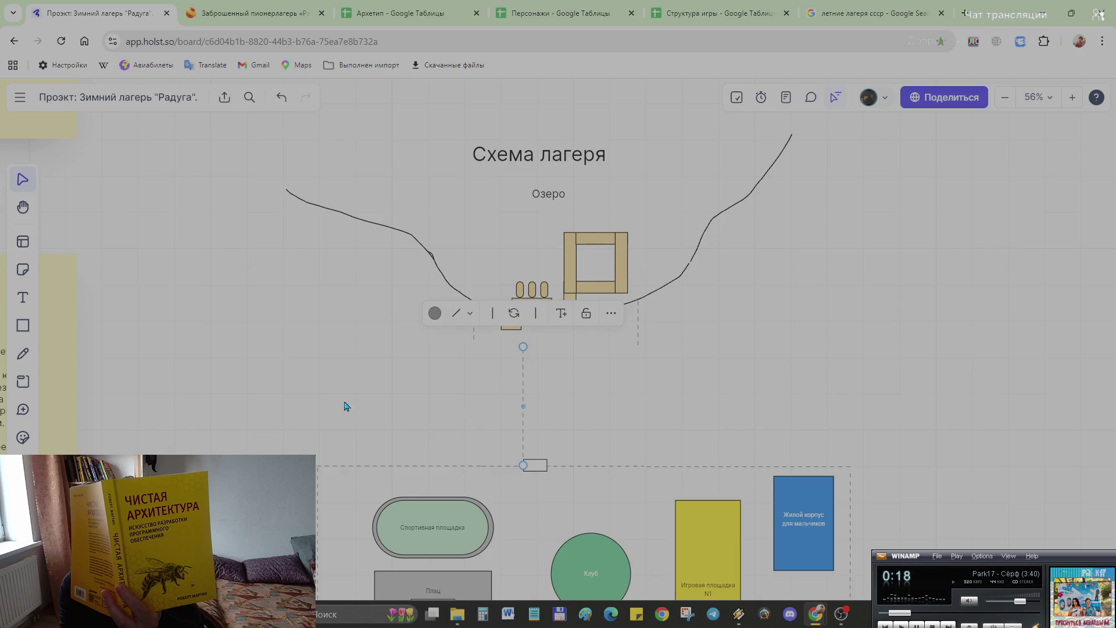
Step: Add a dashed line below the pier frame, then undo an extra horizontal one under the pier
{"action": "key", "text": "l"}
{"action": "left_click_drag", "start_coordinate": [478, 342], "coordinate": [525, 343]}
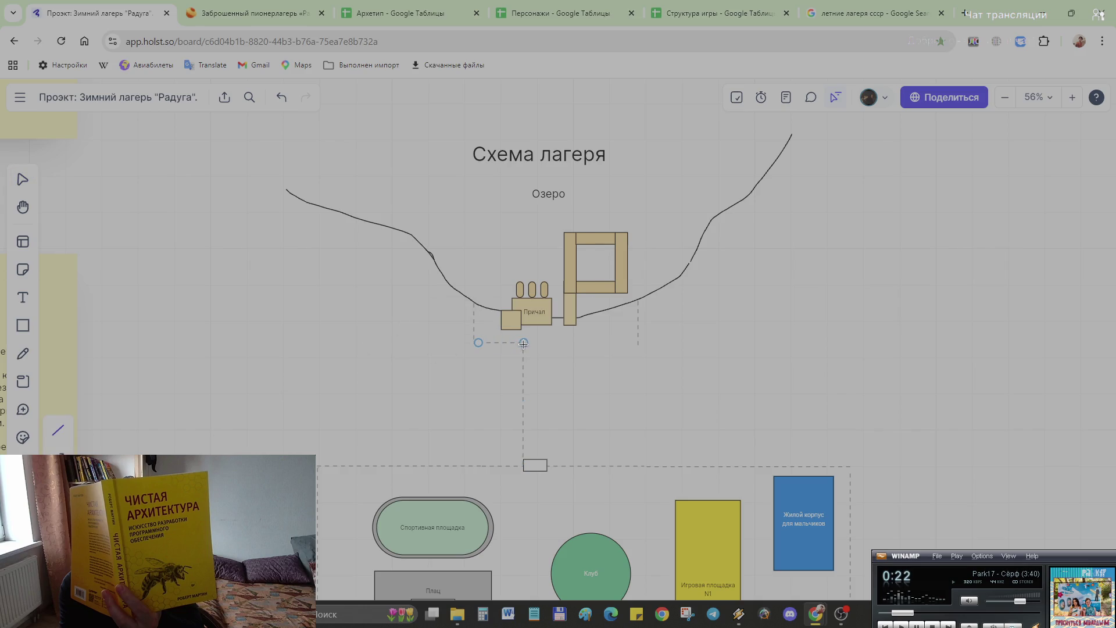
{"action": "left_click", "coordinate": [544, 392]}
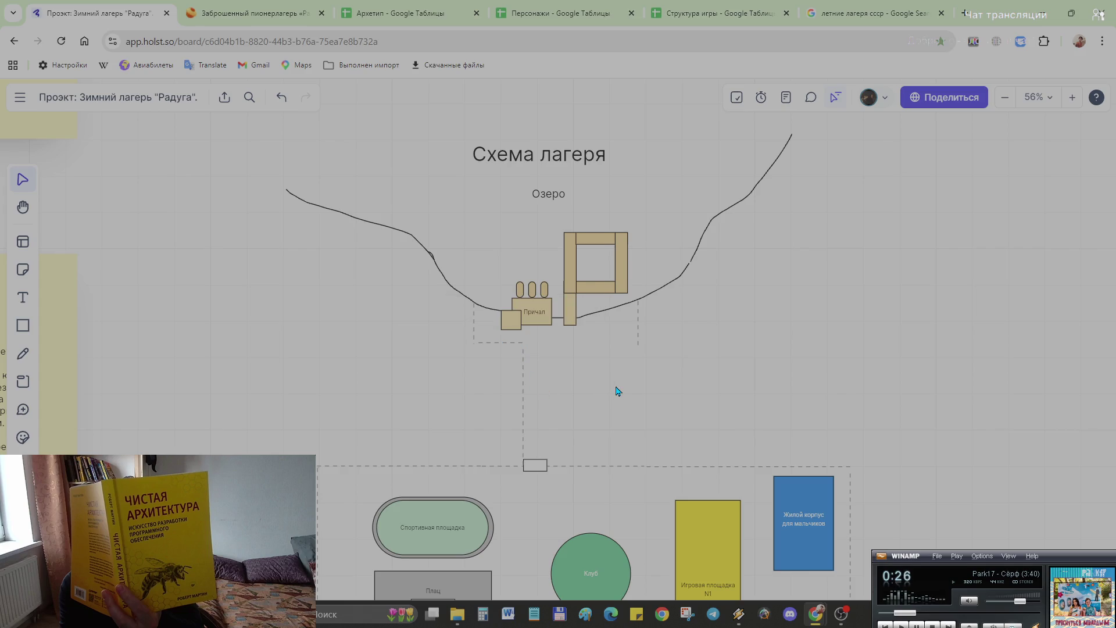
{"action": "key", "text": "l"}
{"action": "left_click_drag", "start_coordinate": [638, 345], "coordinate": [550, 344]}
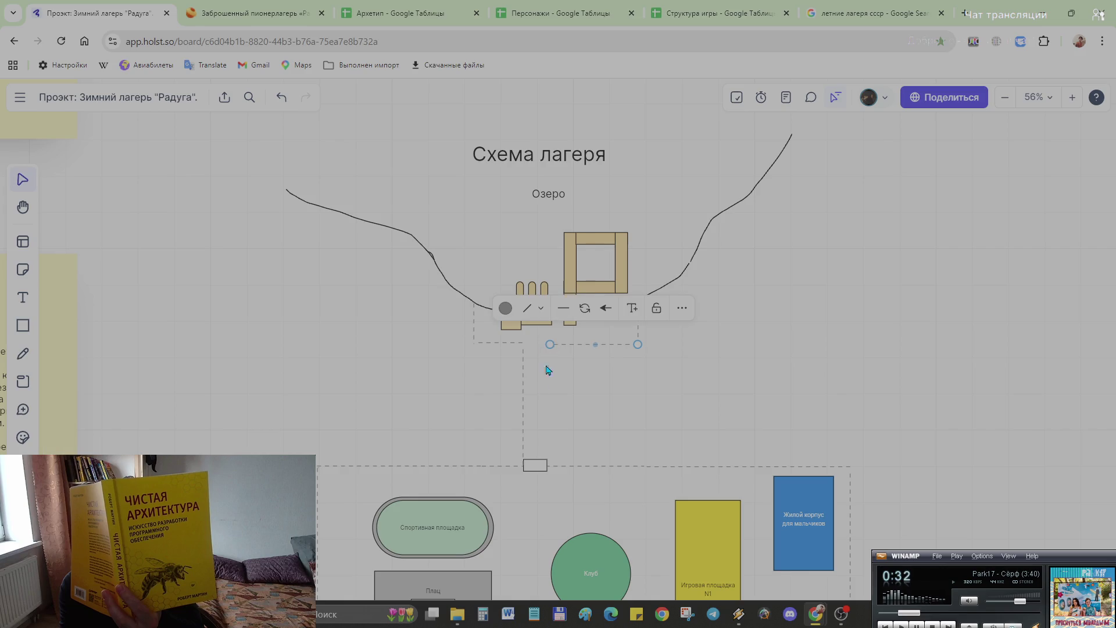
{"action": "key", "text": "l"}
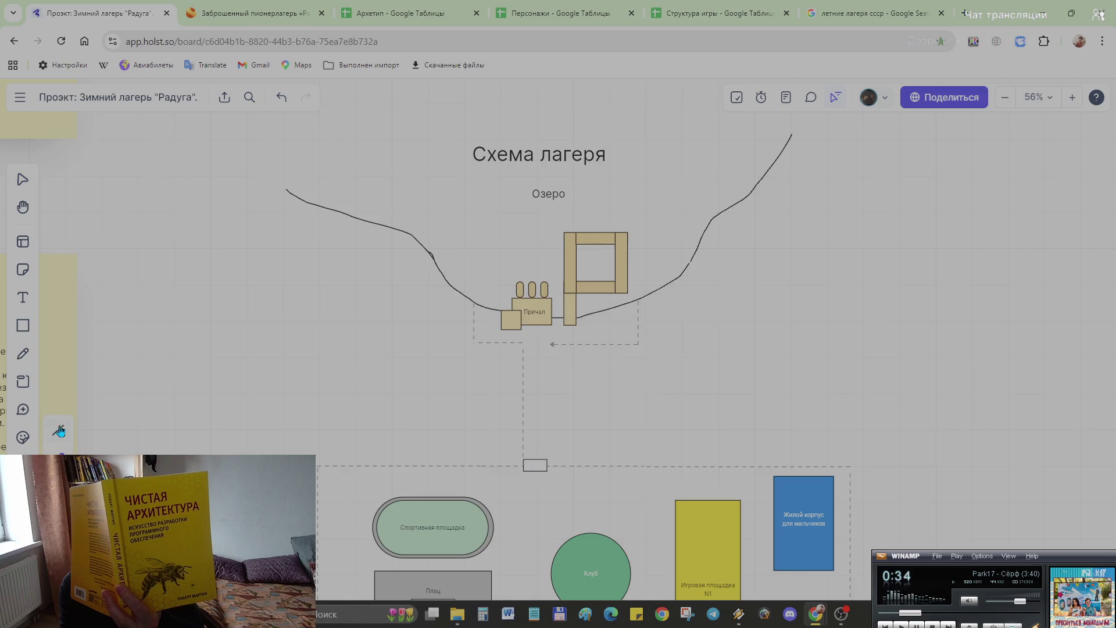
{"action": "key", "text": "ctrl+z"}
Step: Draw a second vertical dashed line up from the gate and undo it
{"action": "key", "text": "l"}
{"action": "left_click_drag", "start_coordinate": [547, 466], "coordinate": [548, 346]}
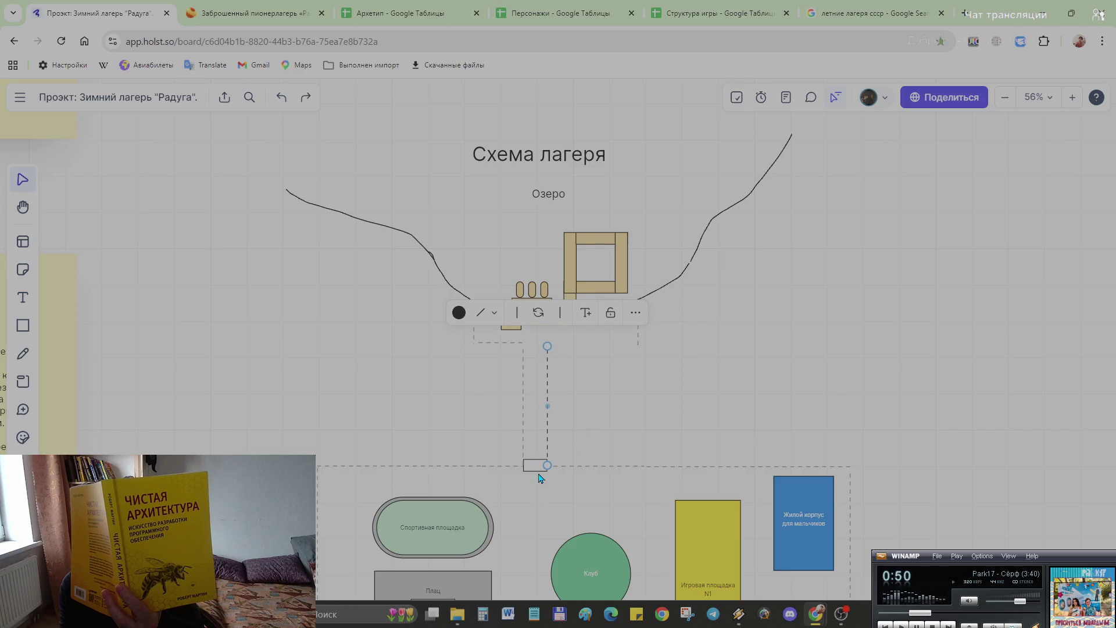
{"action": "key", "text": "ctrl+z"}
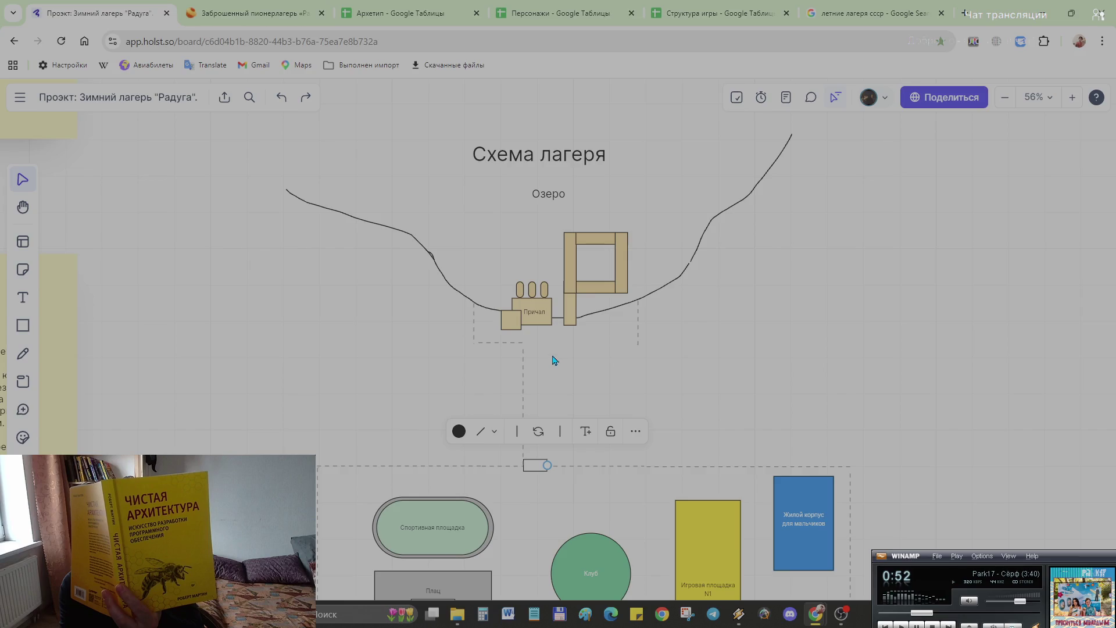
{"action": "key", "text": "l"}
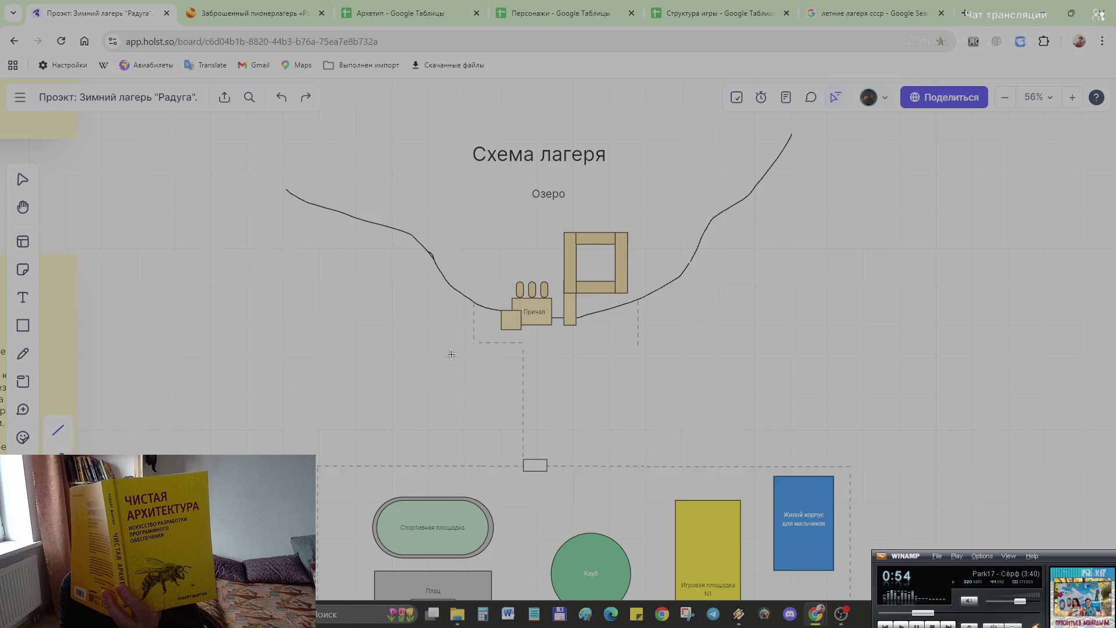
Step: Draw a second dashed line from the pier down to the gate and a dashed segment below the pier frame
{"action": "left_click_drag", "start_coordinate": [544, 346], "coordinate": [546, 464]}
{"action": "left_click_drag", "start_coordinate": [548, 352], "coordinate": [548, 348]}
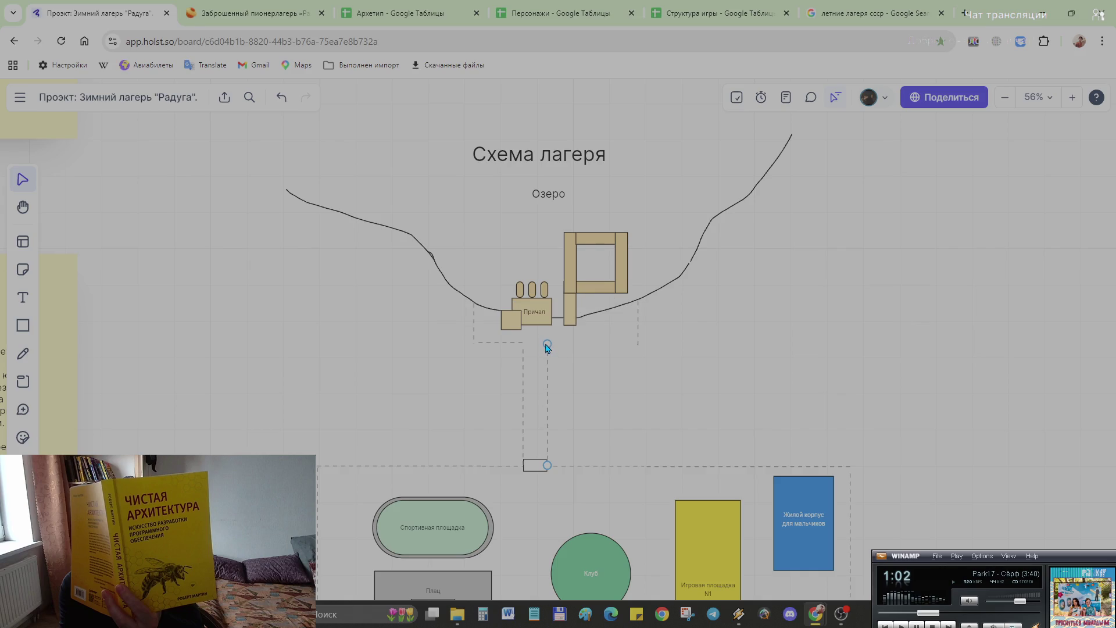
{"action": "left_click_drag", "start_coordinate": [548, 349], "coordinate": [547, 347]}
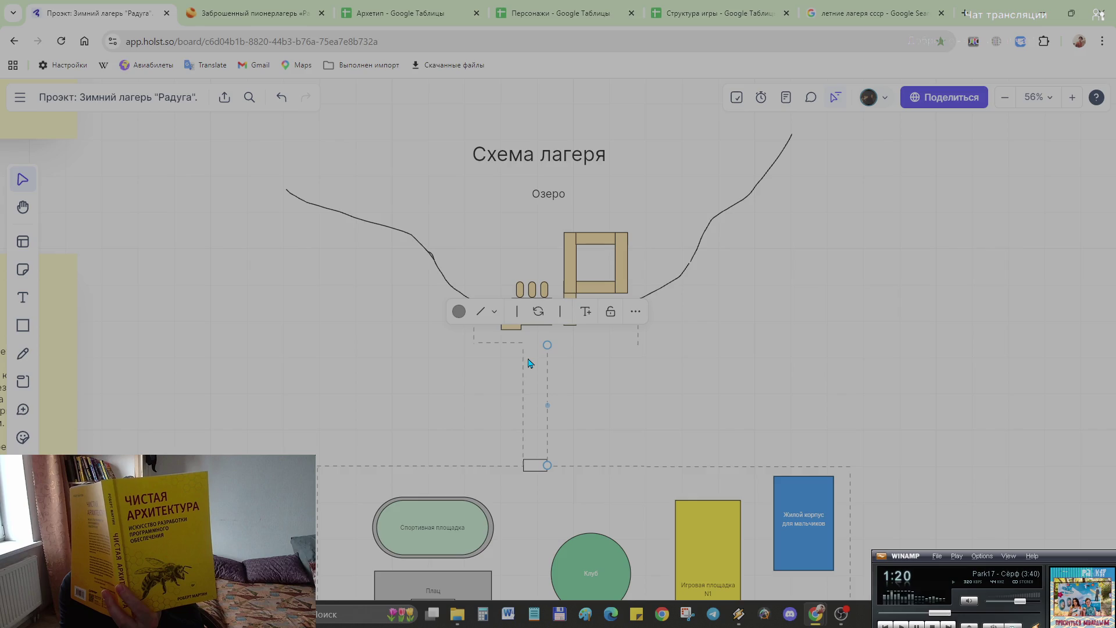
{"action": "key", "text": "l"}
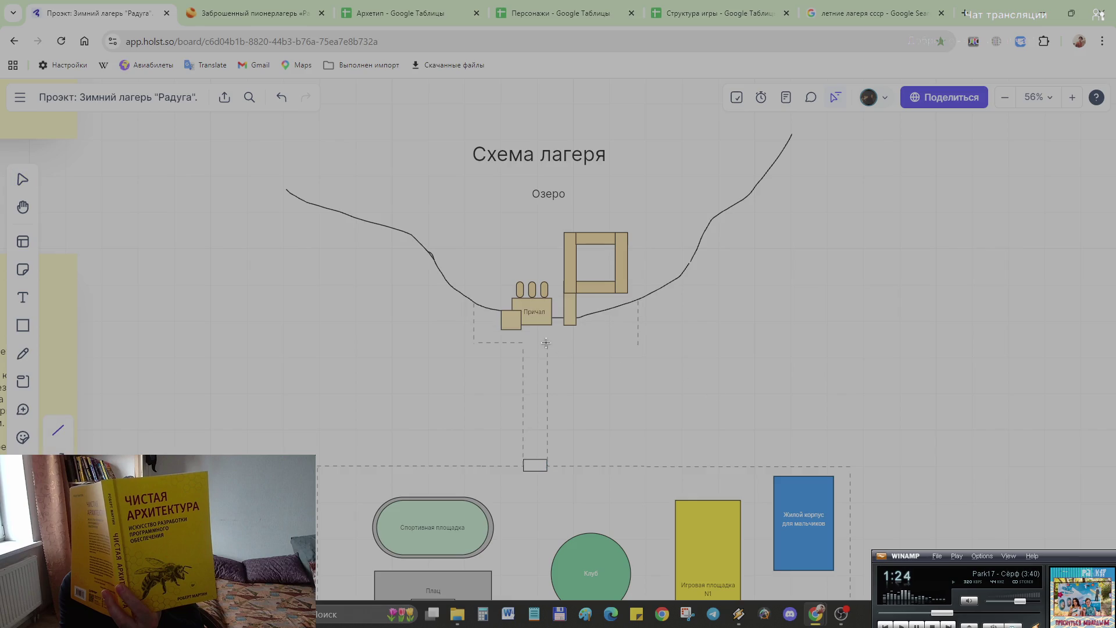
{"action": "left_click_drag", "start_coordinate": [546, 342], "coordinate": [641, 344]}
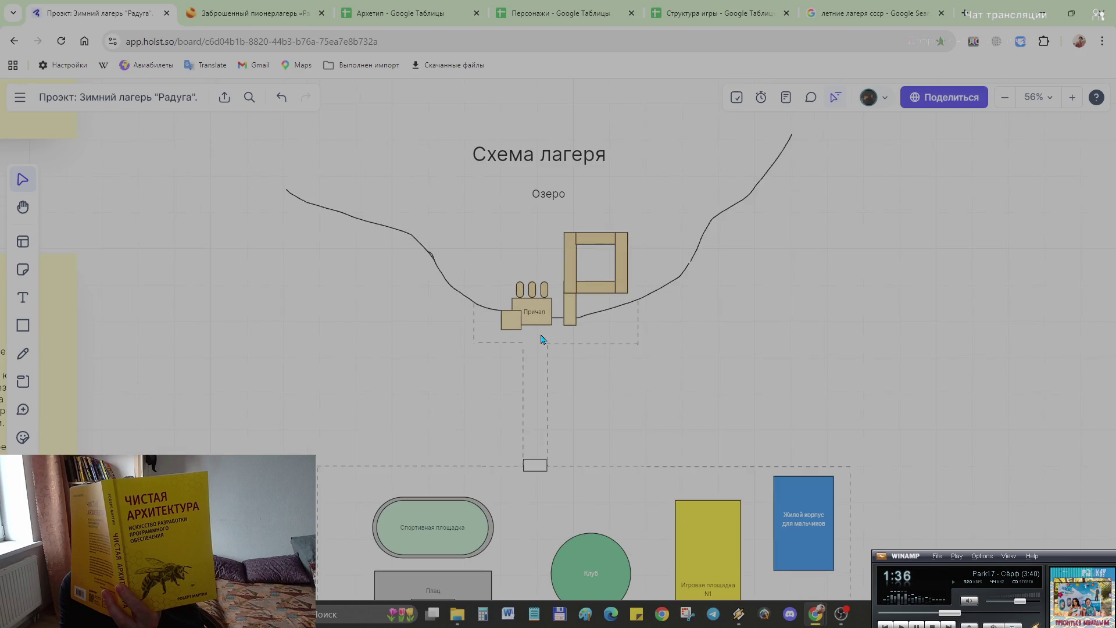
{"action": "left_click", "coordinate": [524, 314]}
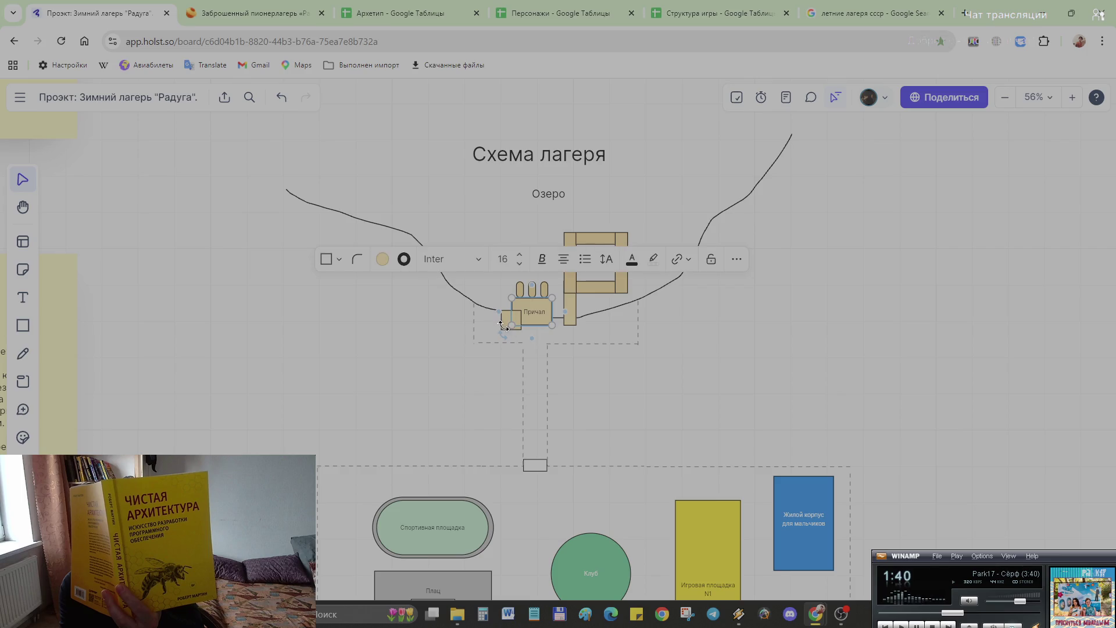
{"action": "mouse_move", "coordinate": [510, 325]}
{"action": "left_mouse_down"}
{"action": "mouse_move", "coordinate": [490, 333]}
{"action": "mouse_move", "coordinate": [502, 331]}
{"action": "left_mouse_up"}
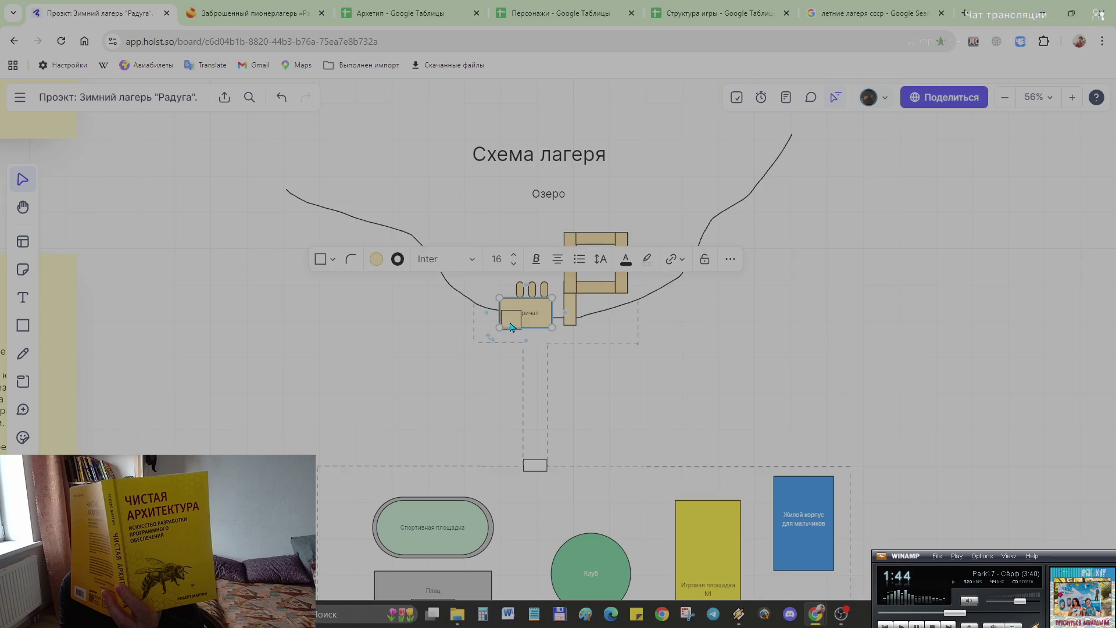
{"action": "left_click", "coordinate": [502, 331]}
{"action": "left_click_drag", "start_coordinate": [502, 330], "coordinate": [482, 334]}
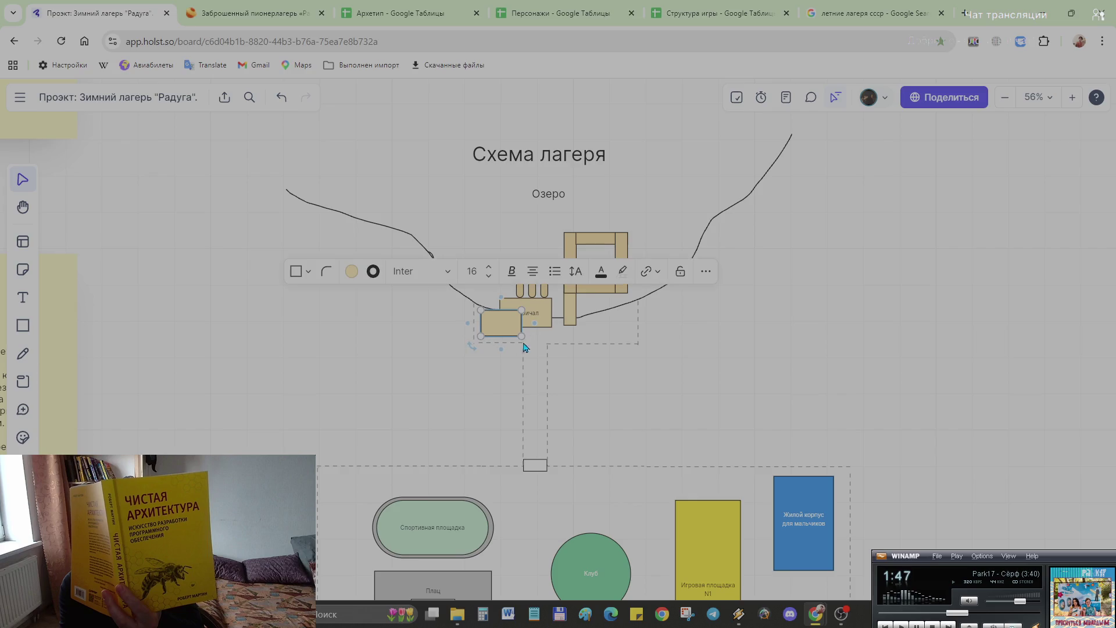
{"action": "left_click", "coordinate": [533, 320]}
{"action": "double_click", "coordinate": [529, 317]}
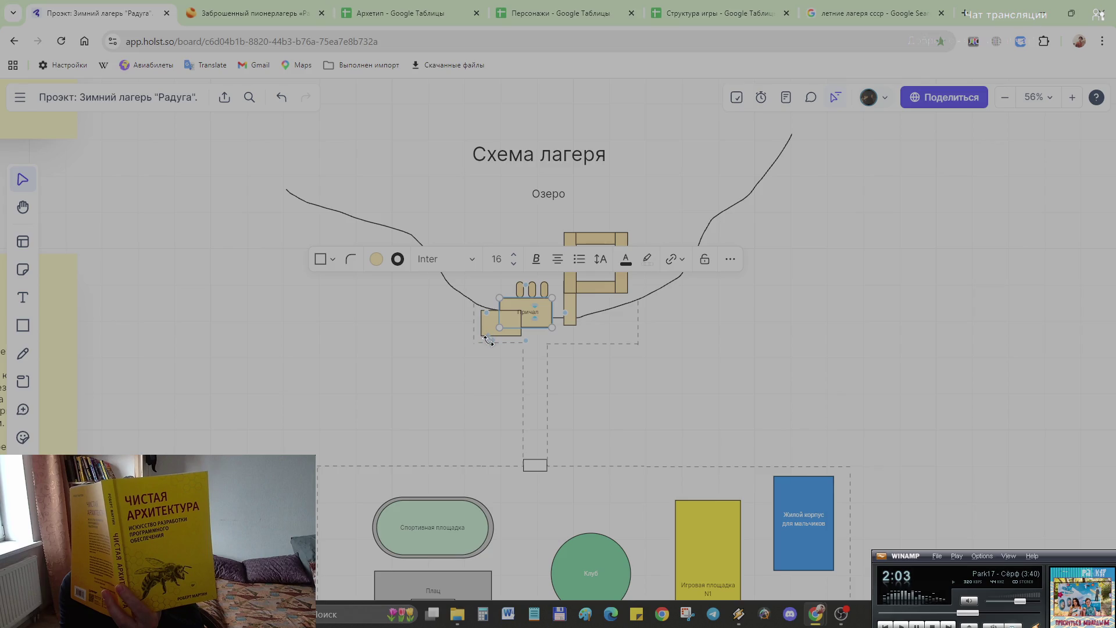
{"action": "left_click", "coordinate": [579, 375]}
{"action": "key", "text": "ctrl+z"}
{"action": "key", "text": "ctrl+z"}
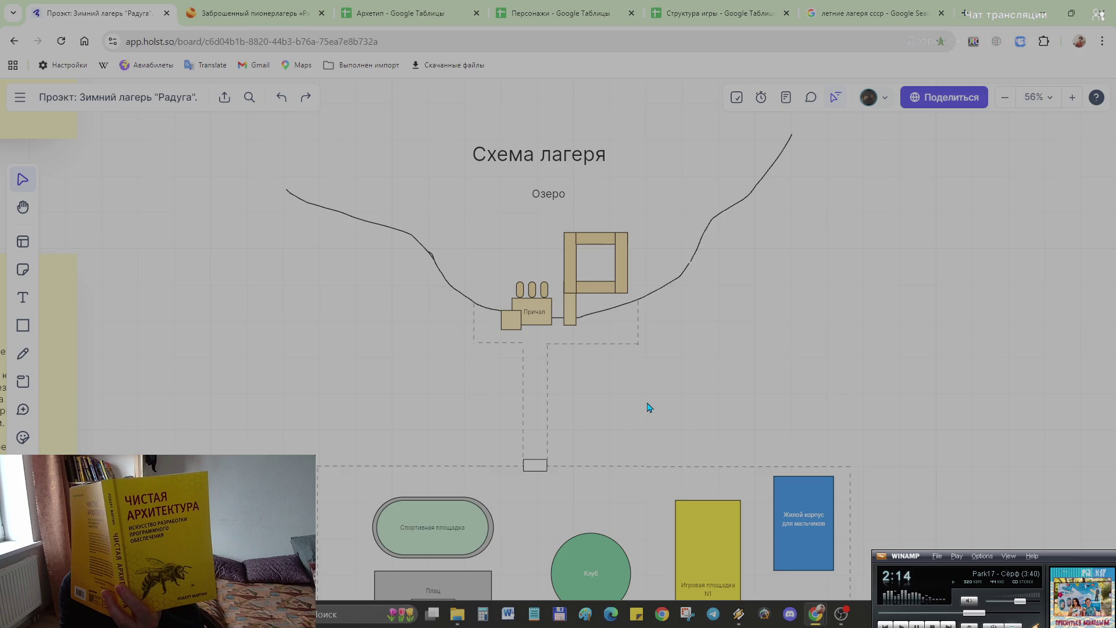
{"action": "scroll", "coordinate": [648, 408], "scroll_direction": "down", "scroll_amount": 2}
{"action": "scroll", "coordinate": [653, 428], "scroll_direction": "down", "scroll_amount": 3}
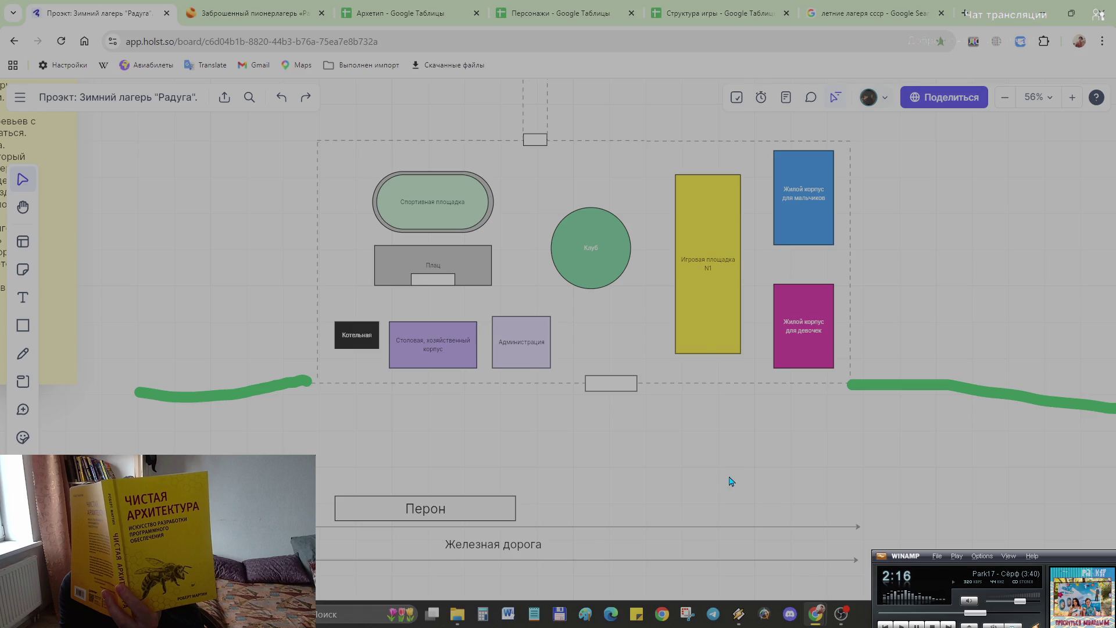
{"action": "scroll", "coordinate": [723, 468], "scroll_direction": "down", "scroll_amount": 1}
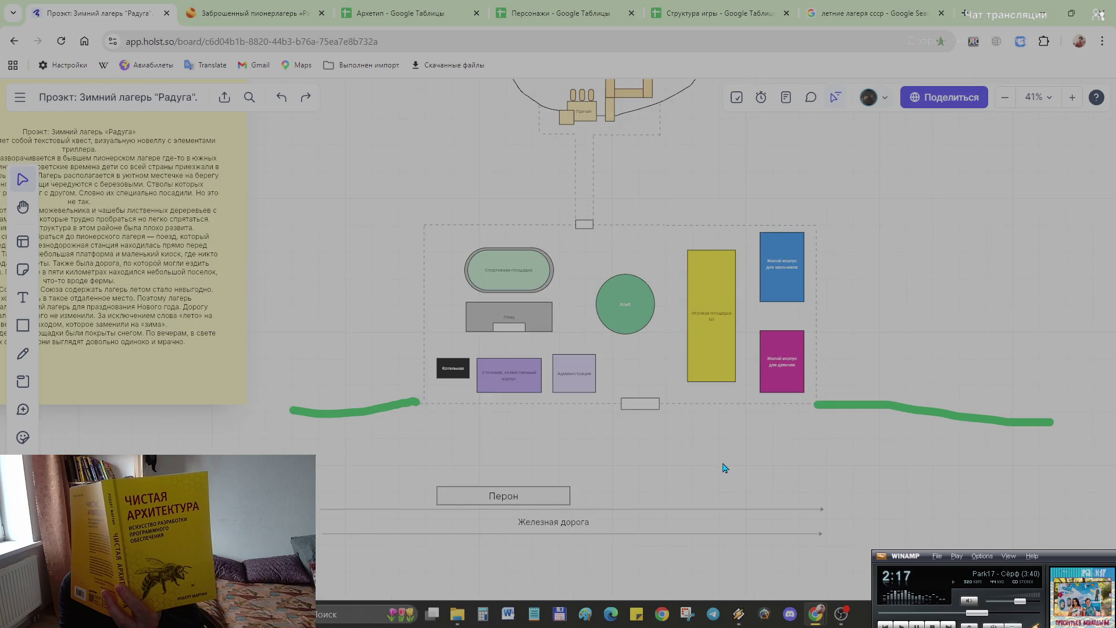
{"action": "scroll", "coordinate": [723, 469], "scroll_direction": "up", "scroll_amount": 1}
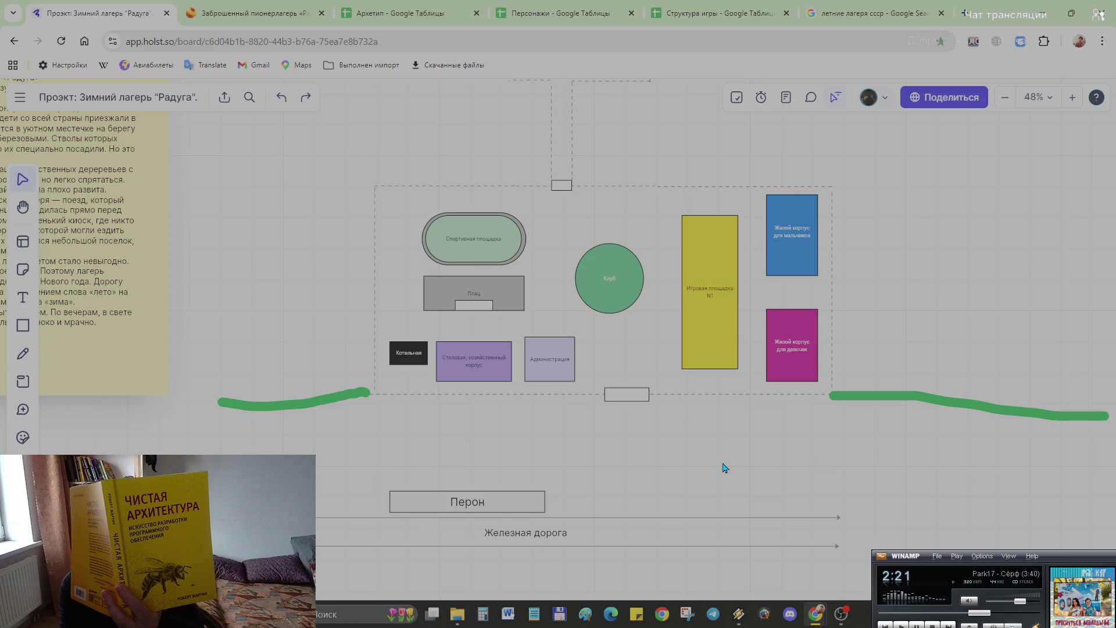
Step: Move the yellow Игровая площадка N1 block up slightly and the Котельная box a little lower
{"action": "left_click_drag", "start_coordinate": [695, 315], "coordinate": [687, 293]}
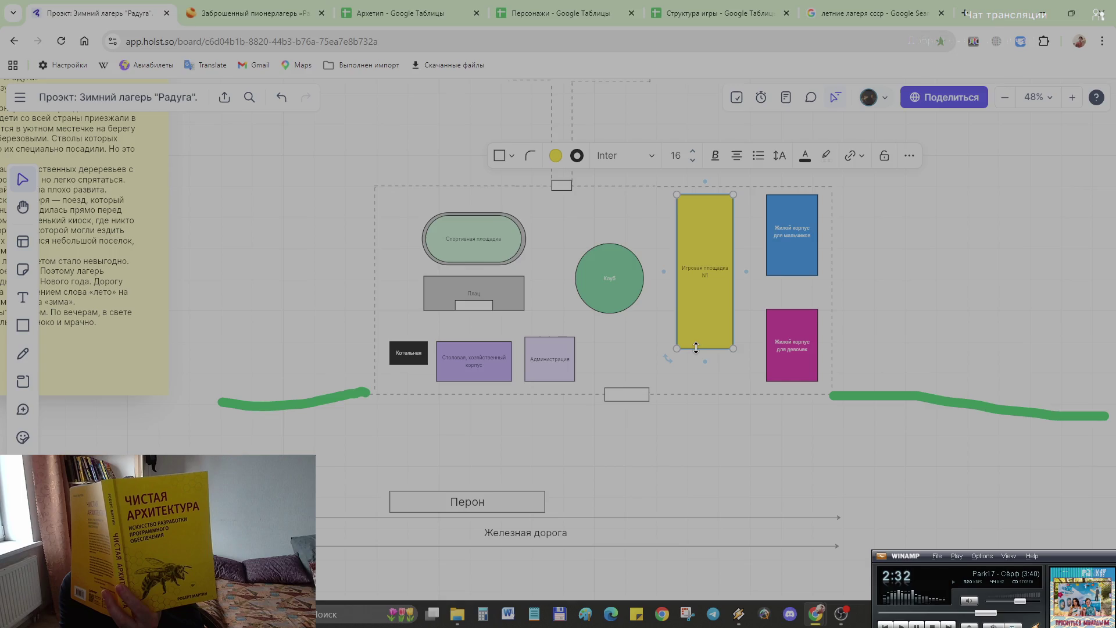
{"action": "left_click", "coordinate": [481, 349]}
{"action": "left_click", "coordinate": [641, 369]}
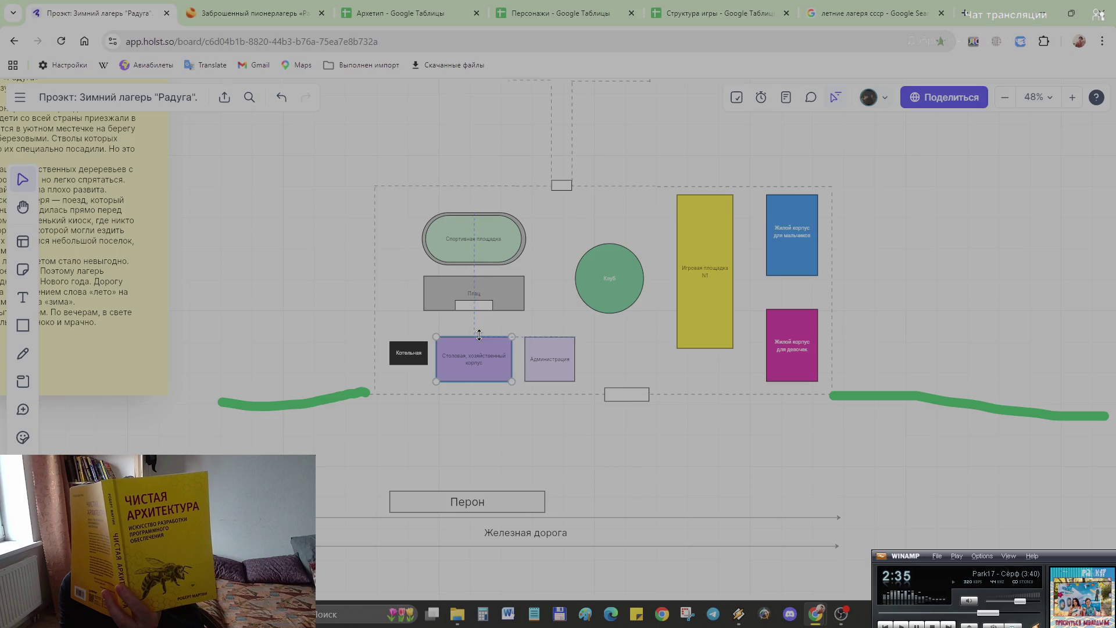
{"action": "left_click", "coordinate": [403, 355]}
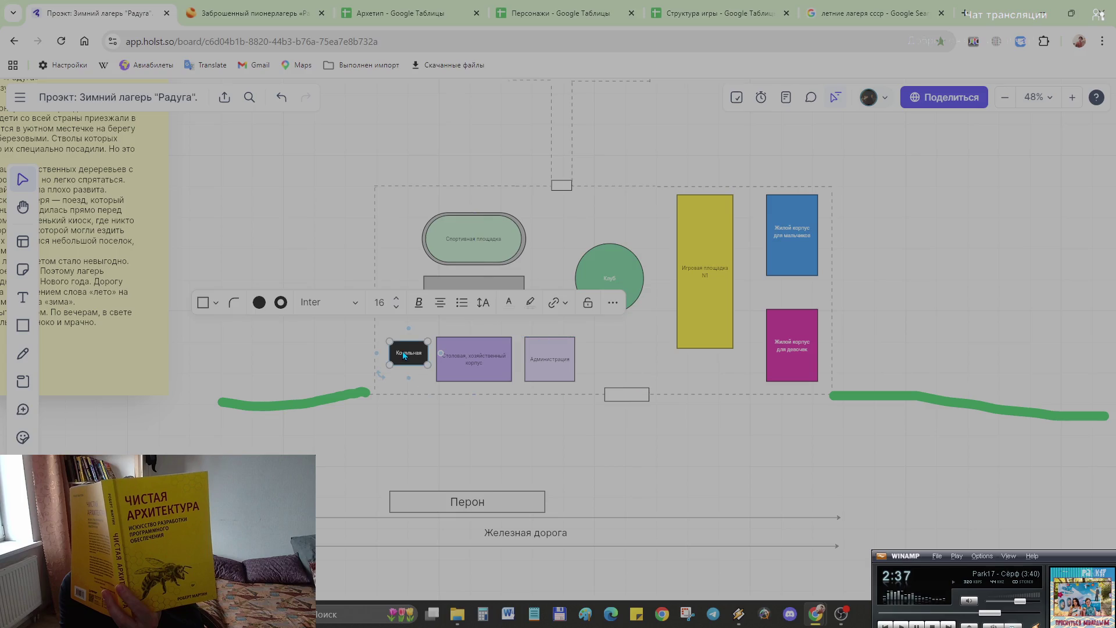
{"action": "left_click_drag", "start_coordinate": [406, 357], "coordinate": [399, 366]}
{"action": "left_click", "coordinate": [524, 429]}
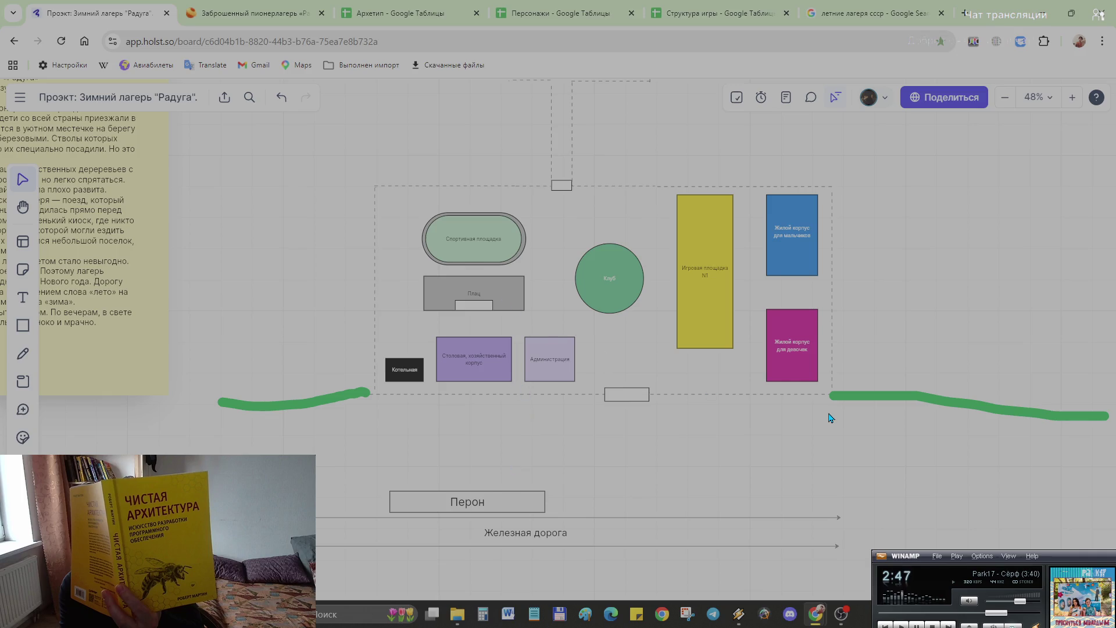
{"action": "left_click", "coordinate": [24, 324]}
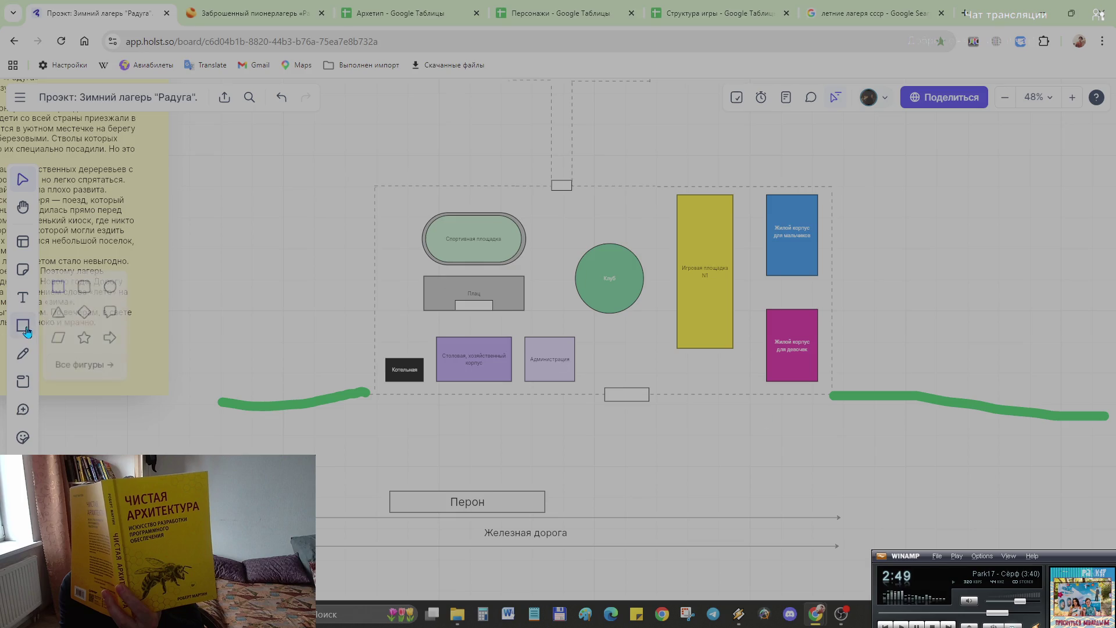
Step: Draw a rectangle, shrink it into a thin sliver and place it on the girls' dormitory left edge
{"action": "left_click", "coordinate": [750, 315]}
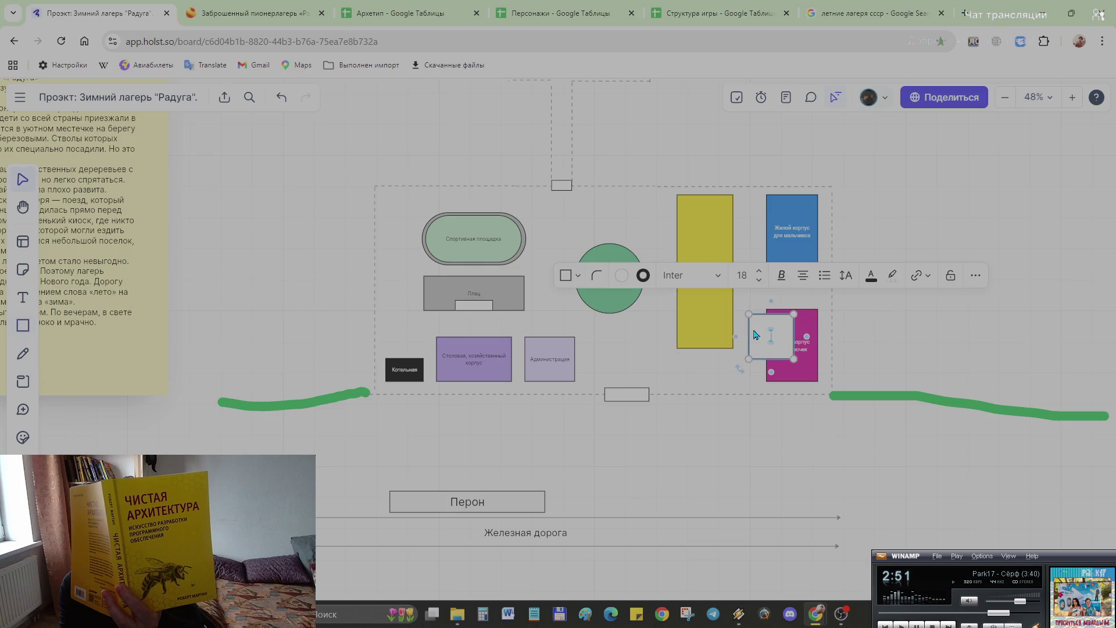
{"action": "left_click_drag", "start_coordinate": [782, 358], "coordinate": [769, 326]}
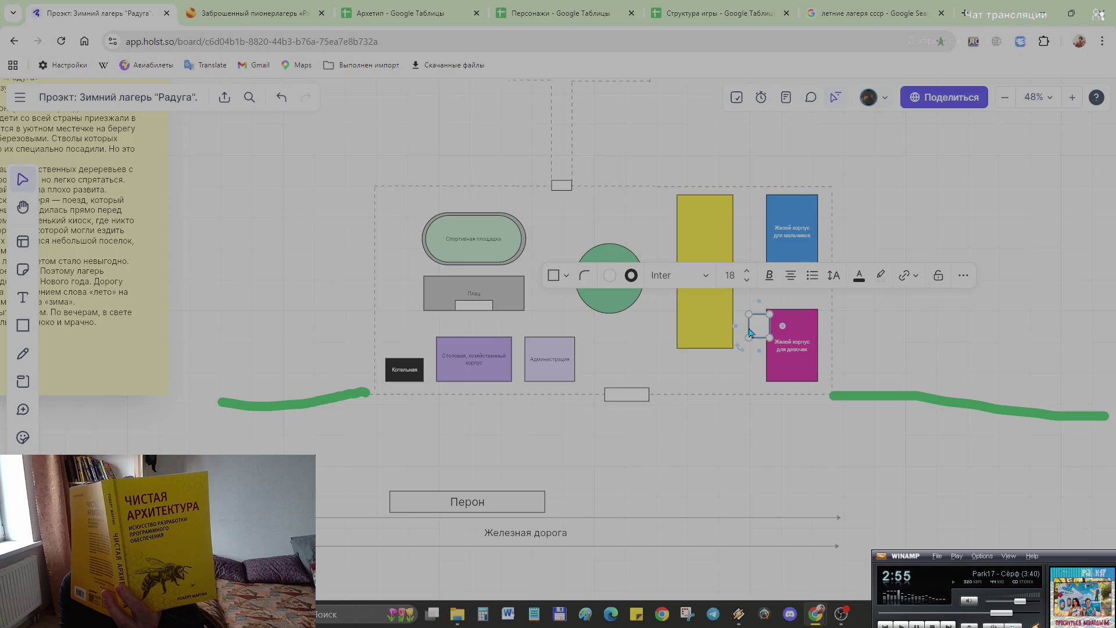
{"action": "mouse_move", "coordinate": [748, 324]}
{"action": "left_mouse_down"}
{"action": "mouse_move", "coordinate": [768, 340]}
{"action": "mouse_move", "coordinate": [772, 325]}
{"action": "left_mouse_up"}
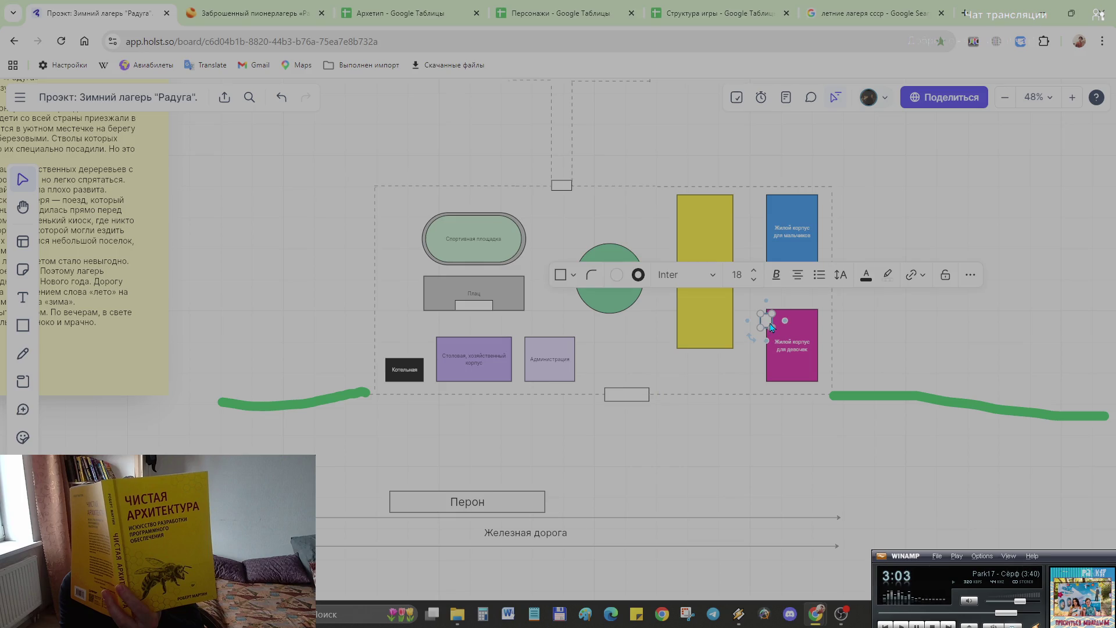
{"action": "left_click_drag", "start_coordinate": [764, 319], "coordinate": [779, 340]}
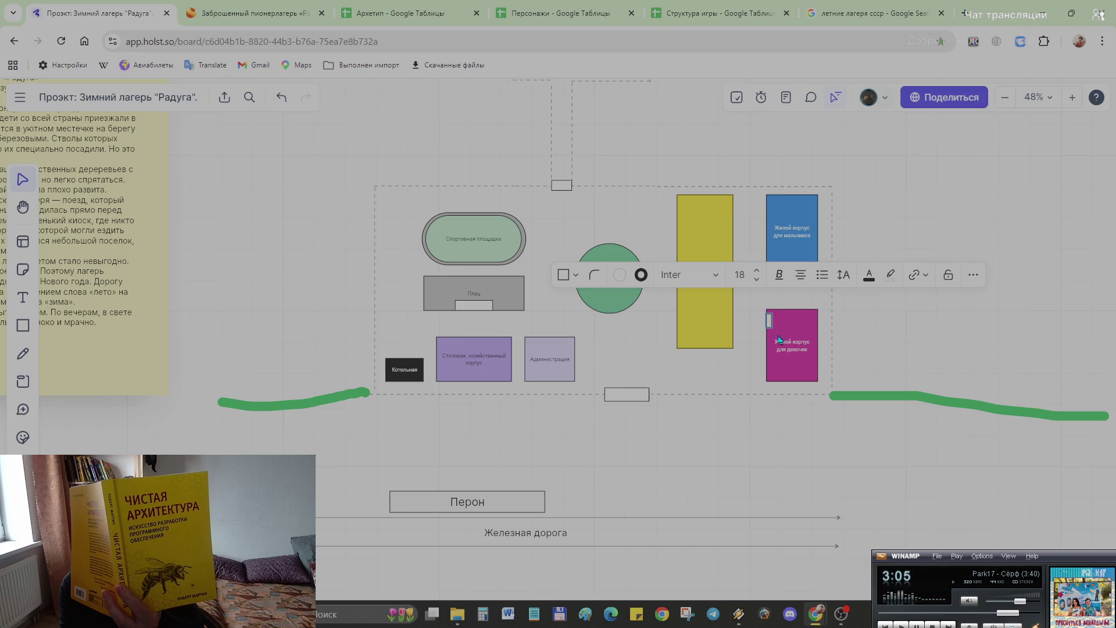
{"action": "scroll", "coordinate": [785, 340], "scroll_direction": "up", "scroll_amount": 3}
{"action": "scroll", "coordinate": [807, 445], "scroll_direction": "down", "scroll_amount": 1}
{"action": "scroll", "coordinate": [758, 576], "scroll_direction": "up", "scroll_amount": 2, "text": "ctrl"}
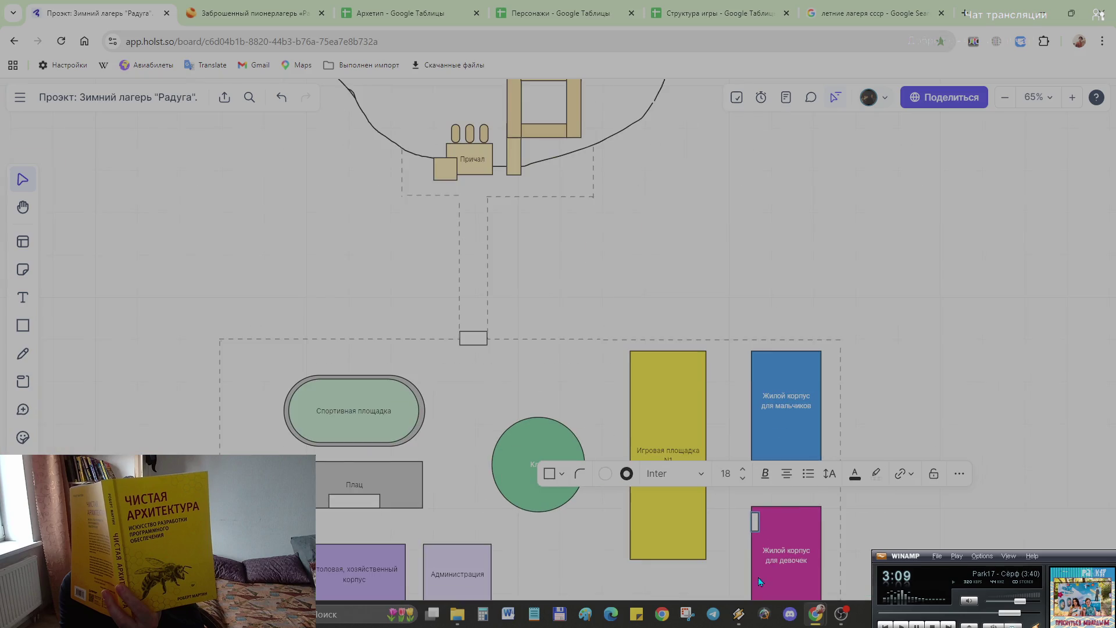
{"action": "left_click", "coordinate": [754, 522]}
{"action": "scroll", "coordinate": [782, 530], "scroll_direction": "up", "scroll_amount": 3, "text": "ctrl"}
{"action": "scroll", "coordinate": [784, 529], "scroll_direction": "up", "scroll_amount": 2, "text": "ctrl"}
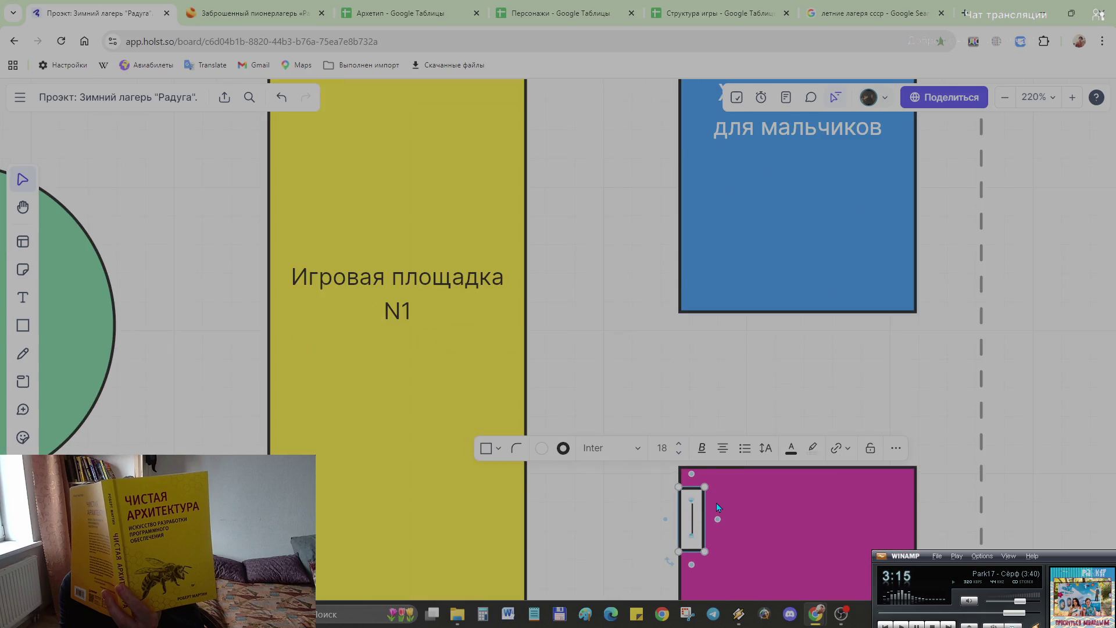
{"action": "left_click_drag", "start_coordinate": [696, 517], "coordinate": [684, 516]}
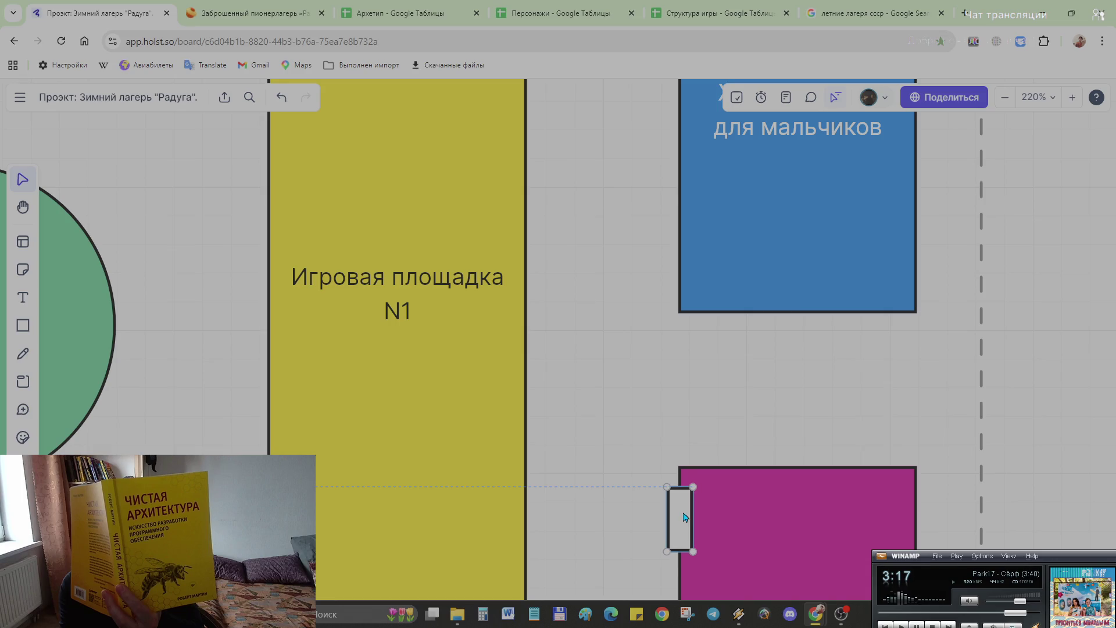
Step: Draw another rectangle, narrow it into a thin strip and place it on the boys' dormitory edge
{"action": "left_click", "coordinate": [19, 332]}
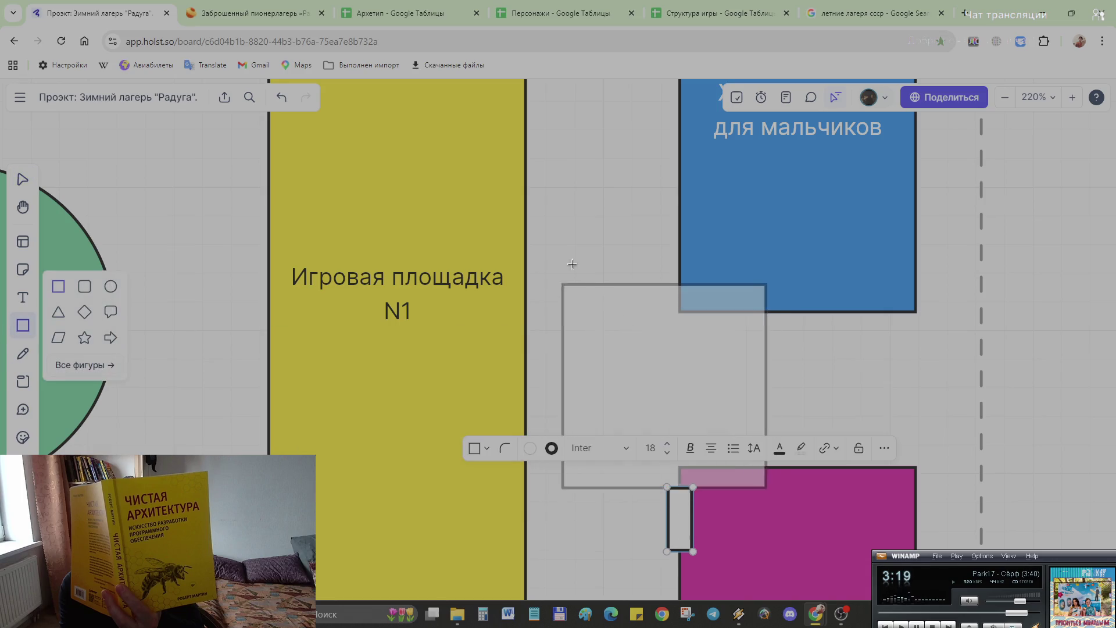
{"action": "left_click", "coordinate": [561, 218]}
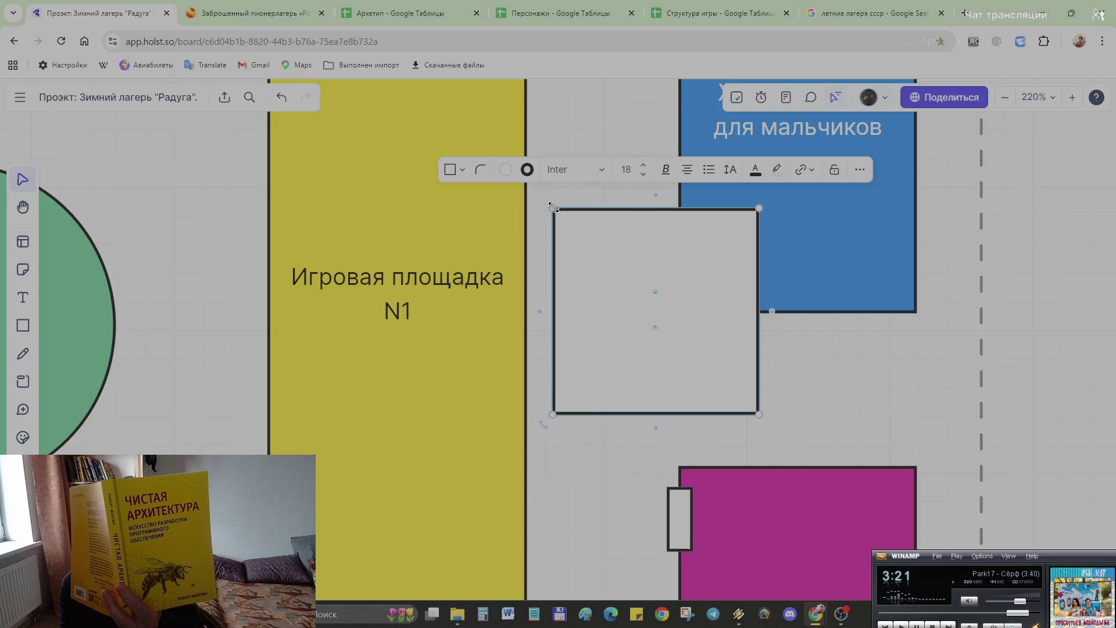
{"action": "left_click_drag", "start_coordinate": [561, 218], "coordinate": [680, 332]}
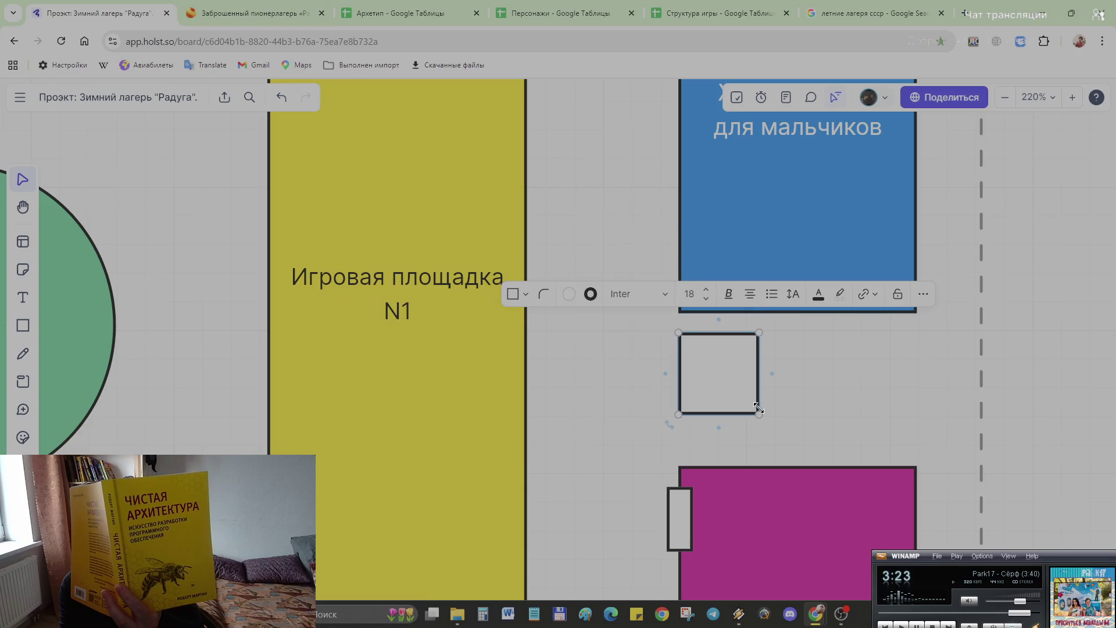
{"action": "left_click_drag", "start_coordinate": [760, 386], "coordinate": [698, 397]}
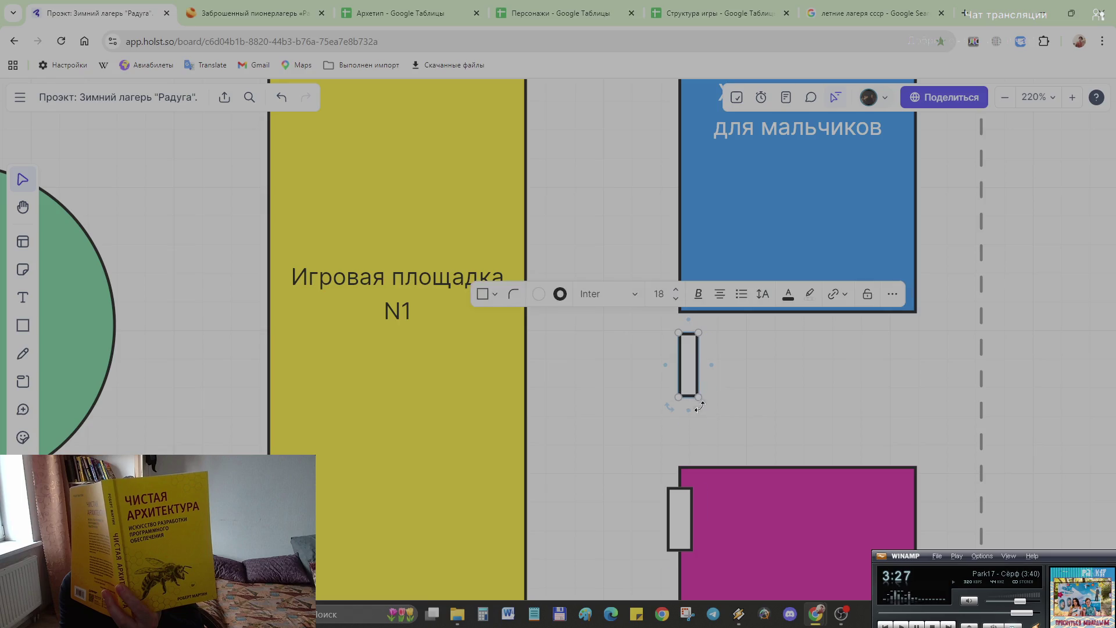
{"action": "left_click_drag", "start_coordinate": [681, 350], "coordinate": [674, 258]}
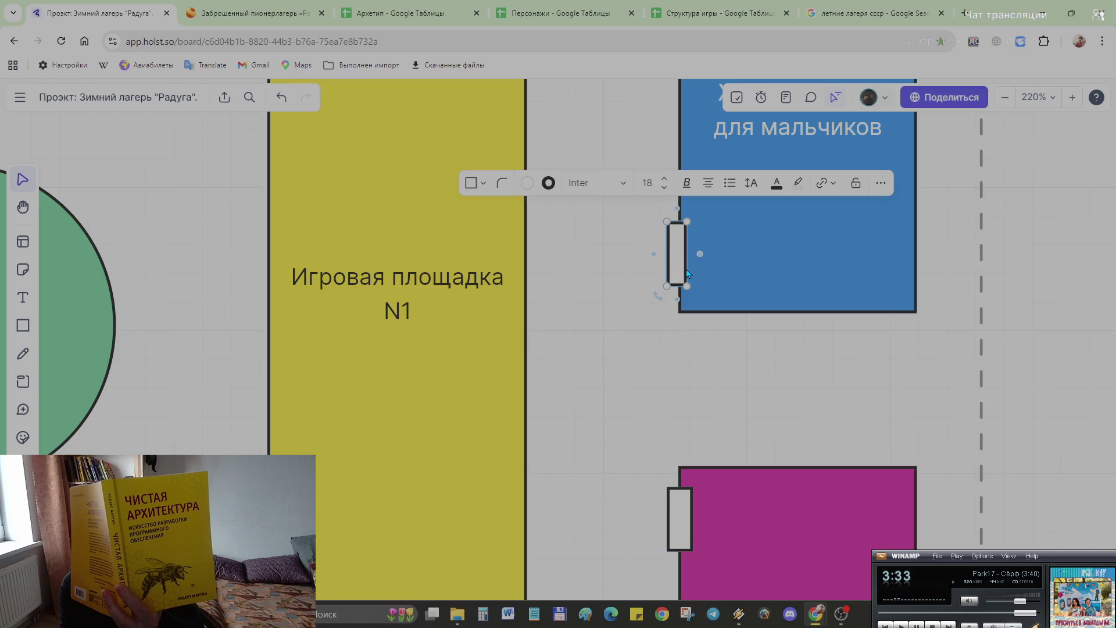
{"action": "left_click_drag", "start_coordinate": [700, 253], "coordinate": [705, 254]}
{"action": "left_click", "coordinate": [729, 403]}
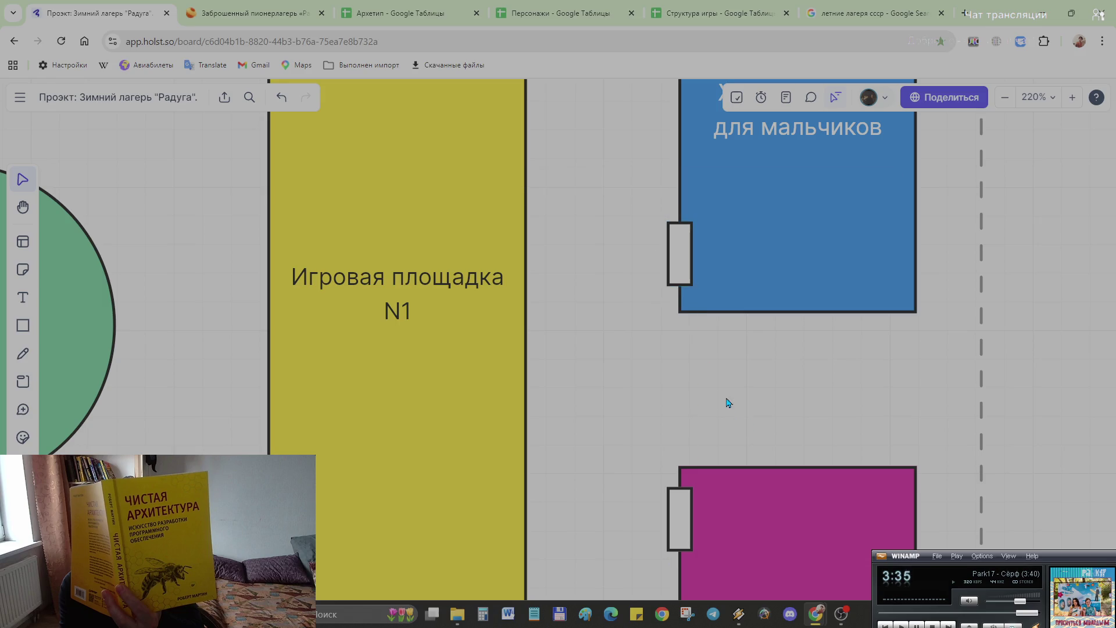
{"action": "scroll", "coordinate": [730, 397], "scroll_direction": "down", "scroll_amount": 2}
{"action": "scroll", "coordinate": [732, 393], "scroll_direction": "down", "scroll_amount": 2}
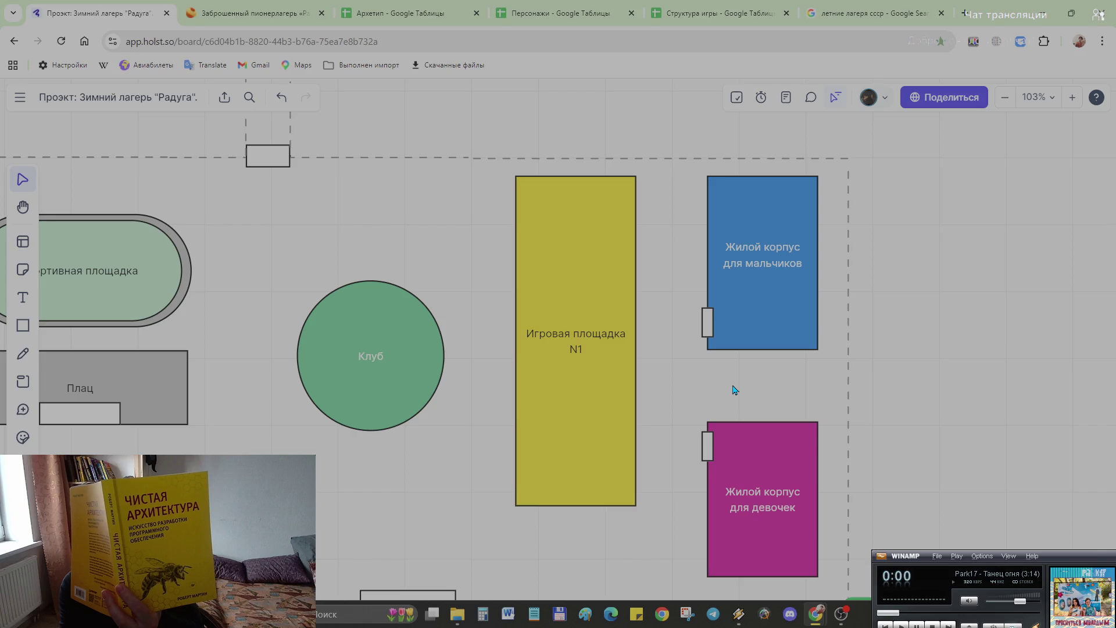
Step: Draw a rectangle over the Клуб circle and shrink it into a small box at the circle's bottom
{"action": "left_click_drag", "start_coordinate": [369, 357], "coordinate": [352, 357]}
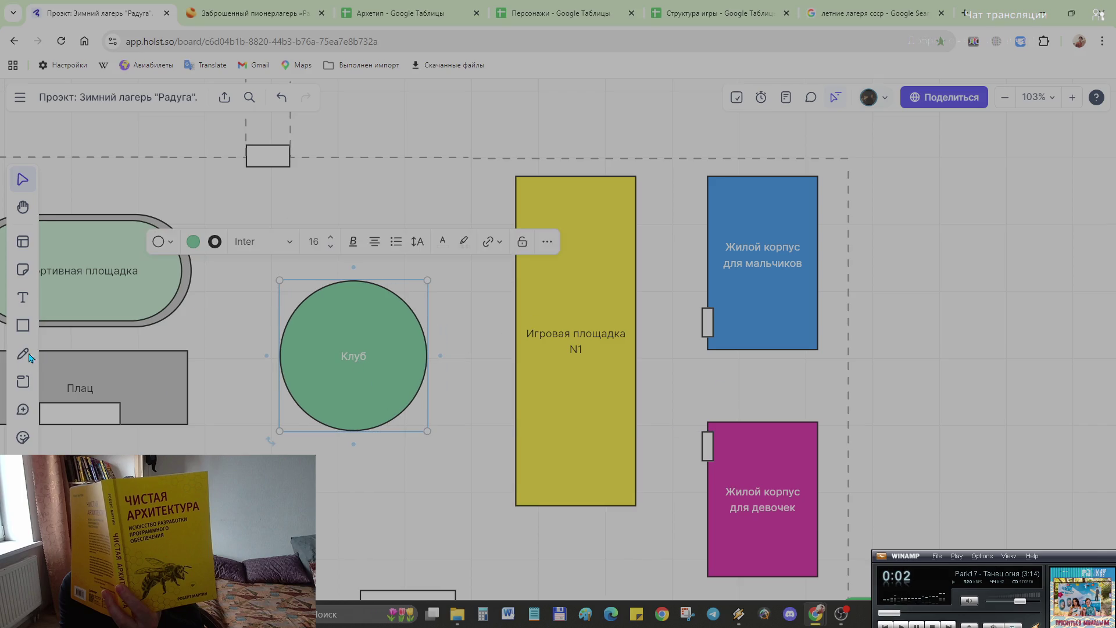
{"action": "left_click", "coordinate": [23, 325]}
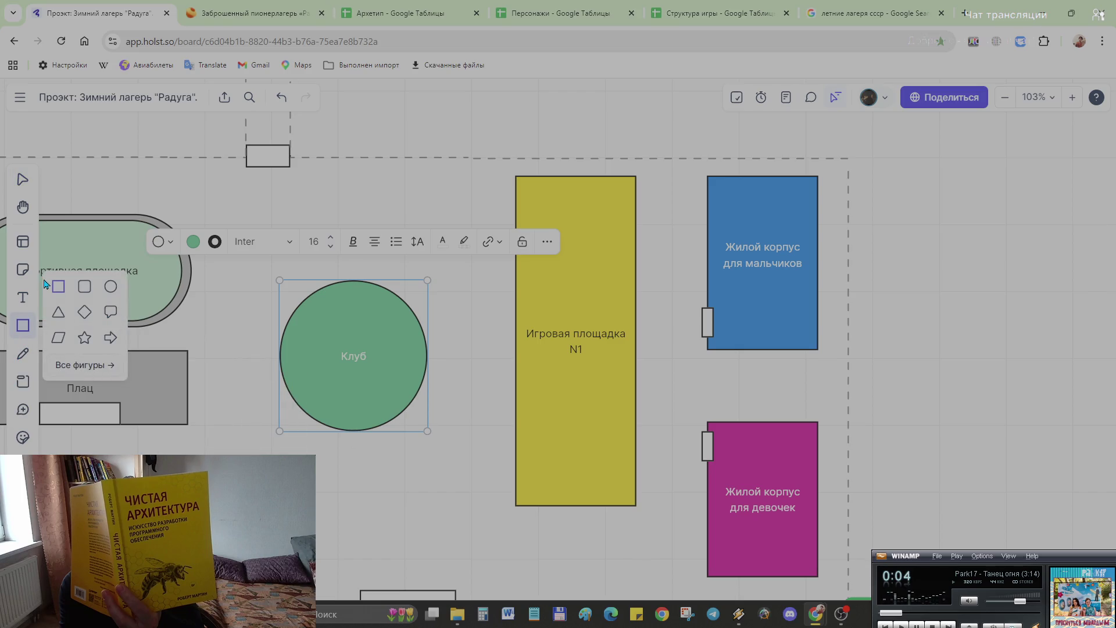
{"action": "left_click", "coordinate": [372, 300]}
{"action": "mouse_move", "coordinate": [467, 399]}
{"action": "left_mouse_down"}
{"action": "mouse_move", "coordinate": [421, 380]}
{"action": "mouse_move", "coordinate": [428, 370]}
{"action": "left_mouse_up"}
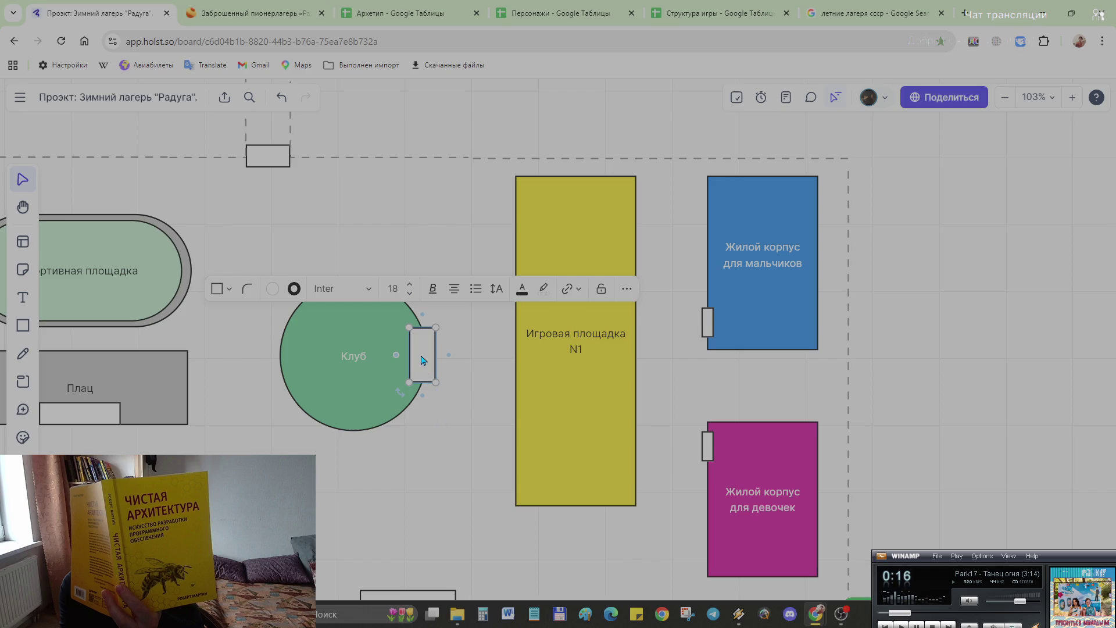
{"action": "left_click_drag", "start_coordinate": [427, 382], "coordinate": [350, 448]}
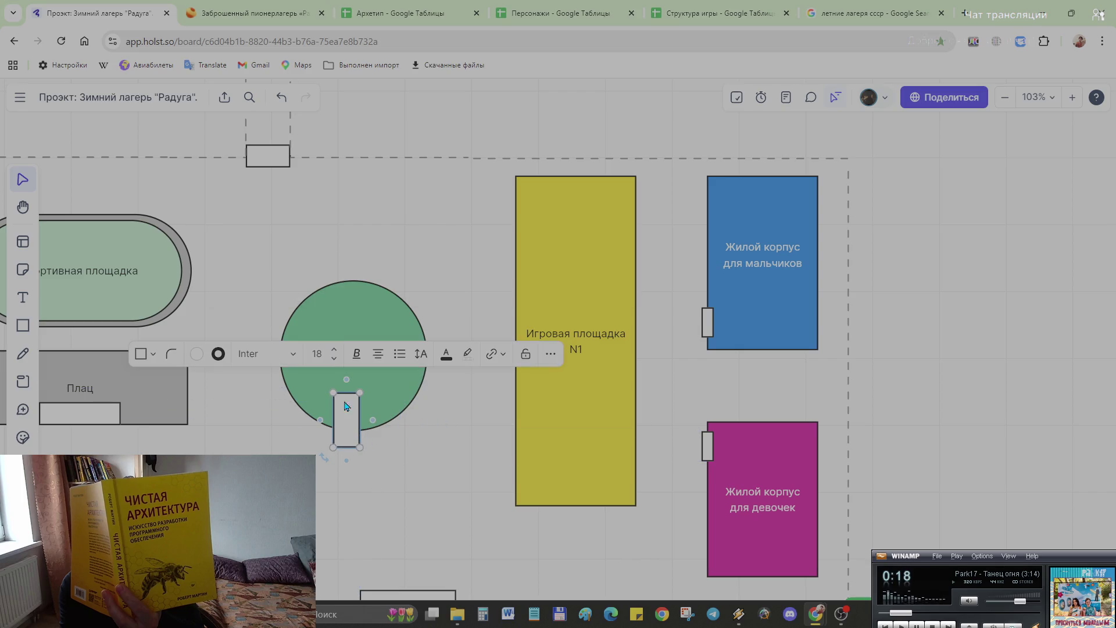
{"action": "mouse_move", "coordinate": [346, 393]}
{"action": "left_mouse_down"}
{"action": "mouse_move", "coordinate": [347, 418]}
{"action": "mouse_move", "coordinate": [390, 432]}
{"action": "left_mouse_up"}
Step: Nudge the Клуб circle up-right and tuck the small box under it as an entrance
{"action": "left_click_drag", "start_coordinate": [379, 358], "coordinate": [396, 336]}
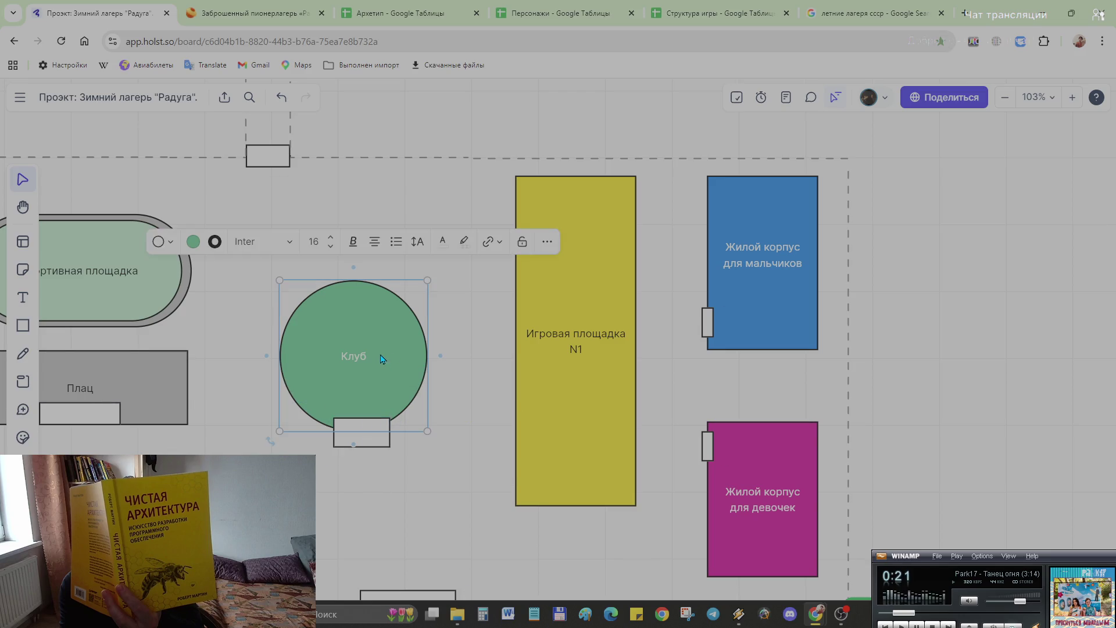
{"action": "left_click_drag", "start_coordinate": [375, 443], "coordinate": [383, 421]}
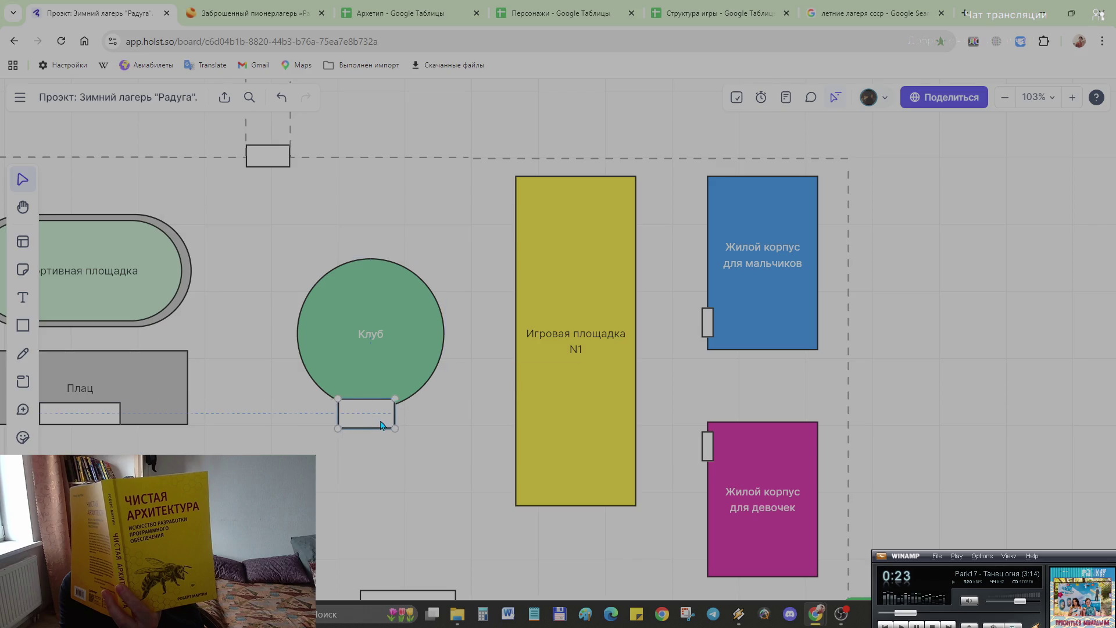
{"action": "left_click", "coordinate": [426, 501]}
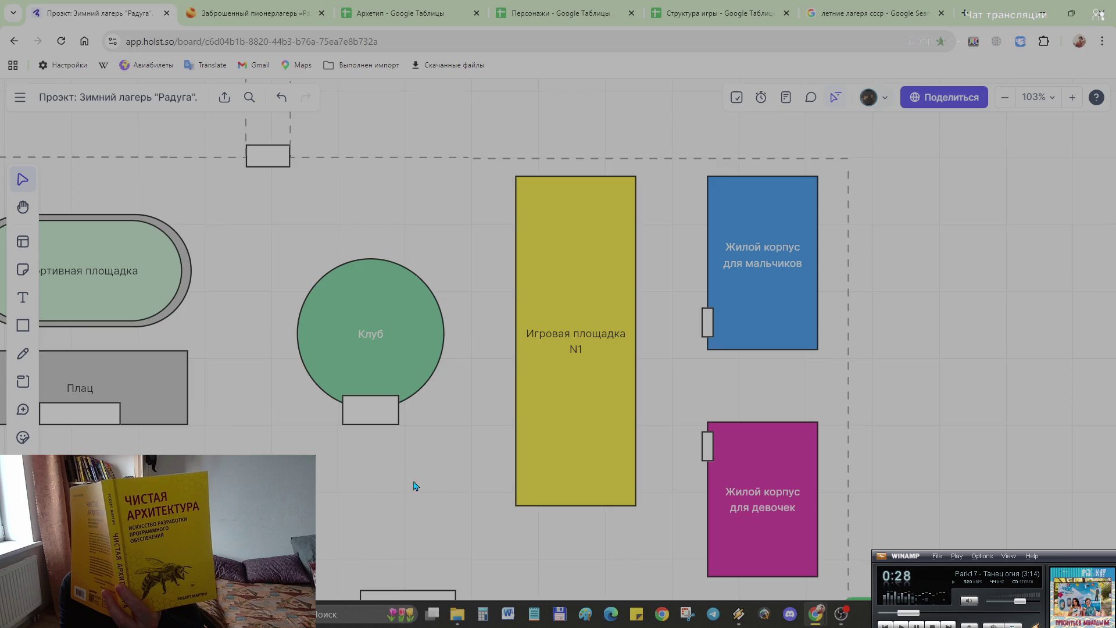
{"action": "scroll", "coordinate": [375, 471], "scroll_direction": "down", "scroll_amount": 3}
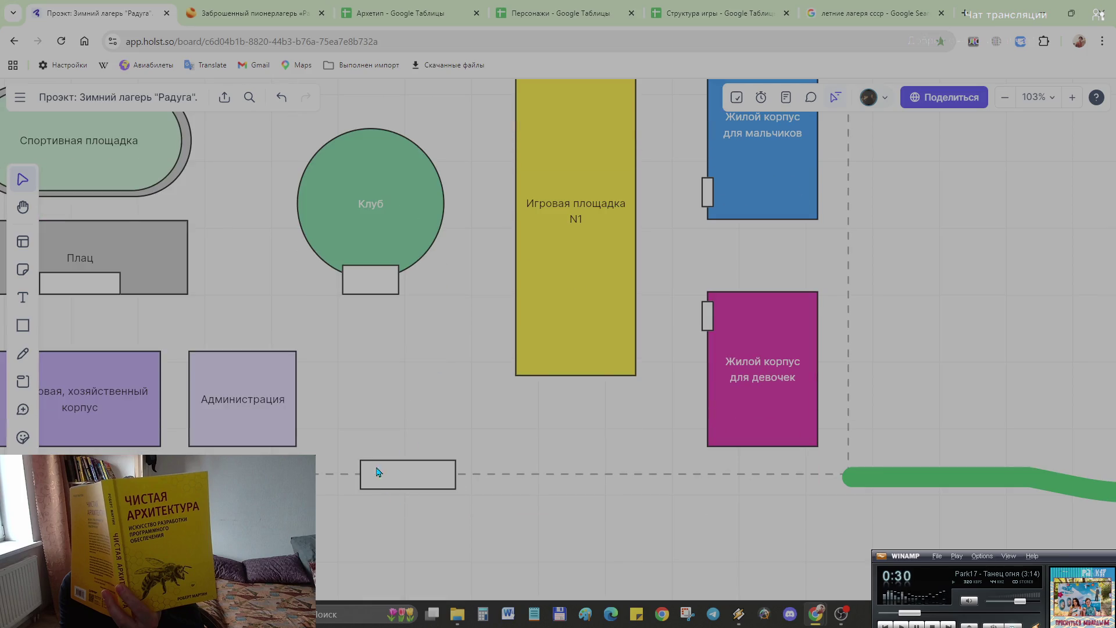
{"action": "scroll", "coordinate": [411, 379], "scroll_direction": "up", "scroll_amount": 2, "text": "ctrl"}
{"action": "scroll", "coordinate": [409, 387], "scroll_direction": "down", "scroll_amount": 4, "text": "ctrl"}
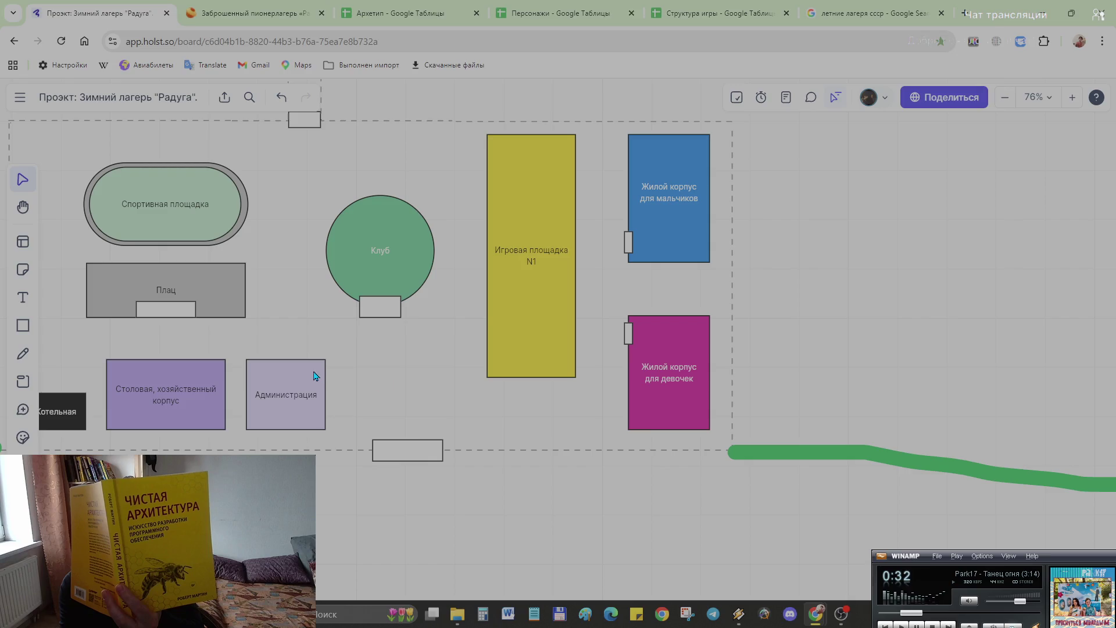
{"action": "left_click", "coordinate": [386, 316]}
{"action": "left_click_drag", "start_coordinate": [393, 317], "coordinate": [381, 308]}
{"action": "left_click", "coordinate": [390, 333]}
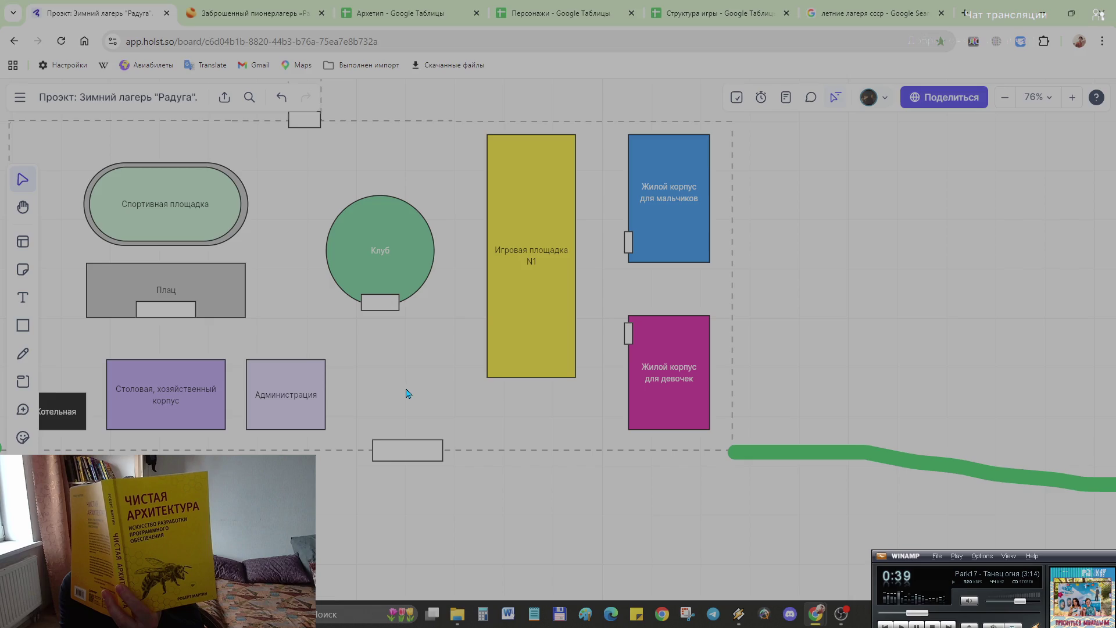
{"action": "scroll", "coordinate": [390, 376], "scroll_direction": "down", "scroll_amount": 2}
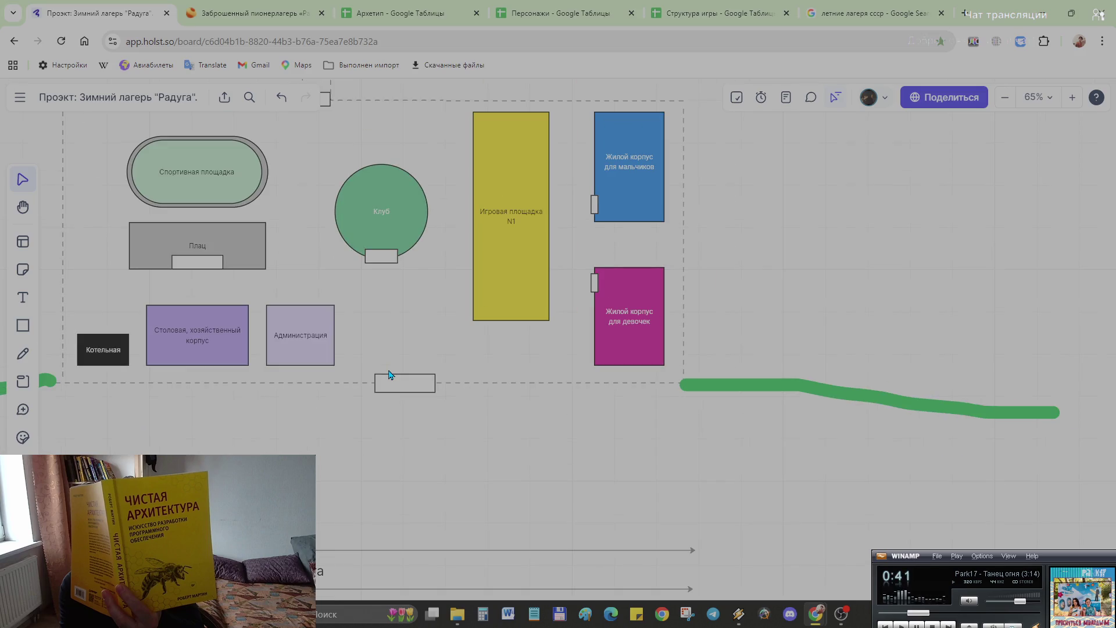
{"action": "scroll", "coordinate": [406, 401], "scroll_direction": "up", "scroll_amount": 1}
{"action": "scroll", "coordinate": [411, 411], "scroll_direction": "up", "scroll_amount": 3}
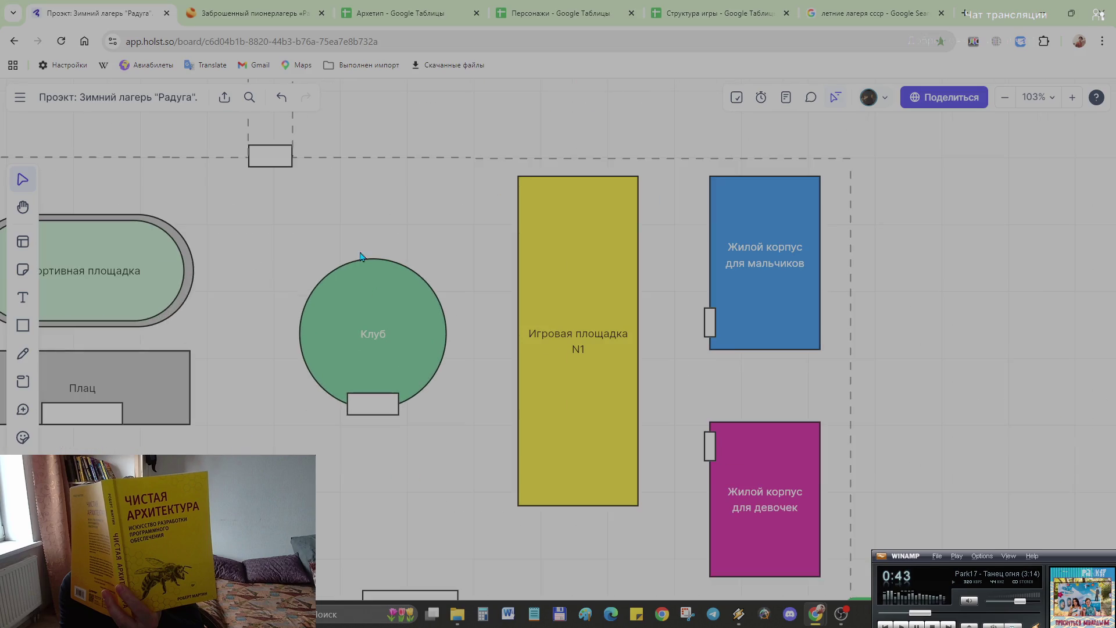
{"action": "scroll", "coordinate": [362, 256], "scroll_direction": "down", "scroll_amount": 2}
{"action": "scroll", "coordinate": [381, 110], "scroll_direction": "down", "scroll_amount": 3}
{"action": "scroll", "coordinate": [425, 286], "scroll_direction": "up", "scroll_amount": 3}
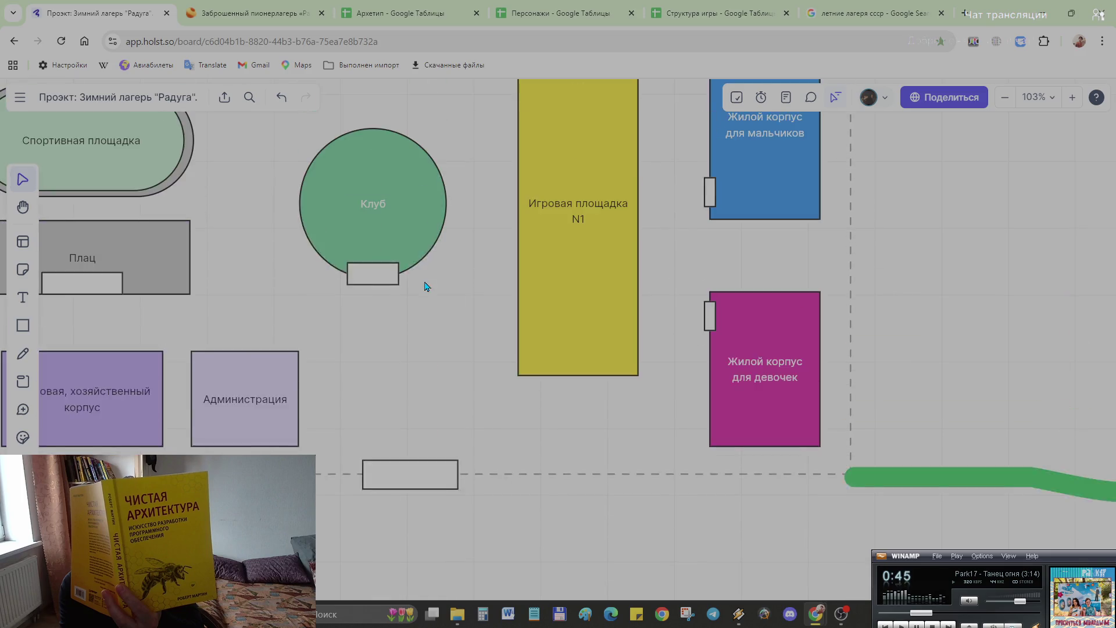
{"action": "scroll", "coordinate": [426, 319], "scroll_direction": "down", "scroll_amount": 3}
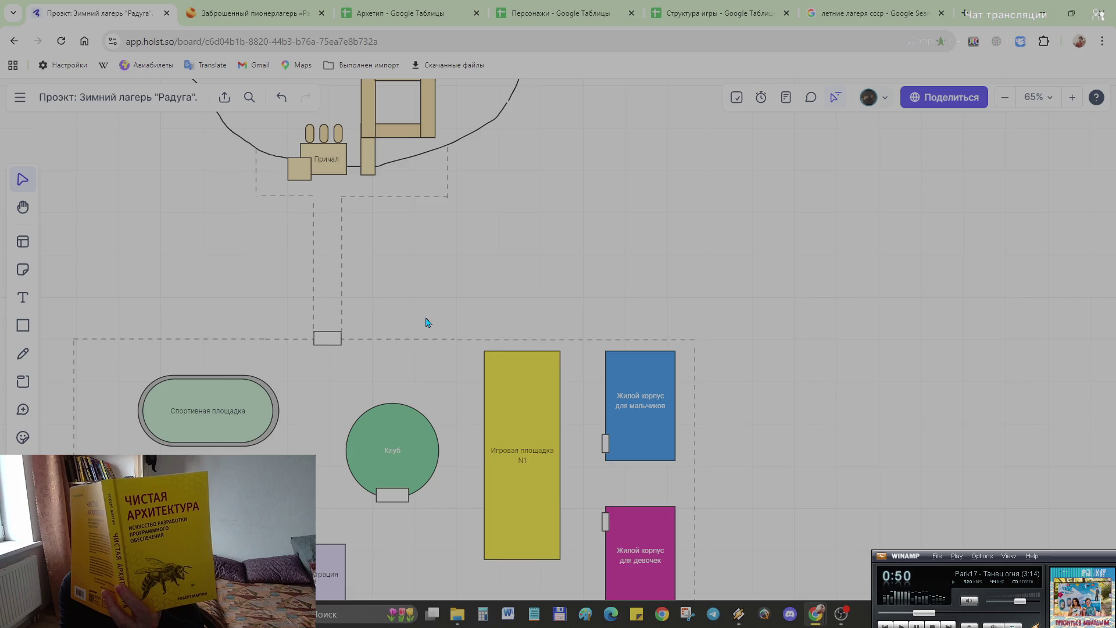
{"action": "left_click", "coordinate": [24, 328]}
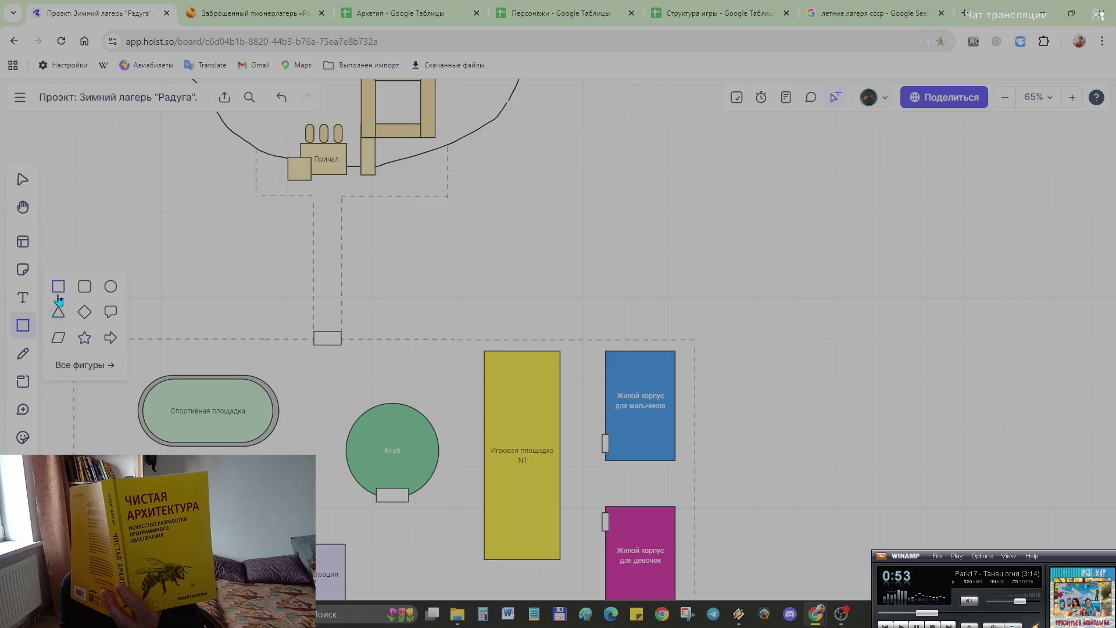
{"action": "scroll", "coordinate": [274, 322], "scroll_direction": "up", "scroll_amount": 3}
{"action": "scroll", "coordinate": [308, 360], "scroll_direction": "up", "scroll_amount": 3}
{"action": "scroll", "coordinate": [310, 360], "scroll_direction": "up", "scroll_amount": 4}
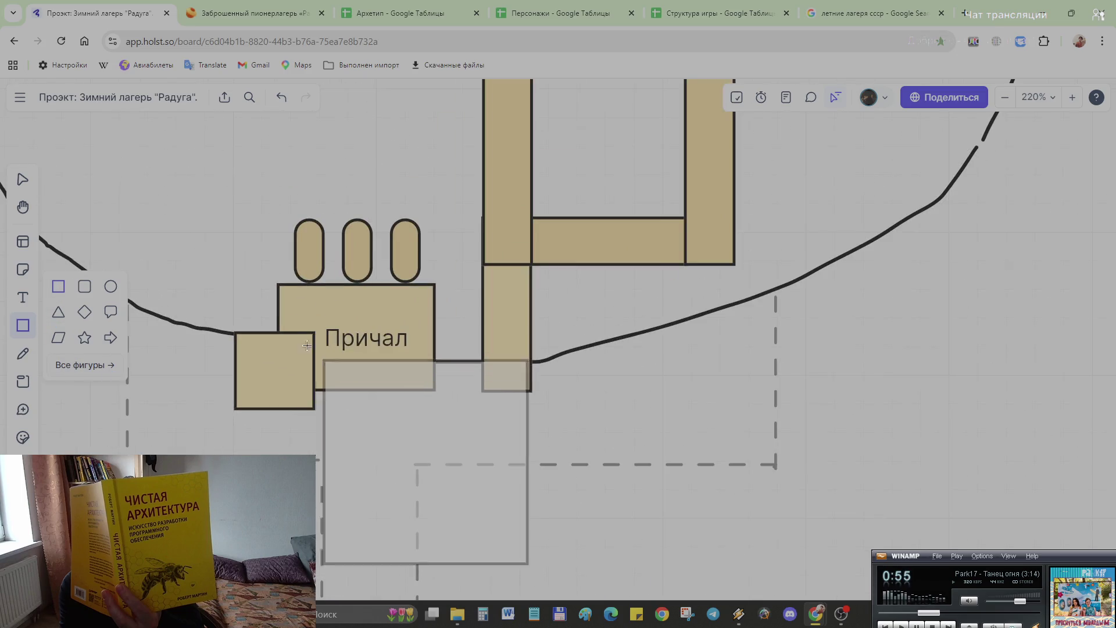
Step: Place a rectangle by Причал and shrink it into a narrow entrance box fitted against the pier building
{"action": "left_click", "coordinate": [298, 347]}
{"action": "mouse_move", "coordinate": [501, 547]}
{"action": "left_mouse_down"}
{"action": "mouse_move", "coordinate": [313, 372]}
{"action": "mouse_move", "coordinate": [322, 372]}
{"action": "left_mouse_up"}
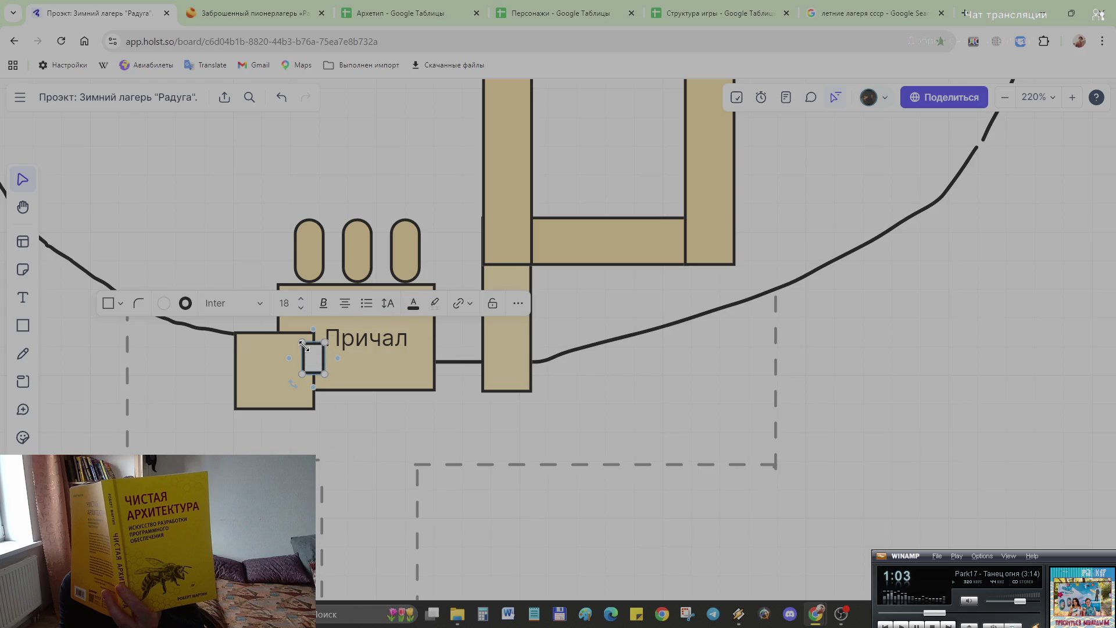
{"action": "left_click_drag", "start_coordinate": [303, 345], "coordinate": [300, 339]}
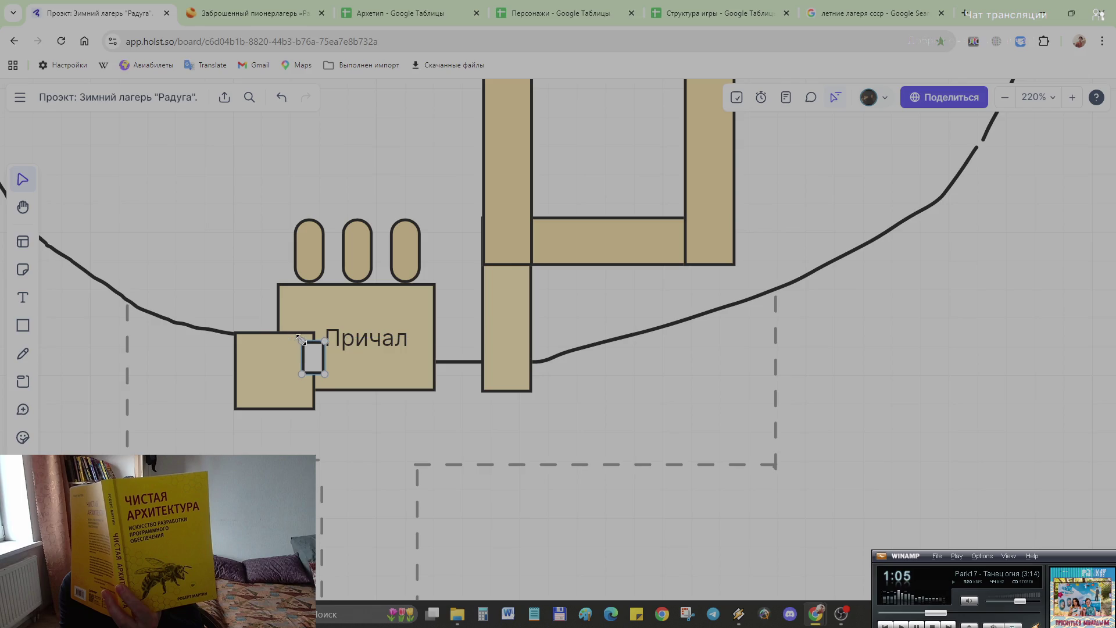
{"action": "left_click_drag", "start_coordinate": [324, 373], "coordinate": [320, 373]}
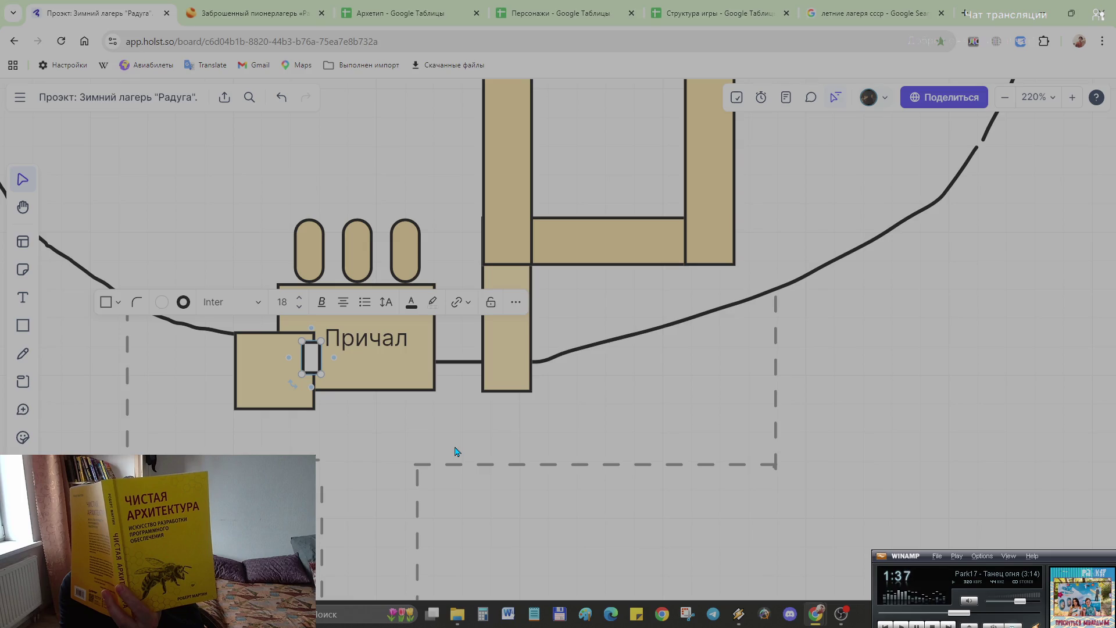
{"action": "scroll", "coordinate": [448, 390], "scroll_direction": "down", "scroll_amount": 3}
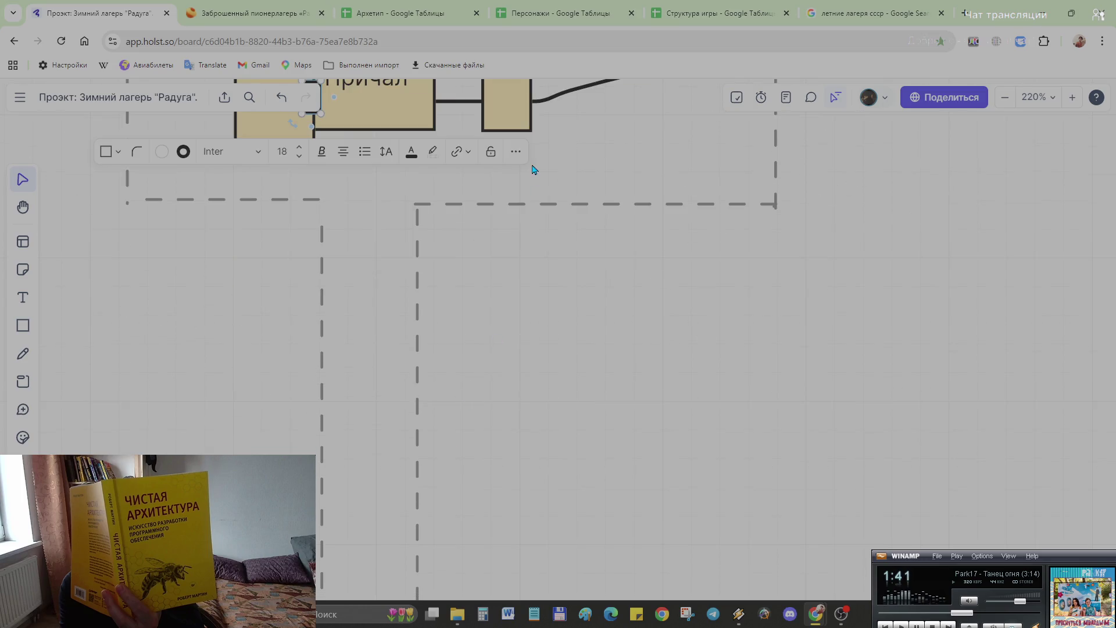
{"action": "scroll", "coordinate": [558, 189], "scroll_direction": "down", "scroll_amount": 3}
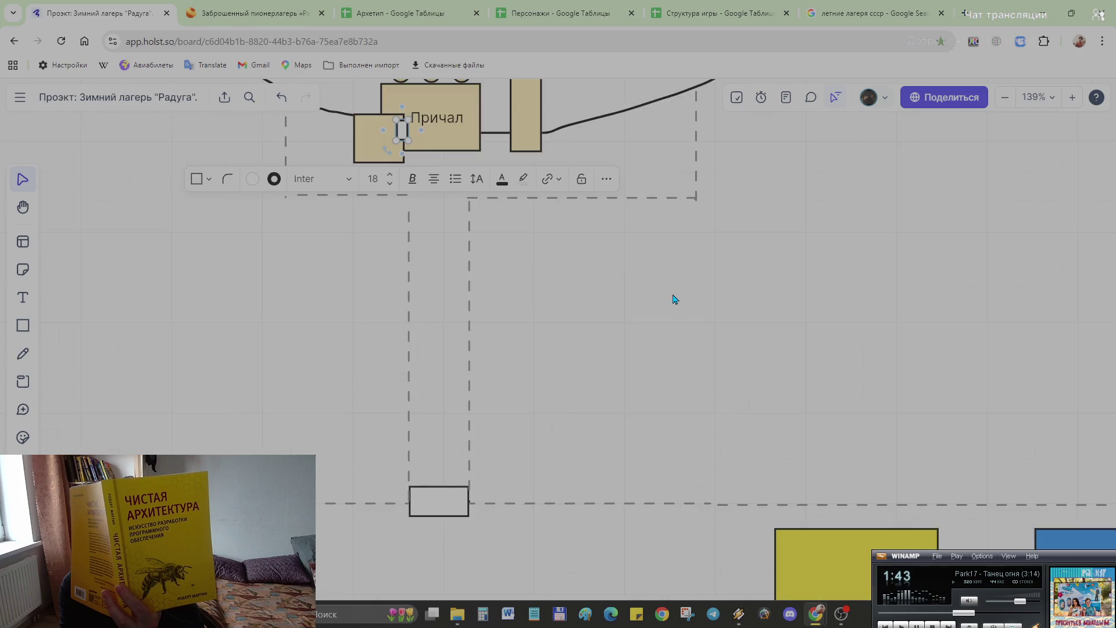
{"action": "scroll", "coordinate": [672, 341], "scroll_direction": "down", "scroll_amount": 3}
{"action": "scroll", "coordinate": [662, 363], "scroll_direction": "down", "scroll_amount": 3}
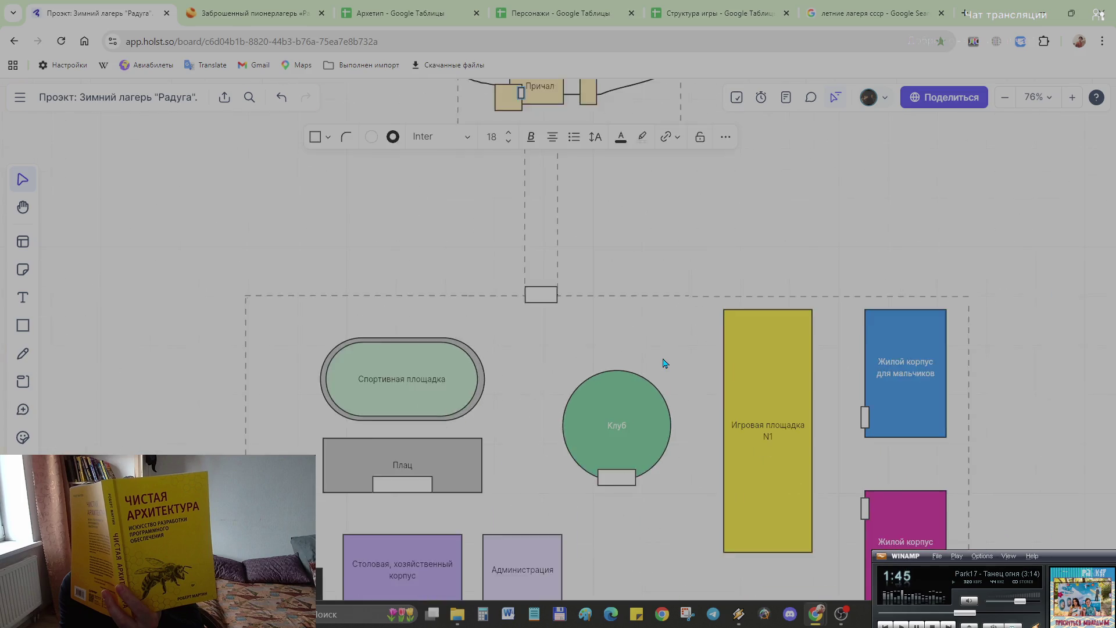
{"action": "scroll", "coordinate": [663, 363], "scroll_direction": "down", "scroll_amount": 2}
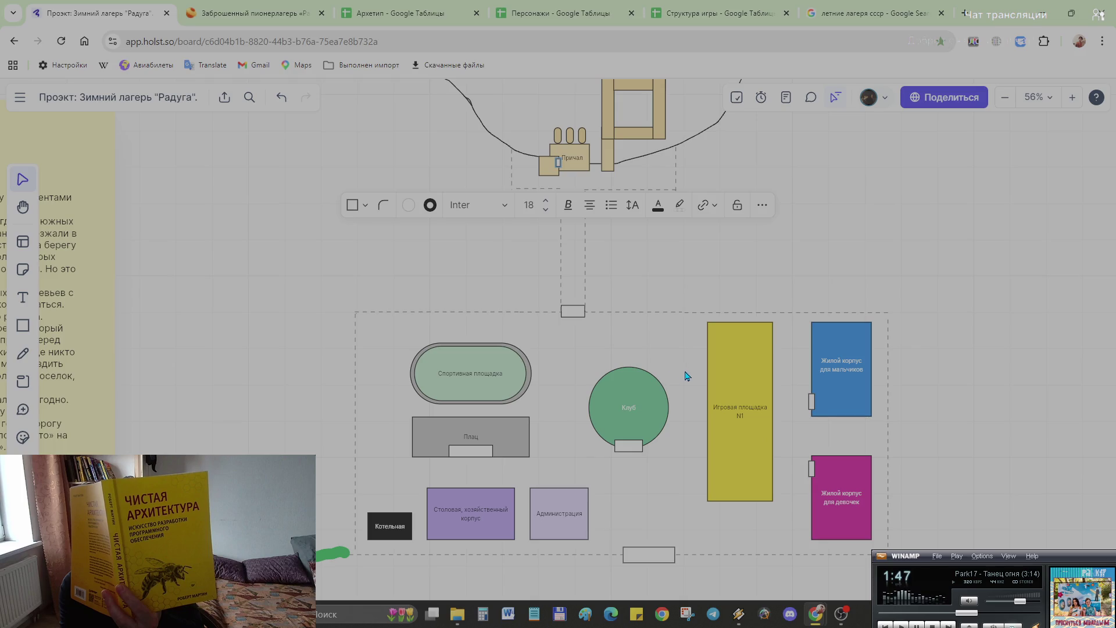
Step: Recolour the small entrance box on the Плац with a grey fill matching the parade ground
{"action": "left_click", "coordinate": [464, 453]}
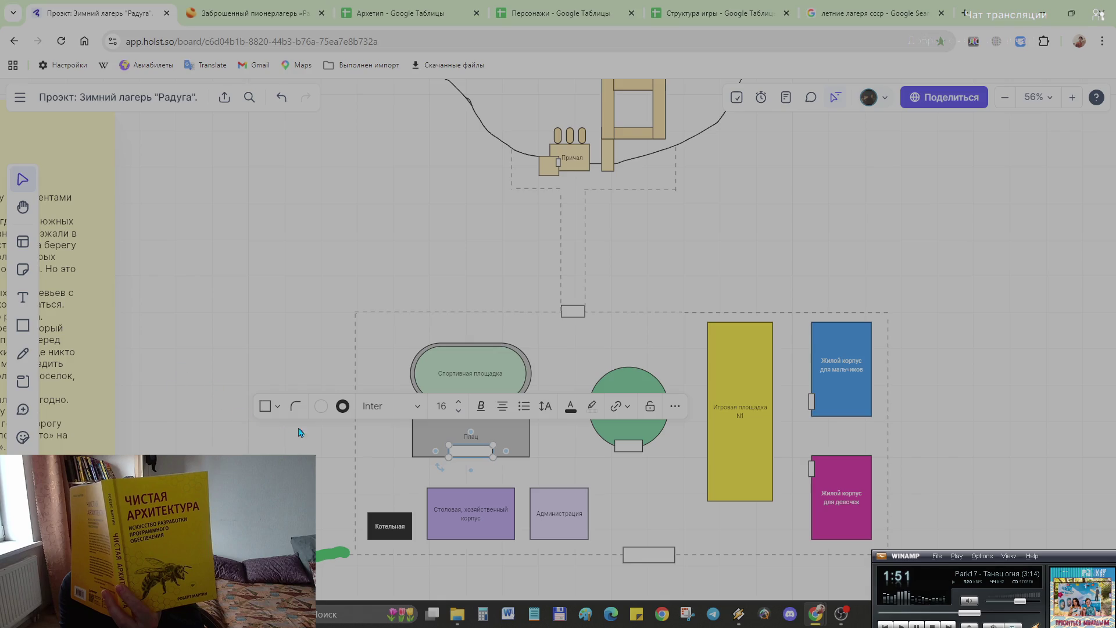
{"action": "left_click", "coordinate": [322, 408]}
{"action": "left_click", "coordinate": [350, 253]}
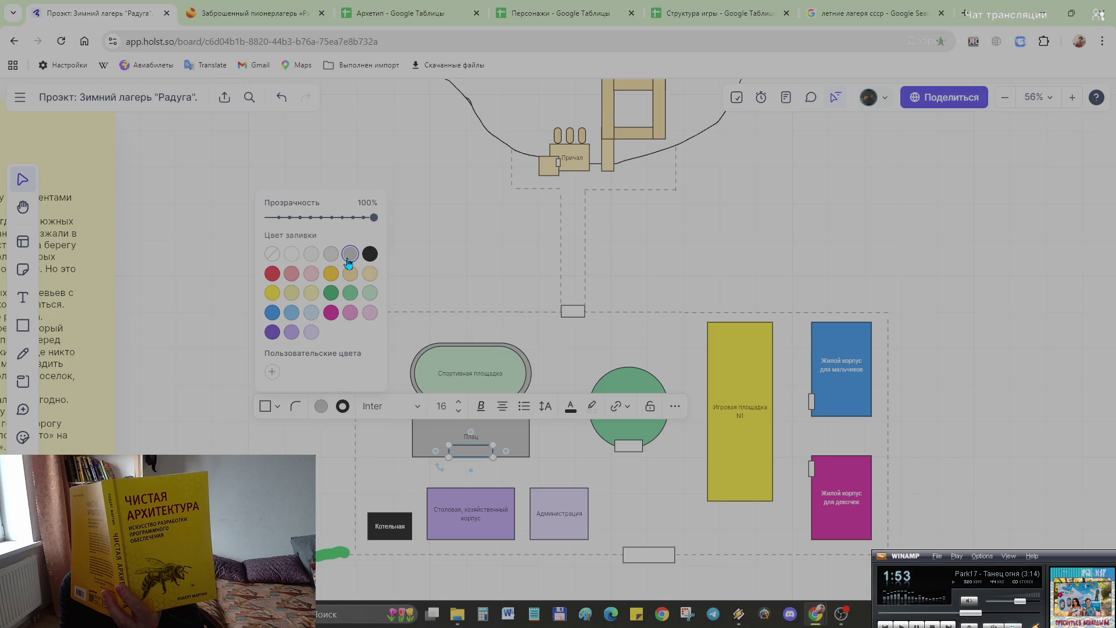
{"action": "left_click", "coordinate": [331, 253]}
{"action": "left_click", "coordinate": [721, 523]}
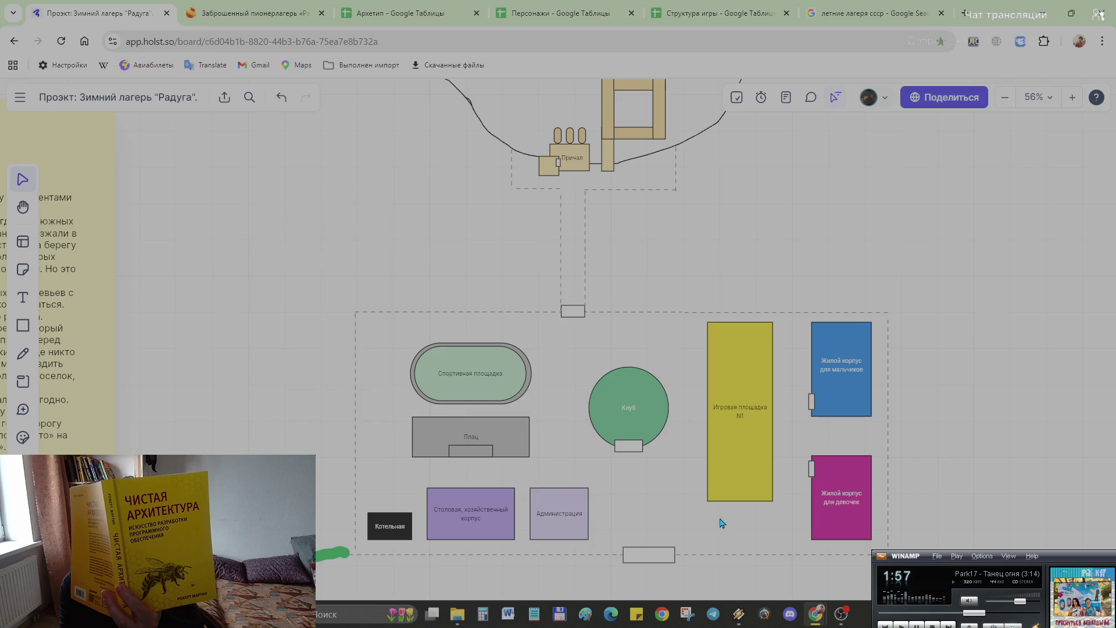
{"action": "scroll", "coordinate": [601, 515], "scroll_direction": "up", "scroll_amount": 2}
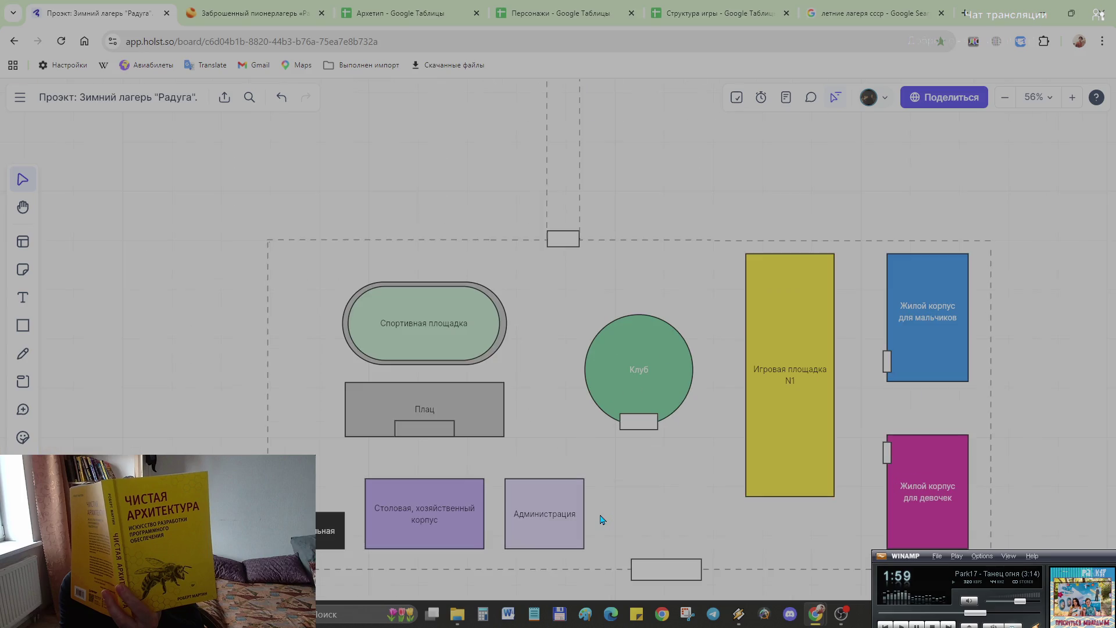
Step: Add a white rectangle on the Администрация building and shrink it into a small empty entrance box
{"action": "left_click", "coordinate": [23, 326]}
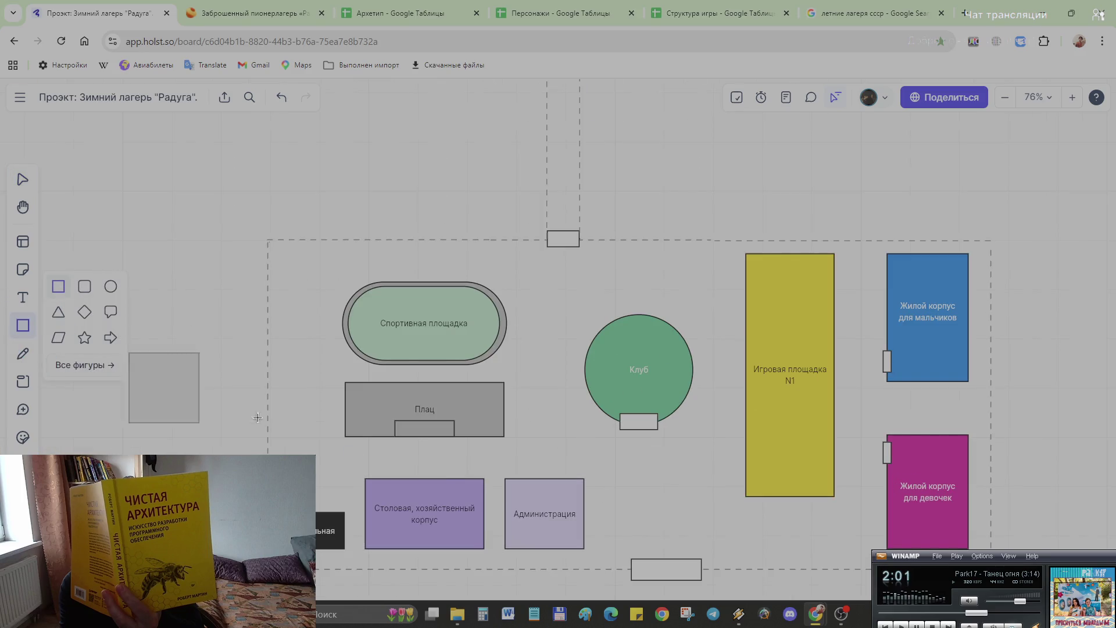
{"action": "scroll", "coordinate": [496, 469], "scroll_direction": "up", "scroll_amount": 4}
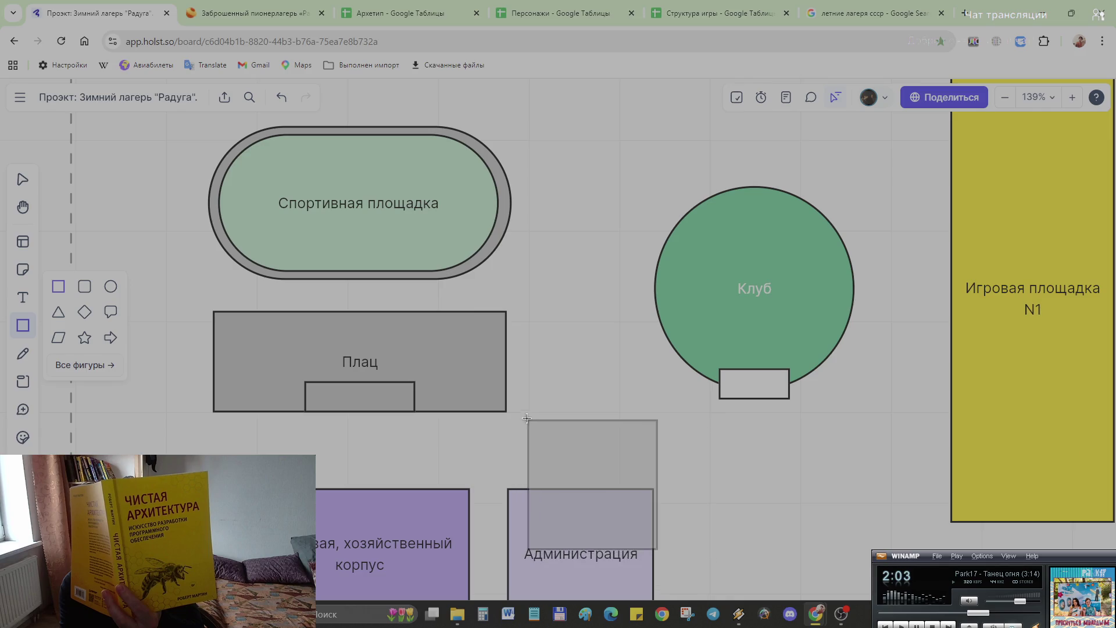
{"action": "left_click", "coordinate": [528, 420]}
{"action": "left_click", "coordinate": [392, 381]}
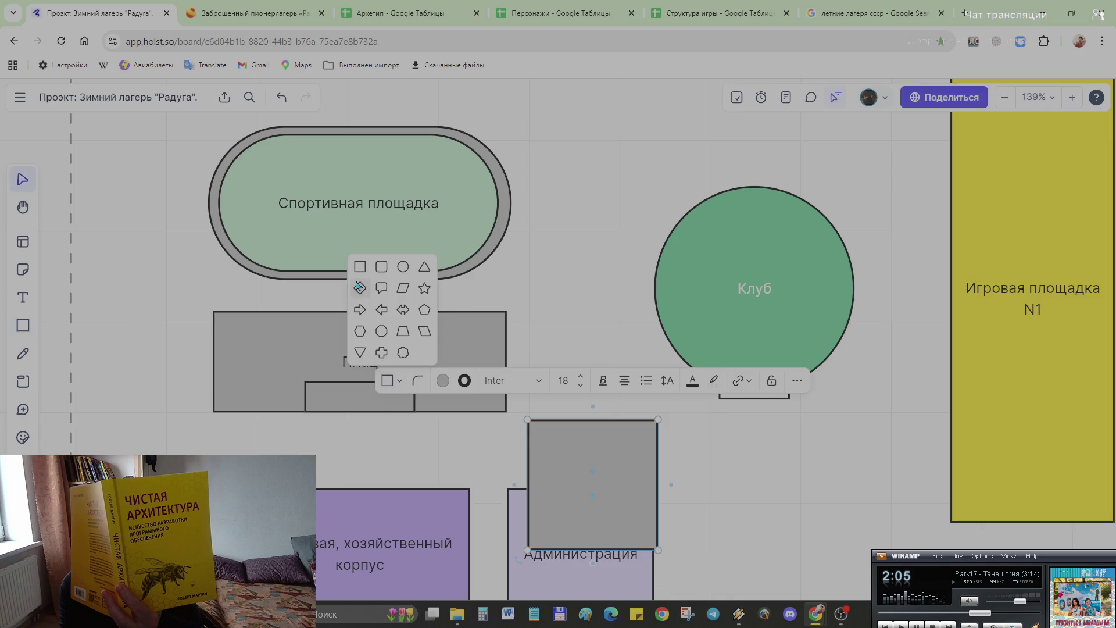
{"action": "left_click", "coordinate": [441, 381]}
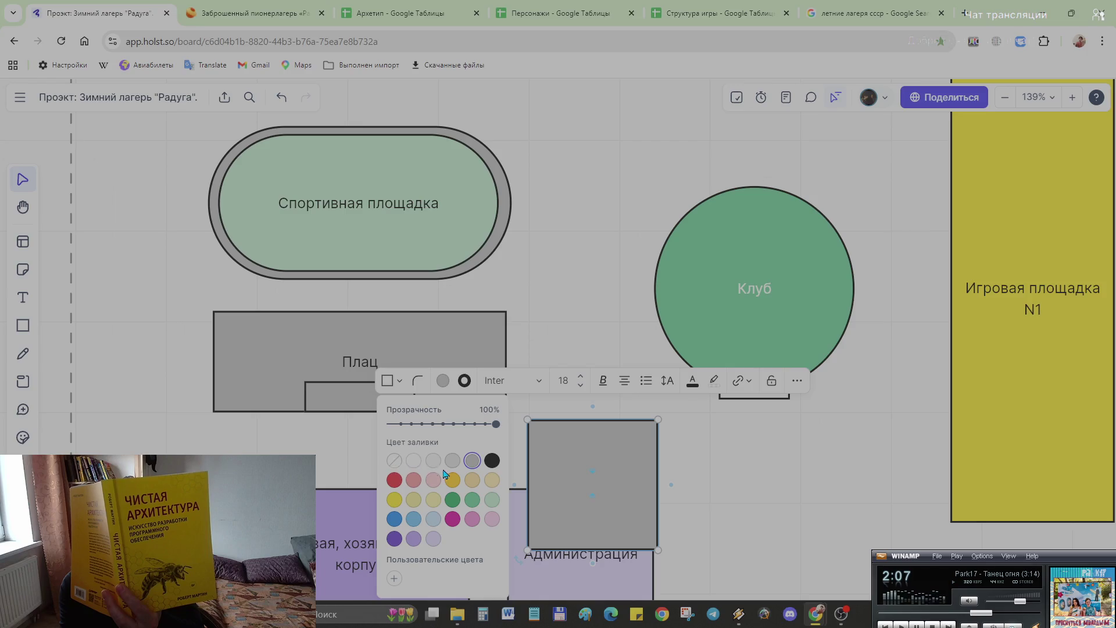
{"action": "left_click", "coordinate": [414, 463]}
{"action": "left_click_drag", "start_coordinate": [638, 422], "coordinate": [640, 481]}
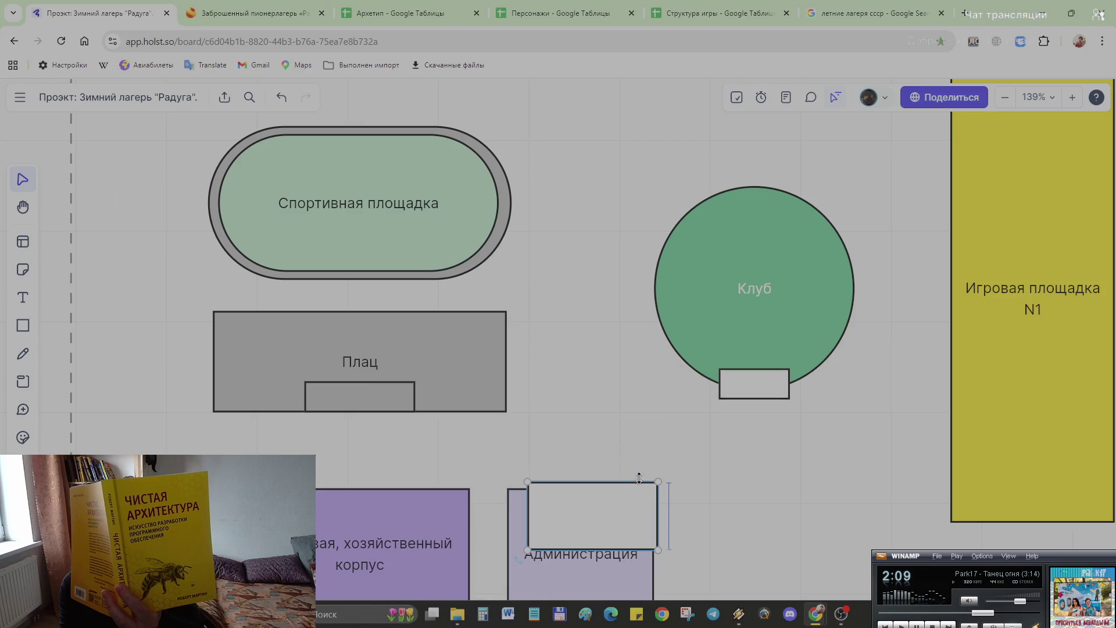
{"action": "left_click_drag", "start_coordinate": [644, 548], "coordinate": [645, 512]}
{"action": "left_click_drag", "start_coordinate": [528, 498], "coordinate": [607, 504]}
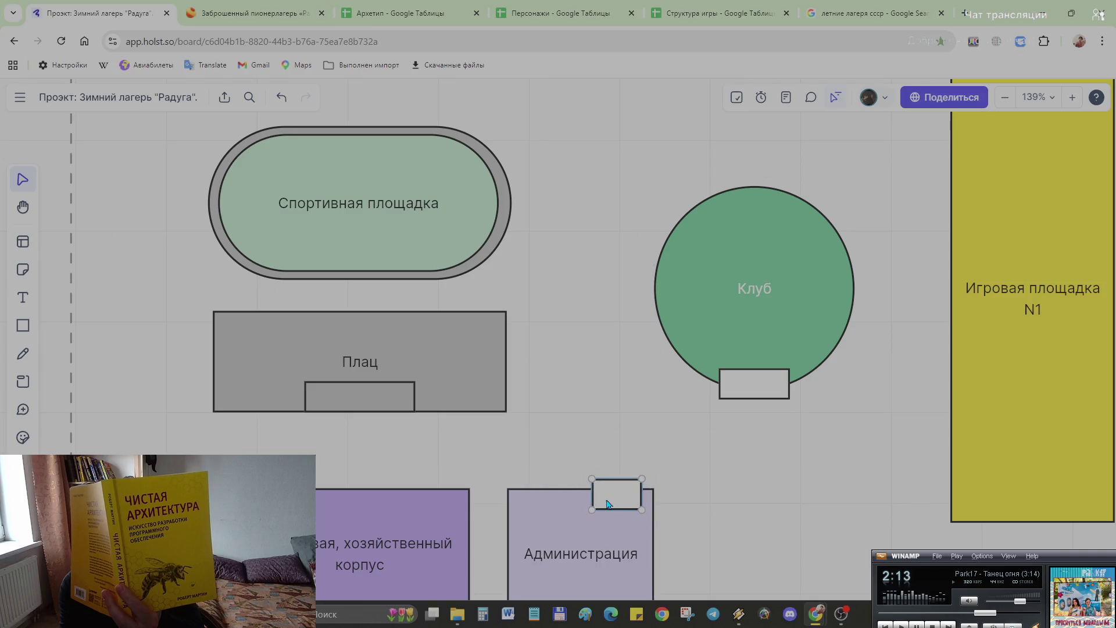
{"action": "scroll", "coordinate": [607, 505], "scroll_direction": "down", "scroll_amount": 2}
{"action": "scroll", "coordinate": [597, 498], "scroll_direction": "down", "scroll_amount": 2}
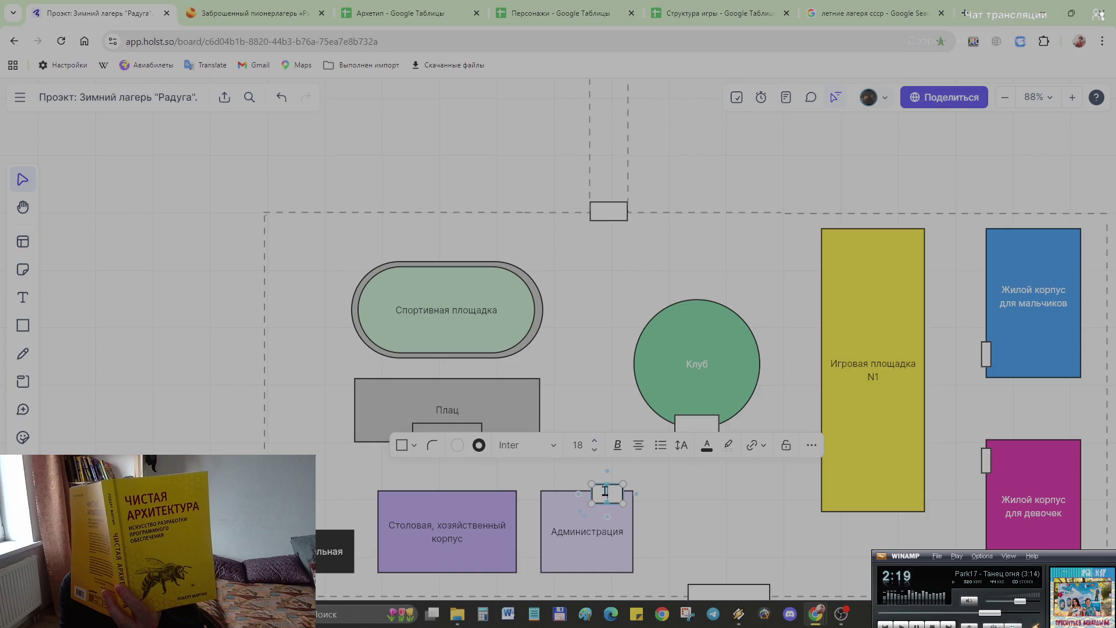
{"action": "scroll", "coordinate": [605, 491], "scroll_direction": "up", "scroll_amount": 3}
{"action": "scroll", "coordinate": [611, 476], "scroll_direction": "up", "scroll_amount": 3}
{"action": "double_click", "coordinate": [627, 469]}
{"action": "key", "text": "Escape"}
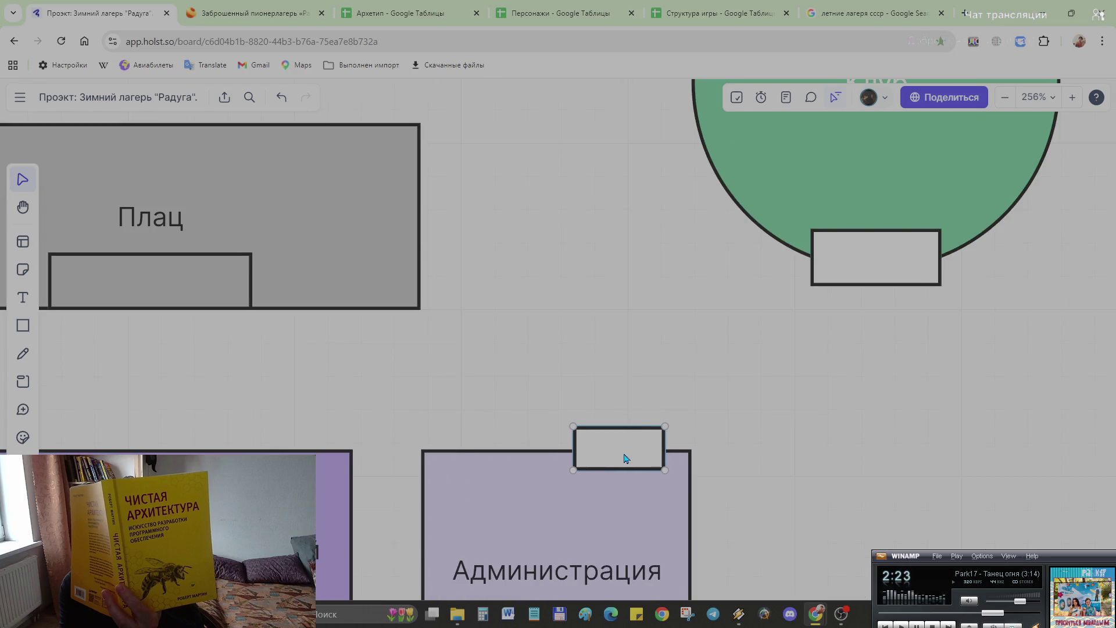
{"action": "scroll", "coordinate": [393, 448], "scroll_direction": "down", "scroll_amount": 2}
{"action": "scroll", "coordinate": [392, 451], "scroll_direction": "down", "scroll_amount": 1}
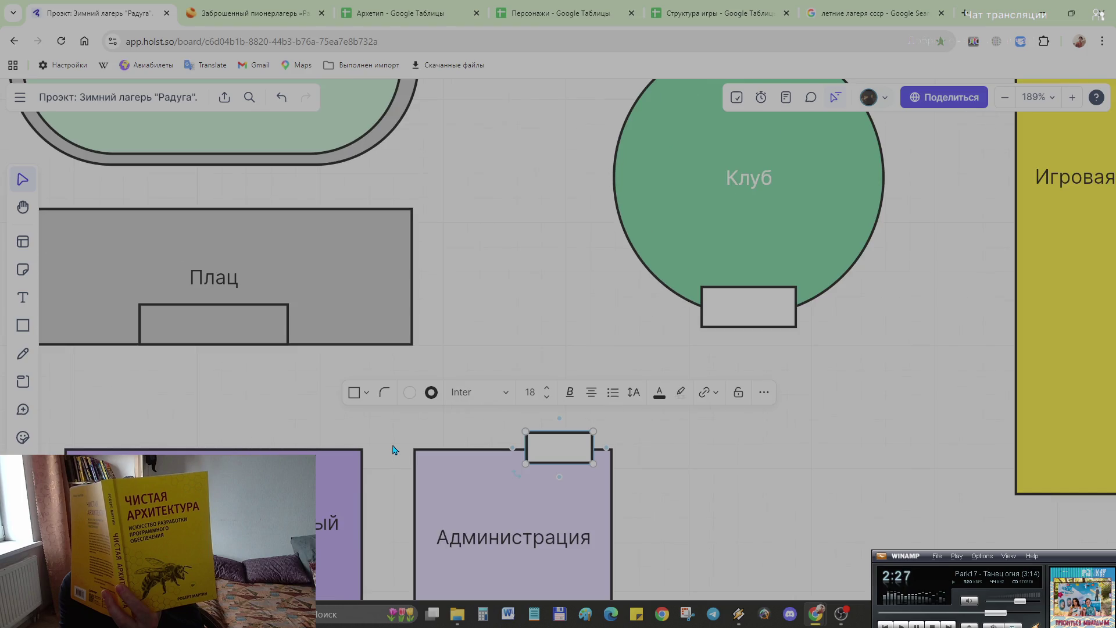
Step: Enlarge the purple Столовая block up-left and undo the accidental move of the sports field
{"action": "left_click", "coordinate": [343, 521]}
{"action": "scroll", "coordinate": [342, 522], "scroll_direction": "down", "scroll_amount": 3}
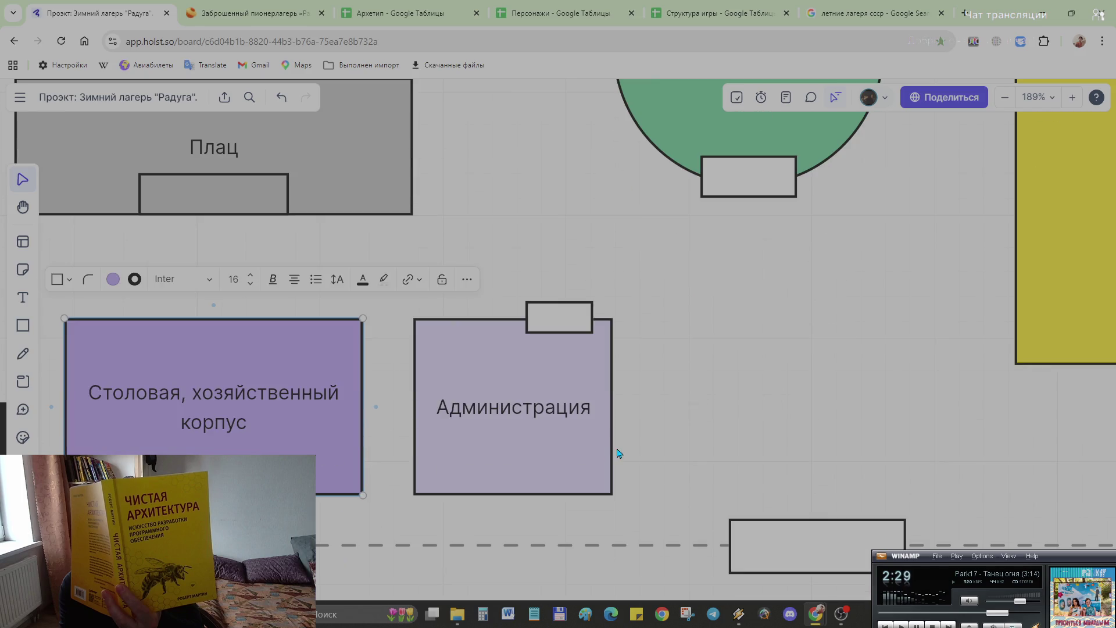
{"action": "scroll", "coordinate": [601, 441], "scroll_direction": "down", "scroll_amount": 2}
{"action": "scroll", "coordinate": [588, 430], "scroll_direction": "down", "scroll_amount": 1}
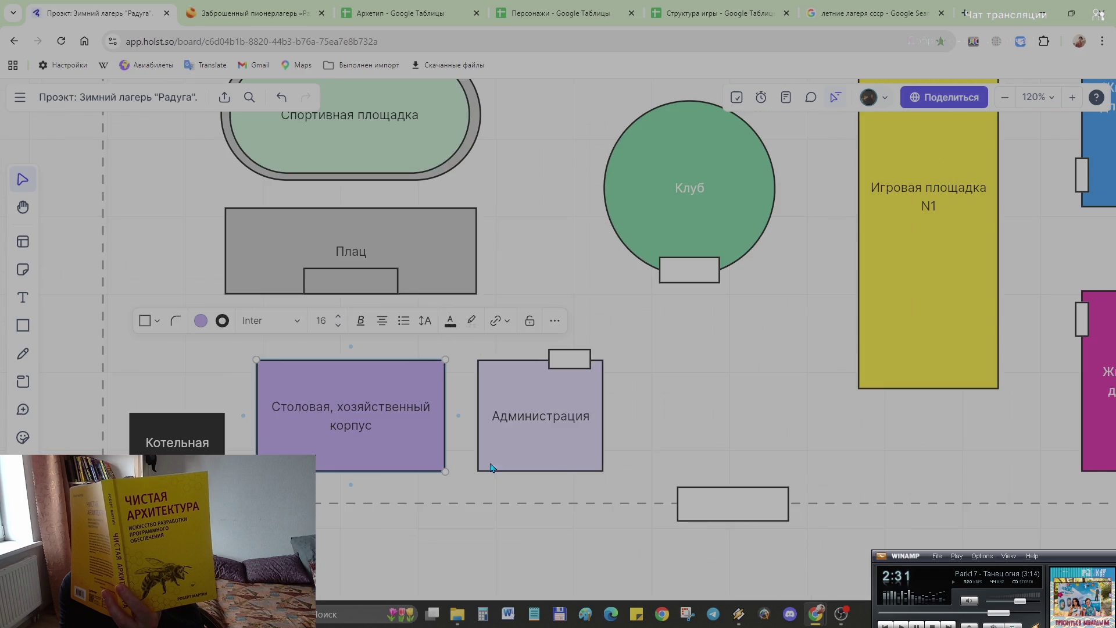
{"action": "left_click_drag", "start_coordinate": [591, 431], "coordinate": [609, 433]}
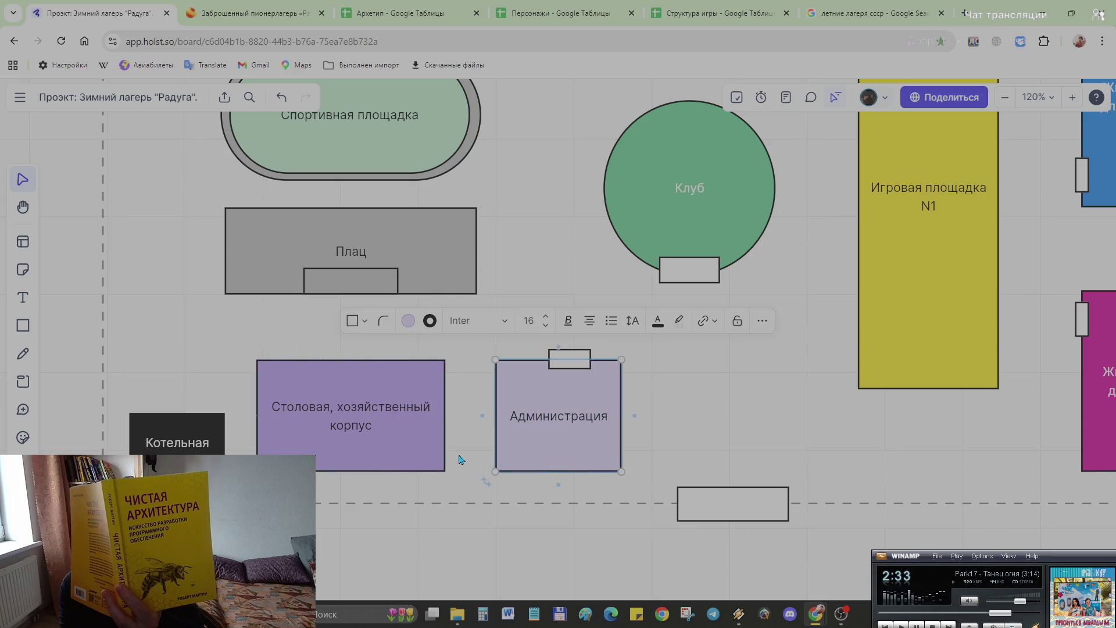
{"action": "left_click", "coordinate": [283, 377]}
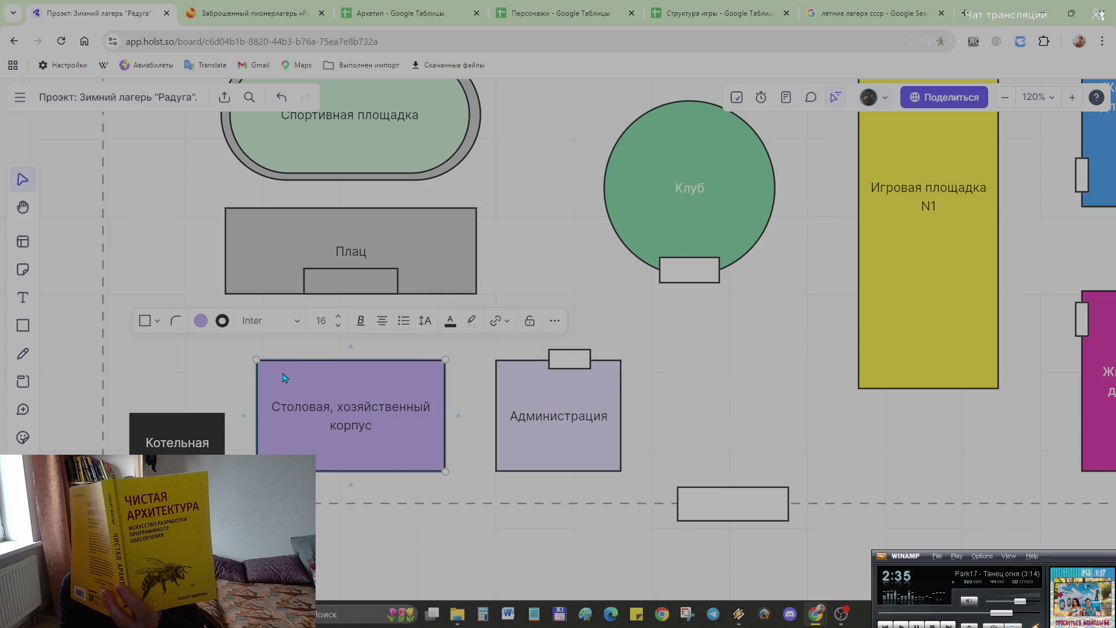
{"action": "left_click_drag", "start_coordinate": [253, 359], "coordinate": [243, 336]}
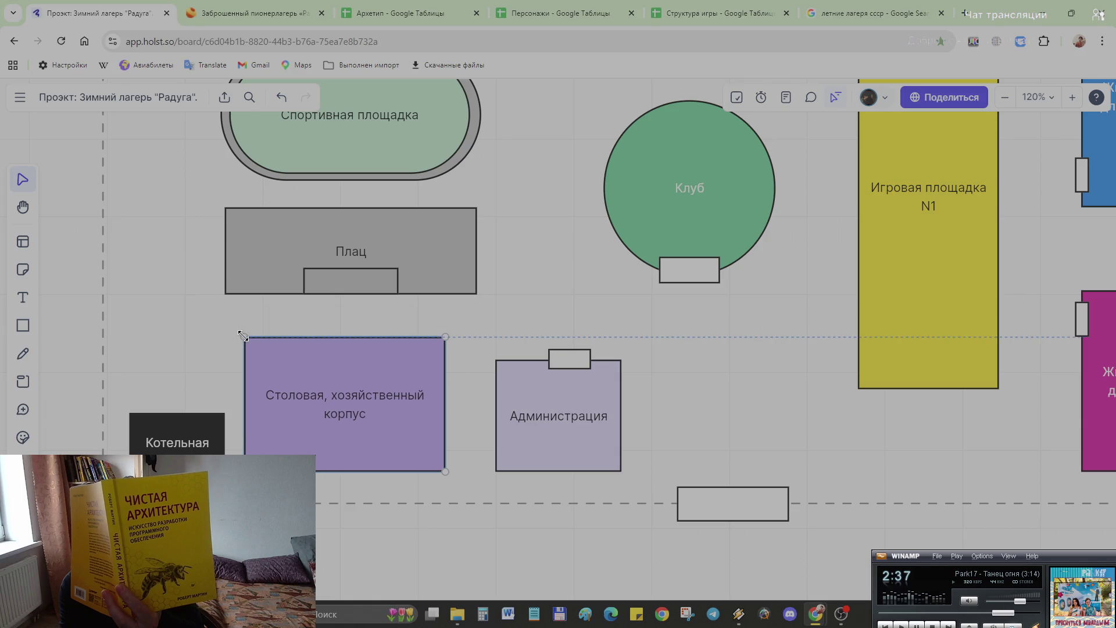
{"action": "left_click_drag", "start_coordinate": [294, 369], "coordinate": [300, 370]}
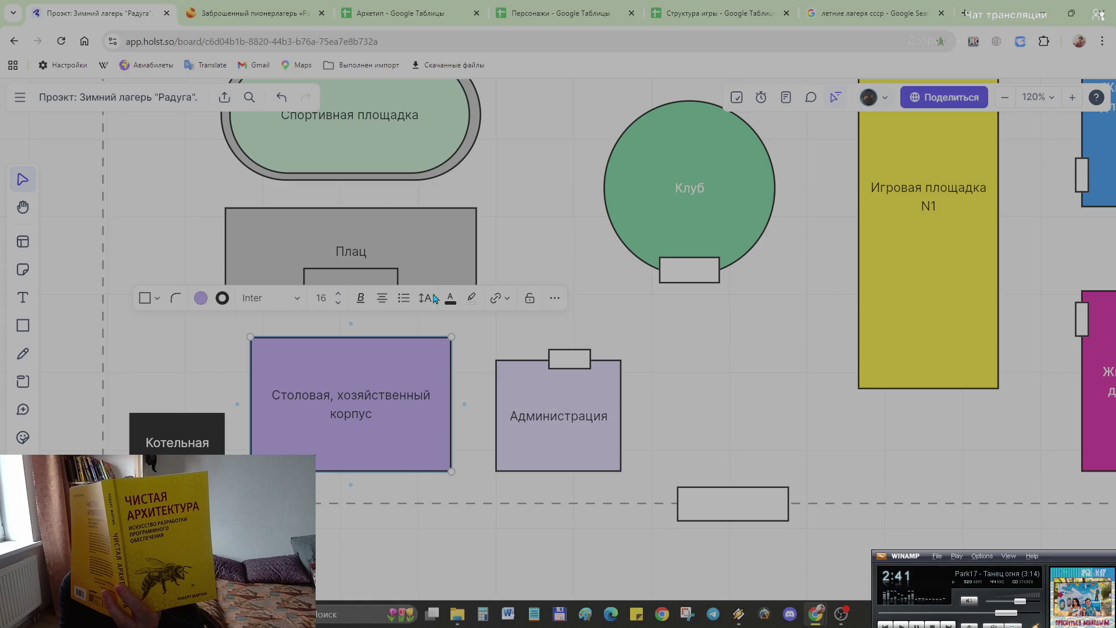
{"action": "scroll", "coordinate": [453, 287], "scroll_direction": "down", "scroll_amount": 2}
{"action": "scroll", "coordinate": [517, 286], "scroll_direction": "up", "scroll_amount": 1}
{"action": "scroll", "coordinate": [506, 280], "scroll_direction": "down", "scroll_amount": 2}
{"action": "scroll", "coordinate": [466, 249], "scroll_direction": "down", "scroll_amount": 2}
{"action": "scroll", "coordinate": [470, 218], "scroll_direction": "down", "scroll_amount": 2}
{"action": "scroll", "coordinate": [454, 228], "scroll_direction": "up", "scroll_amount": 1}
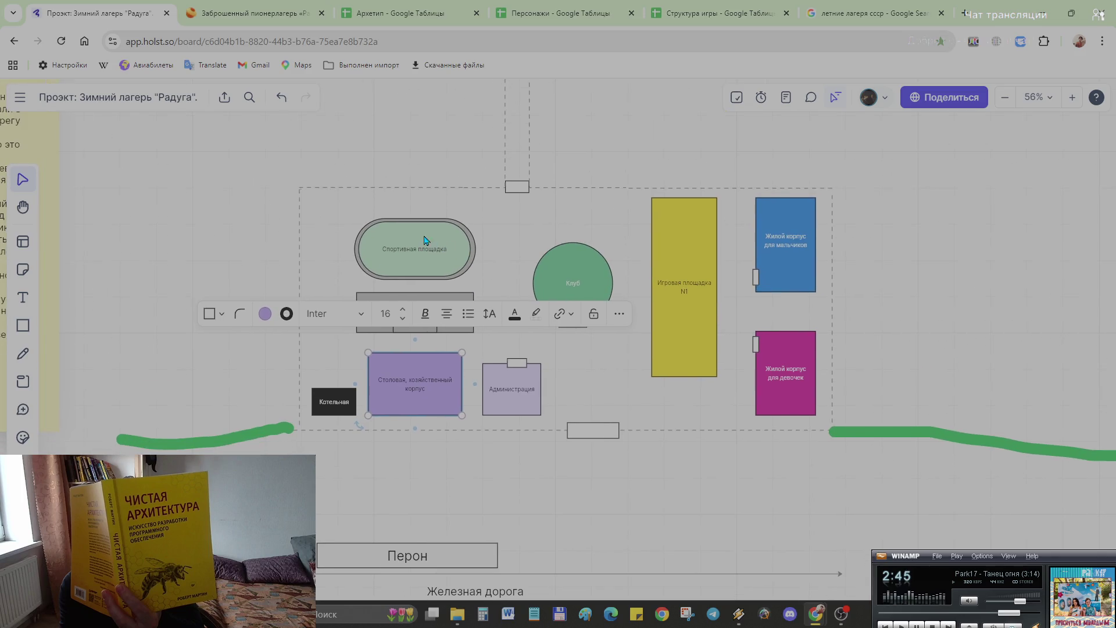
{"action": "left_click", "coordinate": [429, 244]}
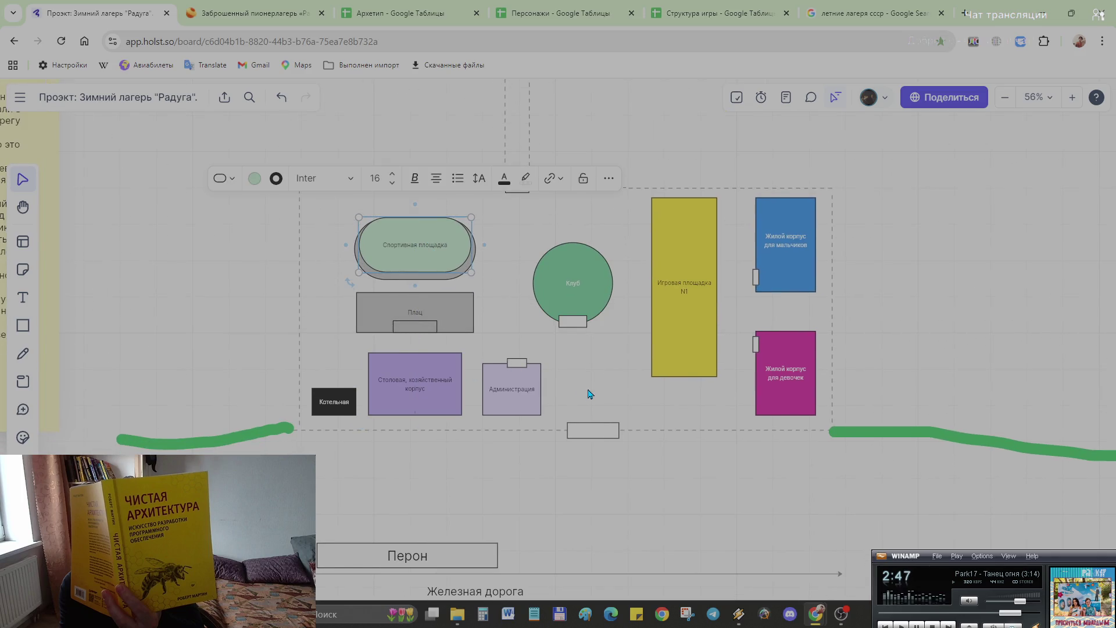
{"action": "key", "text": "ctrl+z"}
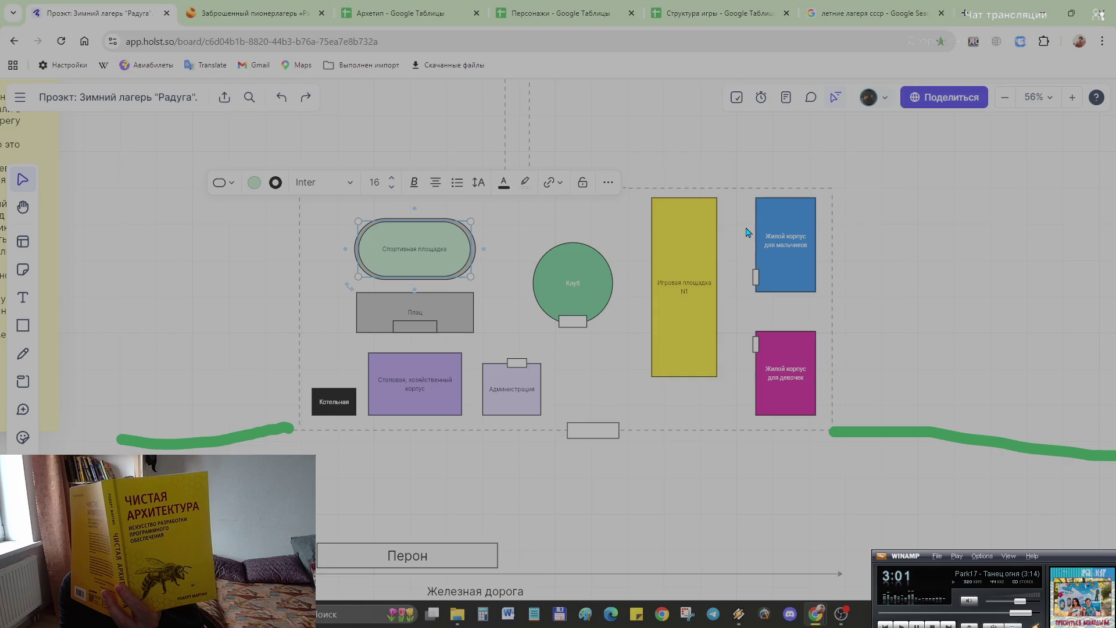
Step: Move Игровая площадка N1 down a little and align the Столовая block's top with Администрация
{"action": "left_click_drag", "start_coordinate": [699, 283], "coordinate": [696, 304]}
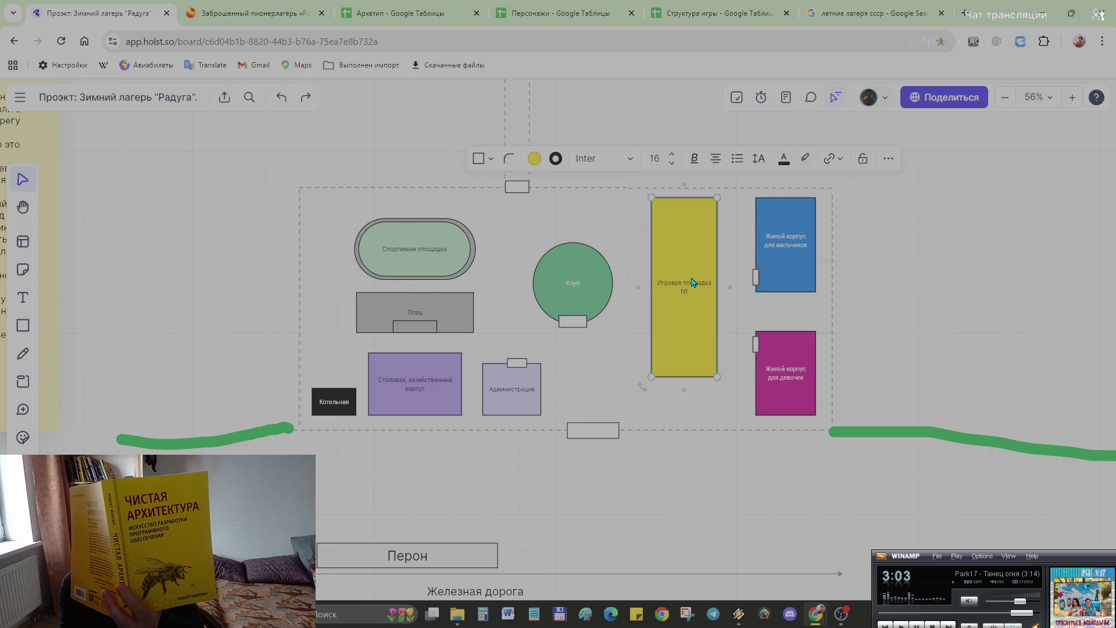
{"action": "left_click", "coordinate": [910, 292]}
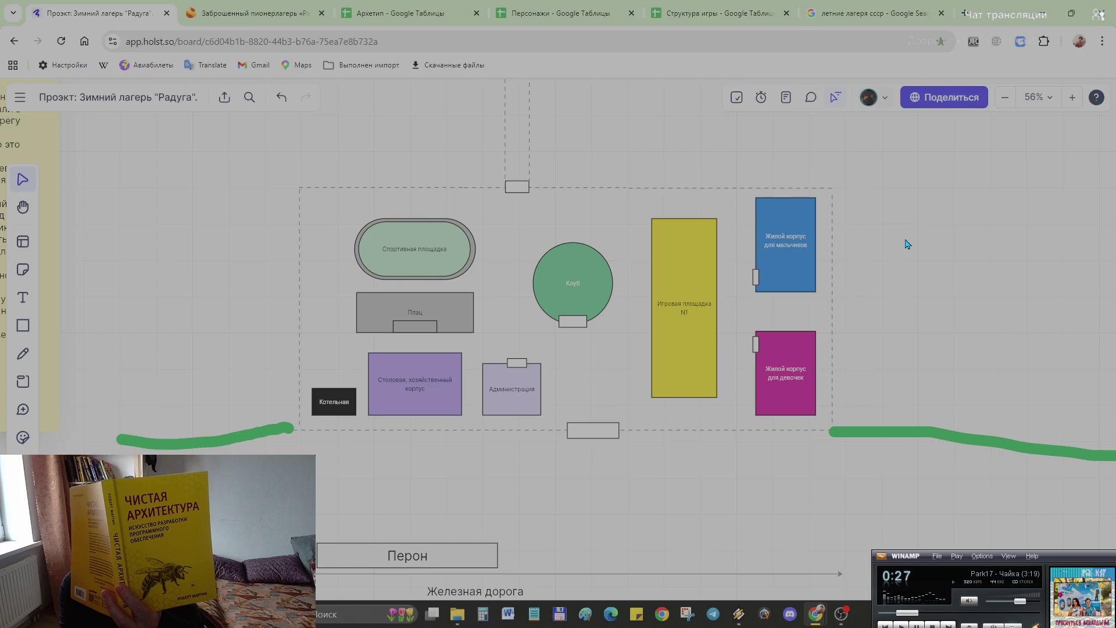
{"action": "scroll", "coordinate": [875, 332], "scroll_direction": "down", "scroll_amount": 2}
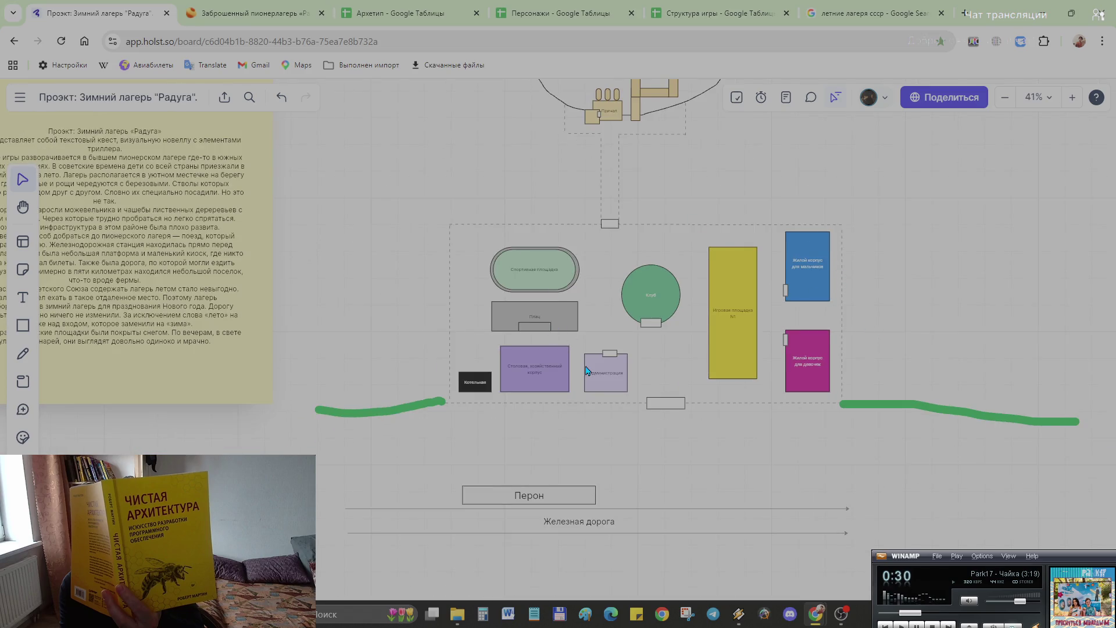
{"action": "scroll", "coordinate": [535, 374], "scroll_direction": "up", "scroll_amount": 3}
{"action": "left_click_drag", "start_coordinate": [534, 375], "coordinate": [519, 390]}
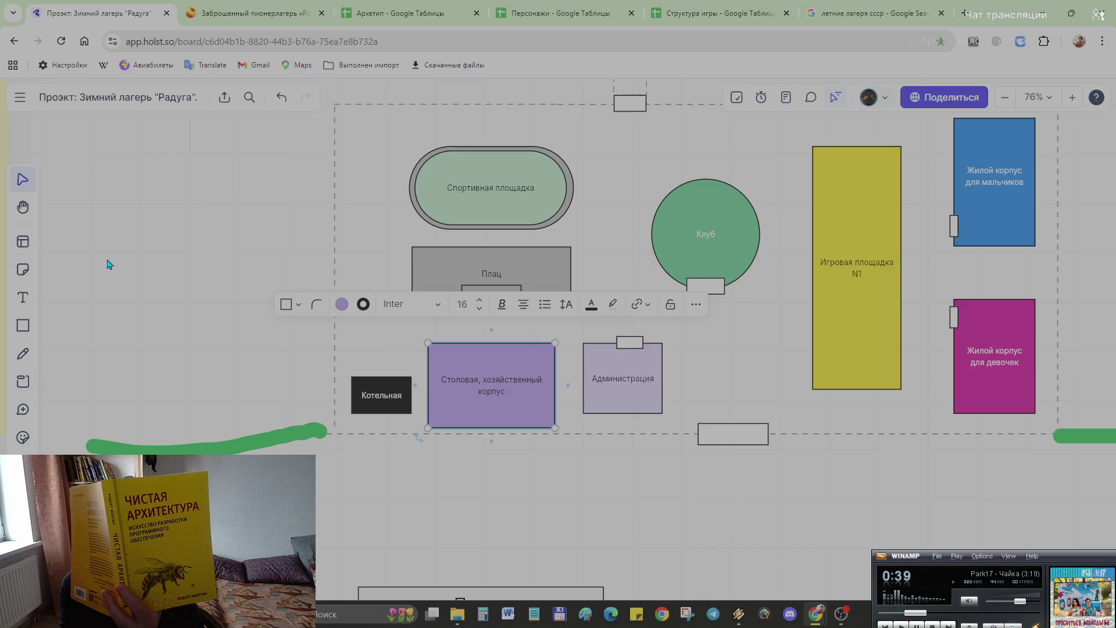
Step: Add a small entrance rectangle on top of the Столовая, хозяйственный корпус block
{"action": "left_click", "coordinate": [24, 327]}
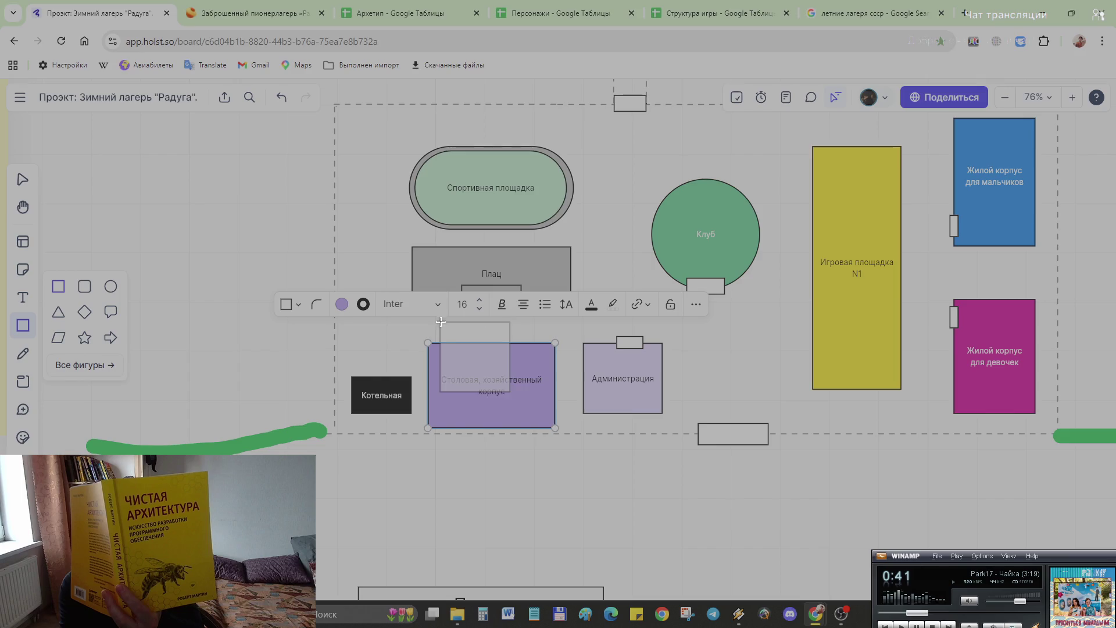
{"action": "left_click", "coordinate": [471, 324]}
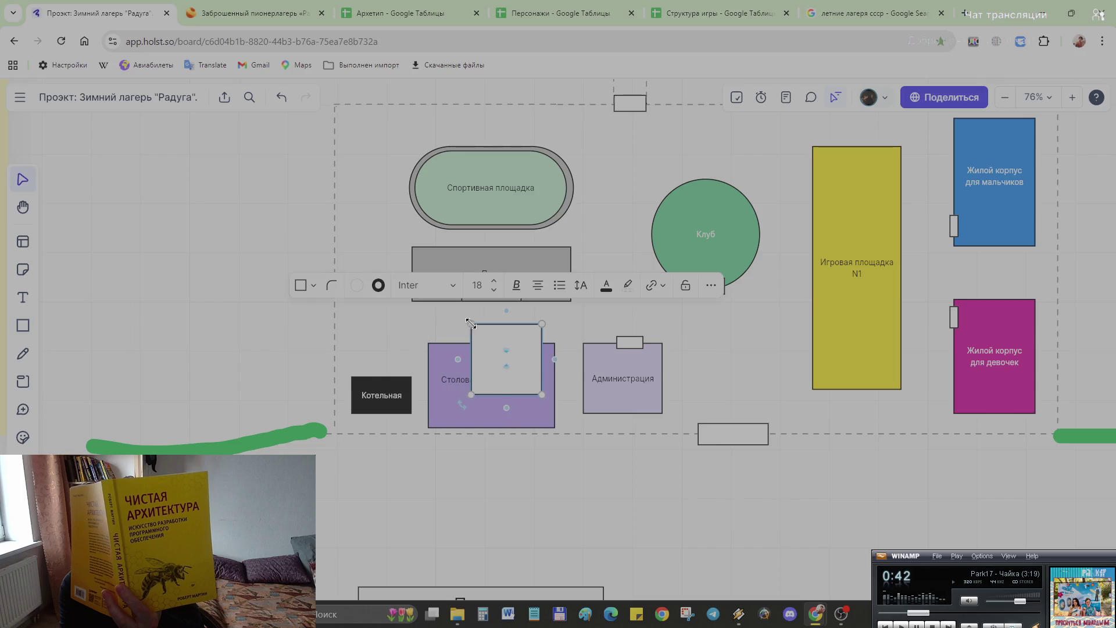
{"action": "left_click_drag", "start_coordinate": [471, 324], "coordinate": [500, 340]}
{"action": "mouse_move", "coordinate": [510, 395]}
{"action": "left_mouse_down"}
{"action": "mouse_move", "coordinate": [501, 352]}
{"action": "mouse_move", "coordinate": [554, 341]}
{"action": "left_mouse_up"}
{"action": "scroll", "coordinate": [509, 347], "scroll_direction": "up", "scroll_amount": 4}
{"action": "scroll", "coordinate": [510, 346], "scroll_direction": "up", "scroll_amount": 3}
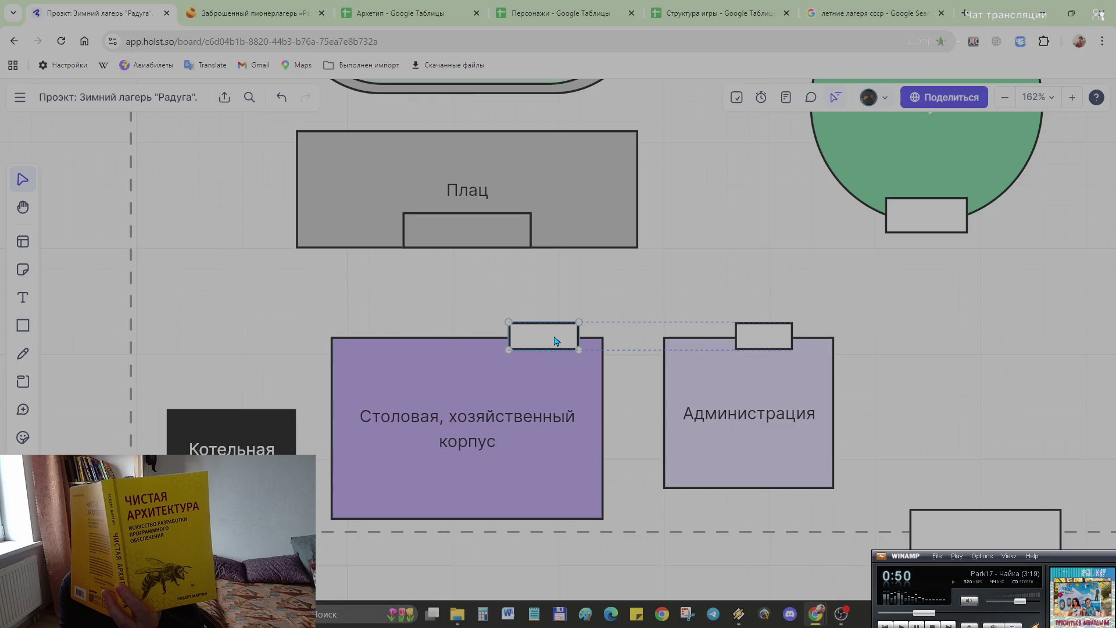
{"action": "left_click", "coordinate": [536, 398]}
{"action": "scroll", "coordinate": [638, 407], "scroll_direction": "down", "scroll_amount": 5}
{"action": "scroll", "coordinate": [638, 407], "scroll_direction": "down", "scroll_amount": 3}
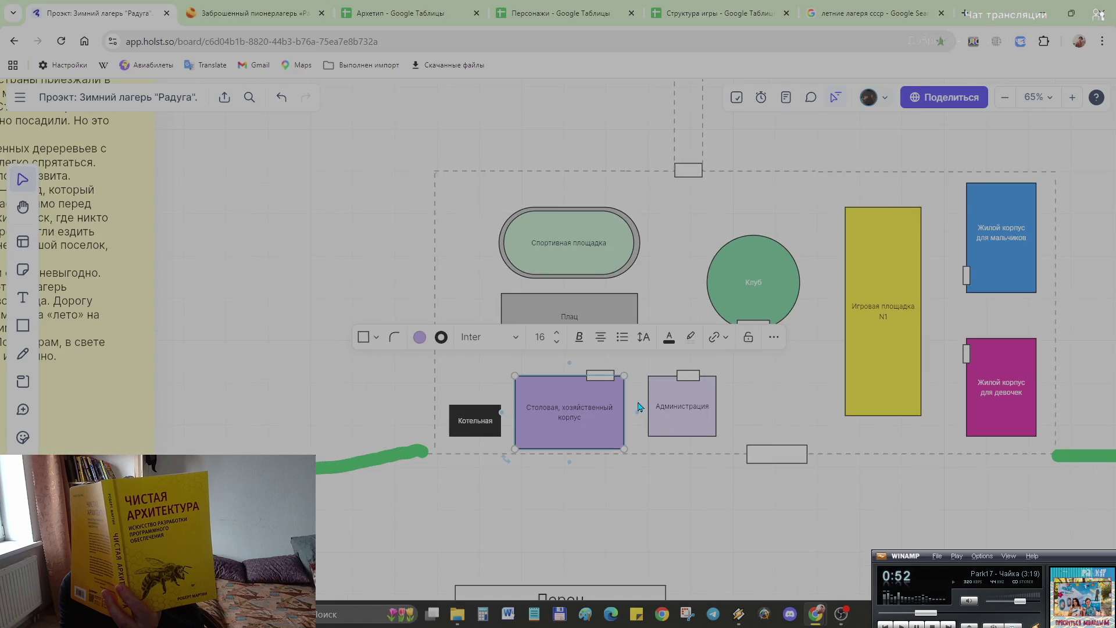
{"action": "left_click", "coordinate": [785, 382]}
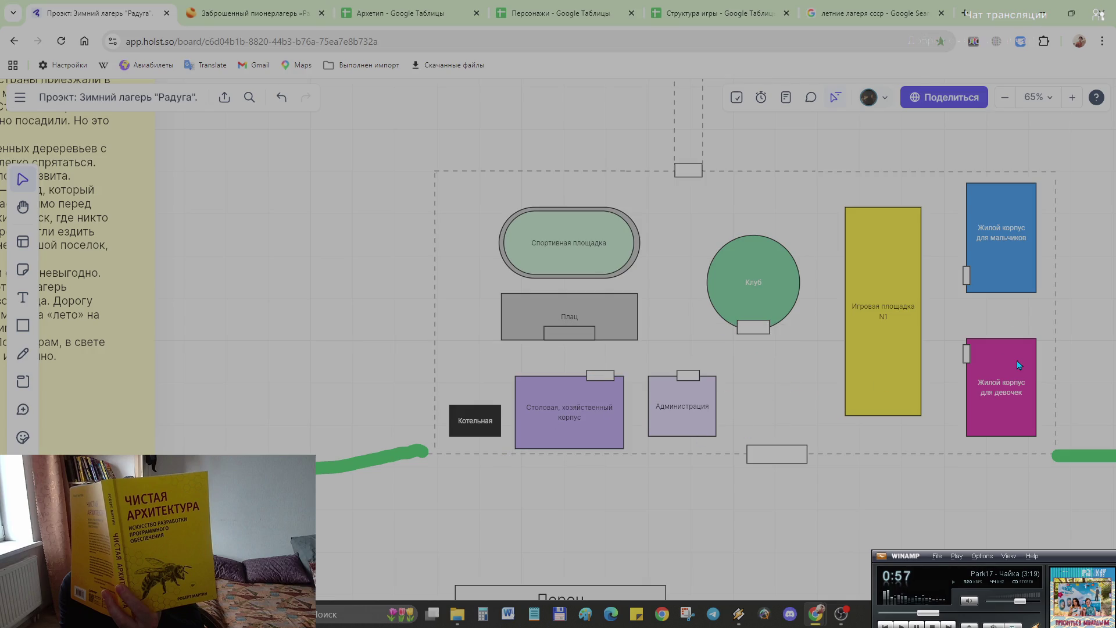
Step: Add a small entrance rectangle on the Котельная block, sized to match the neighbouring buildings
{"action": "left_click", "coordinate": [479, 426]}
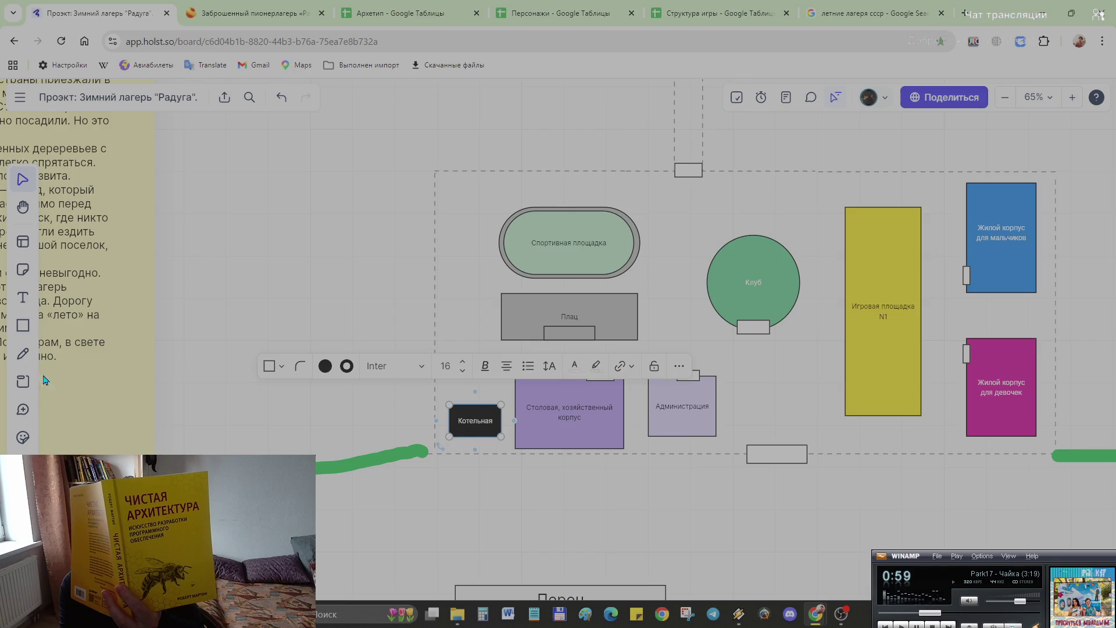
{"action": "left_click", "coordinate": [23, 326]}
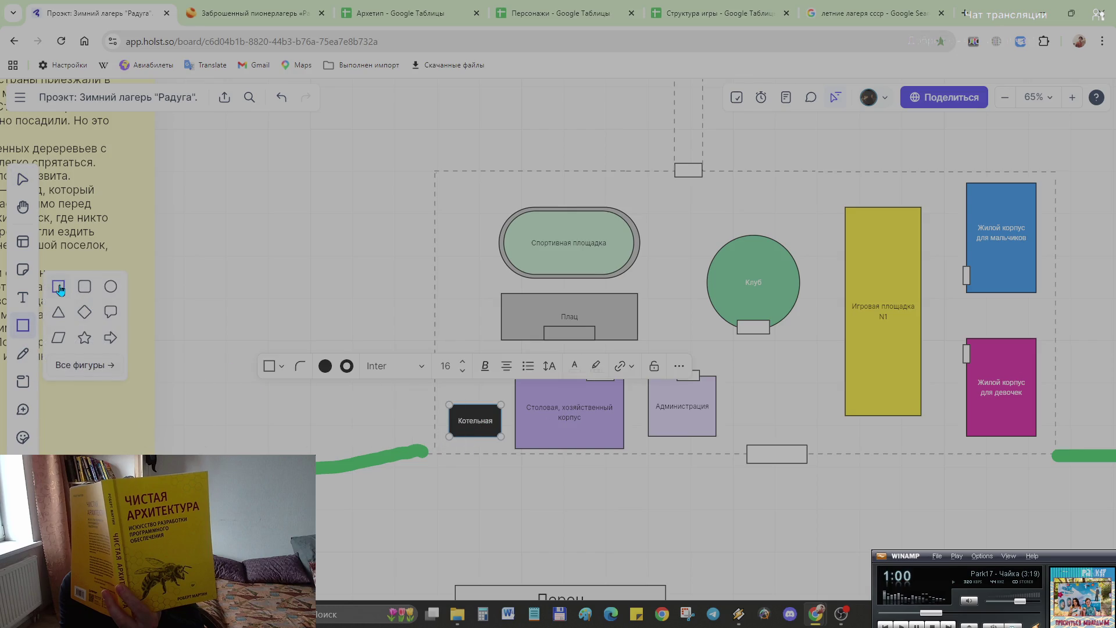
{"action": "scroll", "coordinate": [473, 378], "scroll_direction": "up", "scroll_amount": 3}
{"action": "scroll", "coordinate": [473, 378], "scroll_direction": "down", "scroll_amount": 3}
{"action": "scroll", "coordinate": [467, 371], "scroll_direction": "up", "scroll_amount": 2}
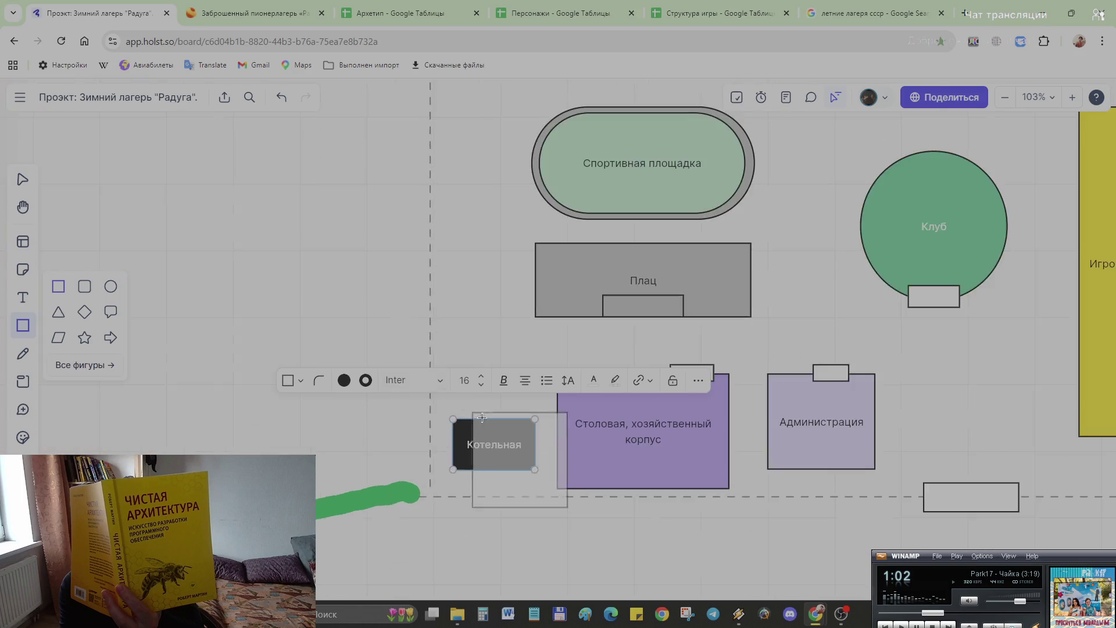
{"action": "scroll", "coordinate": [459, 359], "scroll_direction": "up", "scroll_amount": 3}
{"action": "left_click", "coordinate": [459, 360]}
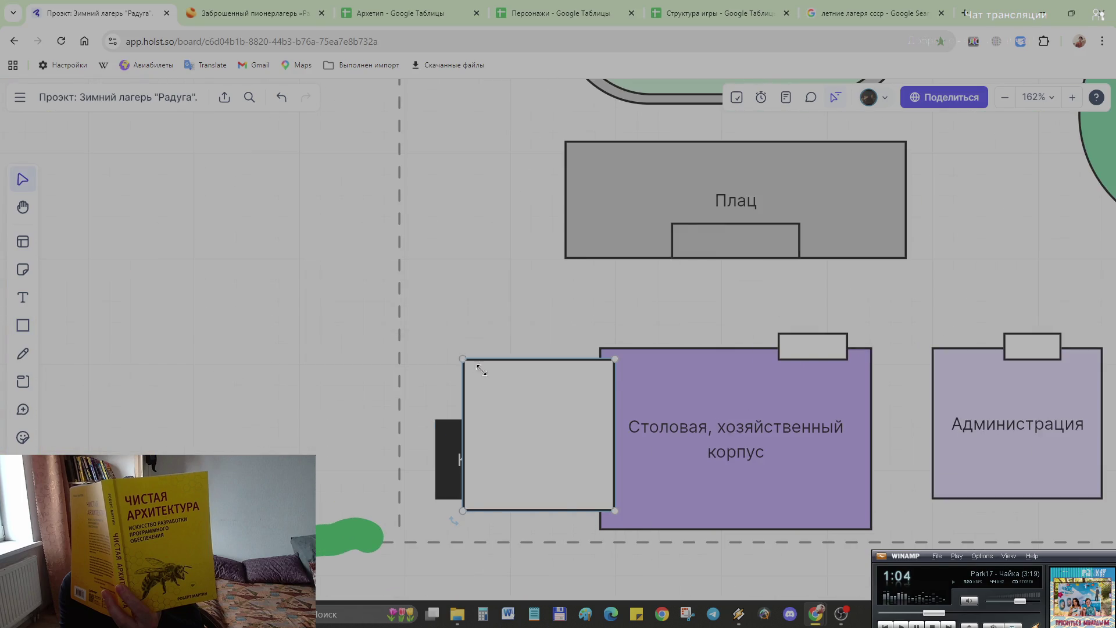
{"action": "left_click_drag", "start_coordinate": [465, 363], "coordinate": [526, 385]}
{"action": "left_click_drag", "start_coordinate": [559, 421], "coordinate": [503, 384]}
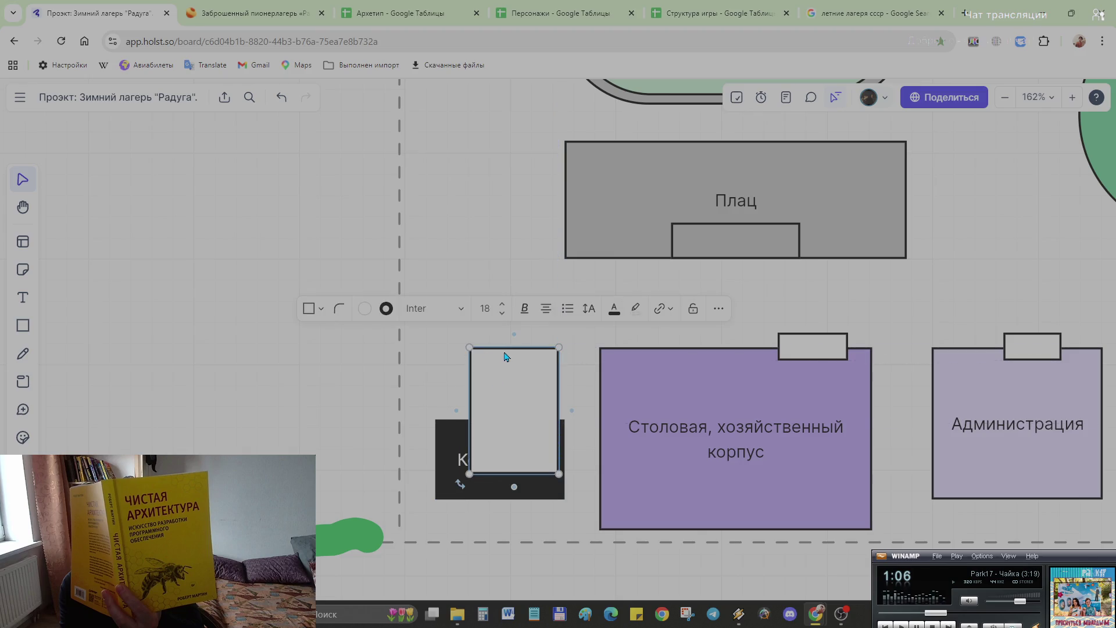
{"action": "left_click_drag", "start_coordinate": [507, 346], "coordinate": [510, 403]}
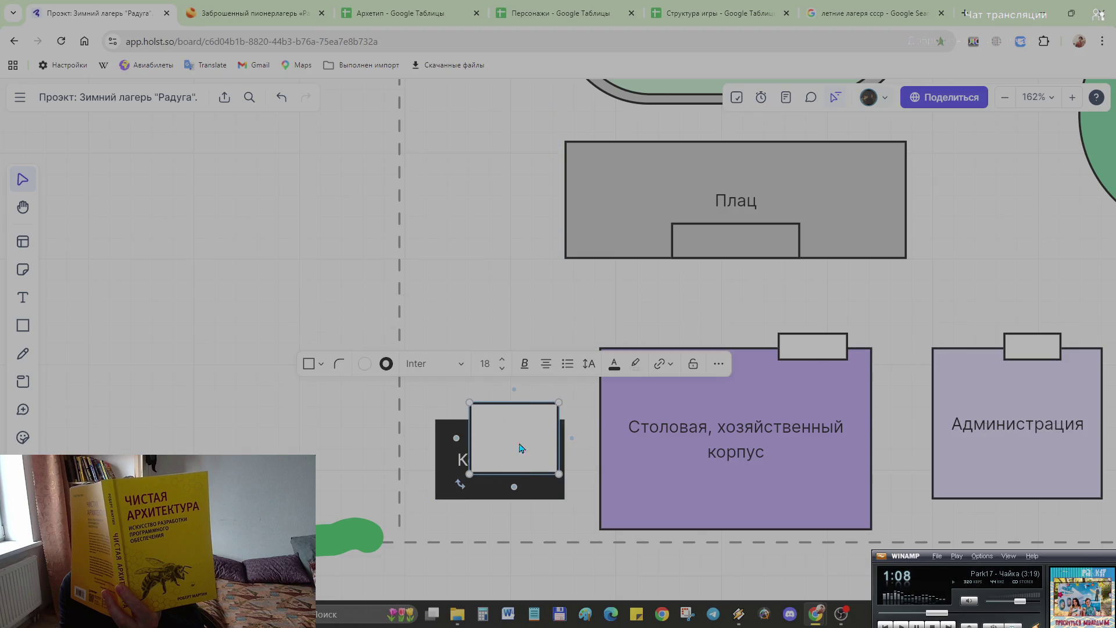
{"action": "left_click_drag", "start_coordinate": [524, 474], "coordinate": [525, 430]}
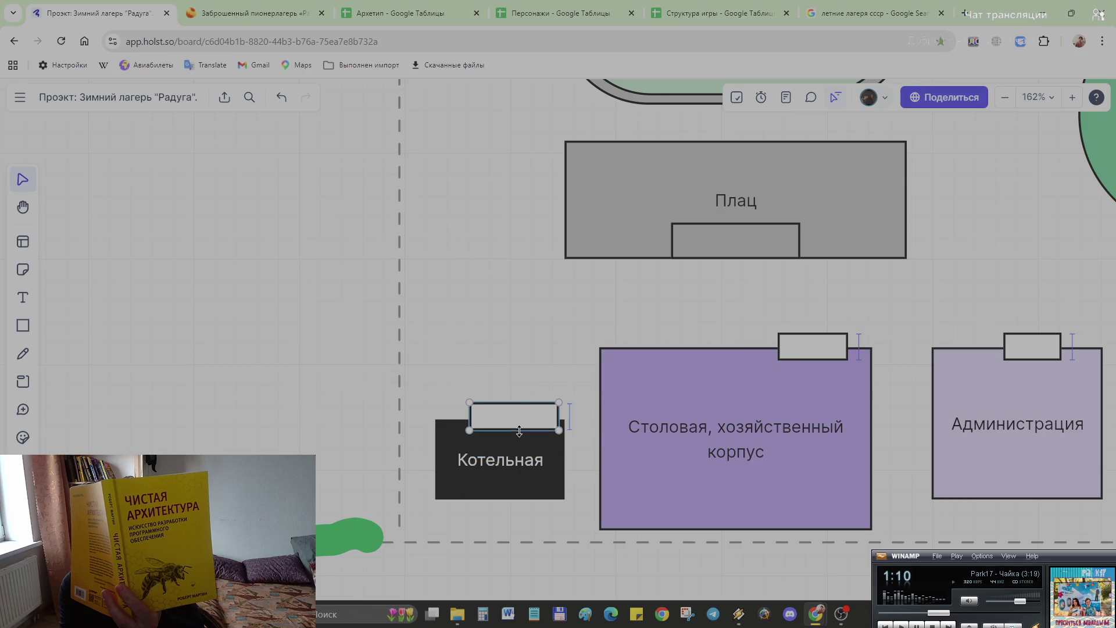
{"action": "mouse_move", "coordinate": [472, 404]}
{"action": "left_mouse_down"}
{"action": "mouse_move", "coordinate": [508, 408]}
{"action": "mouse_move", "coordinate": [521, 427]}
{"action": "left_mouse_up"}
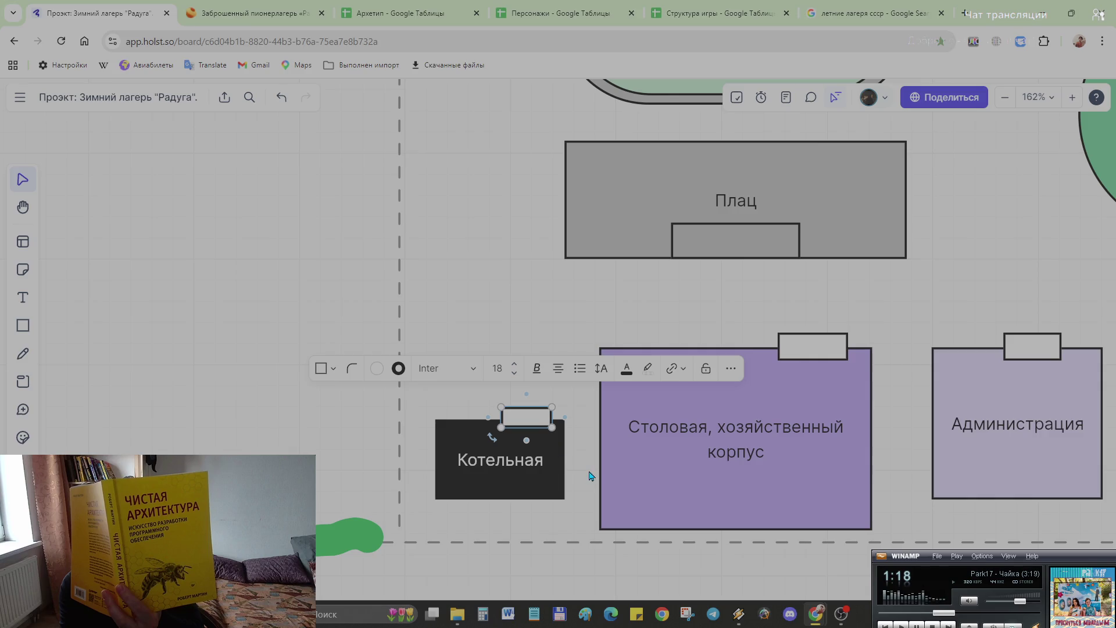
{"action": "left_click_drag", "start_coordinate": [552, 427], "coordinate": [553, 429]}
{"action": "scroll", "coordinate": [590, 467], "scroll_direction": "down", "scroll_amount": 5}
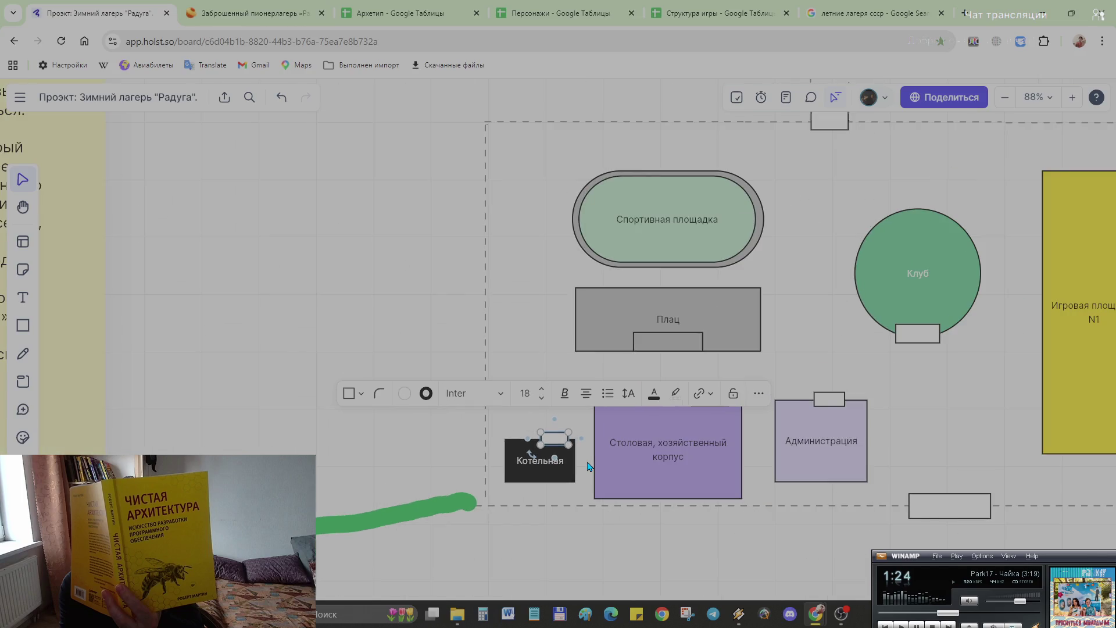
Step: Move the Схема лагеря title down above the camp map and enlarge it greatly
{"action": "left_click", "coordinate": [900, 454]}
{"action": "scroll", "coordinate": [900, 454], "scroll_direction": "down", "scroll_amount": 3}
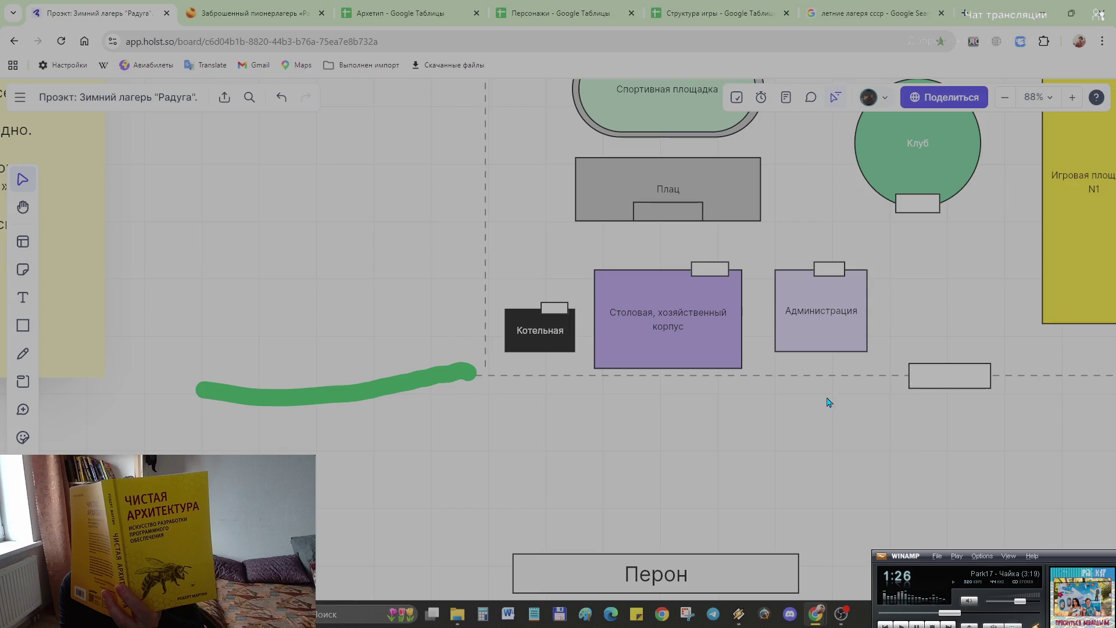
{"action": "scroll", "coordinate": [828, 402], "scroll_direction": "up", "scroll_amount": 4}
{"action": "scroll", "coordinate": [823, 386], "scroll_direction": "down", "scroll_amount": 4}
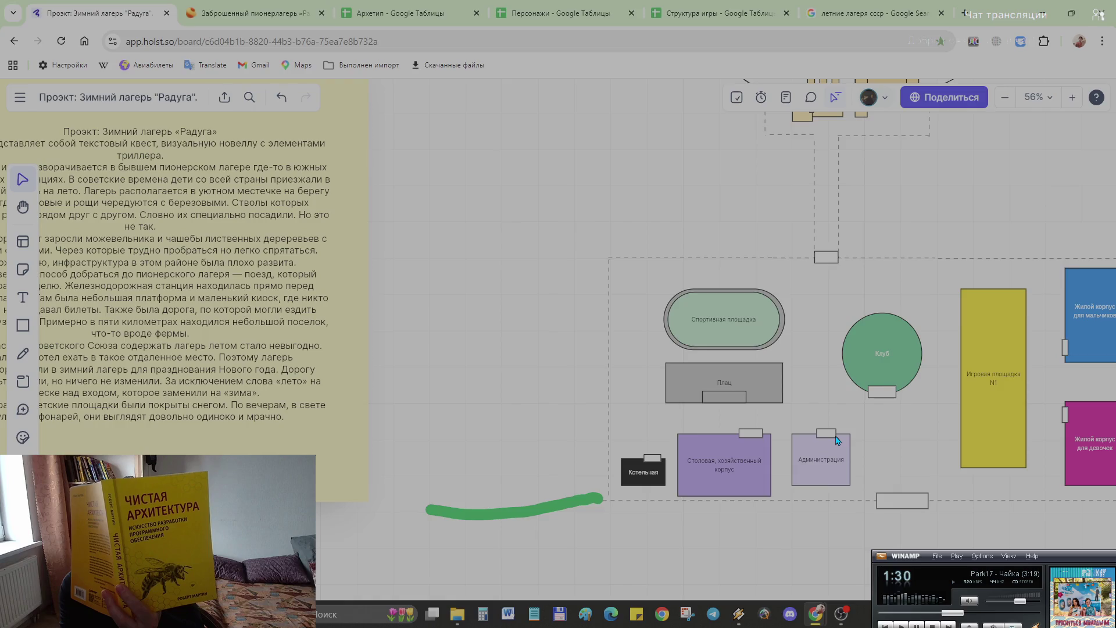
{"action": "scroll", "coordinate": [836, 440], "scroll_direction": "down", "scroll_amount": 2}
{"action": "scroll", "coordinate": [836, 428], "scroll_direction": "down", "scroll_amount": 1}
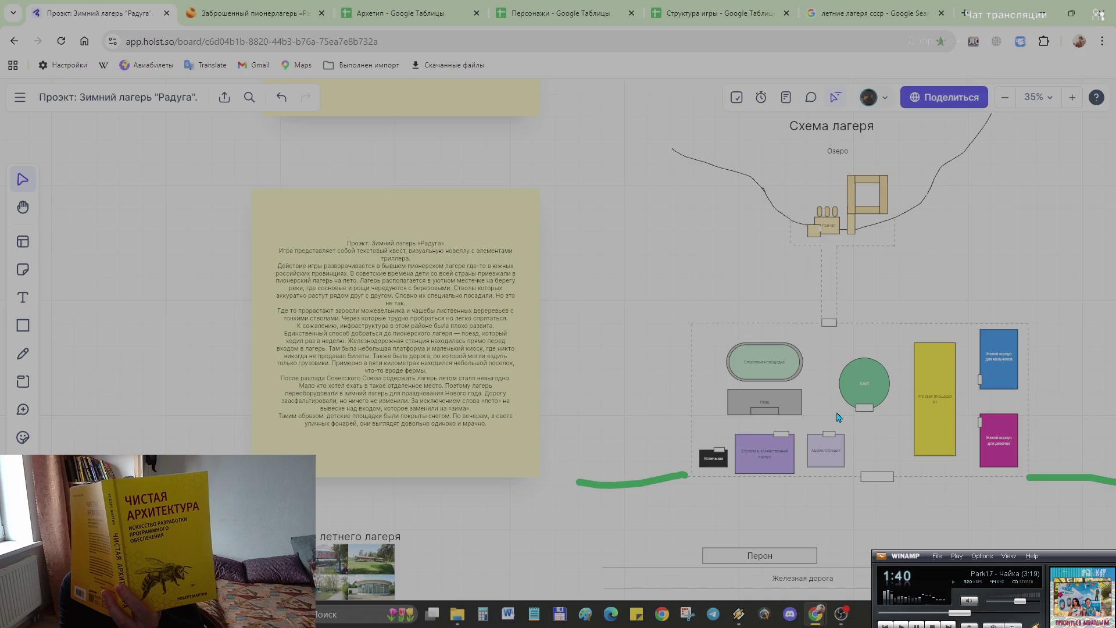
{"action": "scroll", "coordinate": [837, 417], "scroll_direction": "down", "scroll_amount": 2}
{"action": "left_click", "coordinate": [850, 208]}
{"action": "left_click_drag", "start_coordinate": [851, 210], "coordinate": [853, 325]}
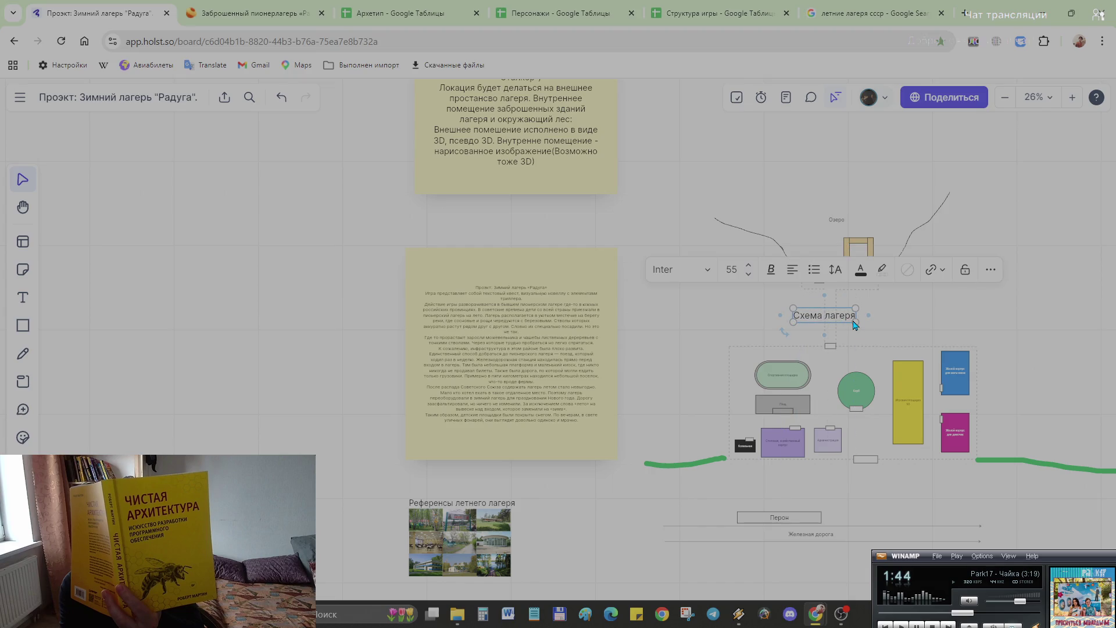
{"action": "mouse_move", "coordinate": [856, 321]}
{"action": "left_mouse_down"}
{"action": "mouse_move", "coordinate": [941, 341]}
{"action": "mouse_move", "coordinate": [898, 320]}
{"action": "left_mouse_up"}
{"action": "left_click", "coordinate": [1004, 322]}
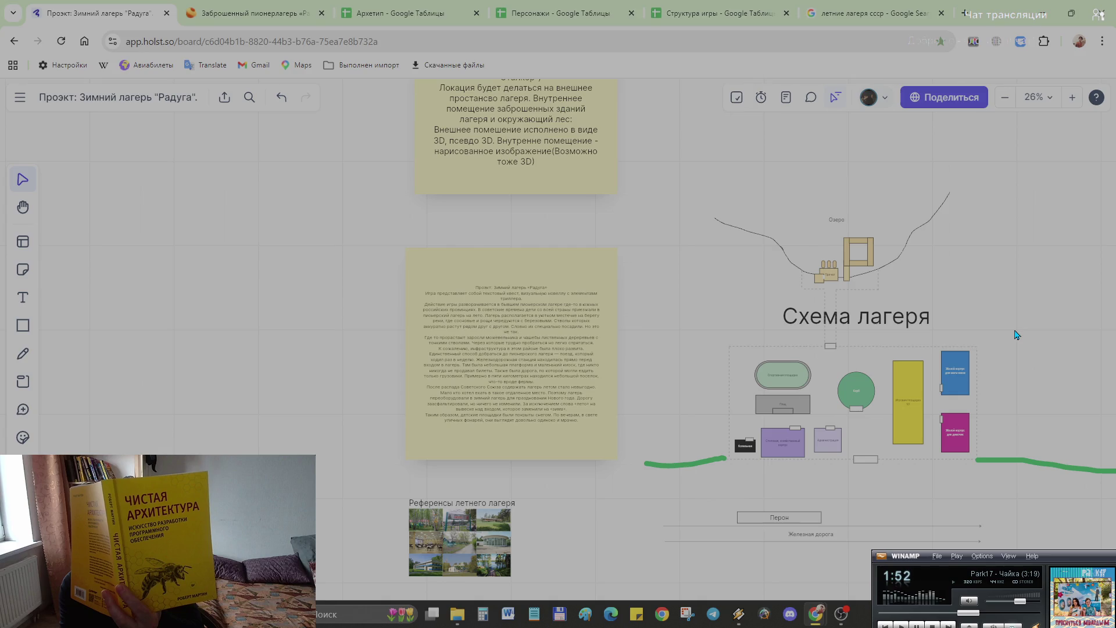
{"action": "scroll", "coordinate": [892, 494], "scroll_direction": "up", "scroll_amount": 2}
{"action": "scroll", "coordinate": [891, 494], "scroll_direction": "up", "scroll_amount": 3}
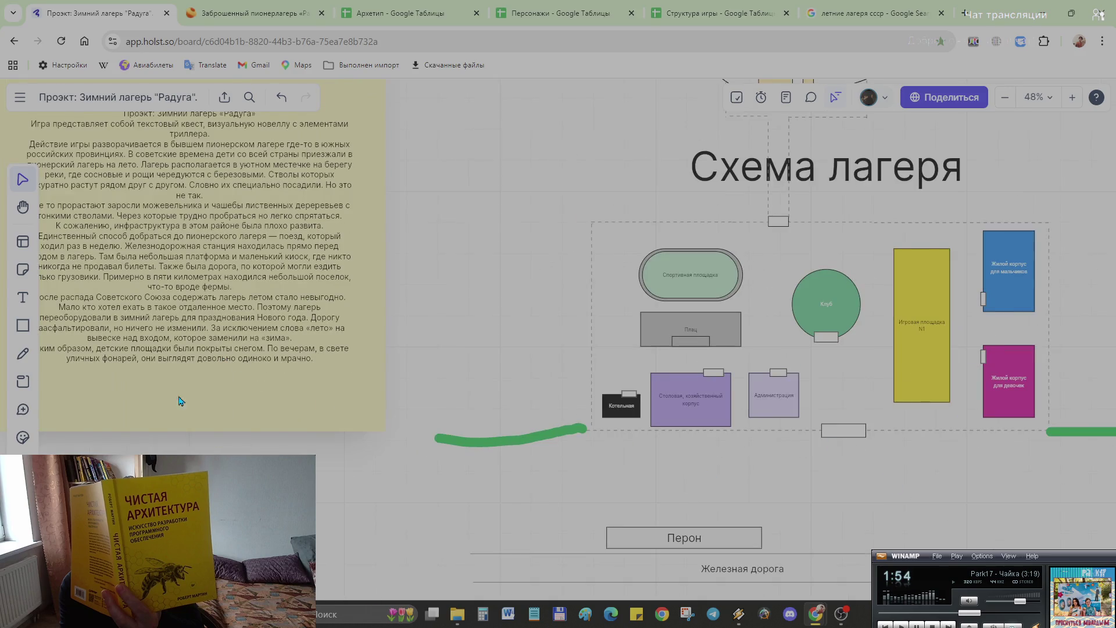
{"action": "key", "text": "p"}
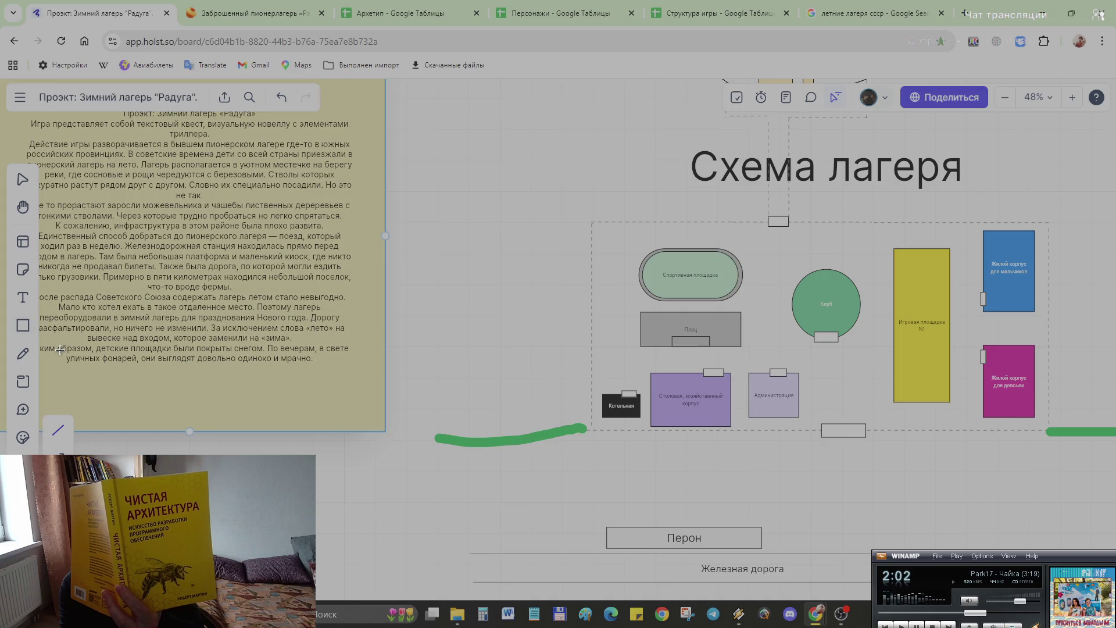
Step: Draw a solid, thicker road line above the Перон platform with a short rise toward the camp gate
{"action": "left_click", "coordinate": [57, 430]}
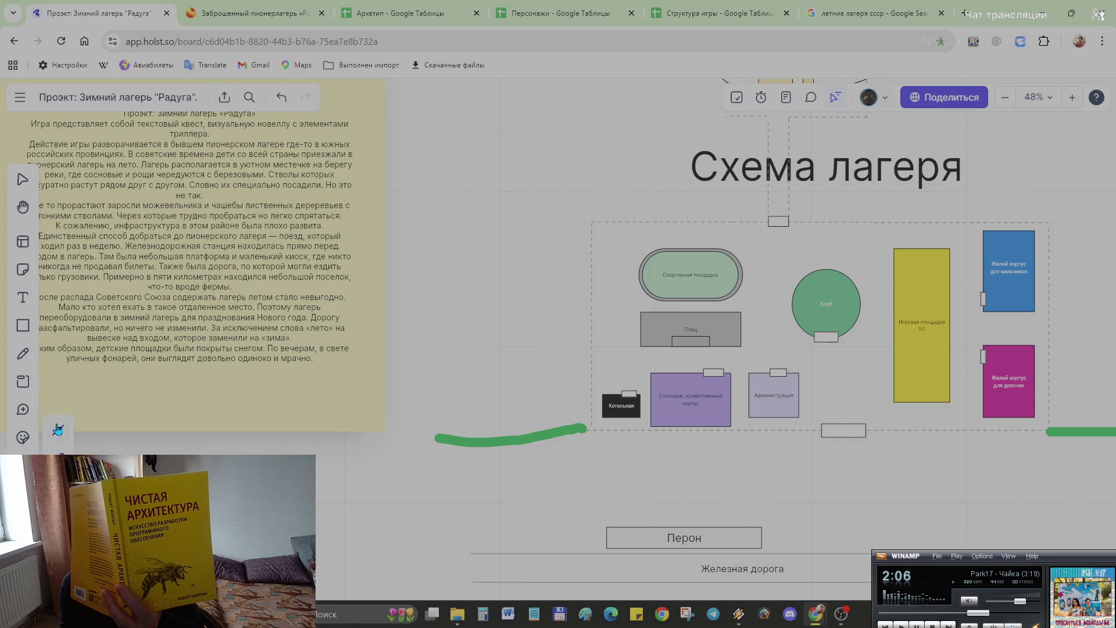
{"action": "left_click", "coordinate": [587, 507]}
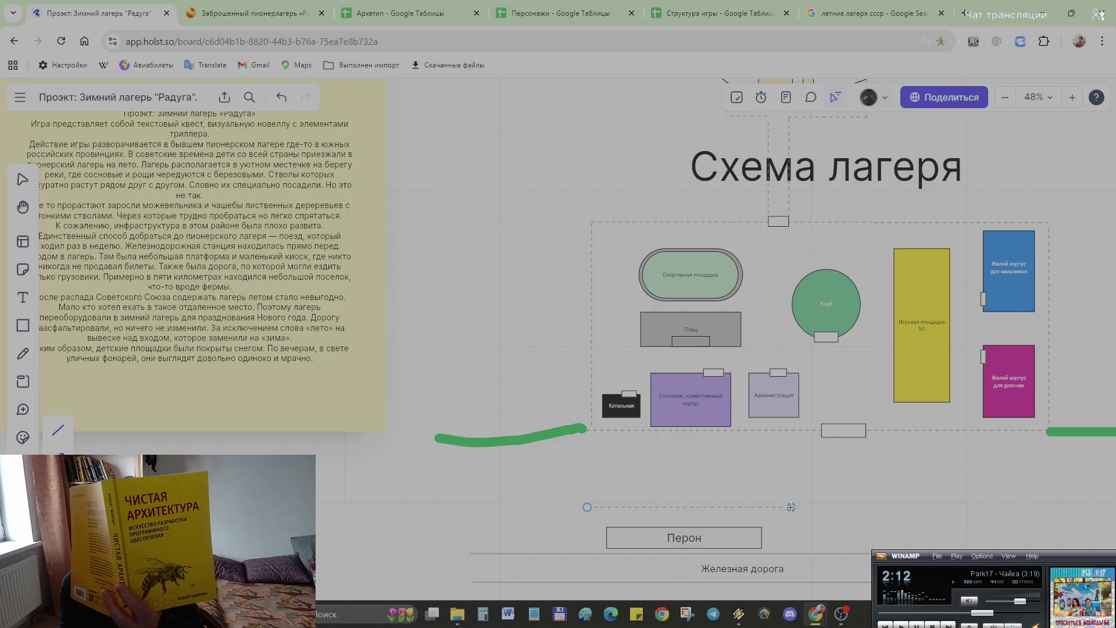
{"action": "left_click", "coordinate": [791, 507]}
{"action": "left_click", "coordinate": [628, 476]}
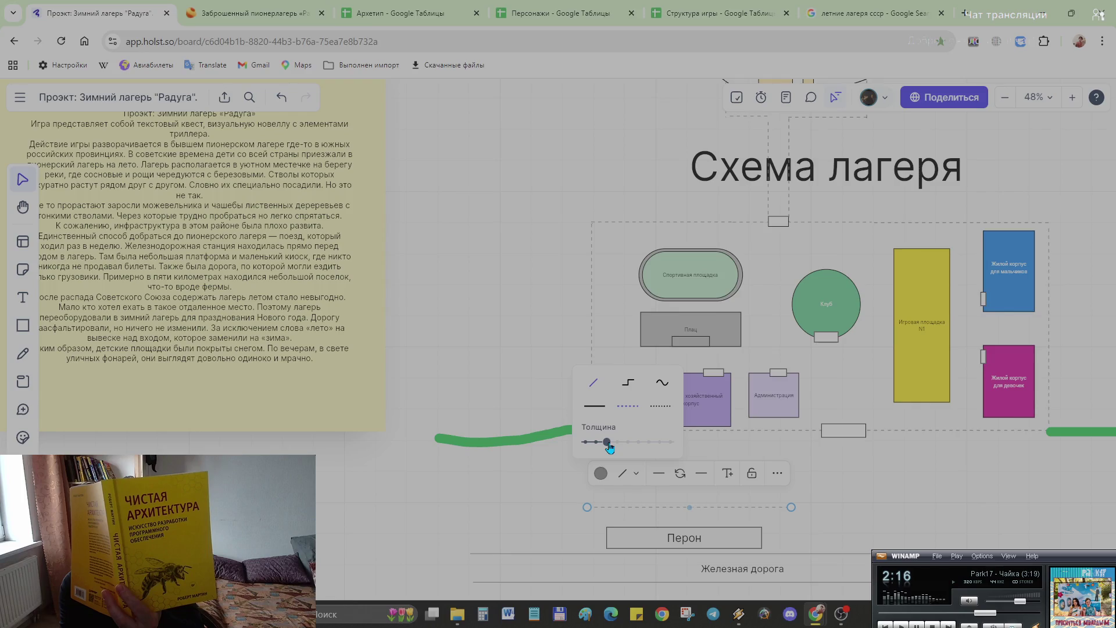
{"action": "left_click", "coordinate": [604, 411]}
{"action": "left_click_drag", "start_coordinate": [607, 442], "coordinate": [616, 443]}
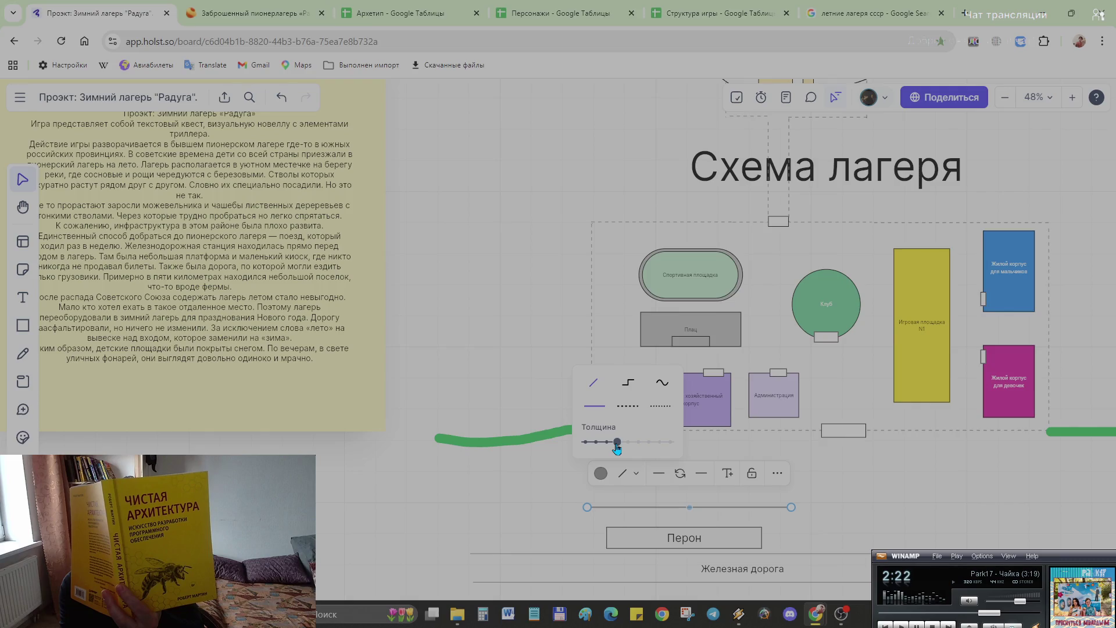
{"action": "left_click", "coordinate": [661, 383]}
{"action": "mouse_move", "coordinate": [791, 508]}
{"action": "left_mouse_down"}
{"action": "mouse_move", "coordinate": [817, 542]}
{"action": "mouse_move", "coordinate": [822, 507]}
{"action": "left_mouse_up"}
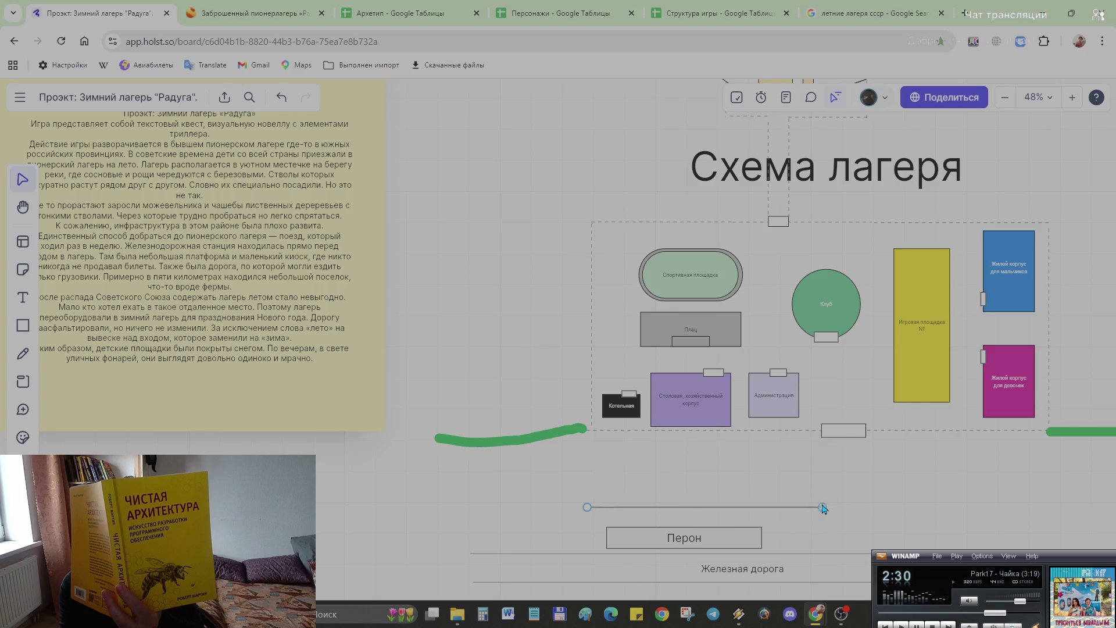
{"action": "left_click", "coordinate": [850, 482]}
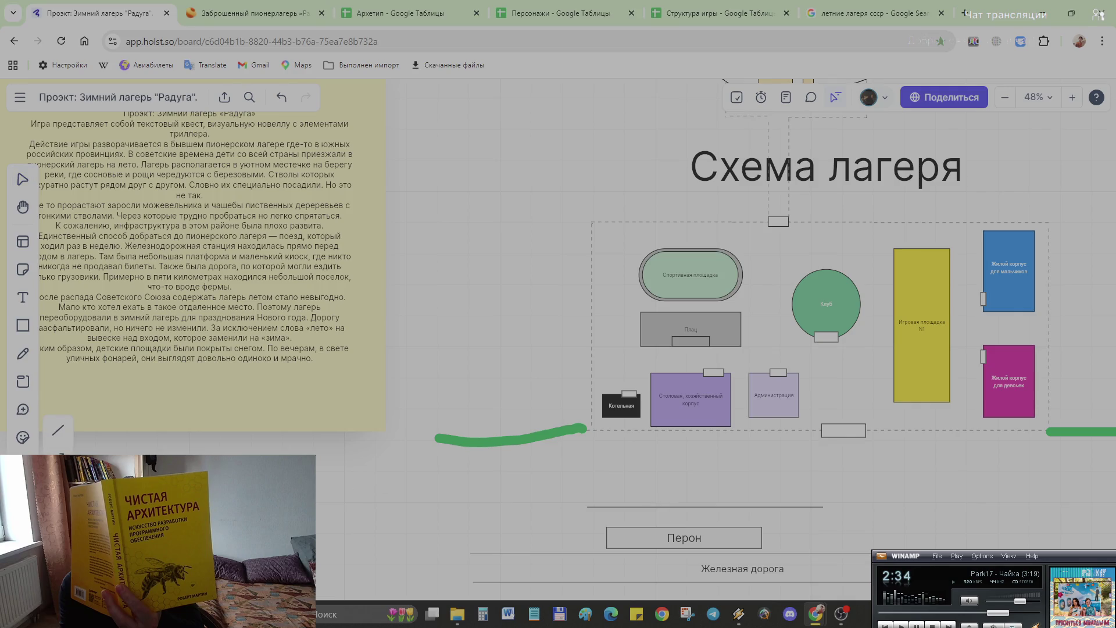
{"action": "mouse_move", "coordinate": [826, 505]}
{"action": "left_mouse_down"}
{"action": "mouse_move", "coordinate": [845, 451]}
{"action": "mouse_move", "coordinate": [857, 471]}
{"action": "mouse_move", "coordinate": [850, 465]}
{"action": "left_mouse_up"}
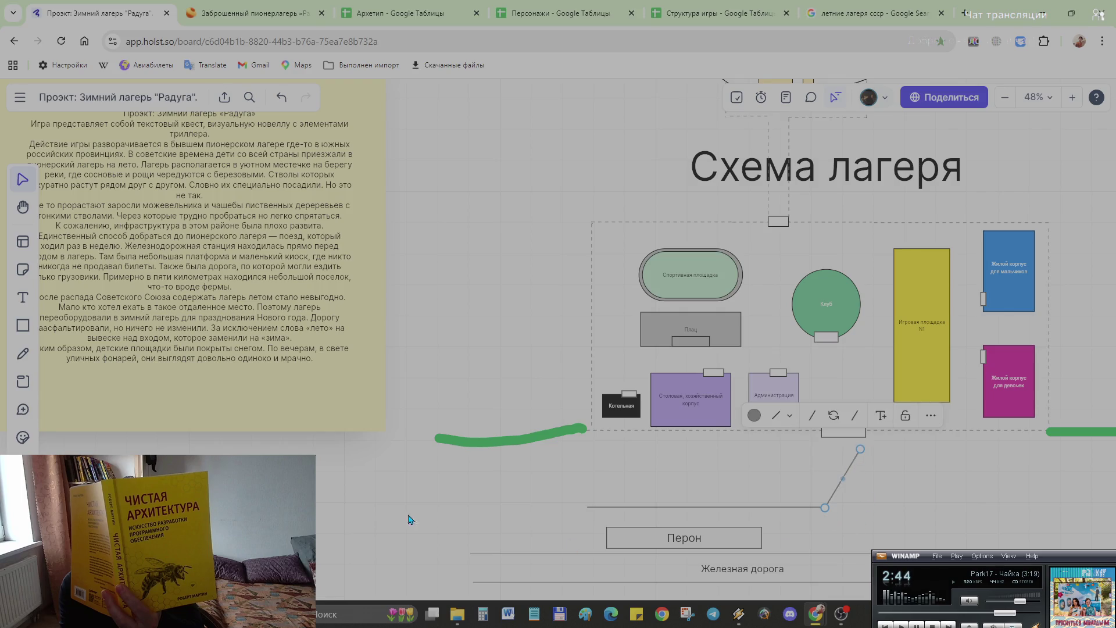
Step: Draw a second horizontal road line above the first with a curved diagonal up to the gate
{"action": "key", "text": "l"}
{"action": "left_click_drag", "start_coordinate": [594, 479], "coordinate": [805, 478]}
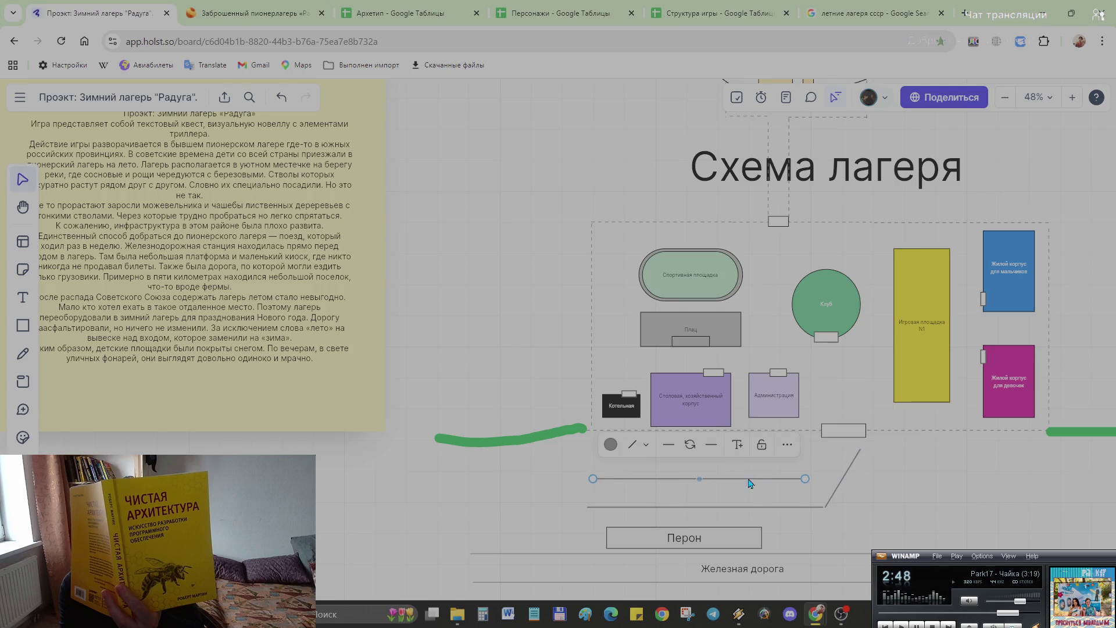
{"action": "key", "text": "l"}
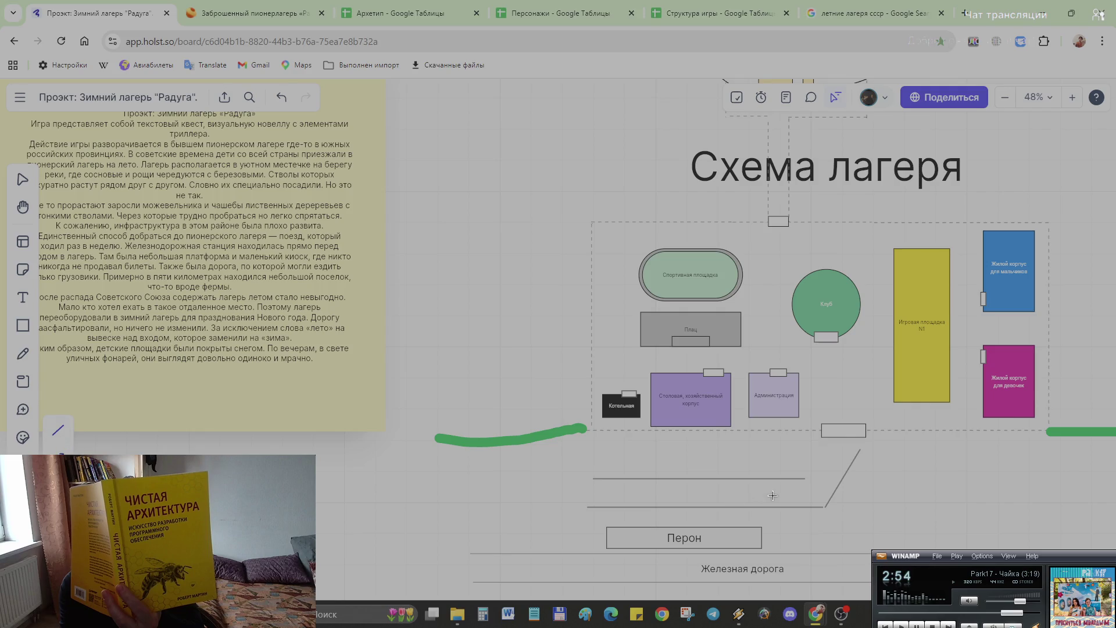
{"action": "left_click_drag", "start_coordinate": [806, 477], "coordinate": [829, 448]}
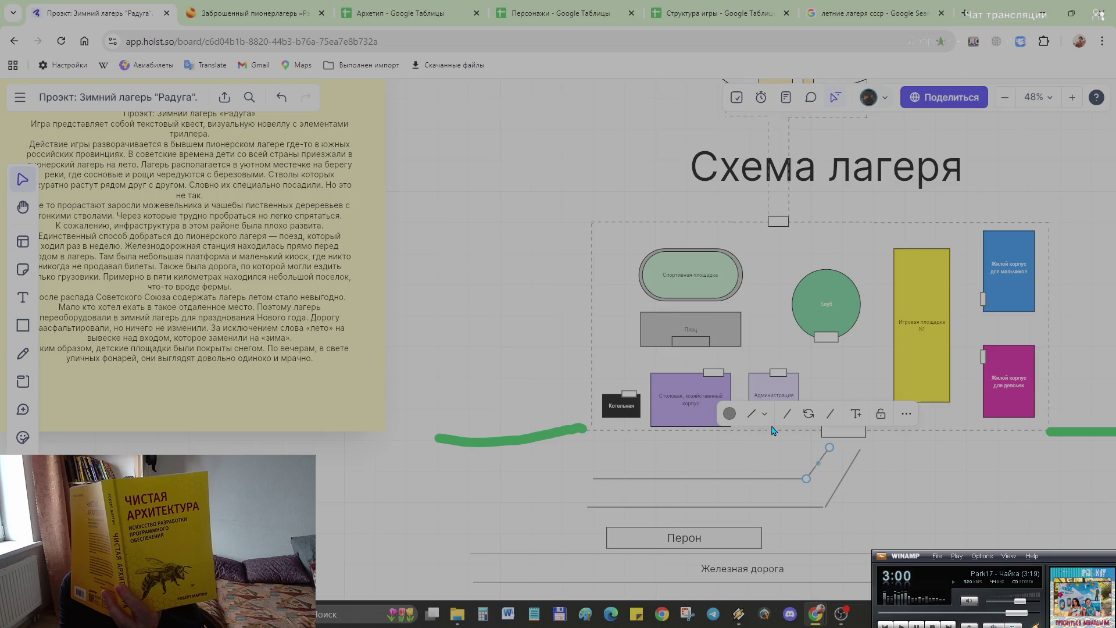
{"action": "left_click", "coordinate": [786, 417]}
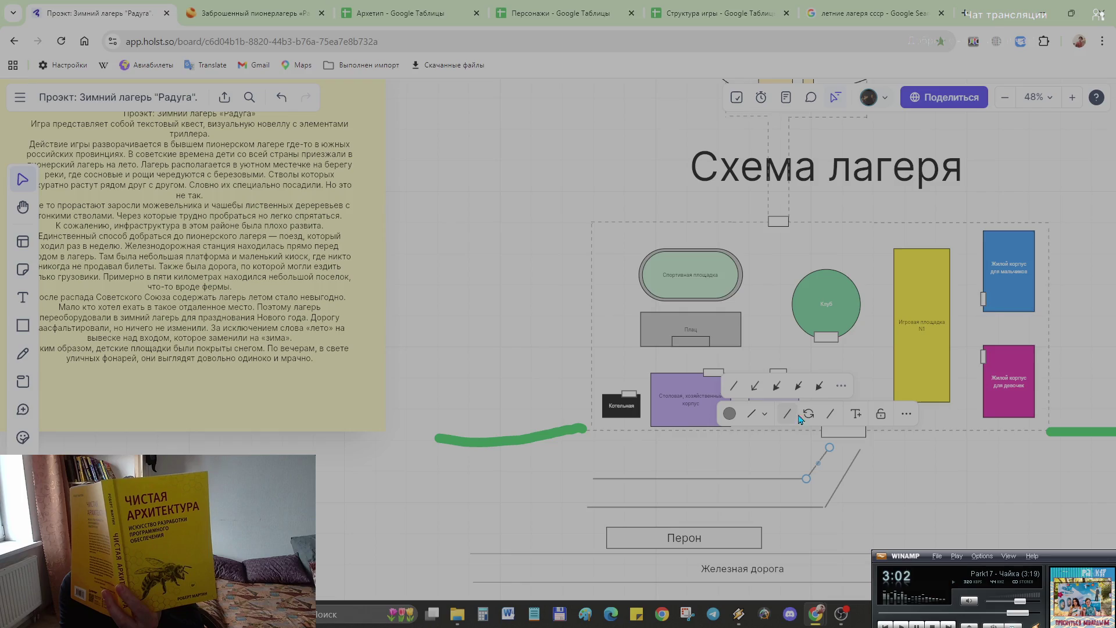
{"action": "left_click", "coordinate": [832, 419]}
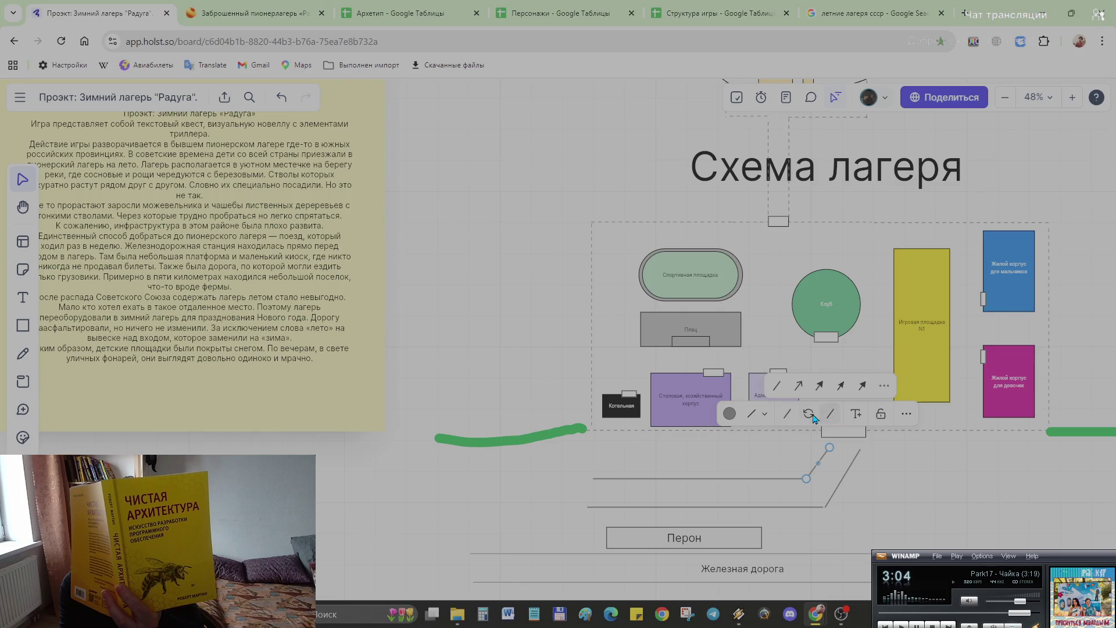
{"action": "left_click", "coordinate": [755, 418]}
{"action": "left_click", "coordinate": [789, 325]}
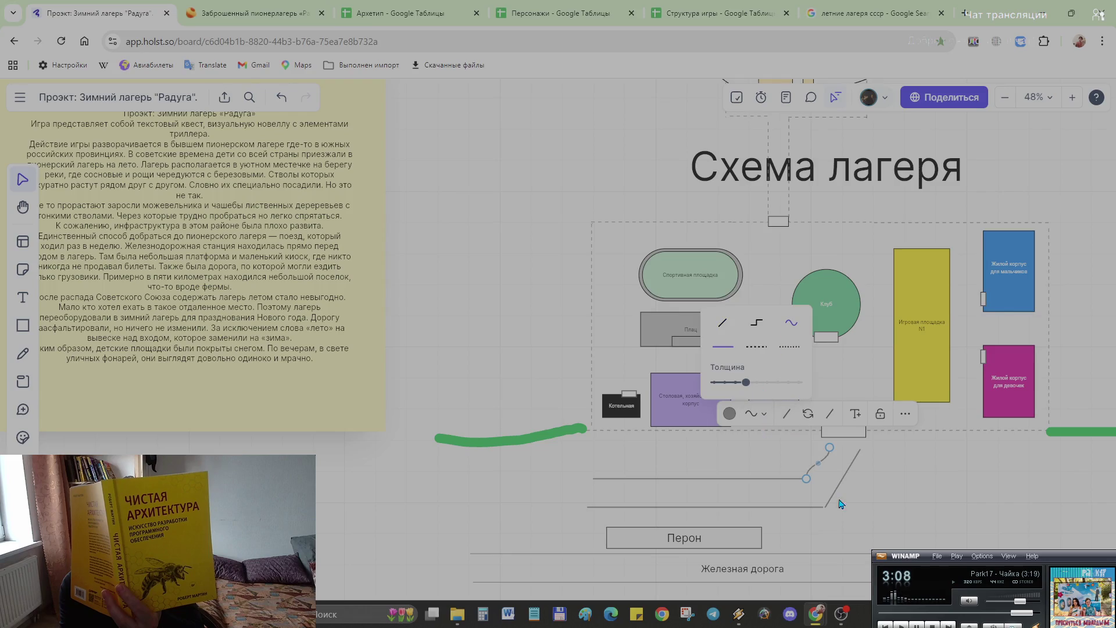
{"action": "left_click_drag", "start_coordinate": [808, 478], "coordinate": [805, 479]}
Step: Make the upper road line curved into a gentle arc and lower its left end
{"action": "left_click", "coordinate": [779, 480]}
{"action": "left_click_drag", "start_coordinate": [700, 479], "coordinate": [694, 476]}
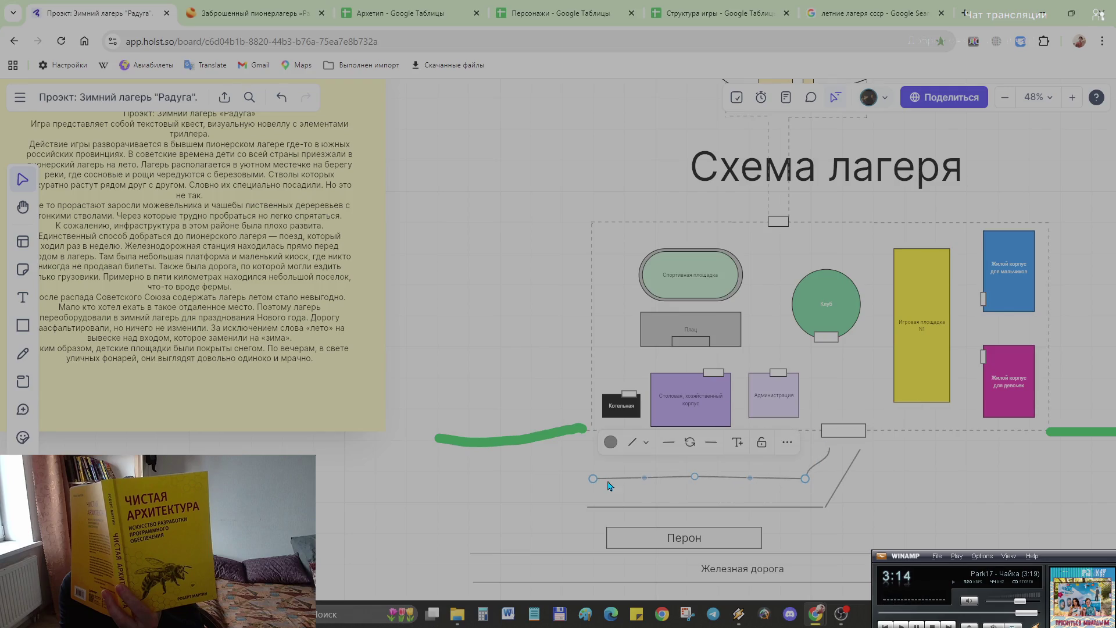
{"action": "left_click_drag", "start_coordinate": [593, 484], "coordinate": [593, 477]}
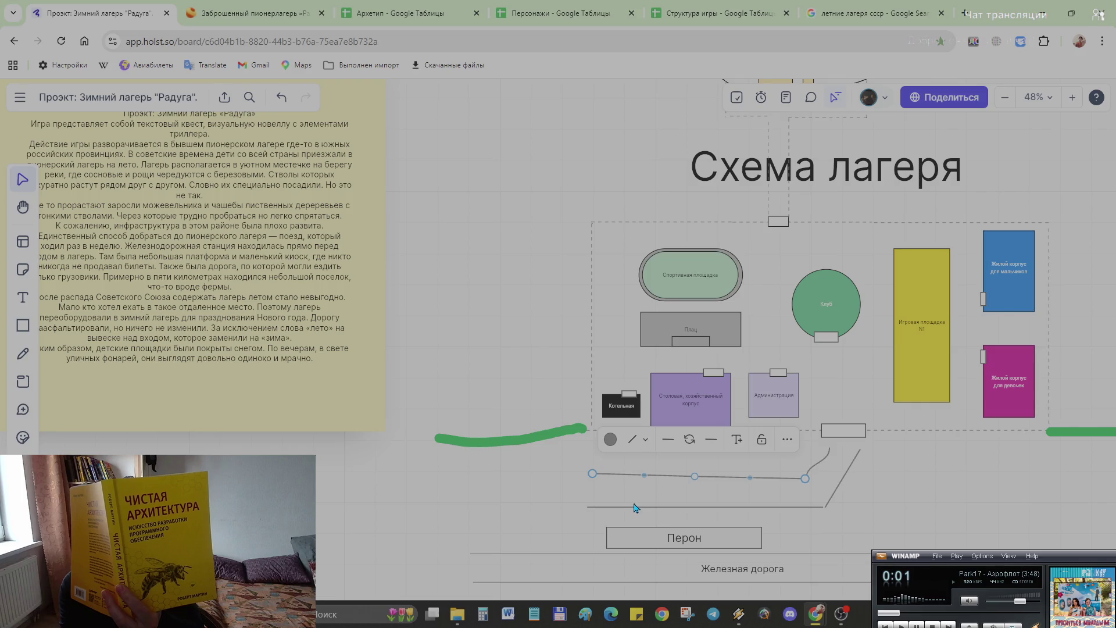
{"action": "key", "text": "ctrl+z"}
{"action": "left_click", "coordinate": [669, 445]}
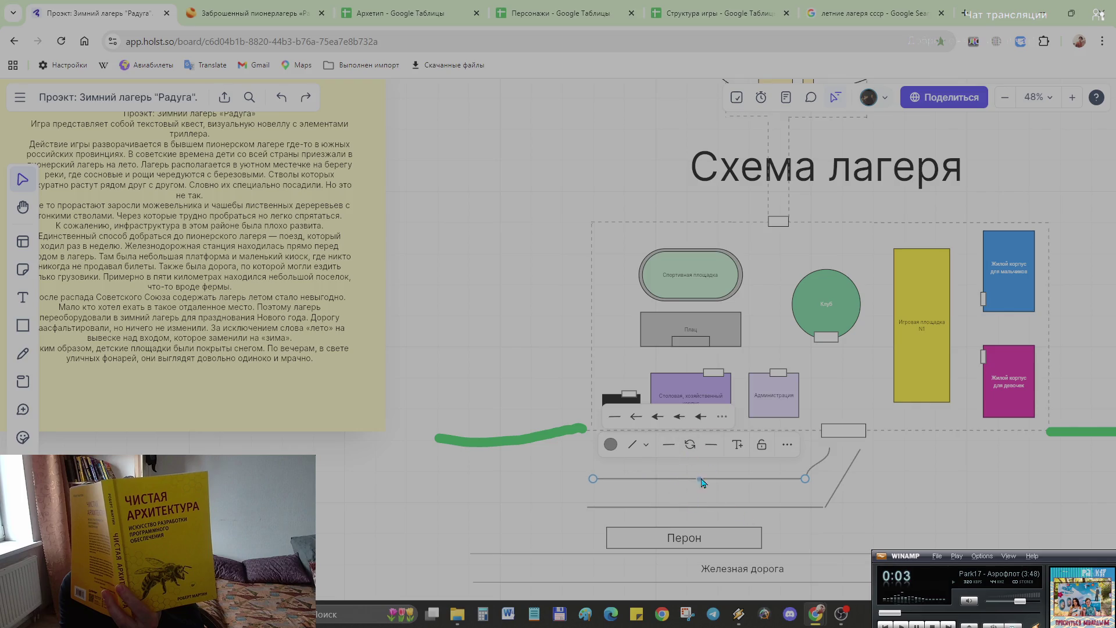
{"action": "left_click", "coordinate": [635, 444]}
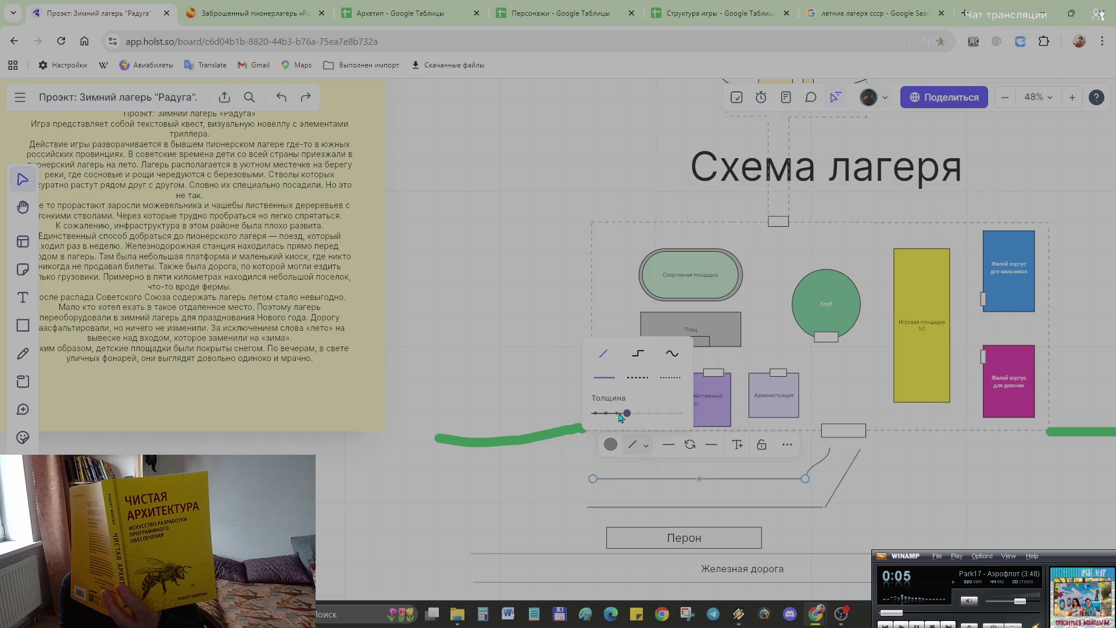
{"action": "left_click", "coordinate": [672, 354]}
{"action": "left_click_drag", "start_coordinate": [702, 481], "coordinate": [703, 484]}
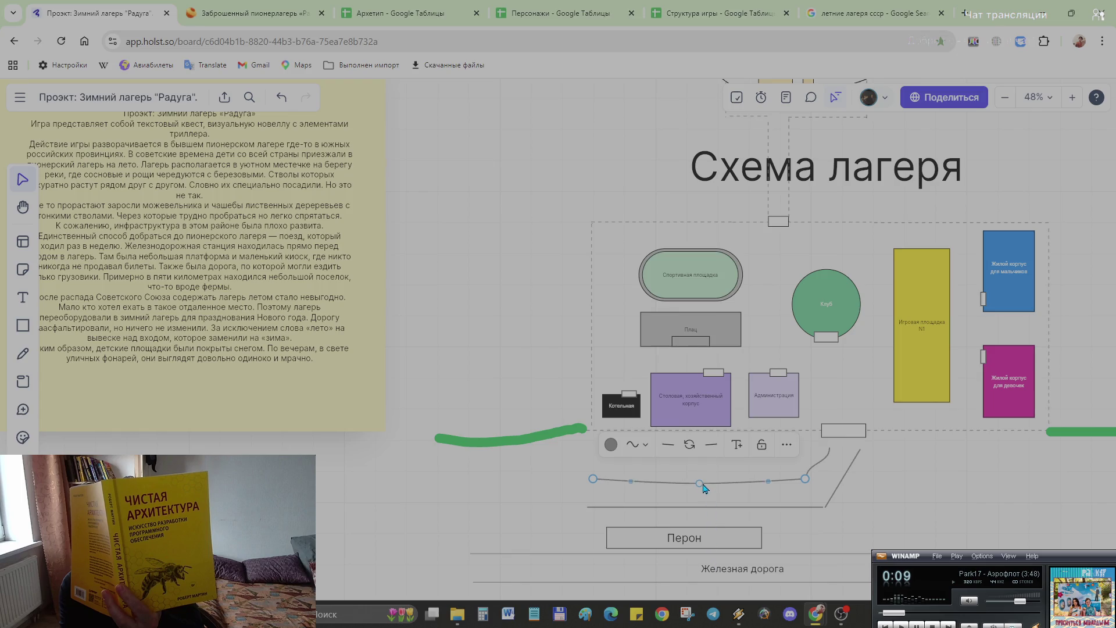
{"action": "mouse_move", "coordinate": [593, 478]}
{"action": "left_mouse_down"}
{"action": "mouse_move", "coordinate": [588, 488]}
{"action": "mouse_move", "coordinate": [599, 481]}
{"action": "left_mouse_up"}
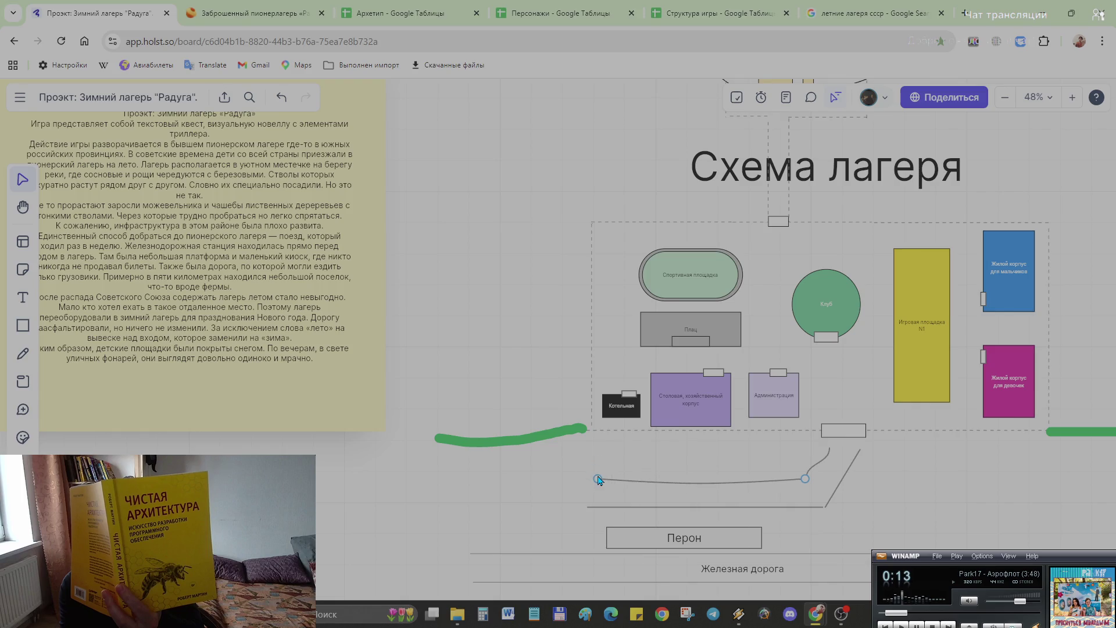
Step: Give the lower road line a slight curve and reposition its left end
{"action": "left_click", "coordinate": [706, 510]}
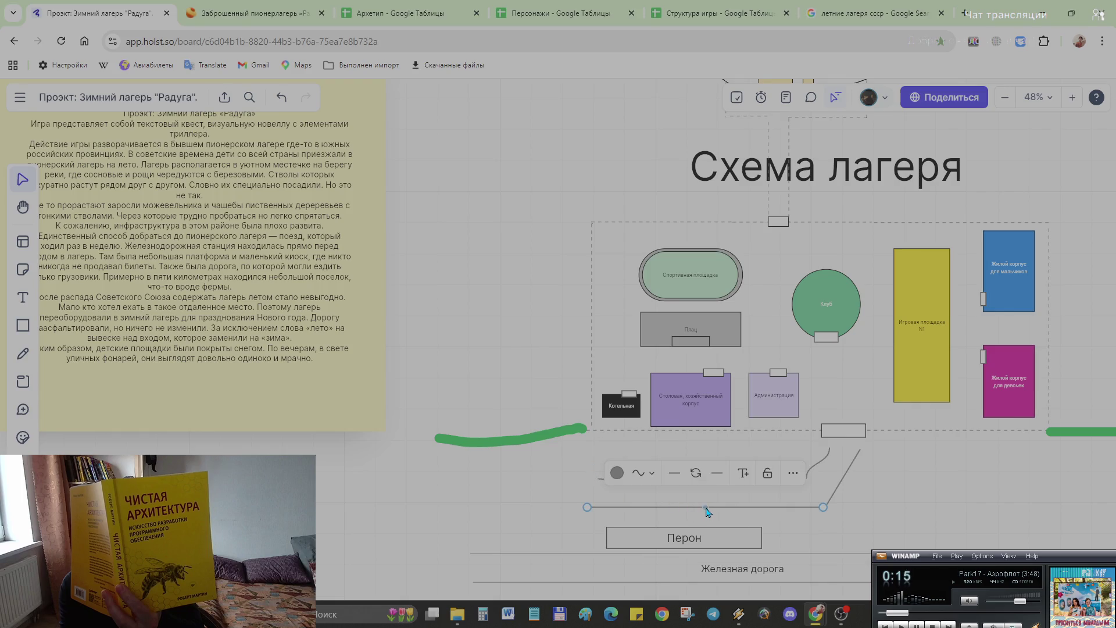
{"action": "left_click_drag", "start_coordinate": [707, 513], "coordinate": [709, 515]}
{"action": "left_click_drag", "start_coordinate": [591, 509], "coordinate": [587, 506]}
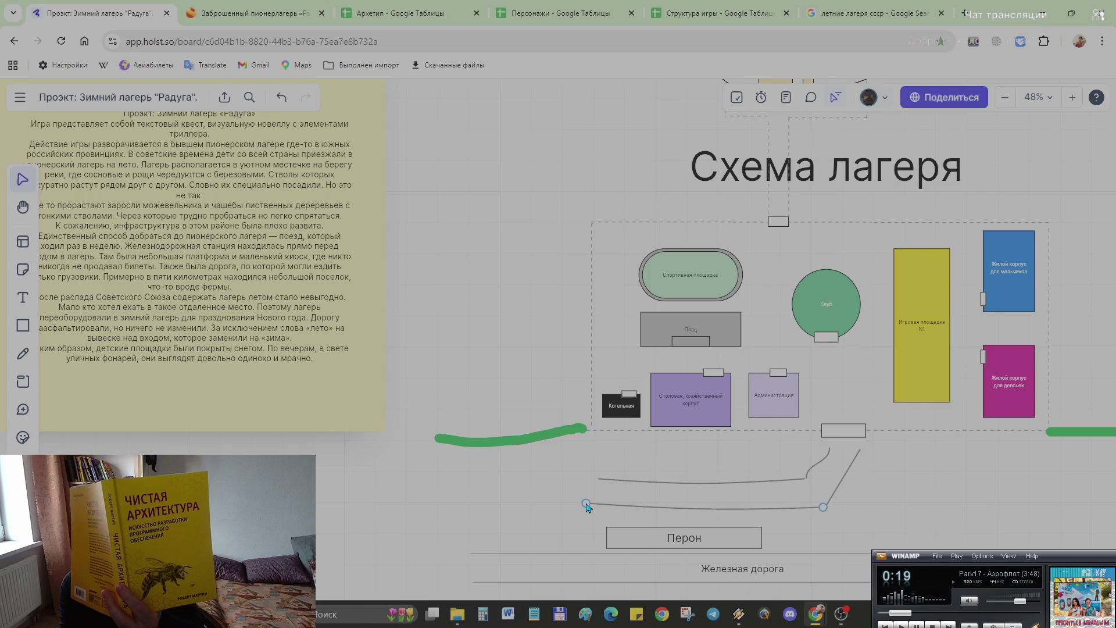
{"action": "left_click", "coordinate": [994, 536]}
{"action": "scroll", "coordinate": [907, 475], "scroll_direction": "down", "scroll_amount": 2}
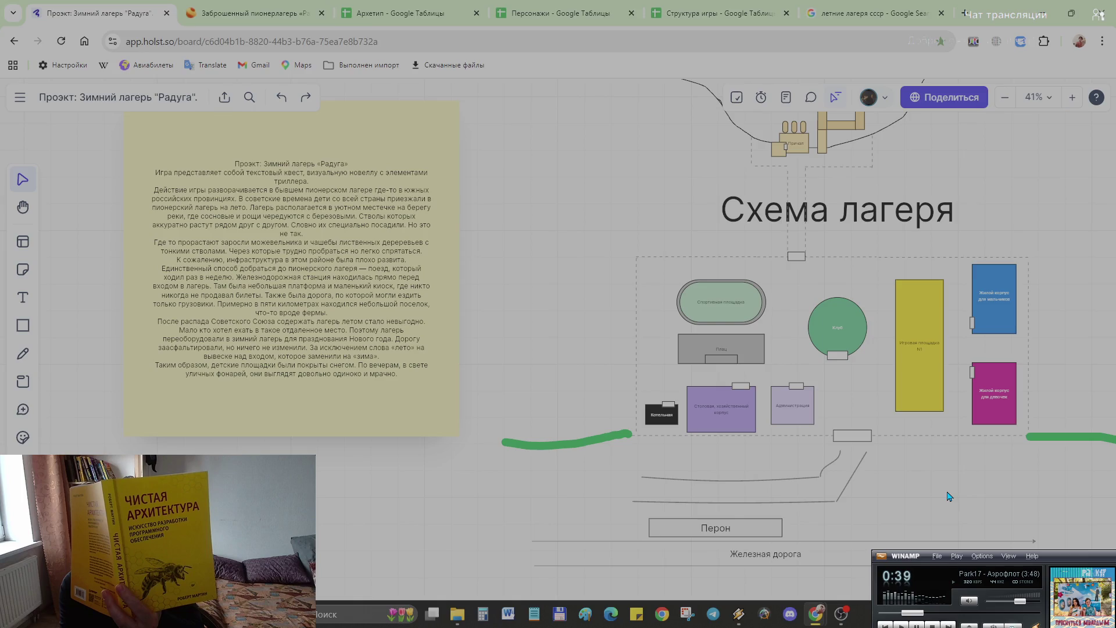
{"action": "left_click", "coordinate": [22, 325]}
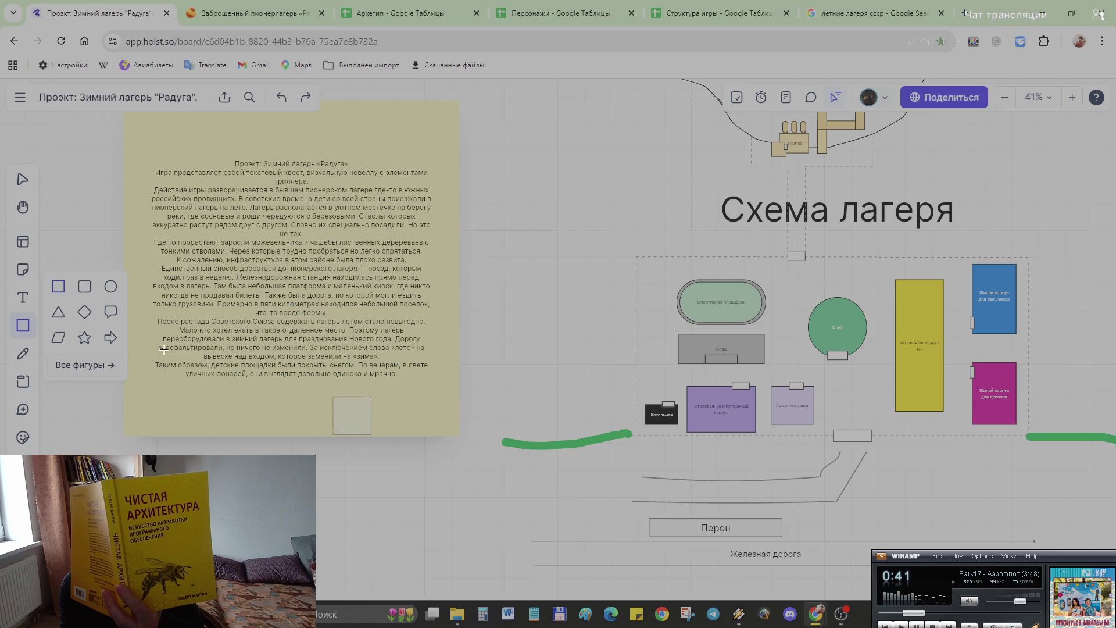
{"action": "left_click_drag", "start_coordinate": [920, 484], "coordinate": [883, 447]}
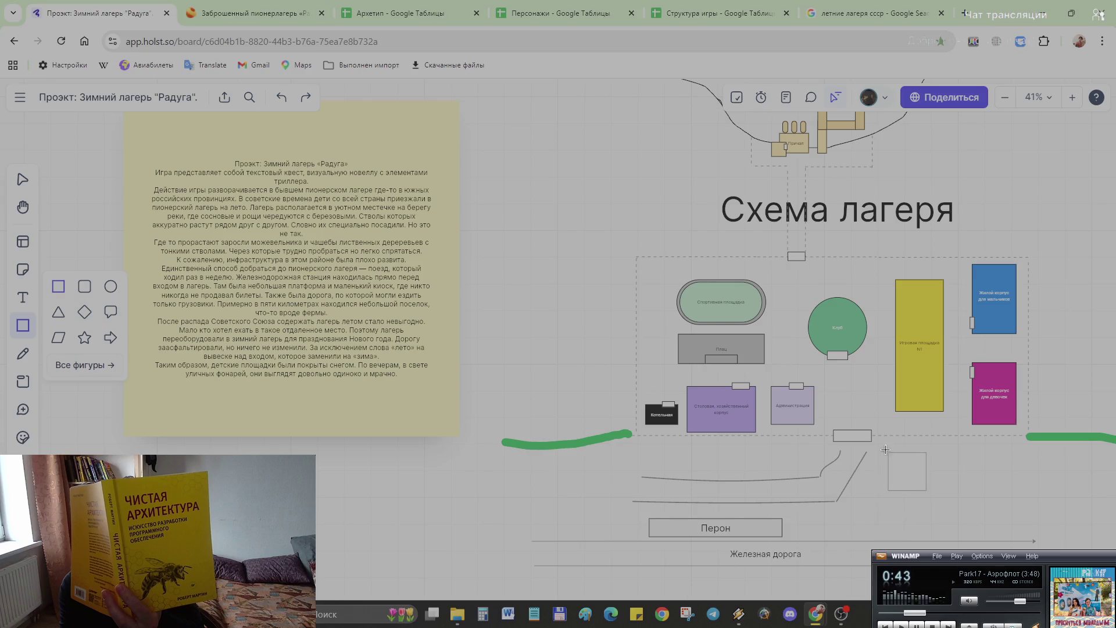
{"action": "left_click_drag", "start_coordinate": [921, 484], "coordinate": [1001, 491]}
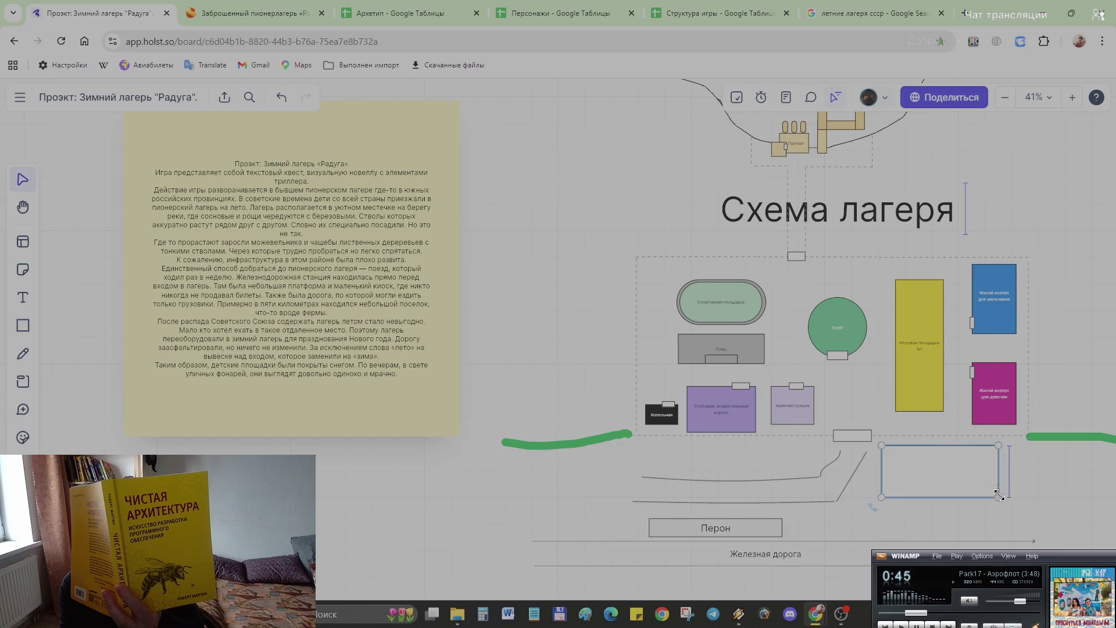
{"action": "mouse_move", "coordinate": [1000, 490]}
{"action": "left_mouse_down"}
{"action": "mouse_move", "coordinate": [992, 481]}
{"action": "mouse_move", "coordinate": [994, 490]}
{"action": "left_mouse_up"}
{"action": "double_click", "coordinate": [930, 478]}
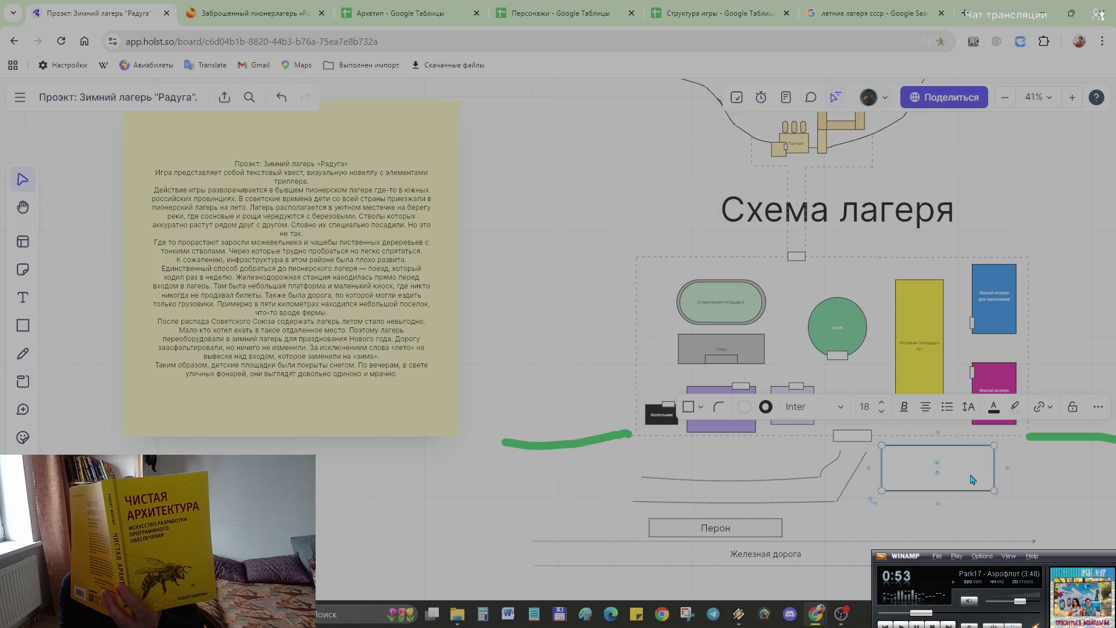
{"action": "type", "text": "с"}
{"action": "key", "text": "BackSpace"}
{"action": "key", "text": "BackSpace"}
{"action": "key", "text": "BackSpace"}
{"action": "key", "text": "Escape"}
{"action": "left_click_drag", "start_coordinate": [995, 535], "coordinate": [914, 475]}
{"action": "key", "text": "Delete"}
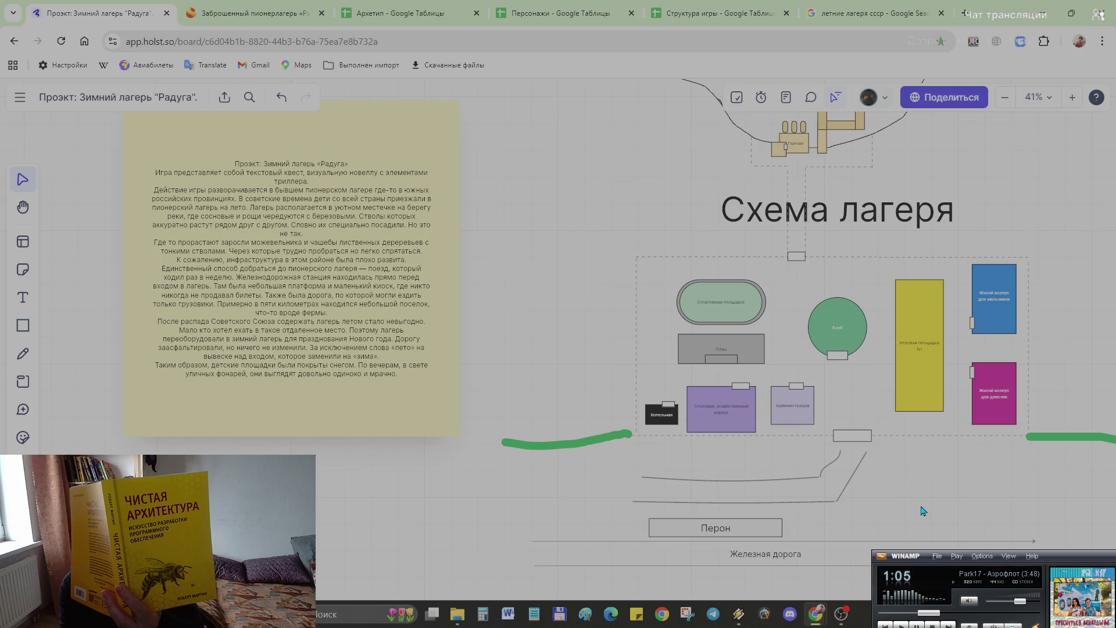
{"action": "key", "text": "alt+Tab"}
{"action": "key", "text": "alt+Tab"}
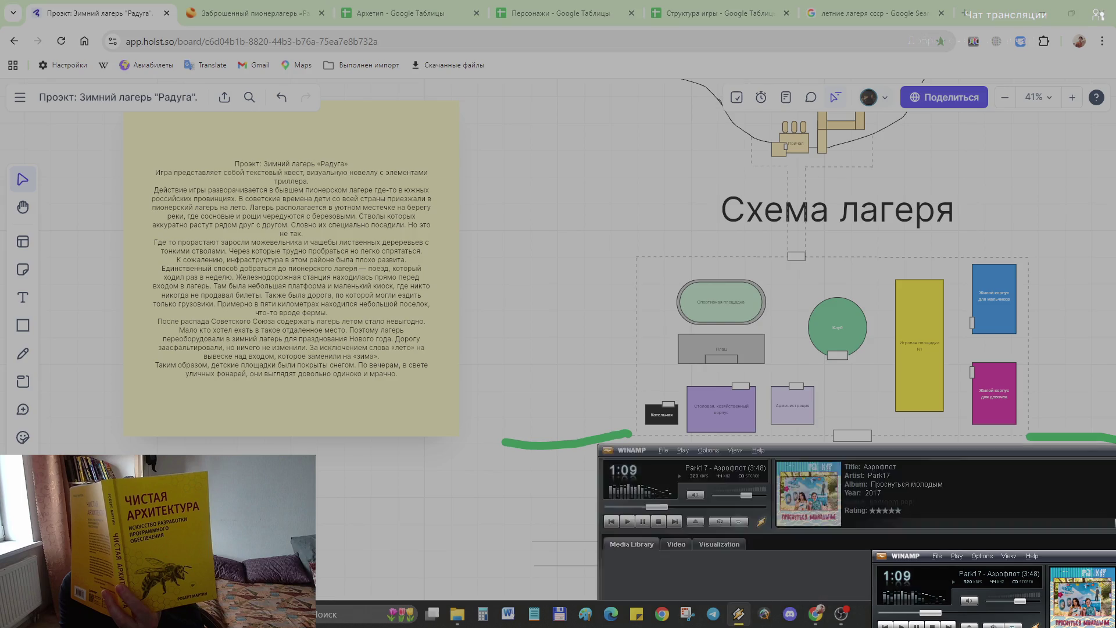
{"action": "key", "text": "alt+Tab"}
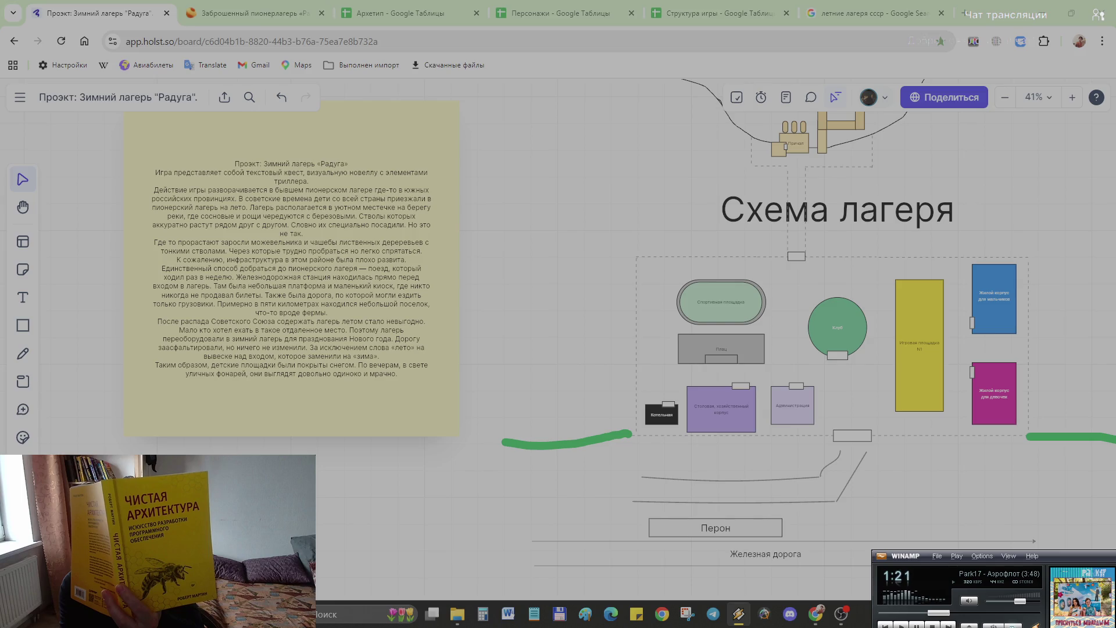
{"action": "key", "text": "b"}
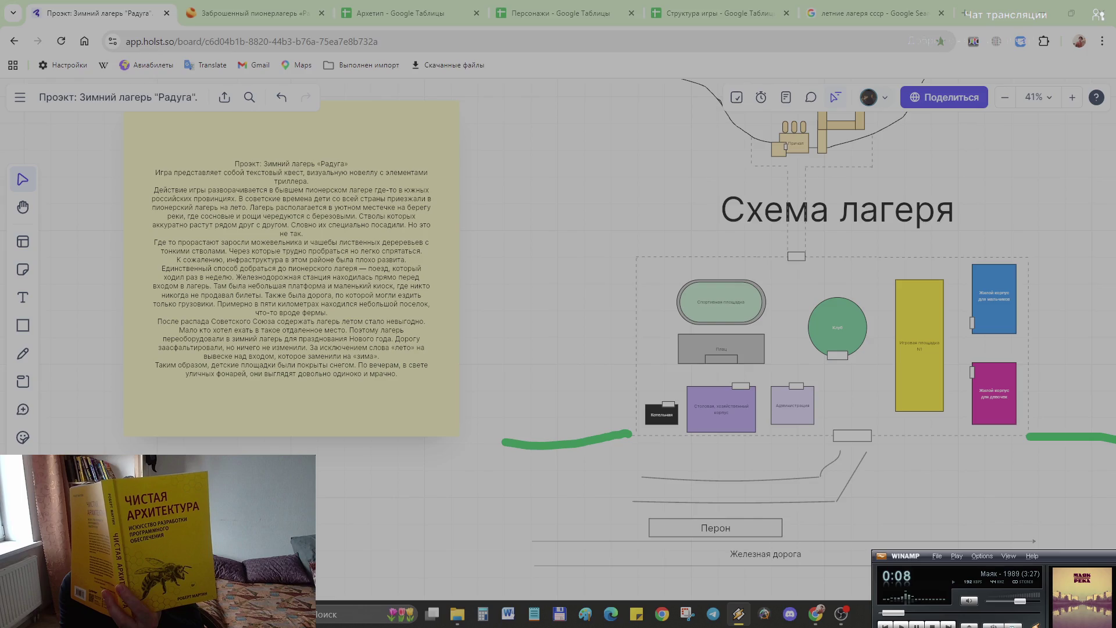
{"action": "key", "text": "b"}
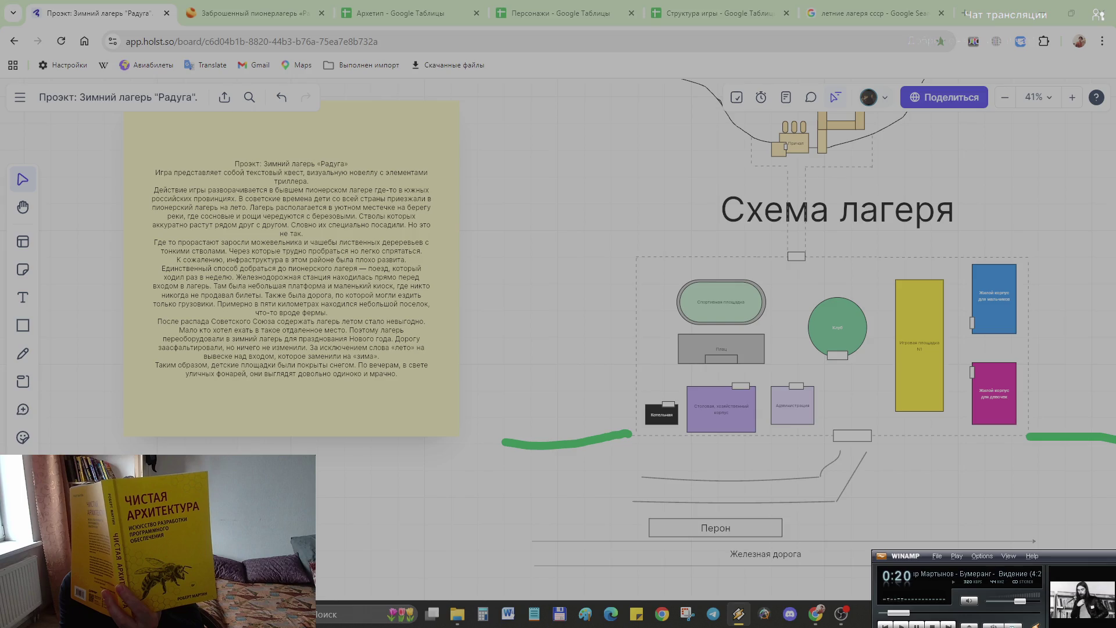
{"action": "key", "text": "XF86AudioNext"}
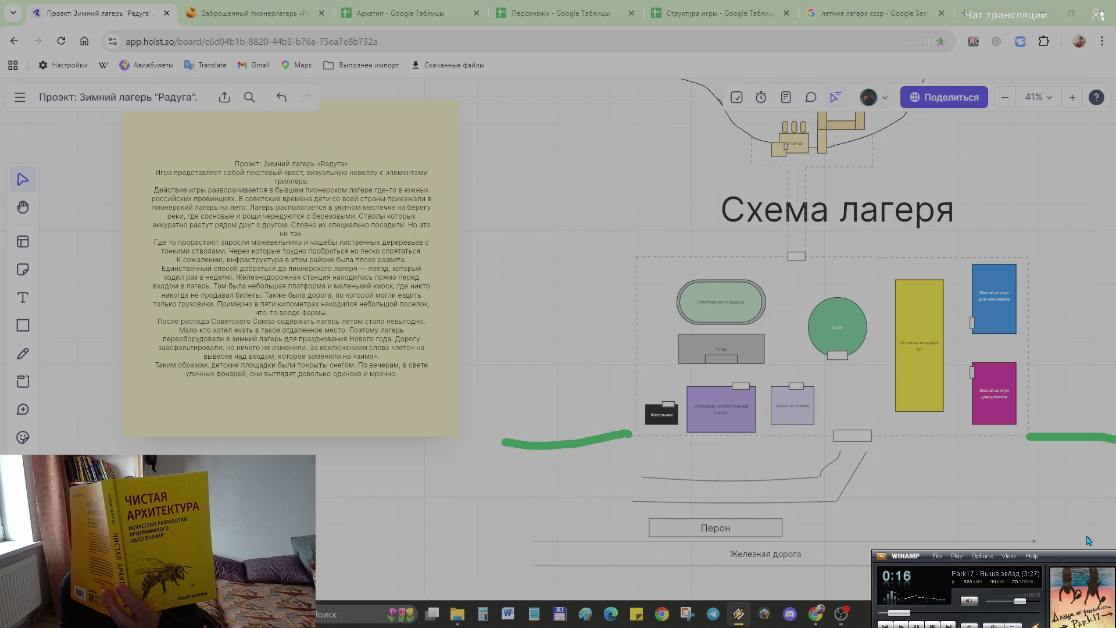
{"action": "scroll", "coordinate": [923, 463], "scroll_direction": "down", "scroll_amount": 1}
{"action": "scroll", "coordinate": [922, 463], "scroll_direction": "down", "scroll_amount": 1}
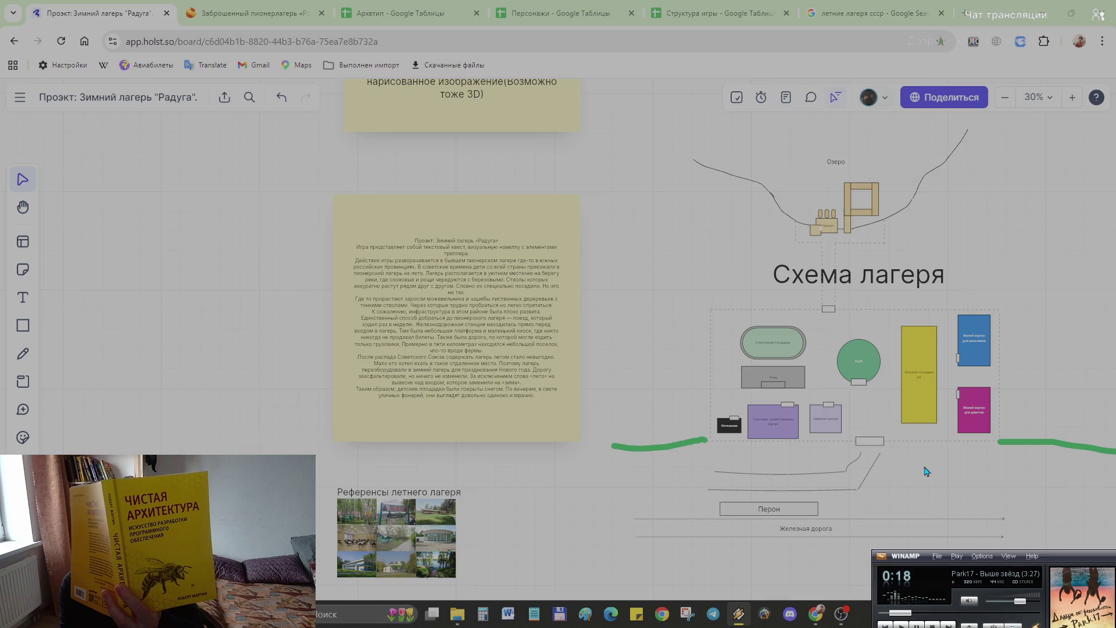
{"action": "scroll", "coordinate": [938, 454], "scroll_direction": "down", "scroll_amount": 1}
{"action": "scroll", "coordinate": [907, 498], "scroll_direction": "down", "scroll_amount": 1}
{"action": "scroll", "coordinate": [903, 506], "scroll_direction": "down", "scroll_amount": 2}
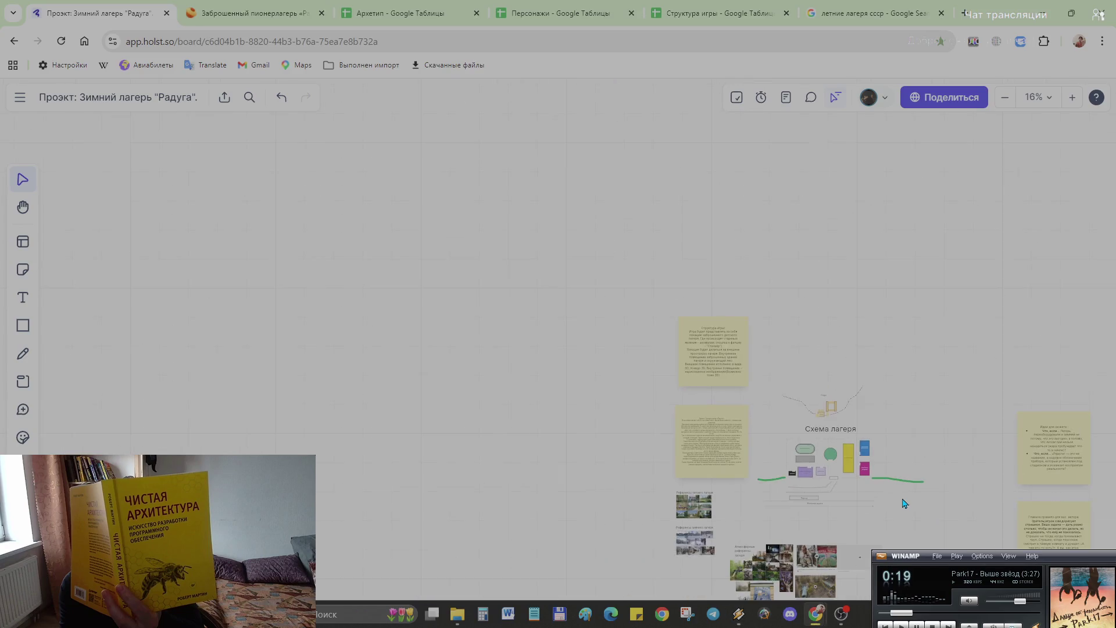
{"action": "scroll", "coordinate": [889, 471], "scroll_direction": "up", "scroll_amount": 1}
{"action": "scroll", "coordinate": [852, 432], "scroll_direction": "up", "scroll_amount": 1}
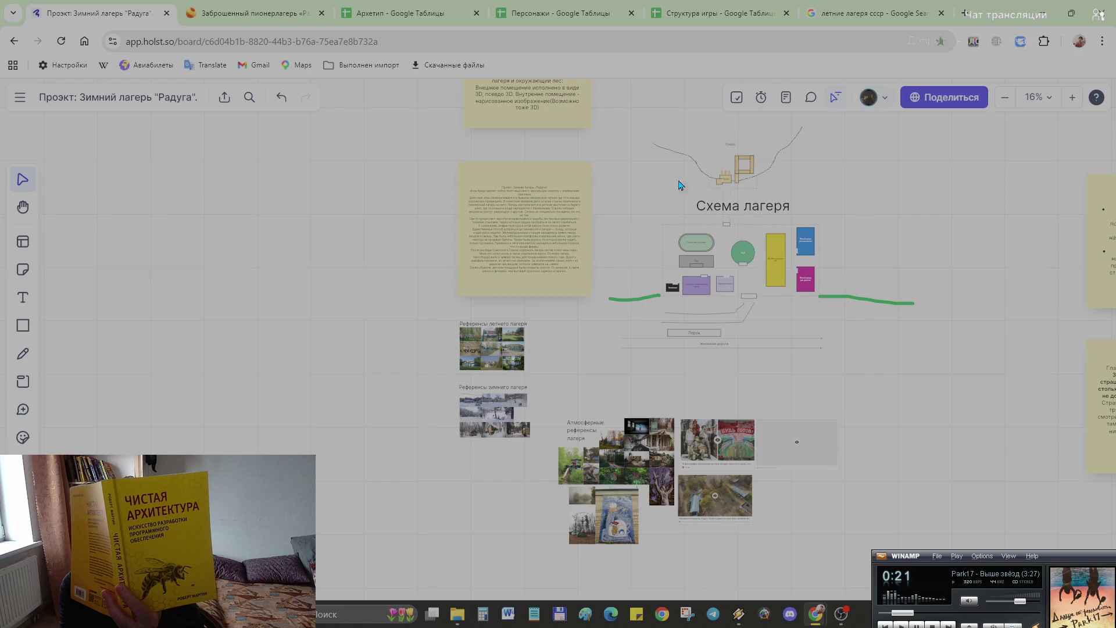
{"action": "scroll", "coordinate": [841, 366], "scroll_direction": "up", "scroll_amount": 2}
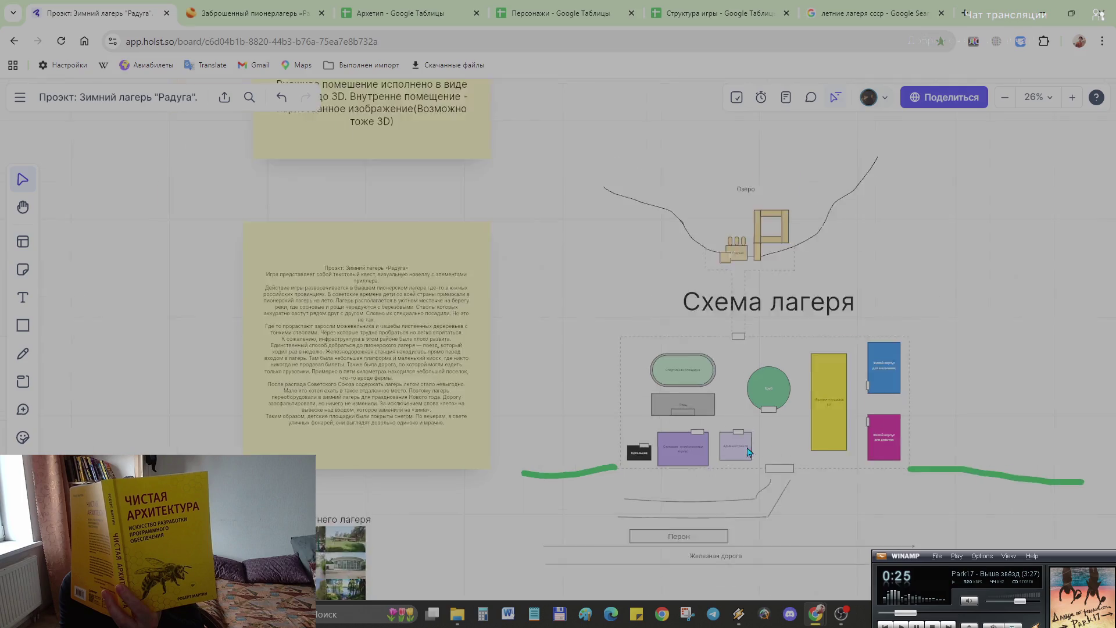
{"action": "scroll", "coordinate": [746, 448], "scroll_direction": "up", "scroll_amount": 2}
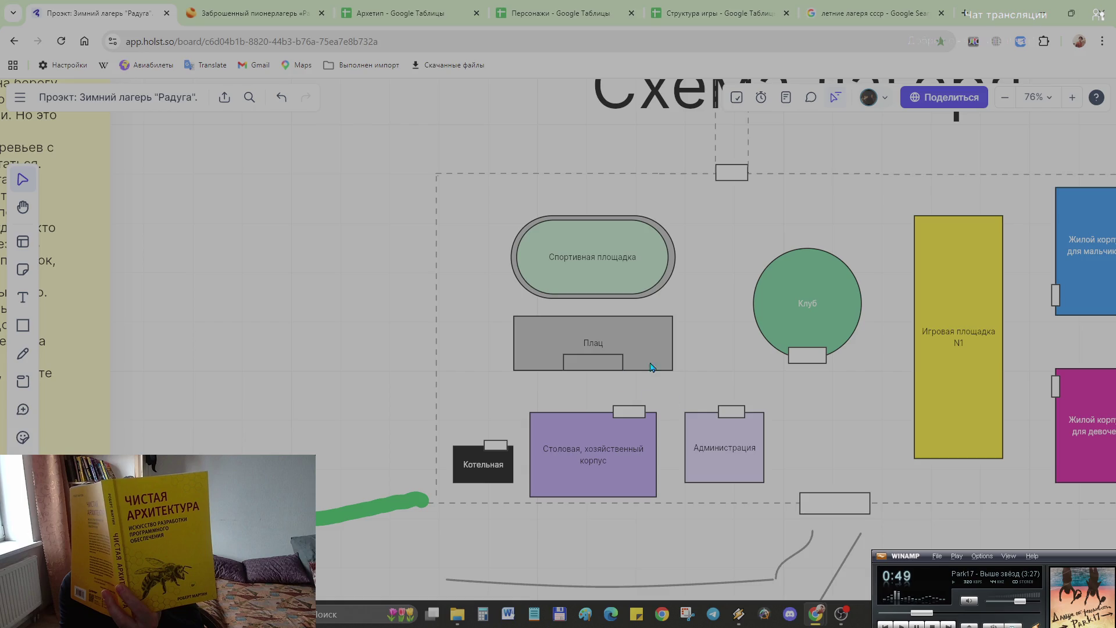
{"action": "scroll", "coordinate": [653, 368], "scroll_direction": "right", "scroll_amount": 3}
{"action": "scroll", "coordinate": [635, 415], "scroll_direction": "down", "scroll_amount": 3, "text": "ctrl"}
{"action": "scroll", "coordinate": [643, 432], "scroll_direction": "up", "scroll_amount": 3}
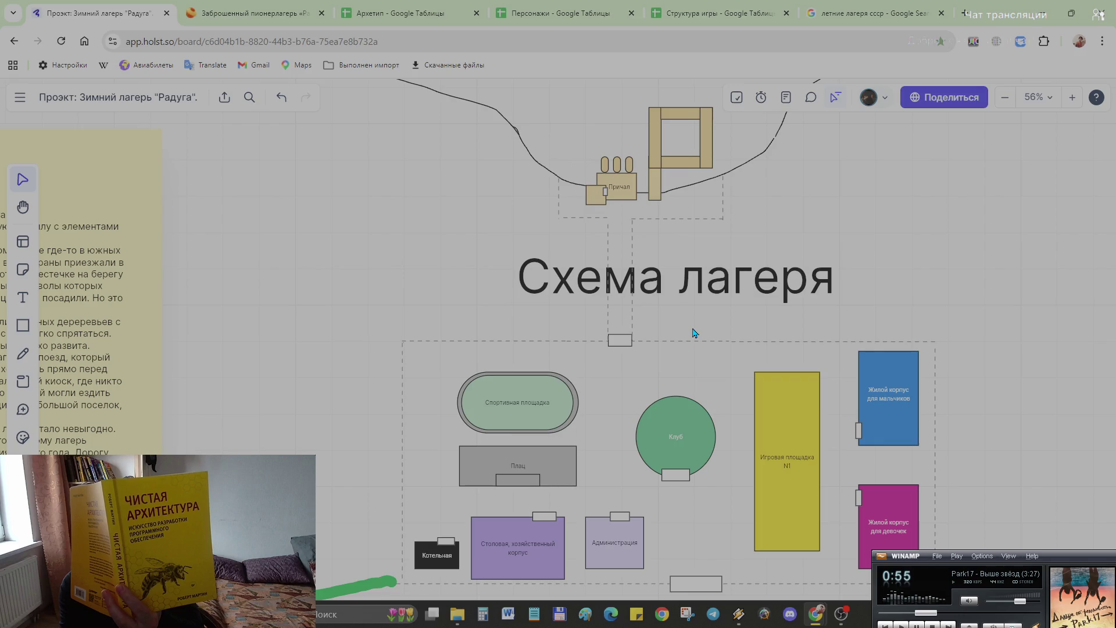
{"action": "scroll", "coordinate": [694, 331], "scroll_direction": "up", "scroll_amount": 3}
{"action": "scroll", "coordinate": [523, 367], "scroll_direction": "up", "scroll_amount": 3, "text": "ctrl"}
{"action": "scroll", "coordinate": [638, 266], "scroll_direction": "up", "scroll_amount": 2, "text": "ctrl"}
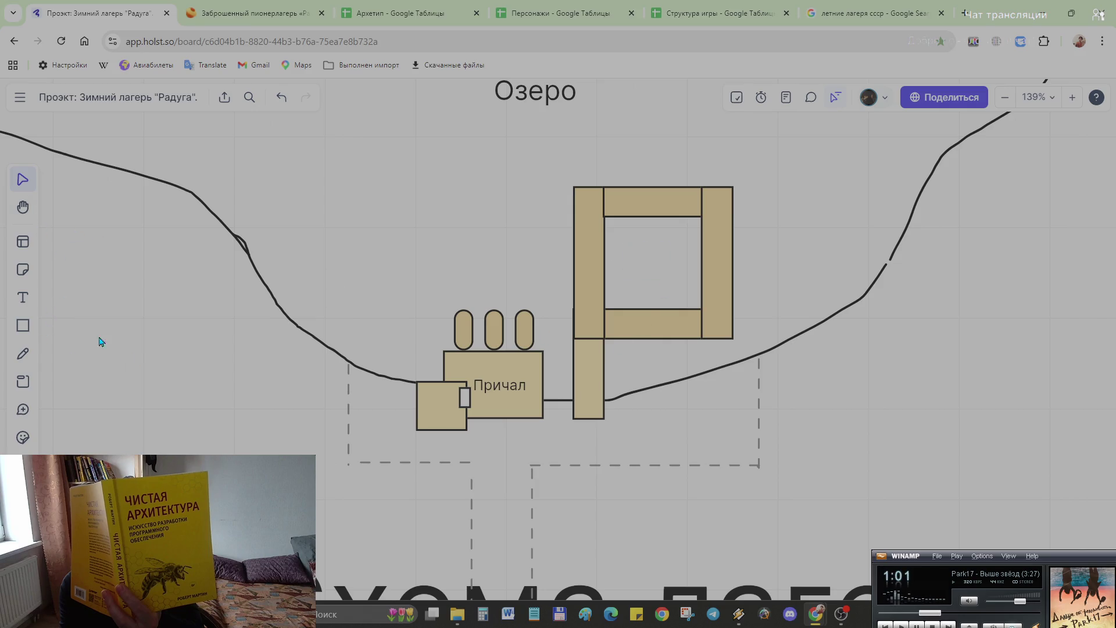
Step: Start a small-size text box on the square structure and discard the misplaced empty one
{"action": "left_click", "coordinate": [23, 297]}
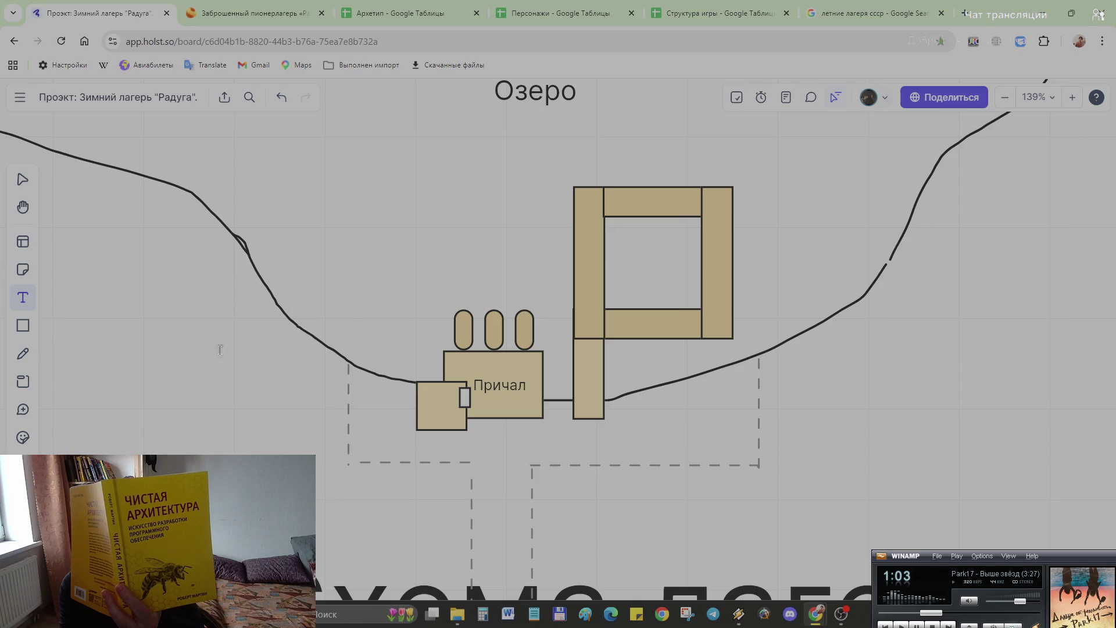
{"action": "left_click", "coordinate": [647, 253]}
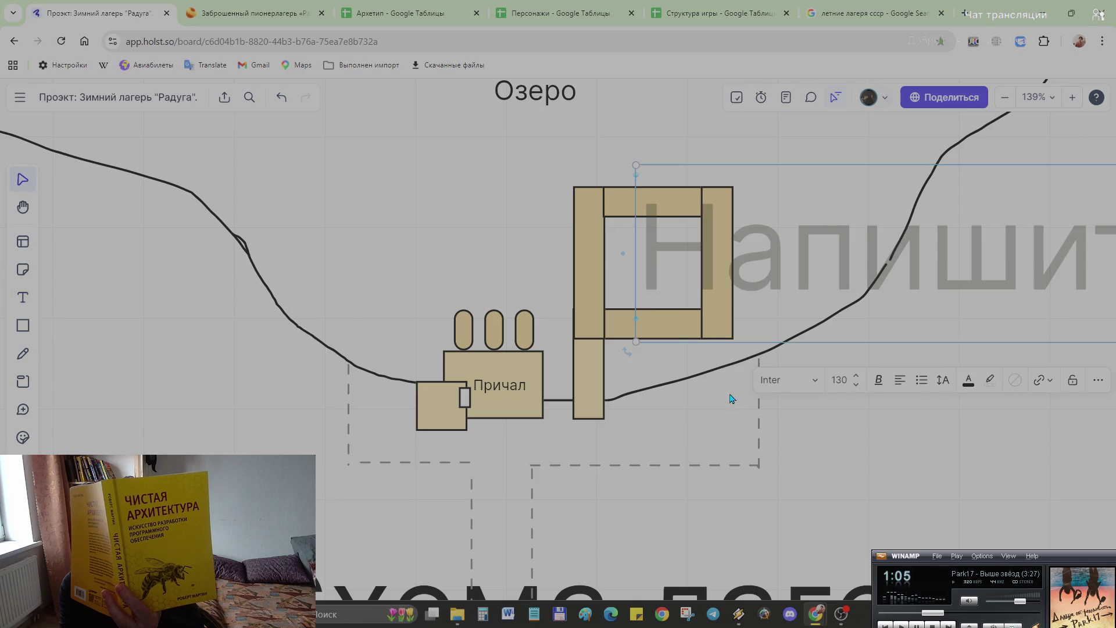
{"action": "left_click", "coordinate": [846, 383]}
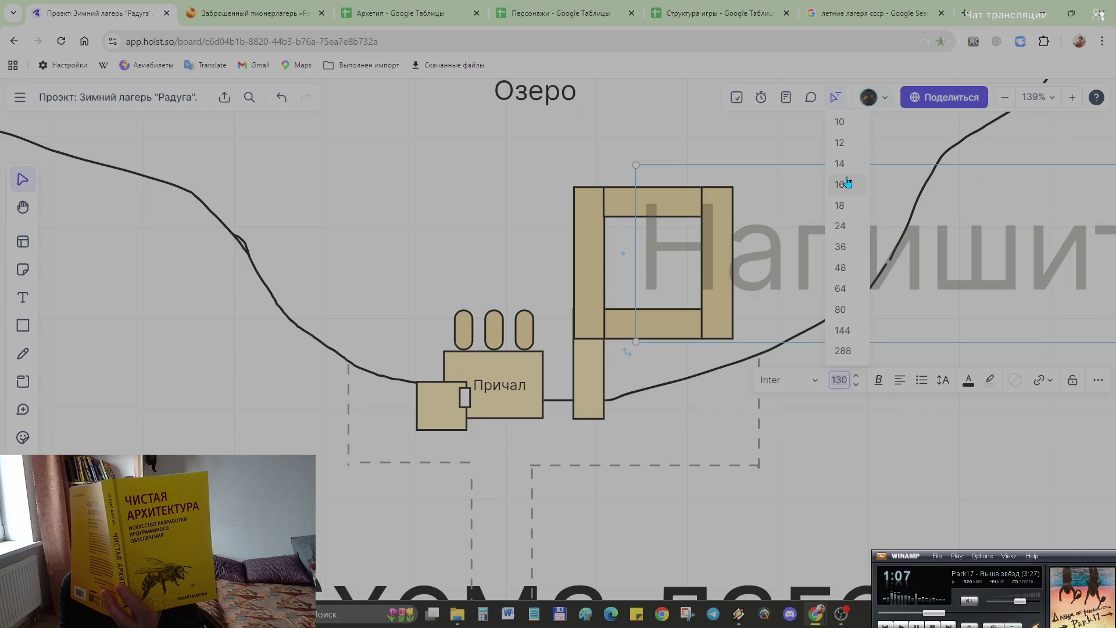
{"action": "left_click", "coordinate": [840, 123]}
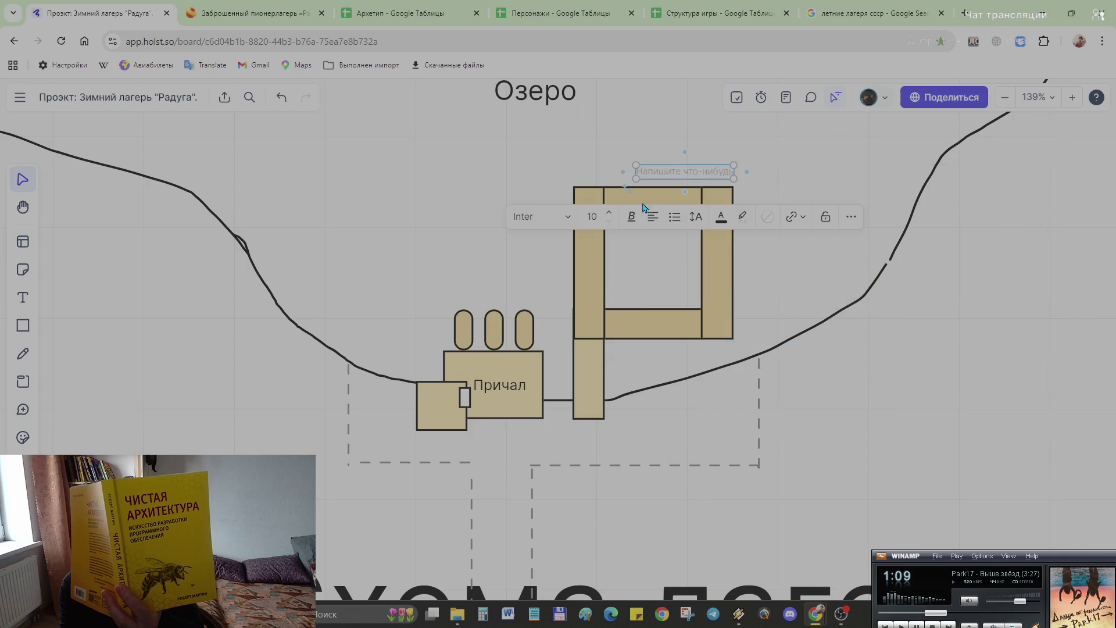
{"action": "scroll", "coordinate": [680, 164], "scroll_direction": "up", "scroll_amount": 5}
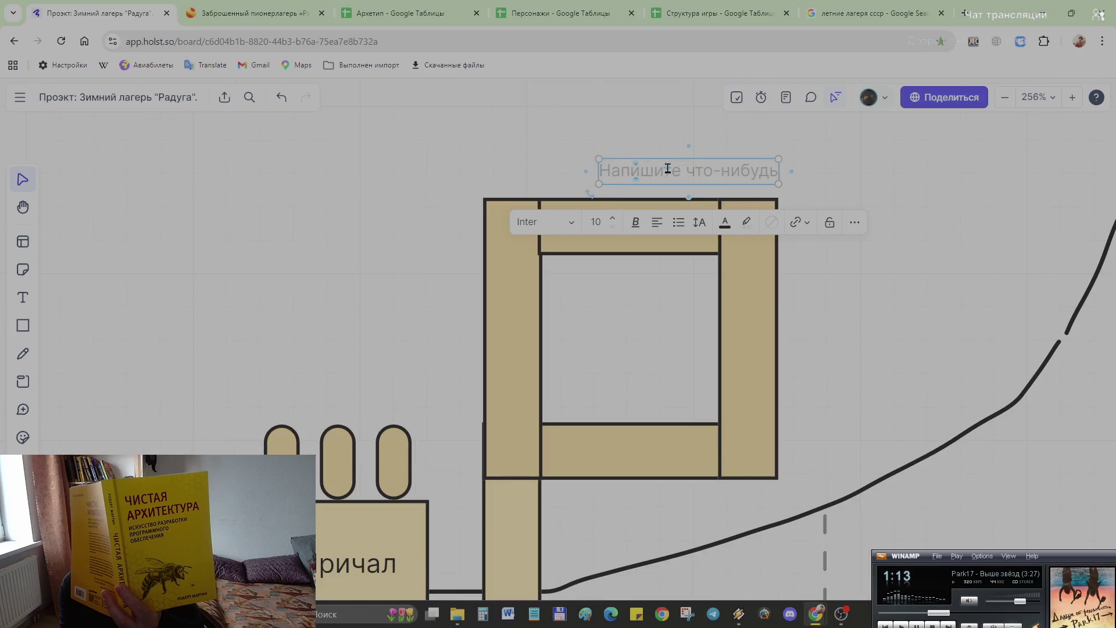
{"action": "left_click_drag", "start_coordinate": [543, 135], "coordinate": [694, 180]}
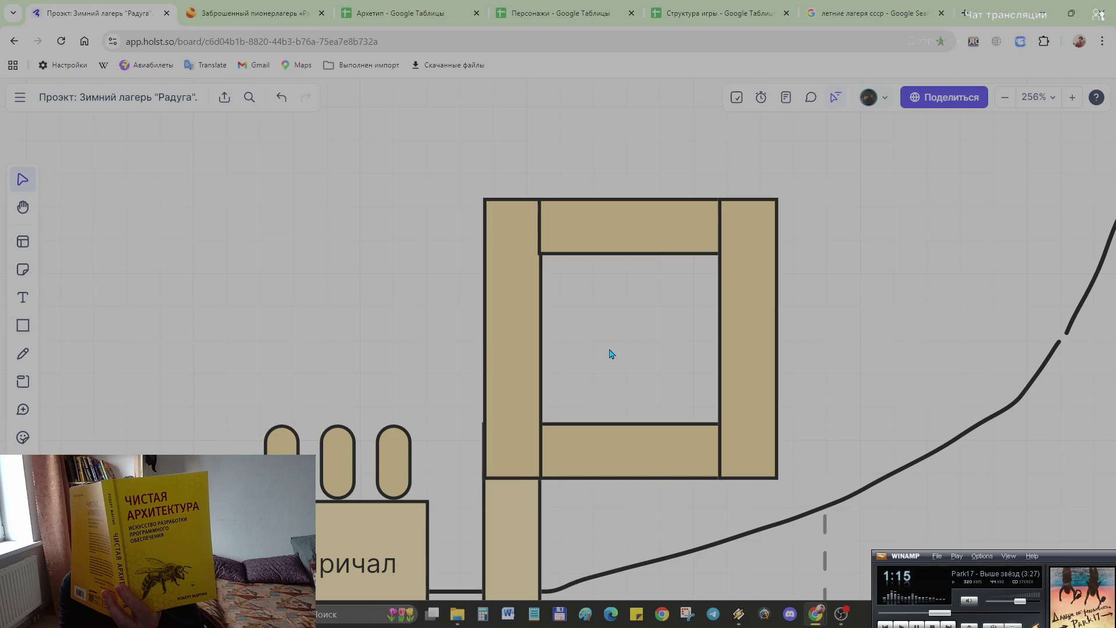
Step: Label the square beside the pier Бассейн and centre the label inside it
{"action": "left_click", "coordinate": [23, 299]}
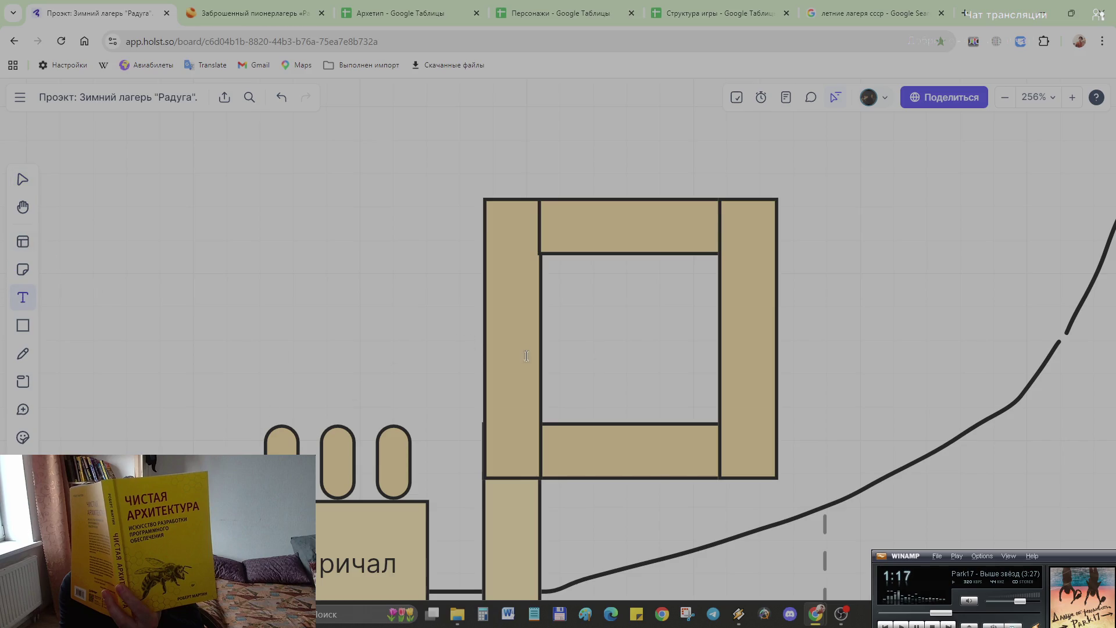
{"action": "left_click", "coordinate": [561, 332]}
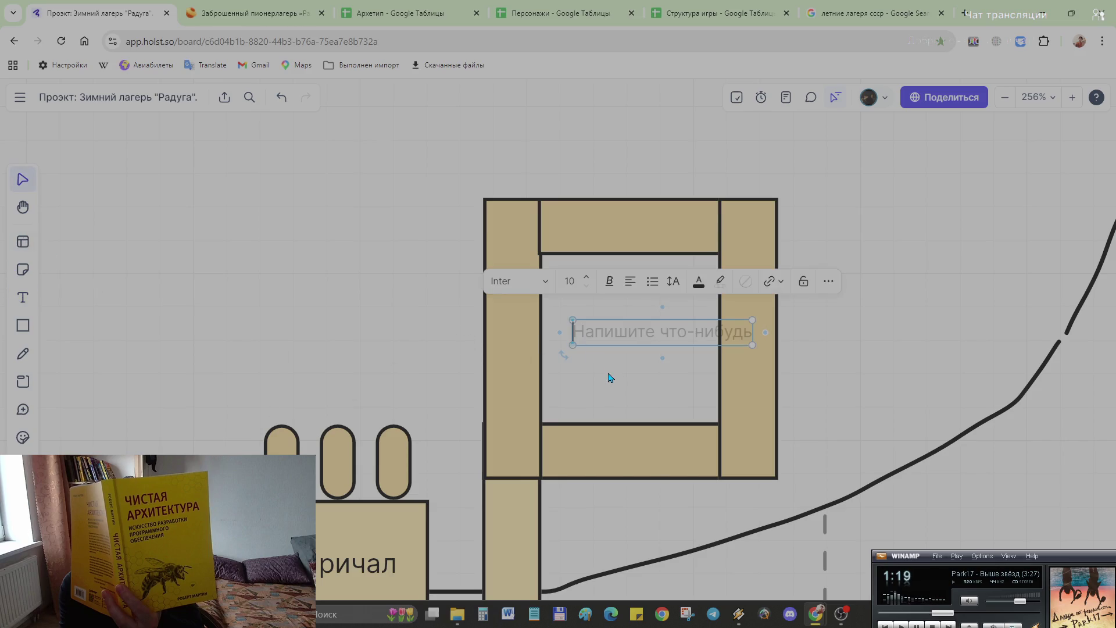
{"action": "type", "text": "Бассе"}
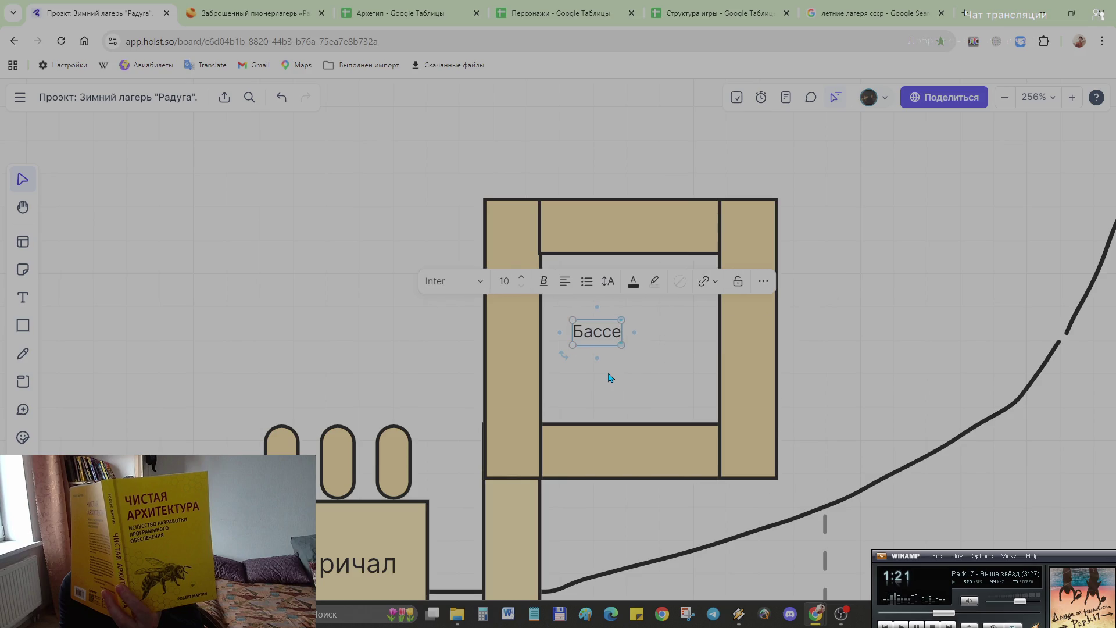
{"action": "type", "text": "йн"}
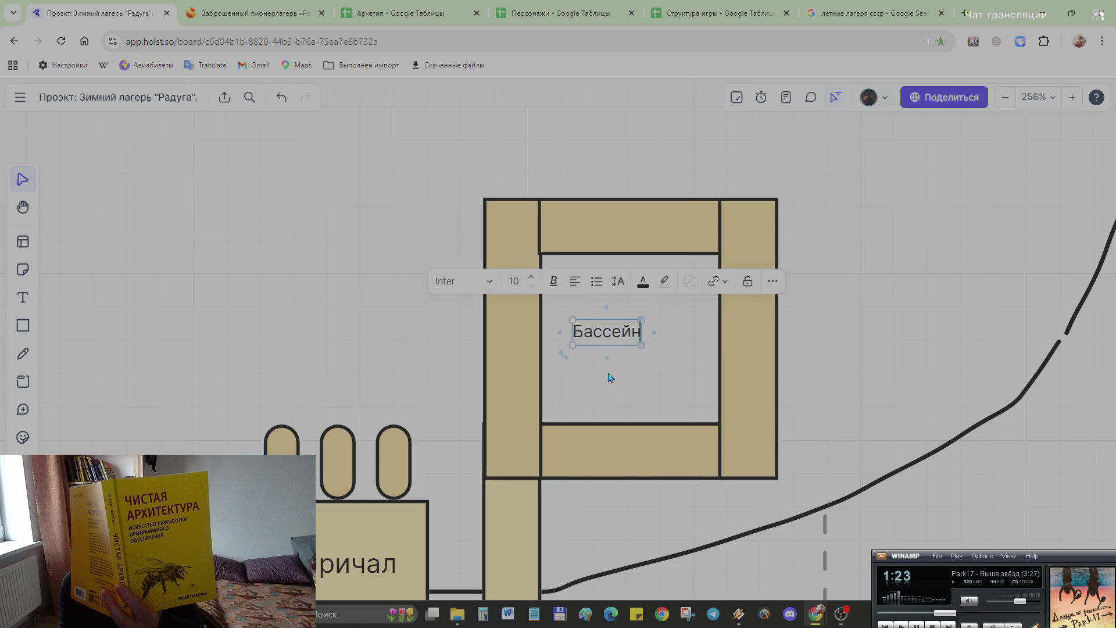
{"action": "left_click", "coordinate": [625, 384]}
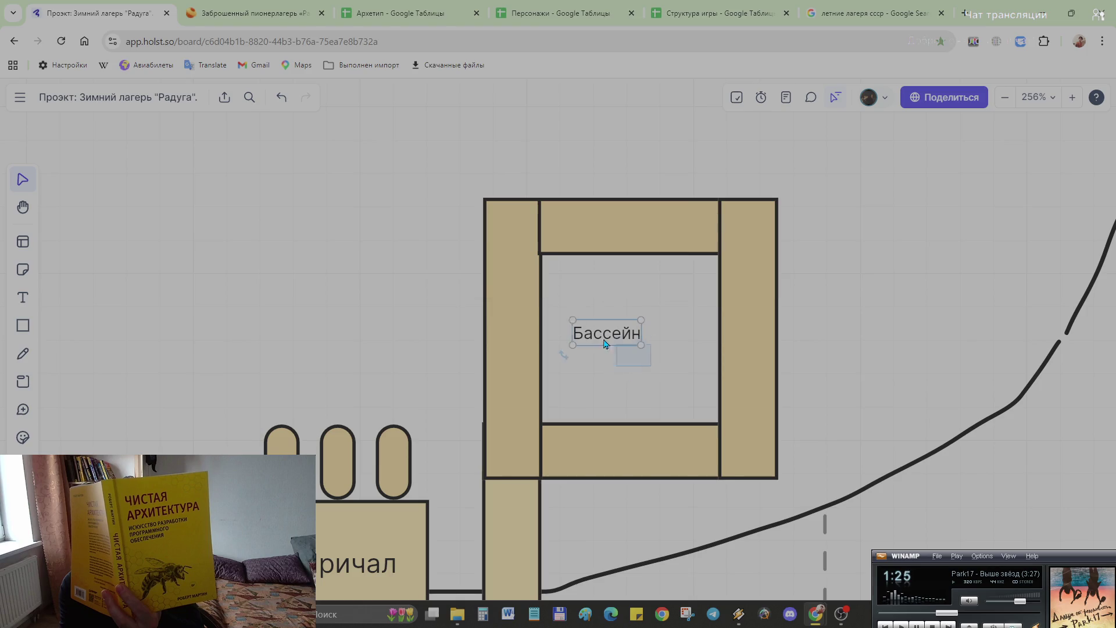
{"action": "mouse_move", "coordinate": [592, 336]}
{"action": "left_mouse_down"}
{"action": "mouse_move", "coordinate": [625, 343]}
{"action": "mouse_move", "coordinate": [614, 342]}
{"action": "left_mouse_up"}
{"action": "left_click", "coordinate": [876, 370]}
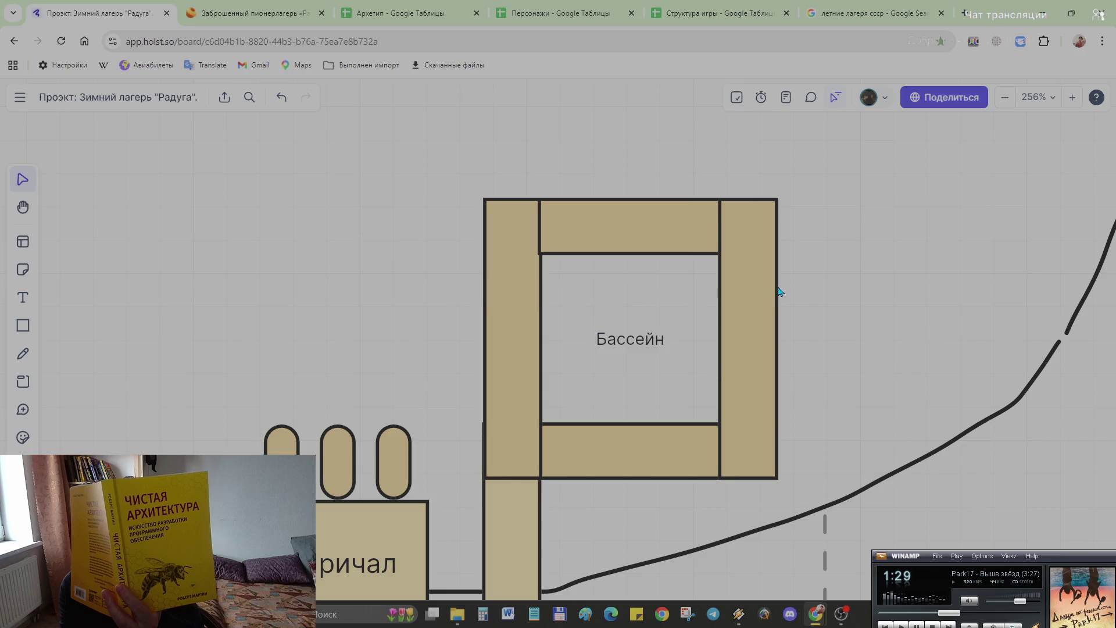
{"action": "scroll", "coordinate": [780, 291], "scroll_direction": "down", "scroll_amount": 5}
{"action": "scroll", "coordinate": [840, 420], "scroll_direction": "down", "scroll_amount": 3}
{"action": "scroll", "coordinate": [805, 392], "scroll_direction": "down", "scroll_amount": 2}
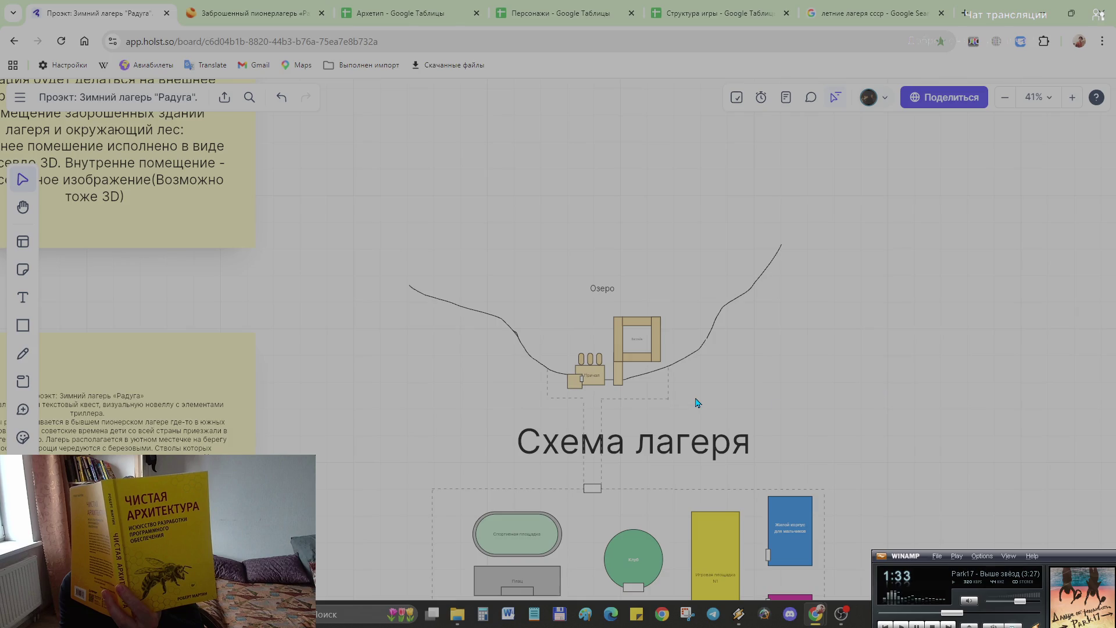
Step: Pan to the camp buildings under the Схема лагеря title and select the Клуб circle
{"action": "left_click_drag", "start_coordinate": [877, 528], "coordinate": [806, 377]}
{"action": "scroll", "coordinate": [806, 376], "scroll_direction": "up", "scroll_amount": 2}
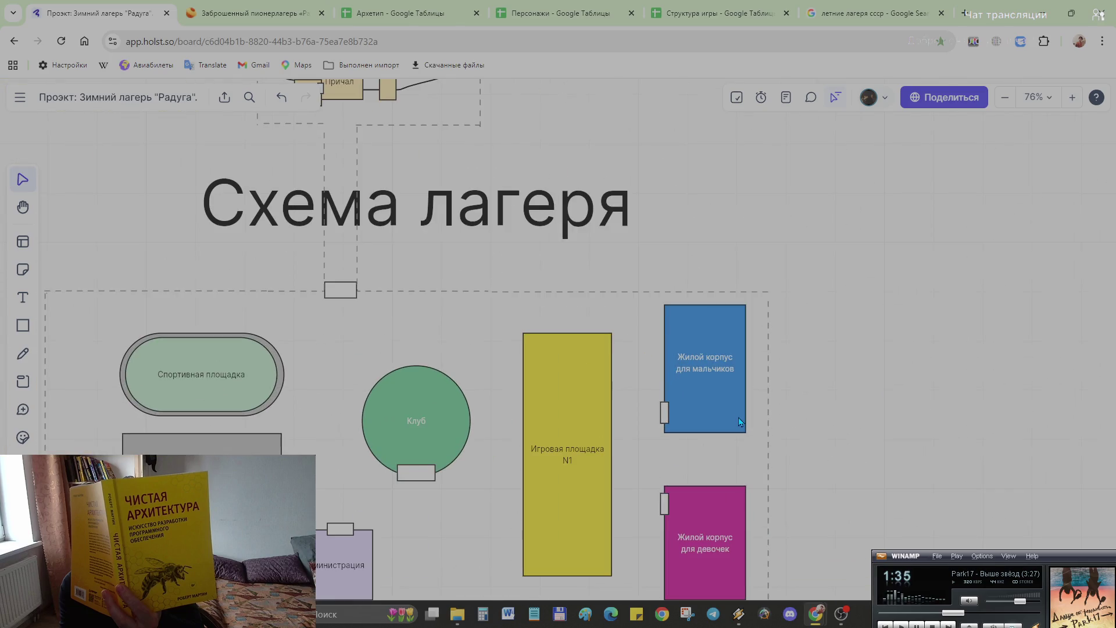
{"action": "scroll", "coordinate": [846, 370], "scroll_direction": "up", "scroll_amount": 1}
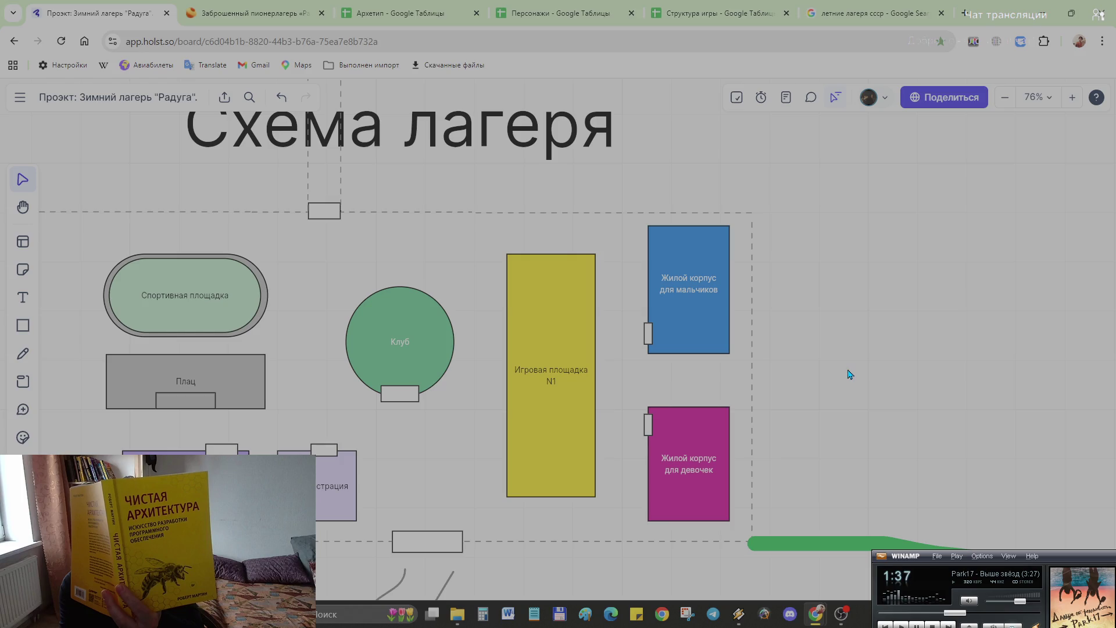
{"action": "scroll", "coordinate": [608, 441], "scroll_direction": "up", "scroll_amount": 1}
{"action": "scroll", "coordinate": [607, 439], "scroll_direction": "down", "scroll_amount": 2}
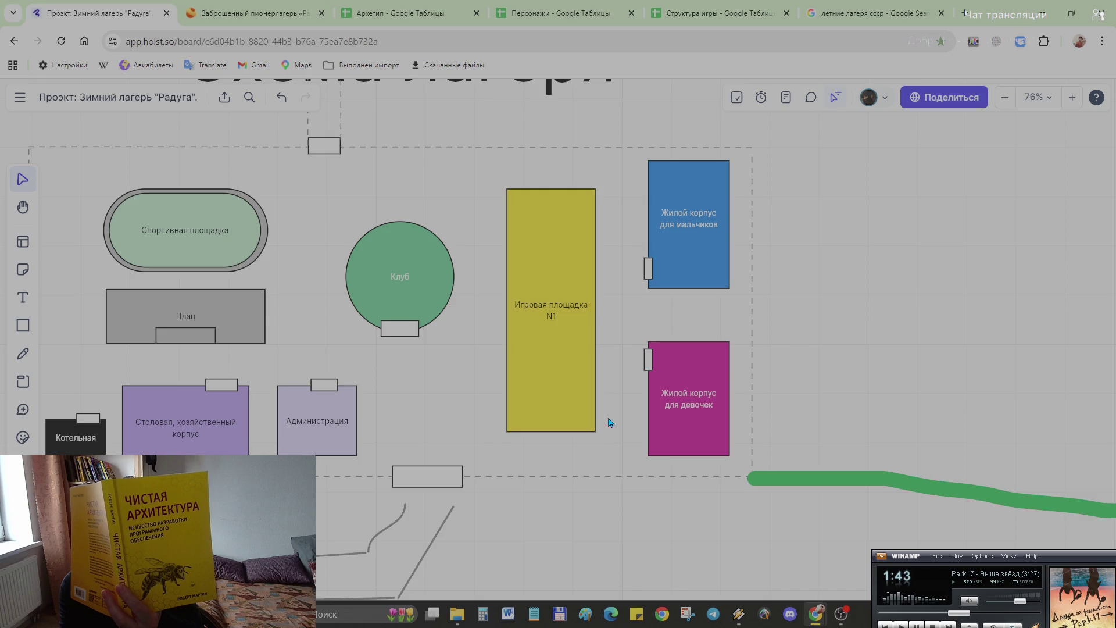
{"action": "left_click", "coordinate": [411, 279]}
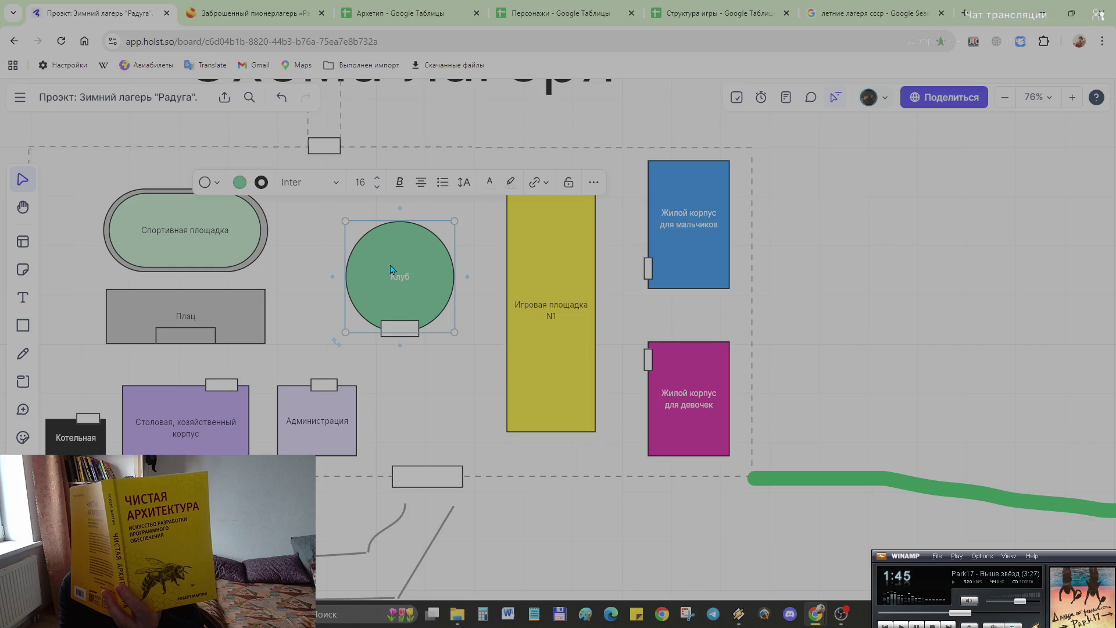
Step: Enlarge the Клуб circle by its corner handles
{"action": "left_click_drag", "start_coordinate": [454, 220], "coordinate": [468, 210]}
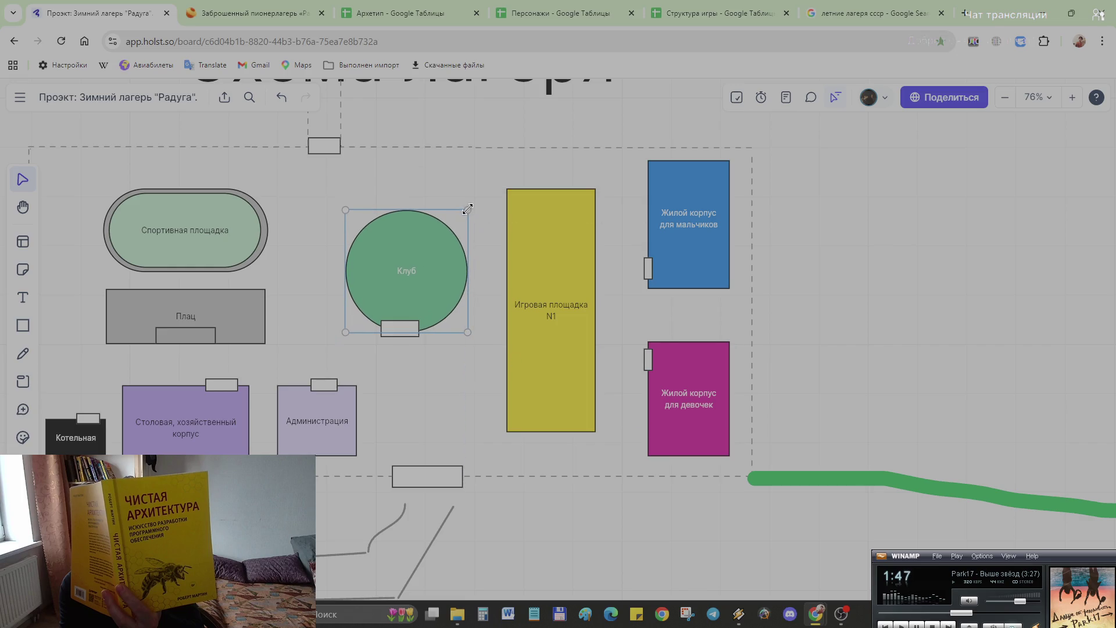
{"action": "left_click_drag", "start_coordinate": [342, 209], "coordinate": [339, 207]}
{"action": "left_click", "coordinate": [404, 329]}
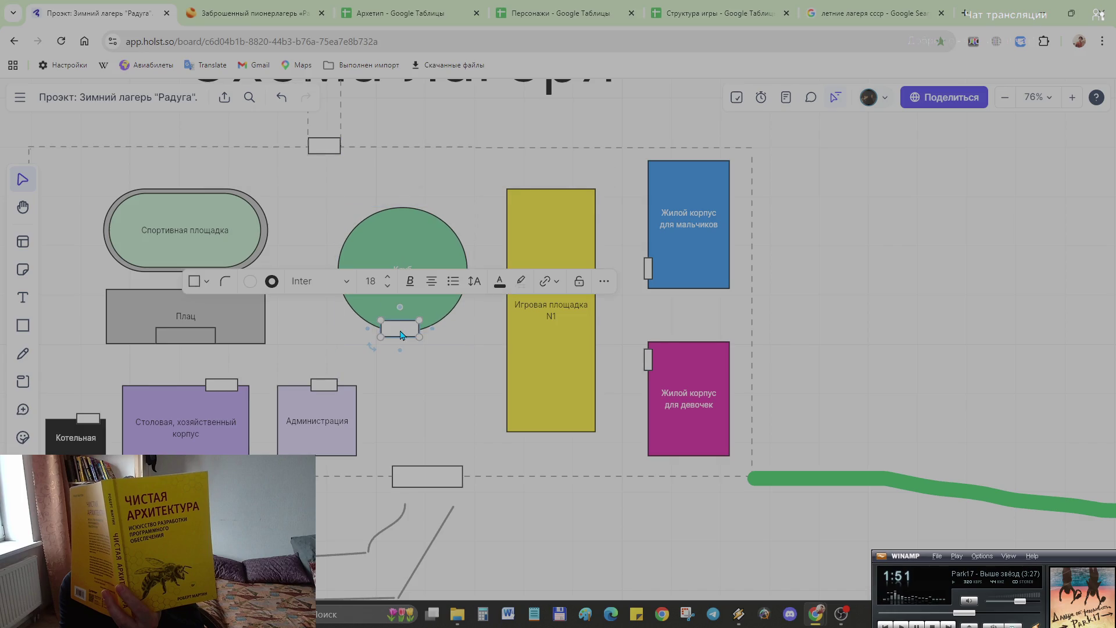
{"action": "left_click", "coordinate": [390, 376]}
{"action": "left_click", "coordinate": [425, 286]}
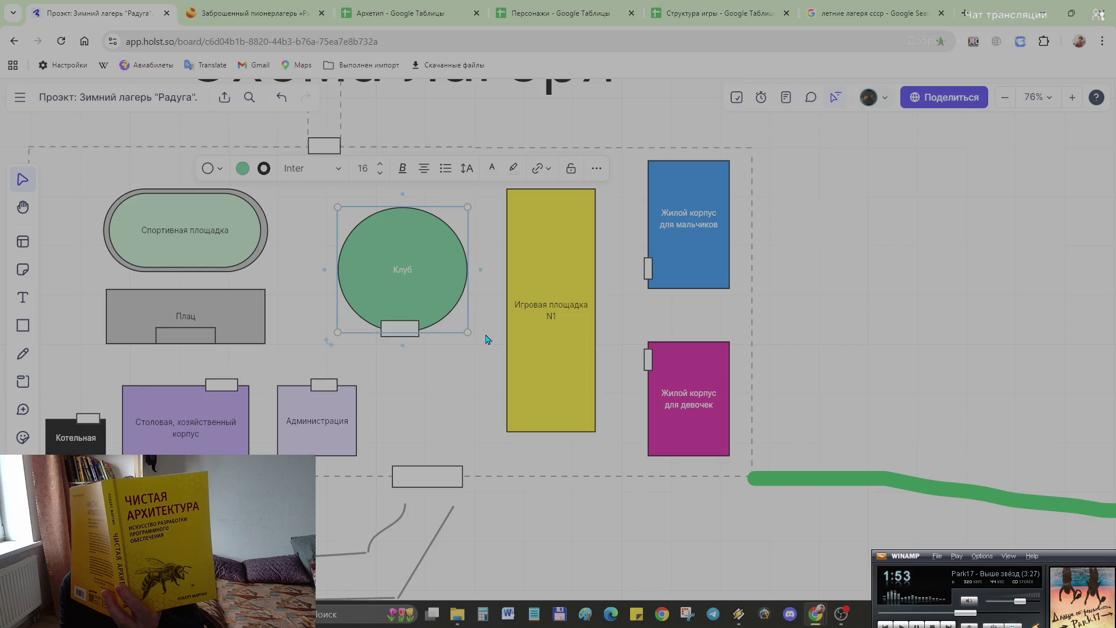
{"action": "scroll", "coordinate": [388, 314], "scroll_direction": "up", "scroll_amount": 5}
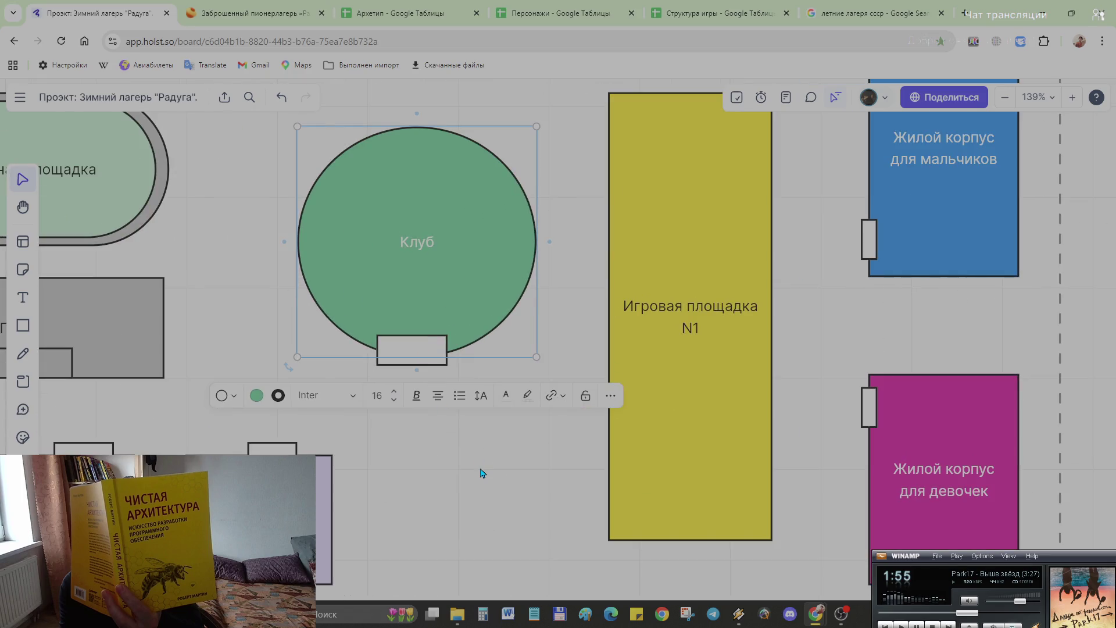
Step: Realign the small entrance rectangle centred on the Клуб circle's bottom edge
{"action": "left_click", "coordinate": [424, 353]}
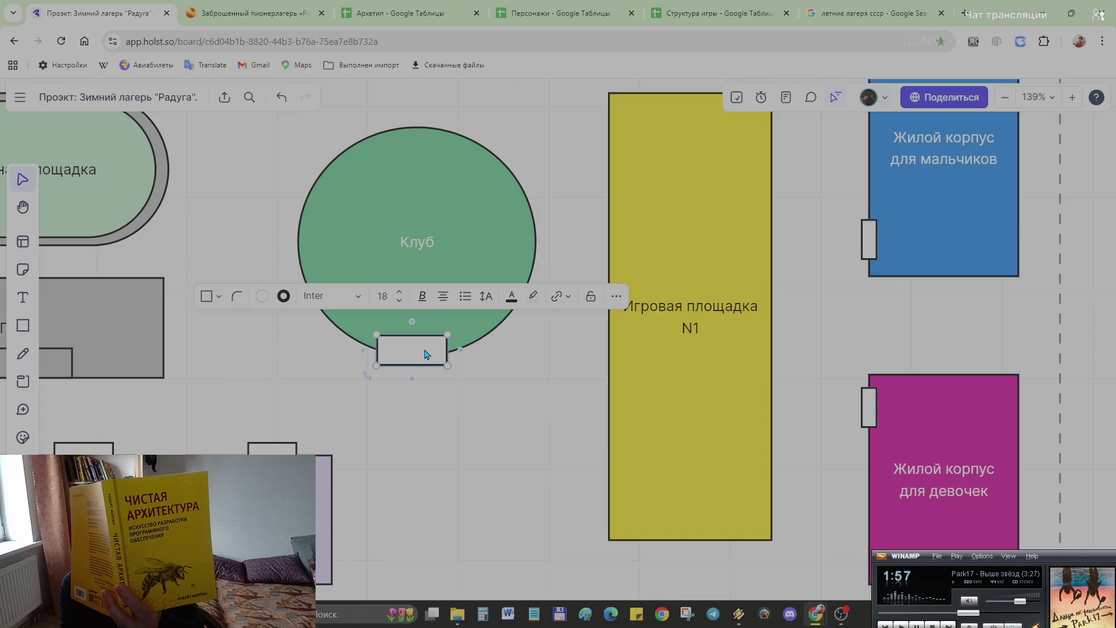
{"action": "left_click", "coordinate": [419, 406]}
{"action": "mouse_move", "coordinate": [468, 410]}
{"action": "left_mouse_down"}
{"action": "mouse_move", "coordinate": [373, 350]}
{"action": "mouse_move", "coordinate": [415, 349]}
{"action": "mouse_move", "coordinate": [413, 359]}
{"action": "left_mouse_up"}
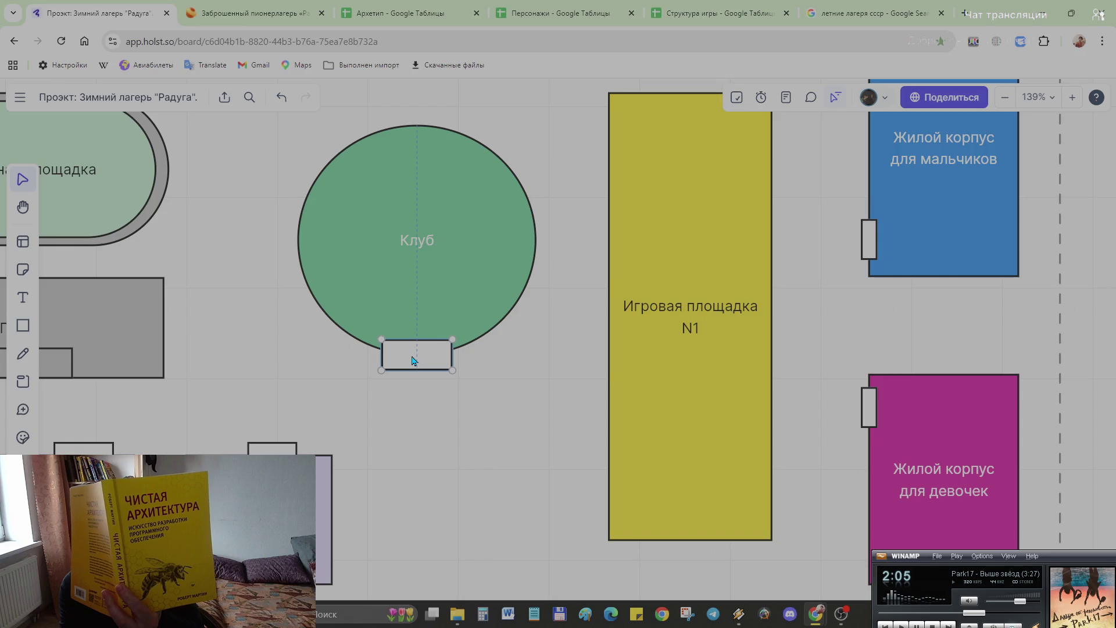
{"action": "mouse_move", "coordinate": [413, 360]}
{"action": "left_mouse_down"}
{"action": "mouse_move", "coordinate": [310, 241]}
{"action": "mouse_move", "coordinate": [292, 240]}
{"action": "mouse_move", "coordinate": [423, 355]}
{"action": "mouse_move", "coordinate": [415, 360]}
{"action": "left_mouse_up"}
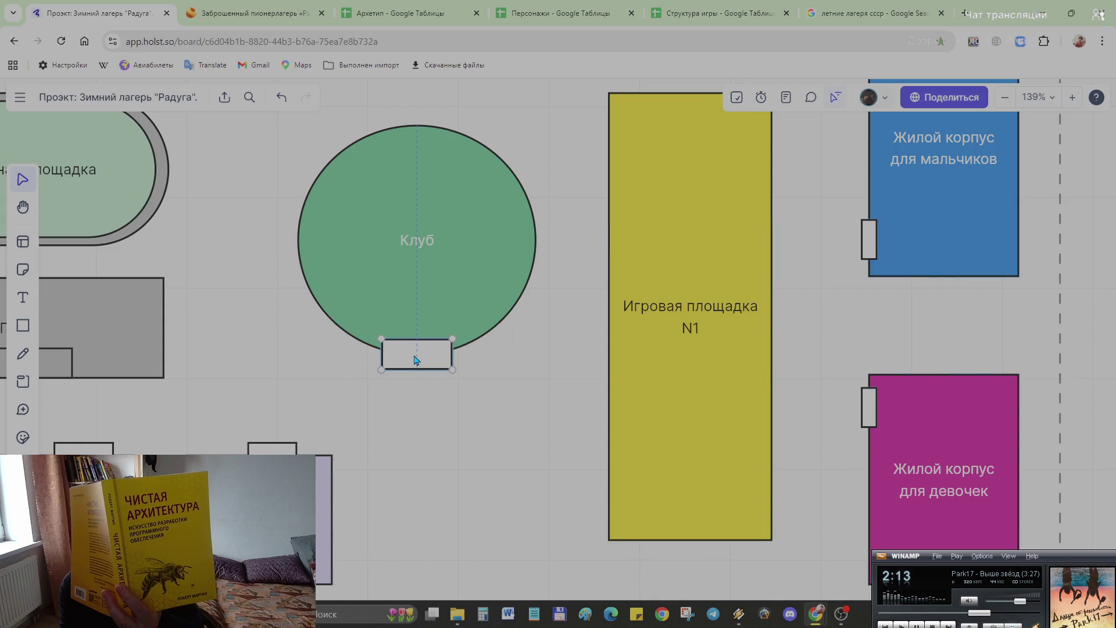
{"action": "left_click", "coordinate": [481, 436]}
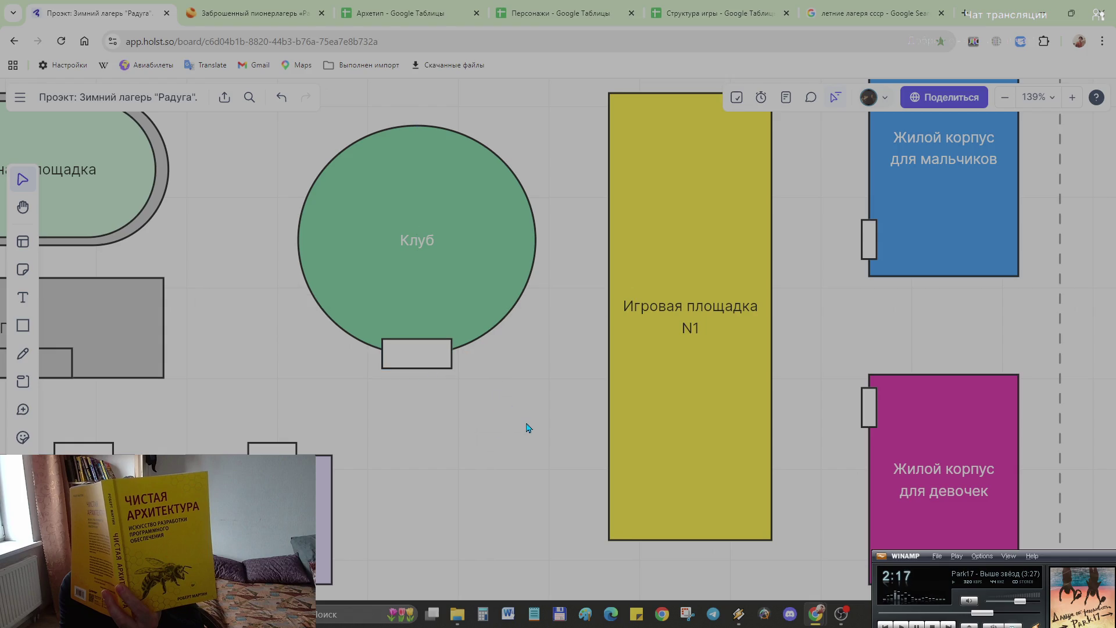
{"action": "scroll", "coordinate": [518, 393], "scroll_direction": "down", "scroll_amount": 2}
{"action": "scroll", "coordinate": [497, 437], "scroll_direction": "up", "scroll_amount": 1}
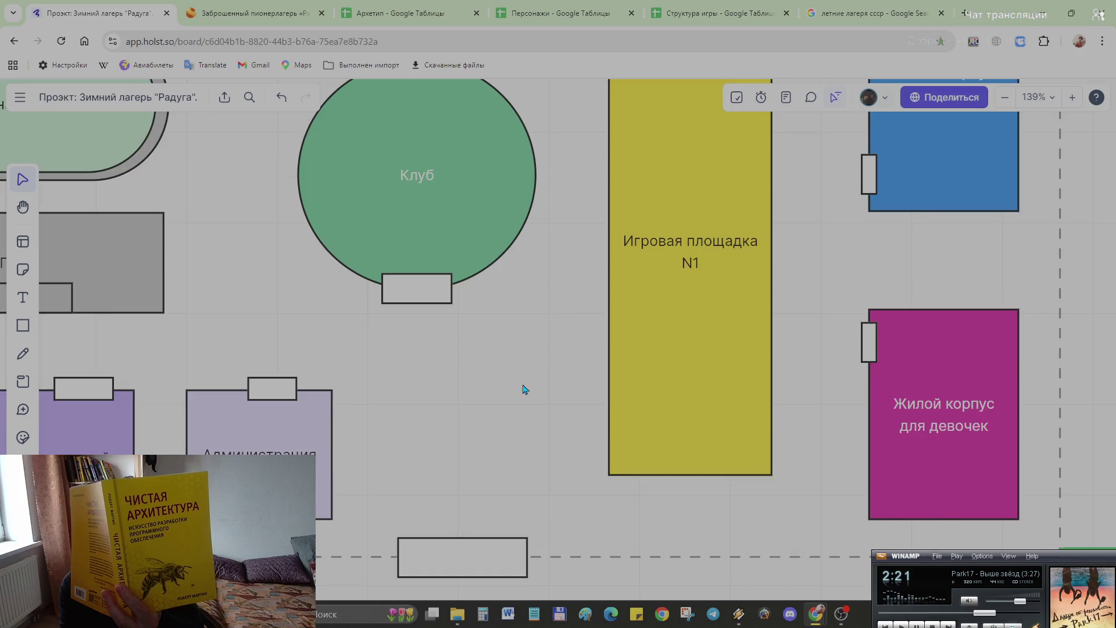
{"action": "scroll", "coordinate": [523, 389], "scroll_direction": "down", "scroll_amount": 3}
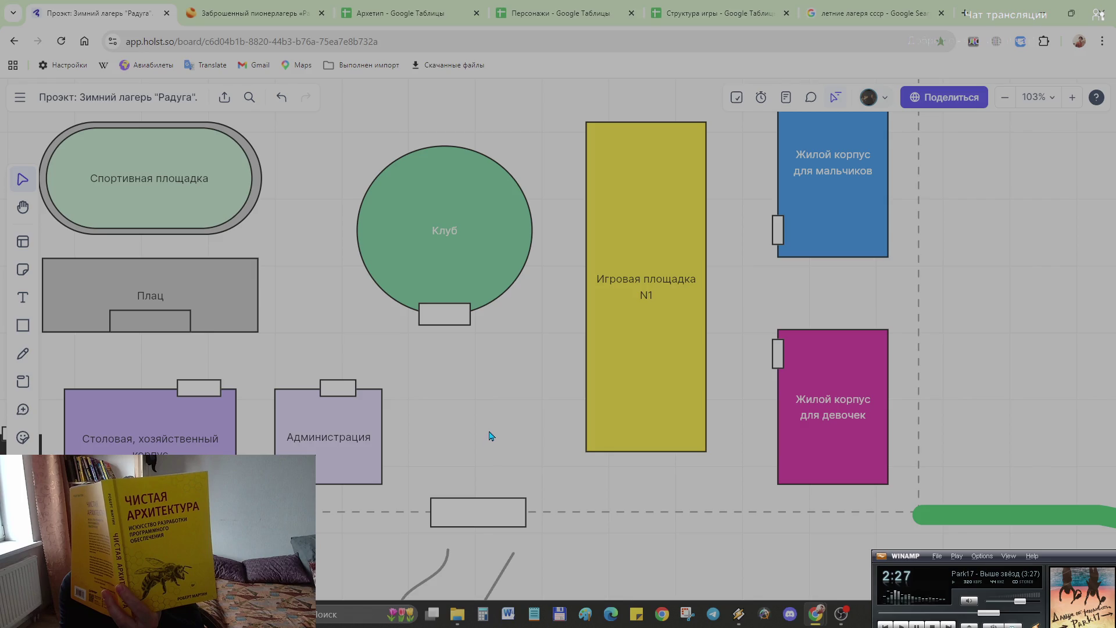
Step: Pan to an overview of the whole camp map with the lake, railway and story notes
{"action": "left_click_drag", "start_coordinate": [411, 405], "coordinate": [729, 382]}
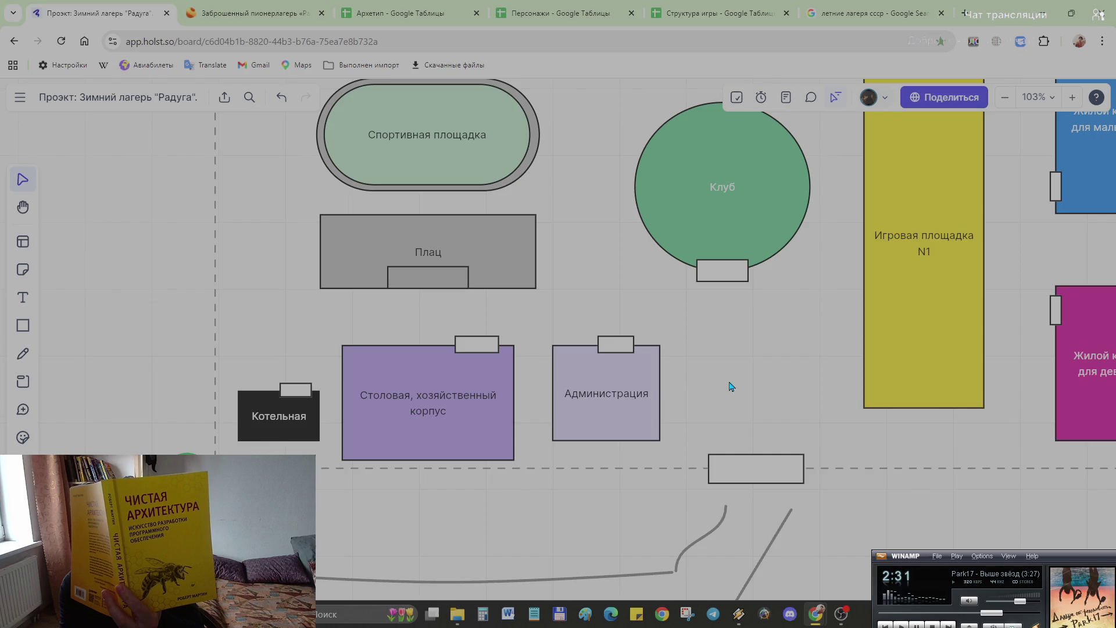
{"action": "scroll", "coordinate": [729, 382], "scroll_direction": "down", "scroll_amount": 3}
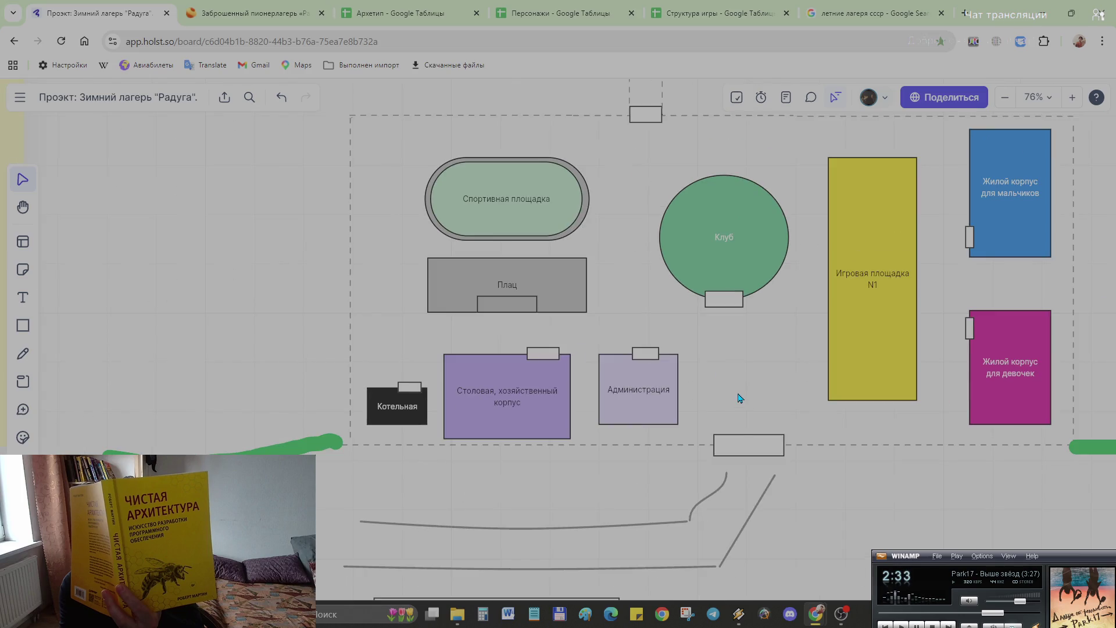
{"action": "scroll", "coordinate": [756, 387], "scroll_direction": "up", "scroll_amount": 2}
{"action": "scroll", "coordinate": [755, 386], "scroll_direction": "right", "scroll_amount": 2}
{"action": "scroll", "coordinate": [658, 460], "scroll_direction": "down", "scroll_amount": 2}
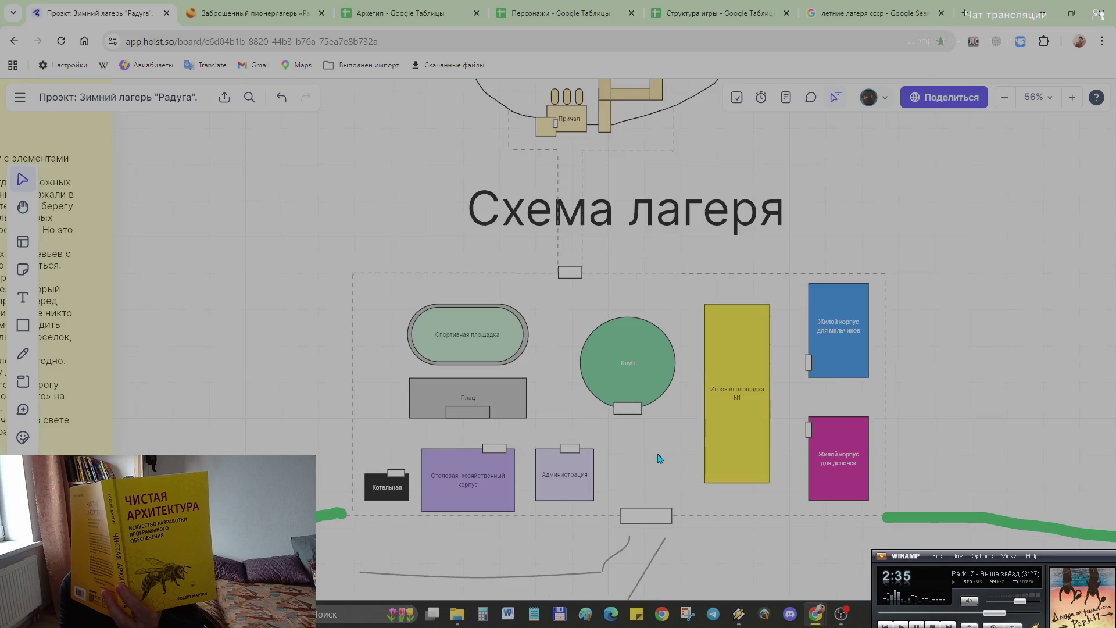
{"action": "scroll", "coordinate": [659, 458], "scroll_direction": "down", "scroll_amount": 2}
{"action": "scroll", "coordinate": [659, 458], "scroll_direction": "down", "scroll_amount": 2}
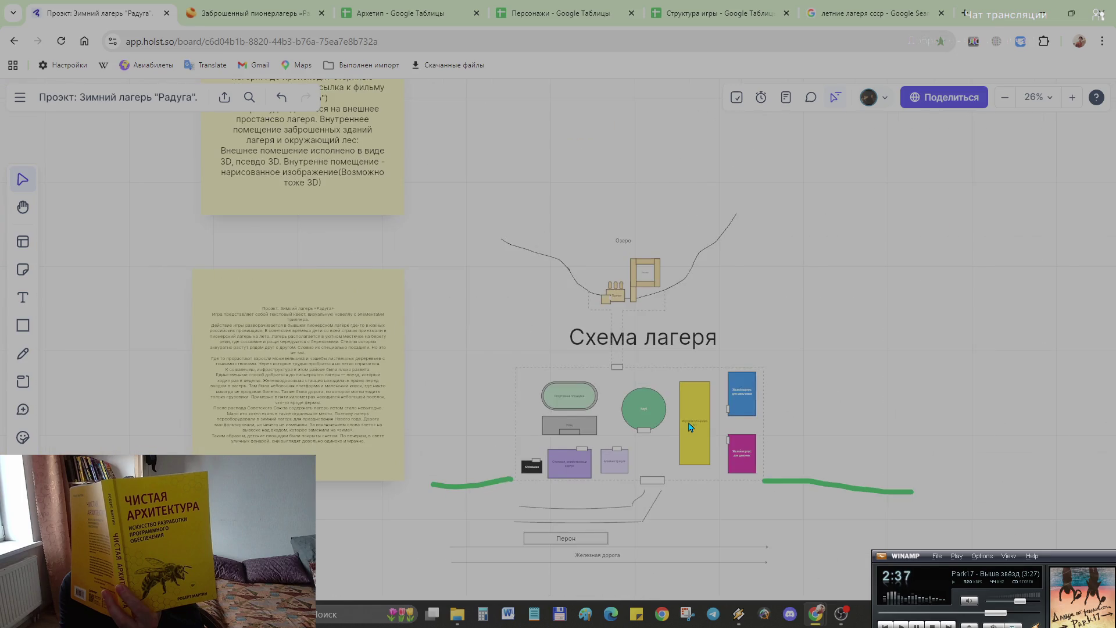
{"action": "key", "text": "alt+Tab"}
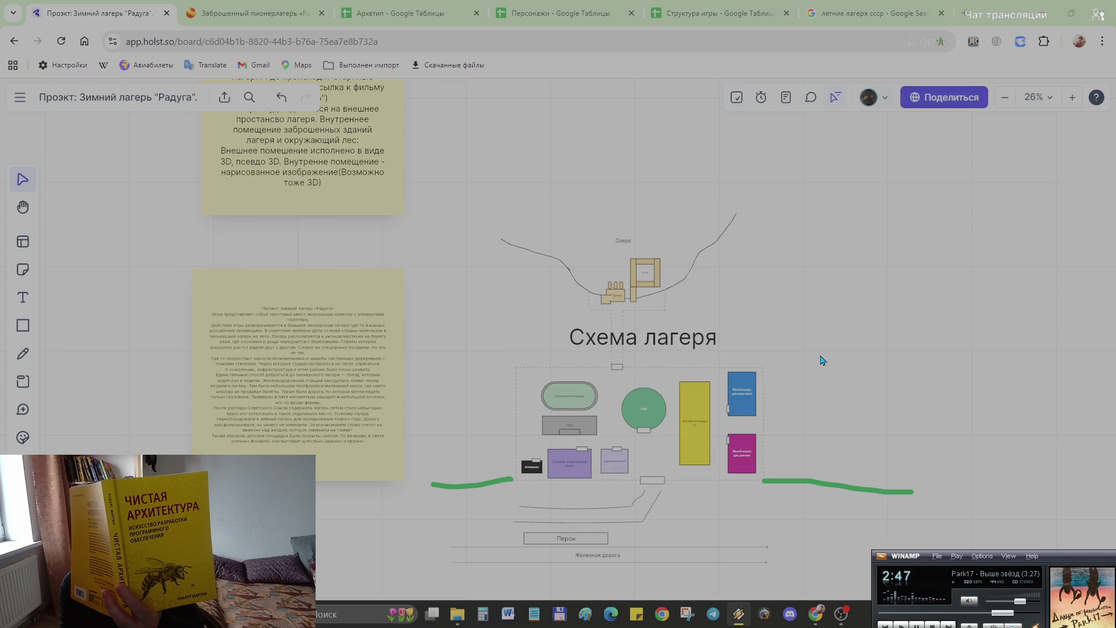
{"action": "scroll", "coordinate": [281, 345], "scroll_direction": "up", "scroll_amount": 5}
Step: Bring the Структура игры note up close and place the cursor after тоже 3D)
{"action": "left_click", "coordinate": [283, 350]}
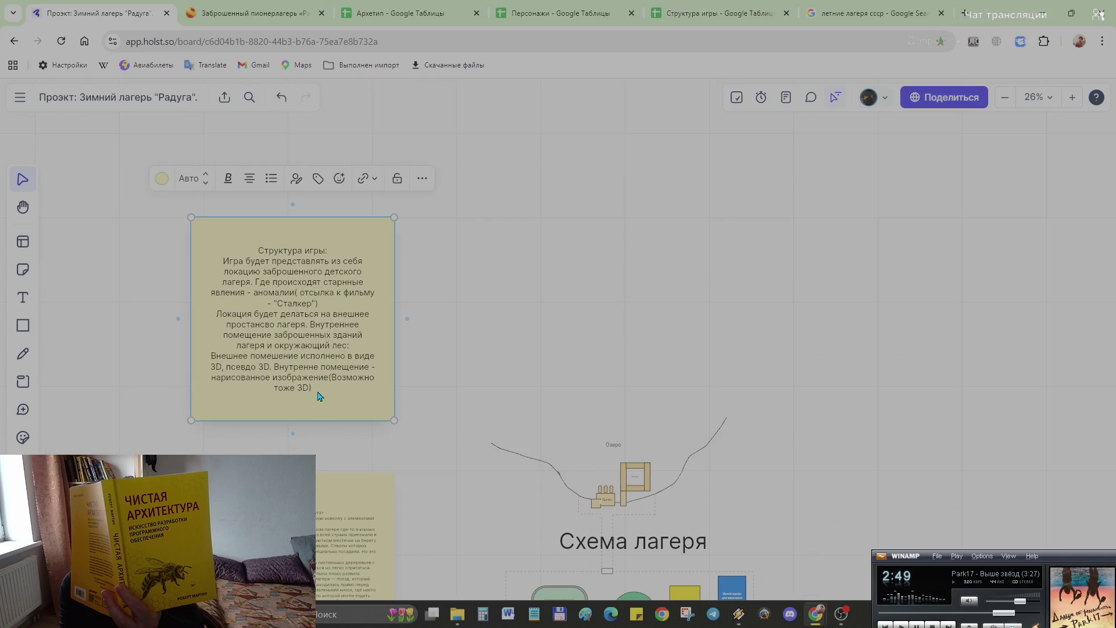
{"action": "scroll", "coordinate": [301, 302], "scroll_direction": "up", "scroll_amount": 1}
{"action": "scroll", "coordinate": [506, 319], "scroll_direction": "up", "scroll_amount": 1}
{"action": "scroll", "coordinate": [611, 322], "scroll_direction": "up", "scroll_amount": 2}
{"action": "scroll", "coordinate": [635, 351], "scroll_direction": "up", "scroll_amount": 2}
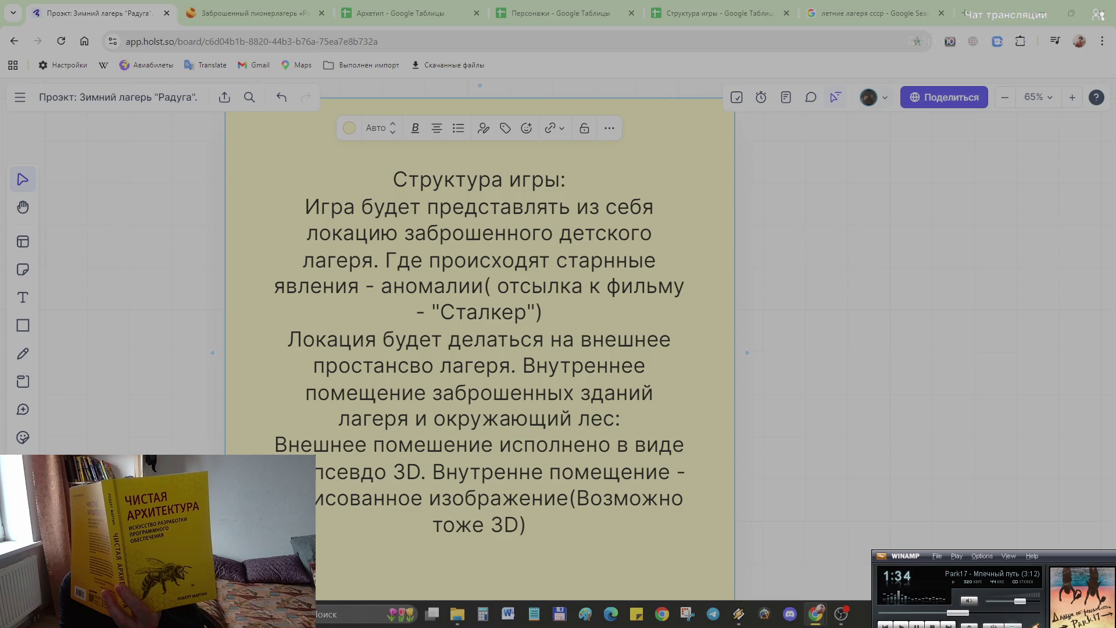
{"action": "left_click", "coordinate": [544, 530]}
Step: Add a line saying the game lasts seven days until the only train arrives, fixing the wording
{"action": "key", "text": "Return"}
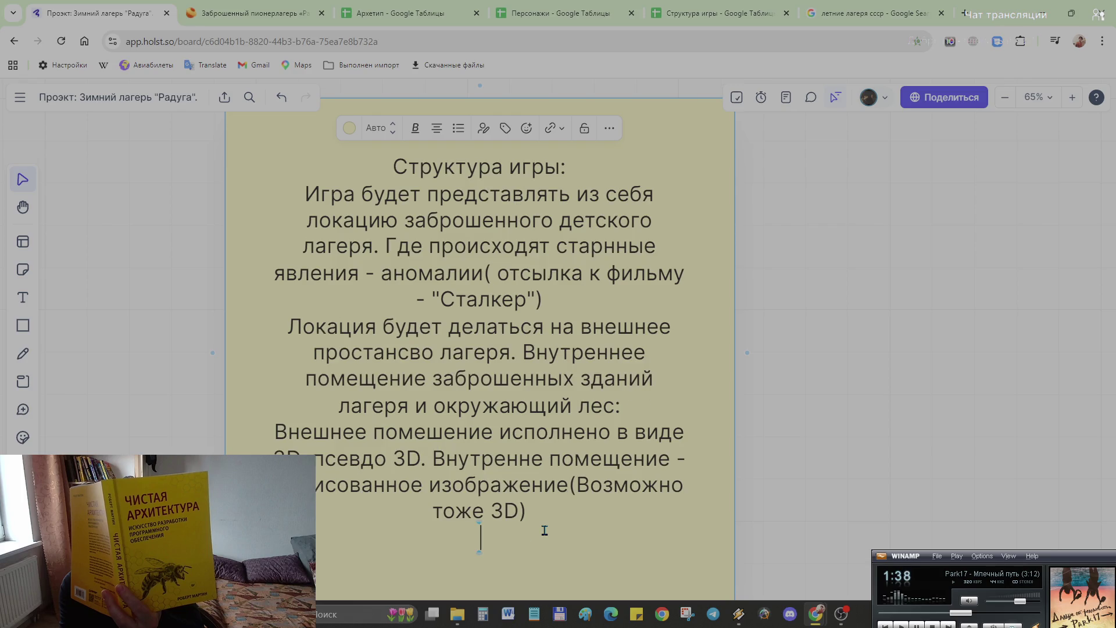
{"action": "type", "text": "Время проведени"}
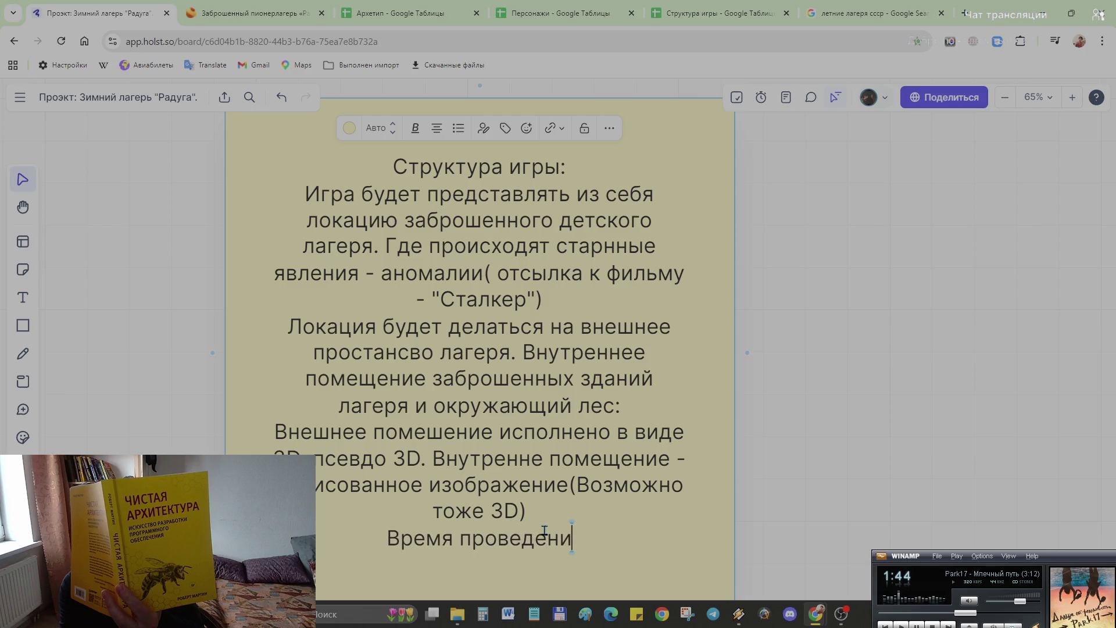
{"action": "type", "text": "я"}
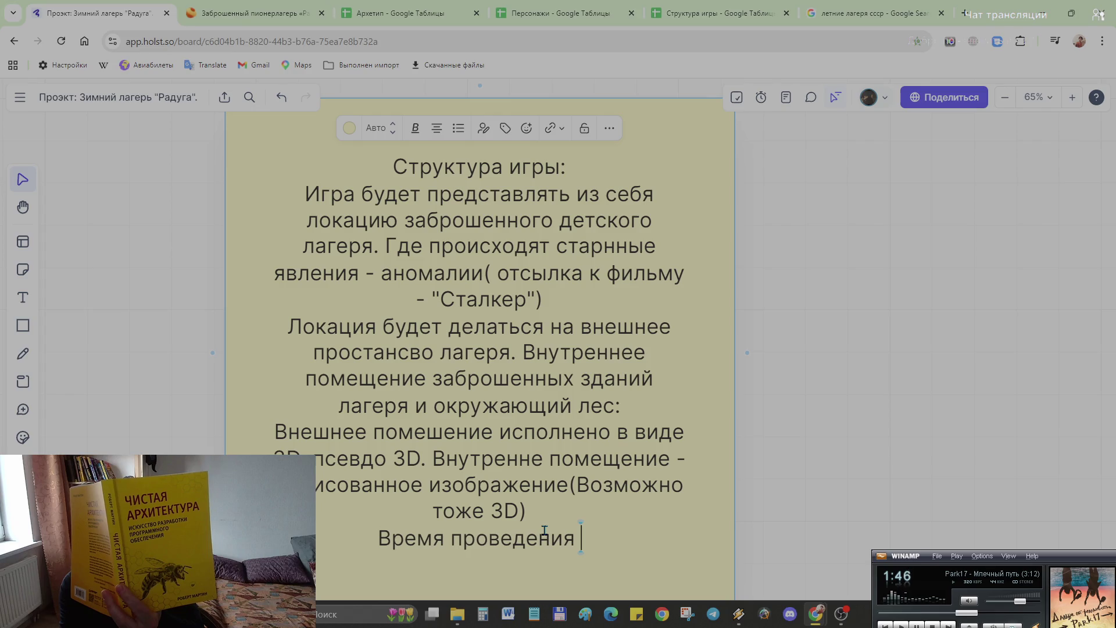
{"action": "type", "text": " в игре семт"}
{"action": "key", "text": "BackSpace"}
{"action": "key", "text": "BackSpace"}
{"action": "key", "text": "BackSpace"}
{"action": "key", "text": "BackSpace"}
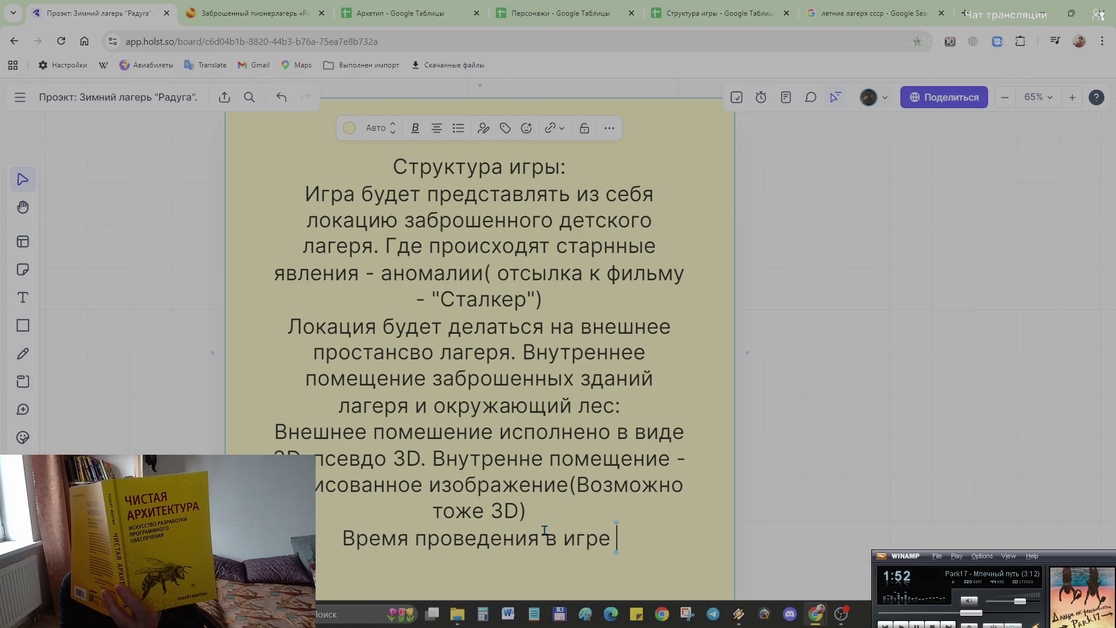
{"action": "type", "text": "- семь дней"}
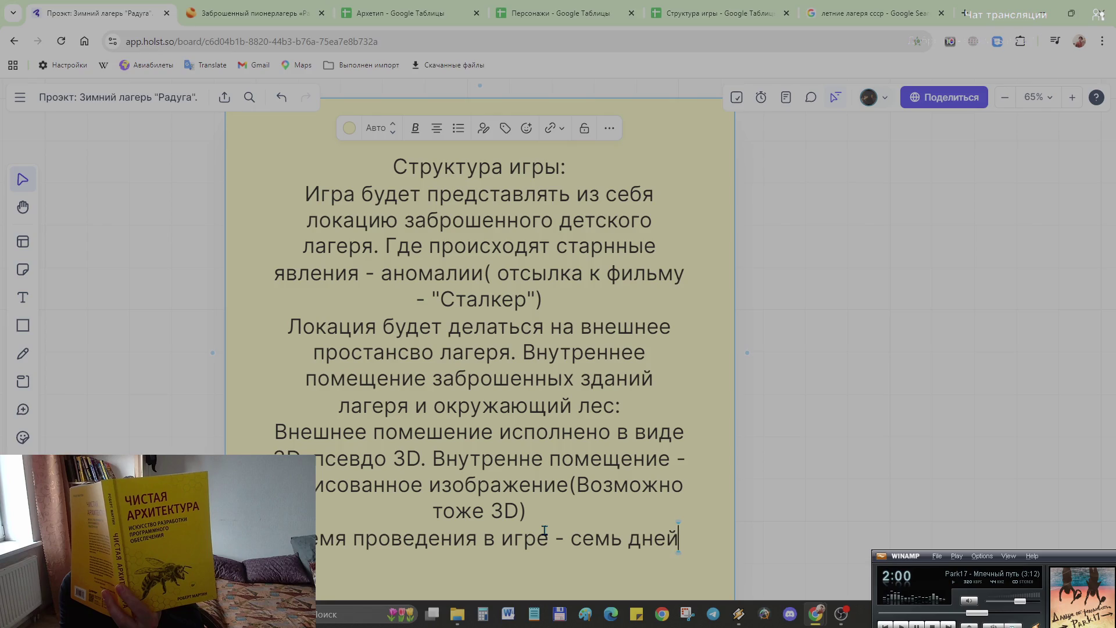
{"action": "key", "text": "Left"}
{"action": "key", "text": "Left"}
{"action": "key", "text": "Left"}
{"action": "key", "text": "Left"}
{"action": "key", "text": "Left"}
{"action": "key", "text": "Left"}
{"action": "key", "text": "Left"}
{"action": "key", "text": "BackSpace"}
{"action": "key", "text": "BackSpace"}
{"action": "key", "text": "BackSpace"}
{"action": "key", "text": "BackSpace"}
{"action": "key", "text": "BackSpace"}
{"action": "key", "text": "BackSpace"}
{"action": "key", "text": "BackSpace"}
{"action": "key", "text": "BackSpace"}
{"action": "key", "text": "BackSpace"}
{"action": "key", "text": "BackSpace"}
{"action": "type", "text": "длительность"}
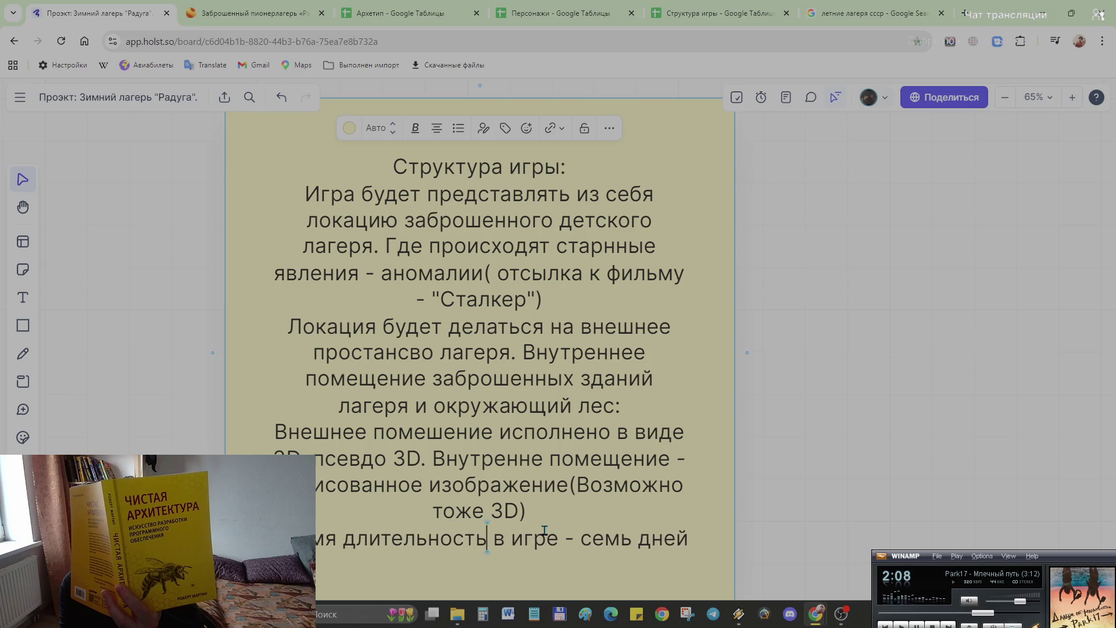
{"action": "key", "text": "Right"}
{"action": "key", "text": "Right"}
{"action": "key", "text": "Right"}
{"action": "key", "text": "Right"}
{"action": "key", "text": "Right"}
{"action": "key", "text": "Right"}
{"action": "key", "text": "Right"}
{"action": "key", "text": "BackSpace"}
{"action": "key", "text": "BackSpace"}
{"action": "key", "text": "BackSpace"}
{"action": "key", "text": "BackSpace"}
{"action": "key", "text": "BackSpace"}
{"action": "key", "text": "BackSpace"}
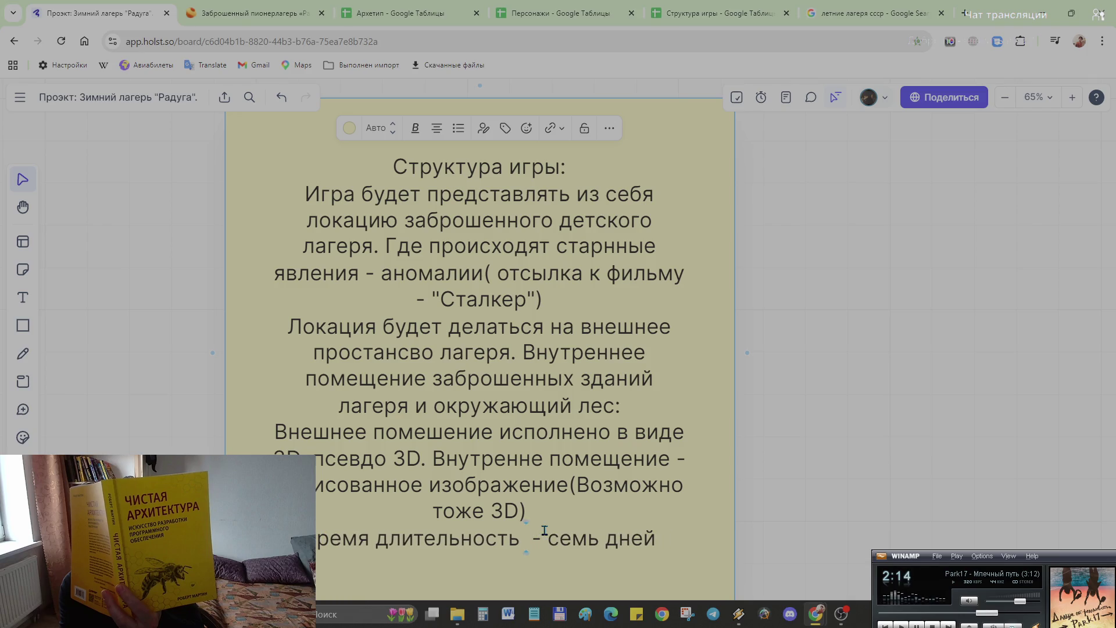
{"action": "type", "text": "игры"}
{"action": "key", "text": "Right"}
{"action": "key", "text": "Right"}
{"action": "key", "text": "Right"}
{"action": "key", "text": "Right"}
{"action": "key", "text": "Right"}
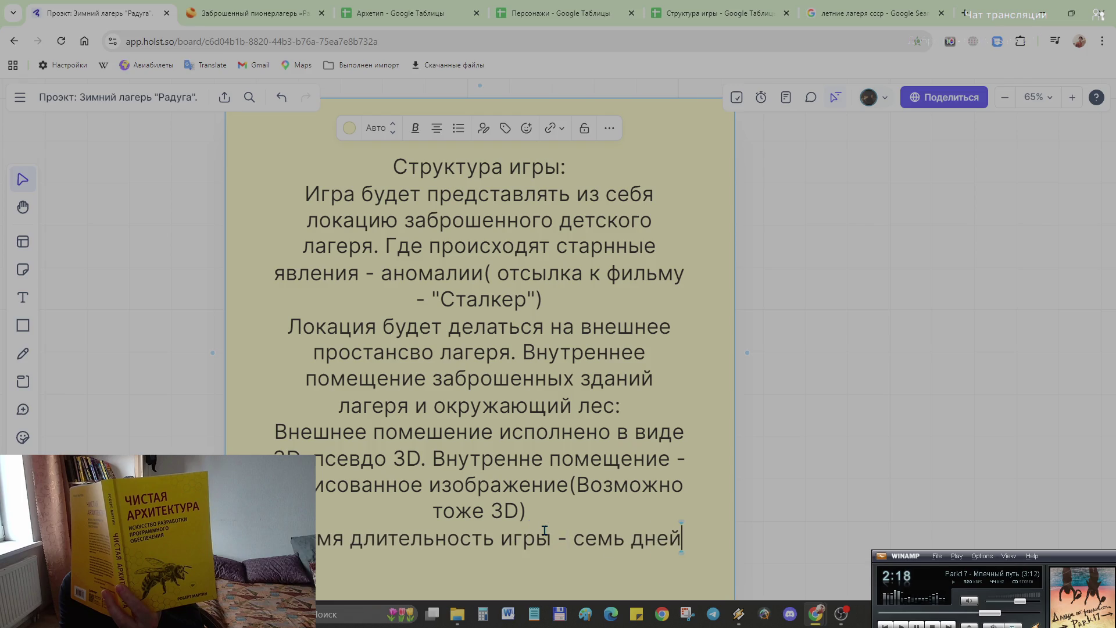
{"action": "type", "text": ". Через семь дней должен приехать "}
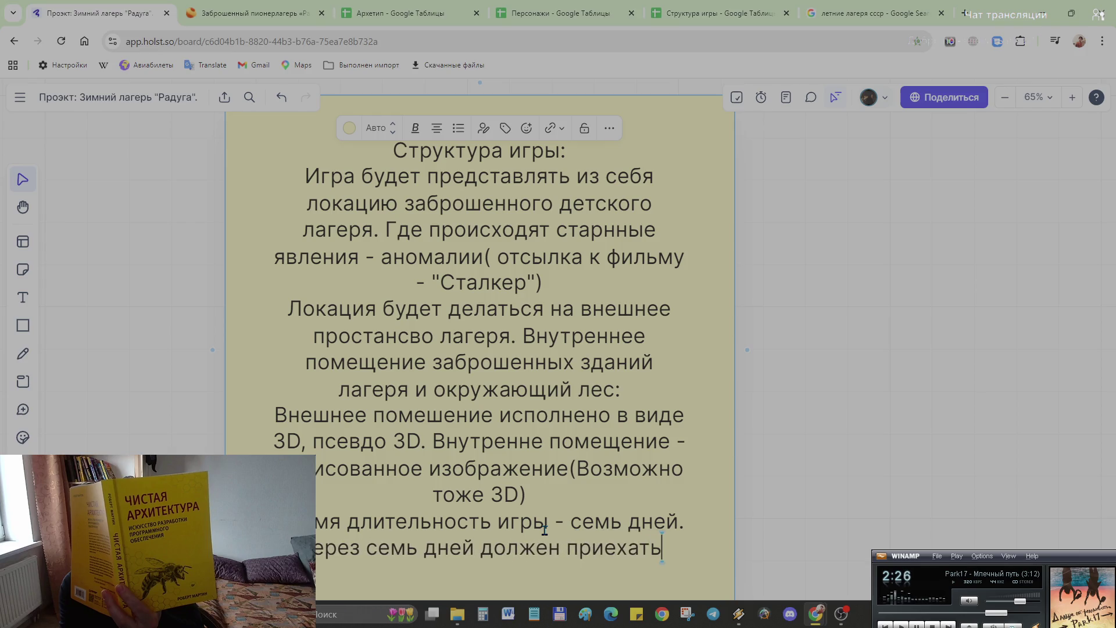
{"action": "type", "text": "по"}
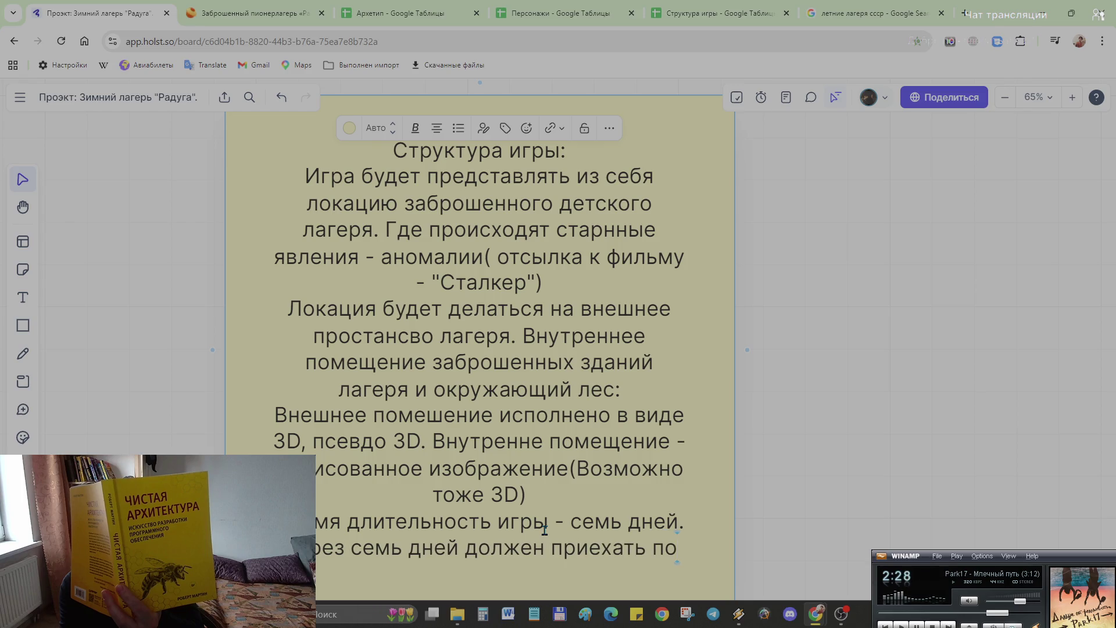
{"action": "type", "text": "езд"}
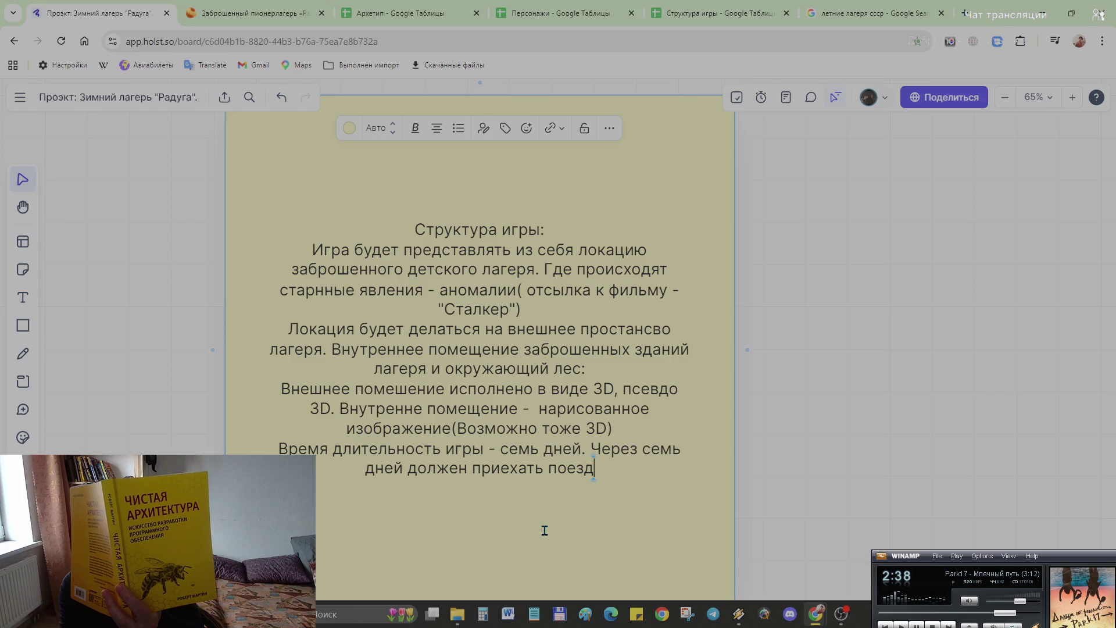
{"action": "type", "text": ". Единсвенный который "}
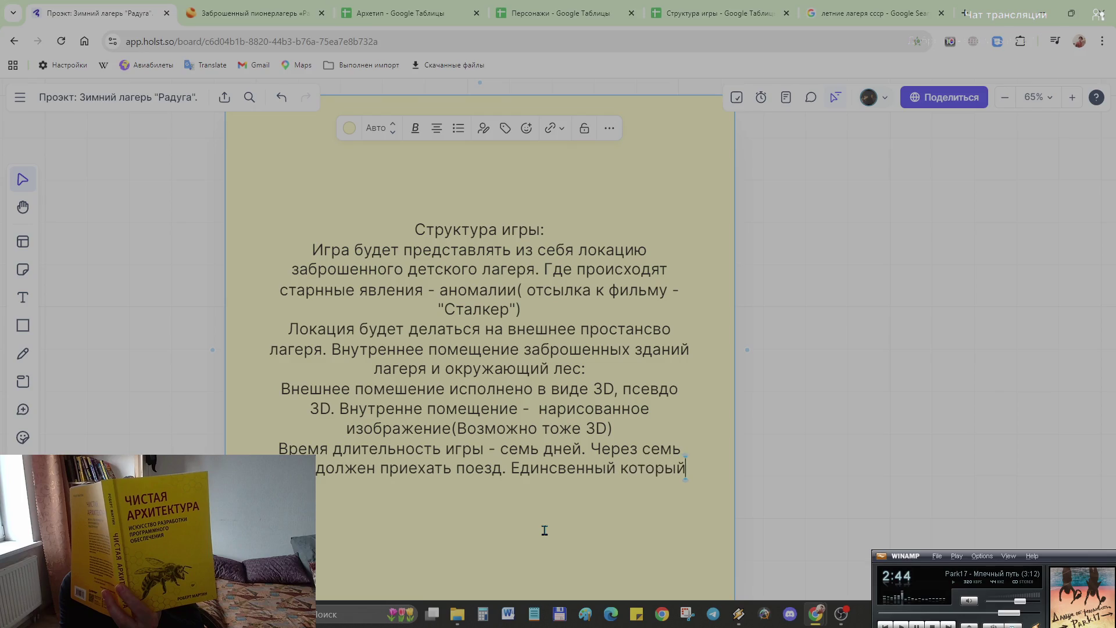
{"action": "type", "text": "ходит до этого места"}
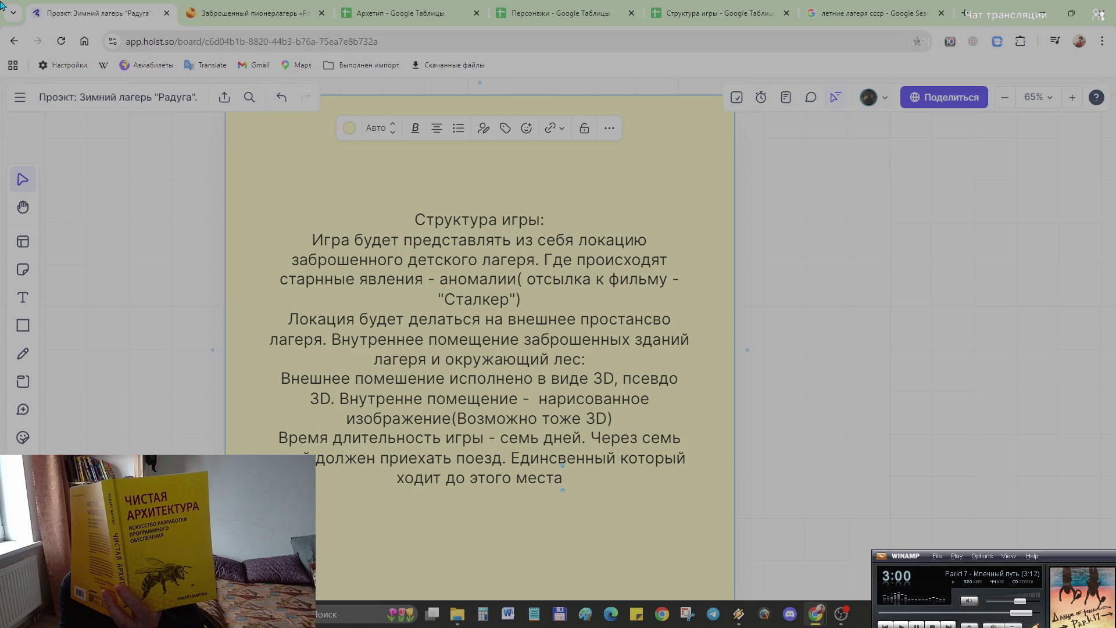
{"action": "scroll", "coordinate": [479, 420], "scroll_direction": "down", "scroll_amount": 2}
{"action": "scroll", "coordinate": [479, 420], "scroll_direction": "down", "scroll_amount": 2}
{"action": "scroll", "coordinate": [479, 419], "scroll_direction": "down", "scroll_amount": 2}
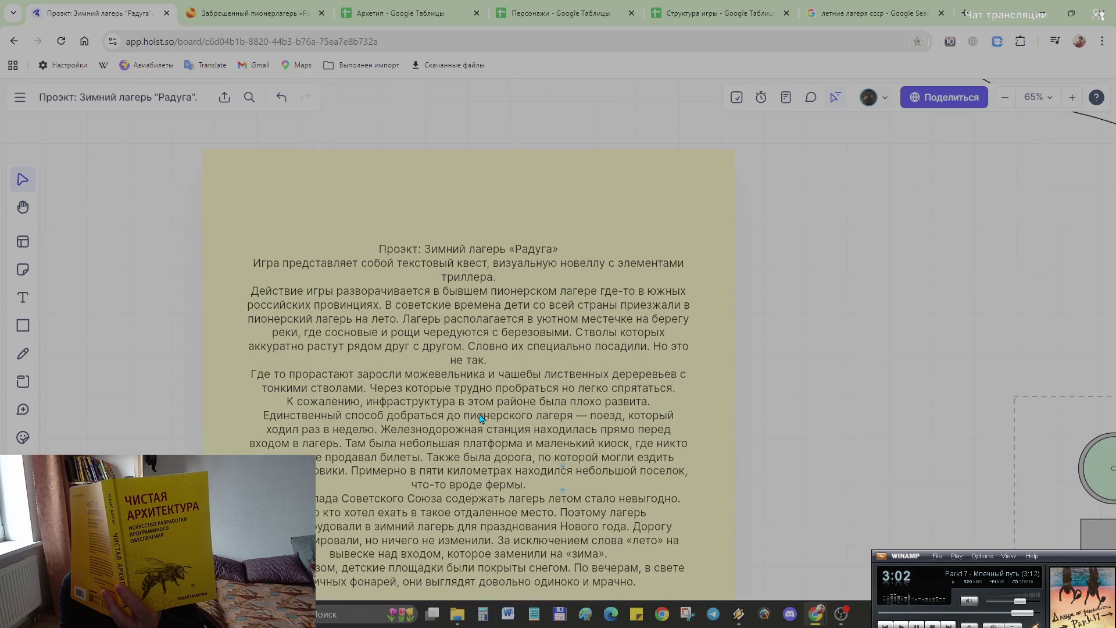
Step: End the Проект: Зимний лагерь «Радуга» note with a new line «В игре три персонажа»
{"action": "left_click", "coordinate": [642, 472]}
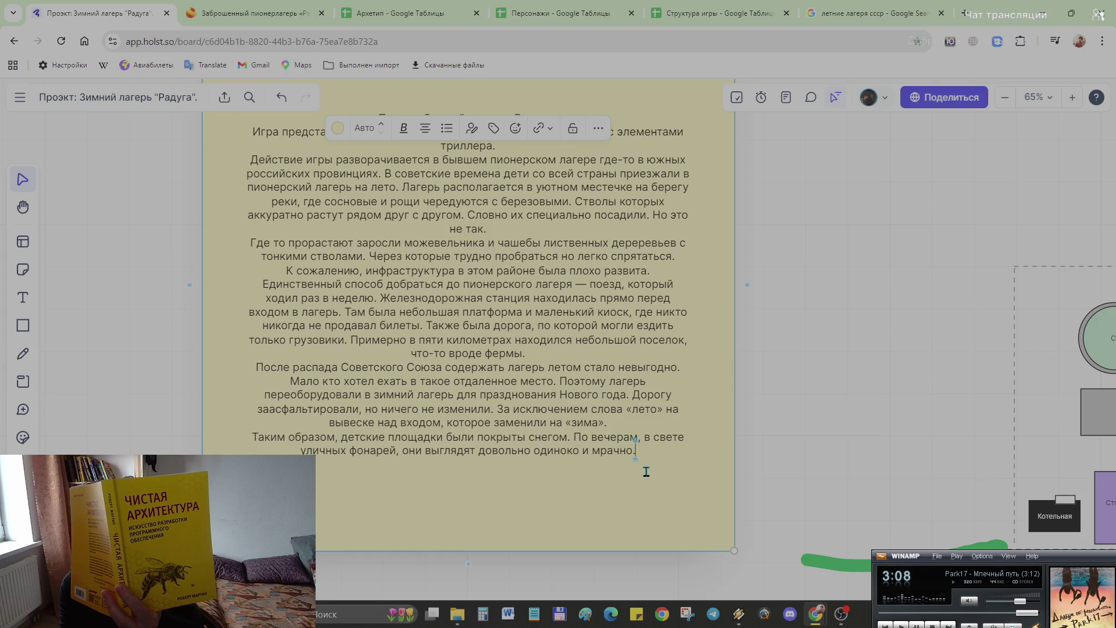
{"action": "key", "text": "BackSpace"}
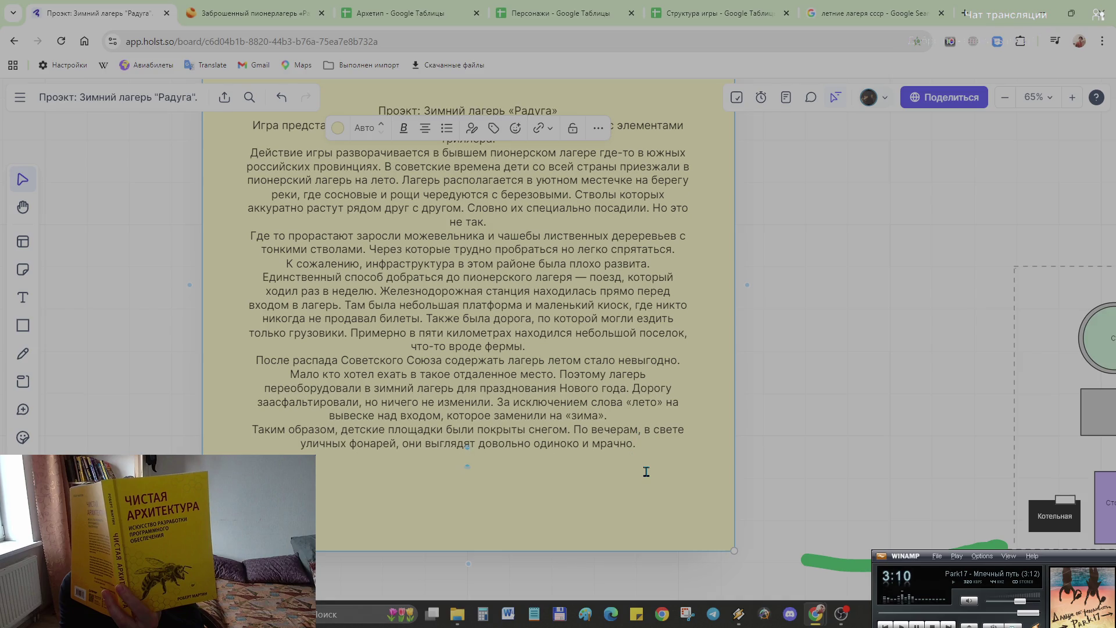
{"action": "type", "text": "D"}
{"action": "key", "text": "BackSpace"}
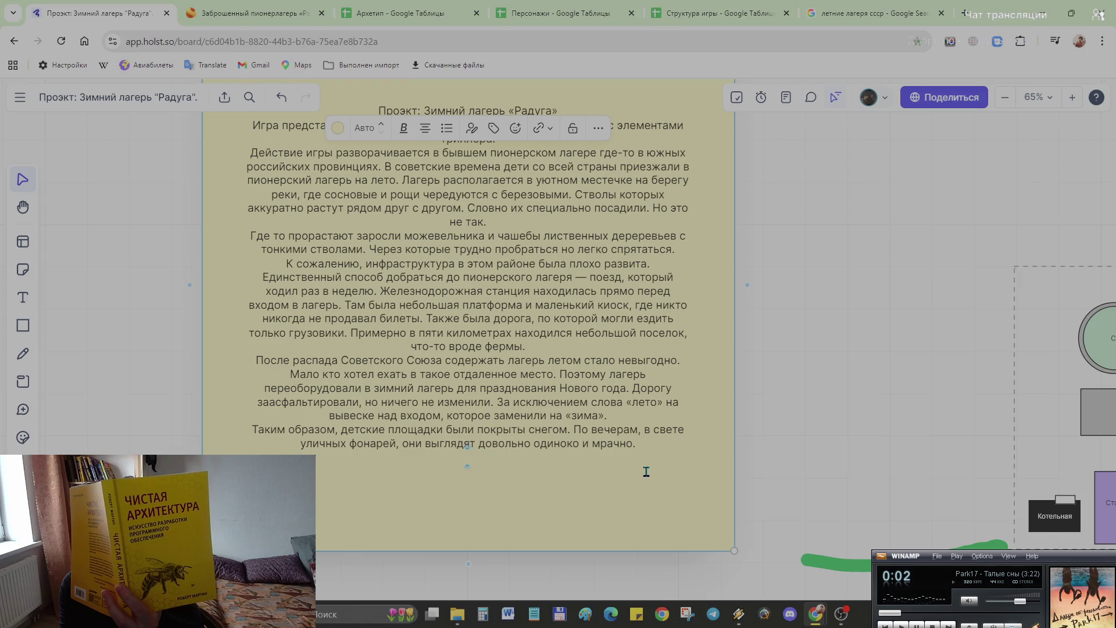
{"action": "type", "text": "В и"}
{"action": "type", "text": "гре три персонажа"}
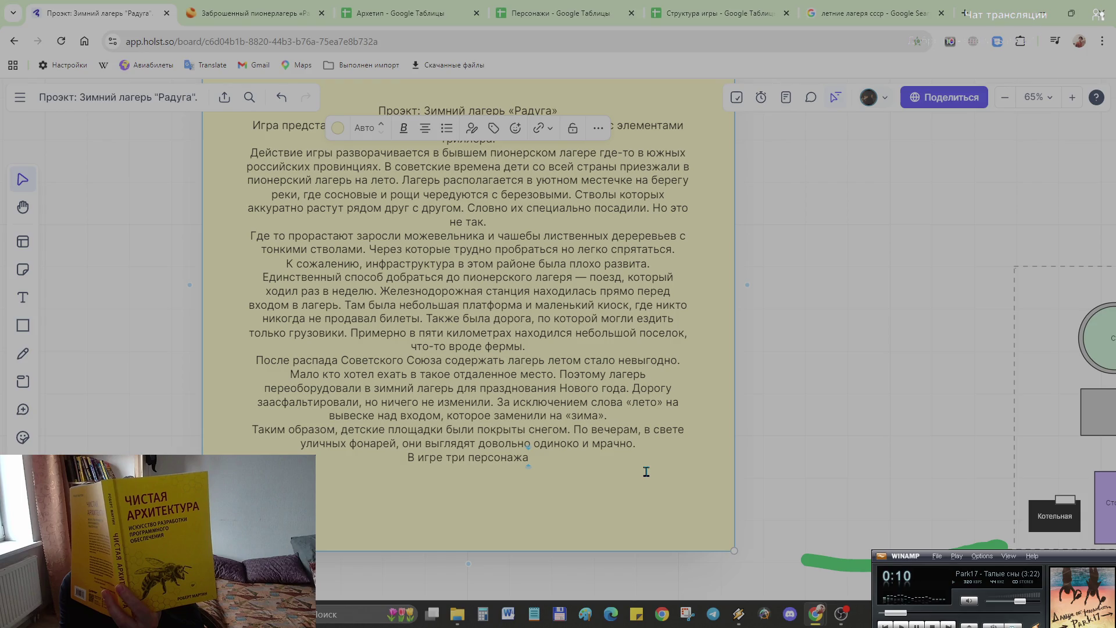
Step: Search Google for the word «маскот» to see its definition
{"action": "left_click", "coordinate": [964, 13]}
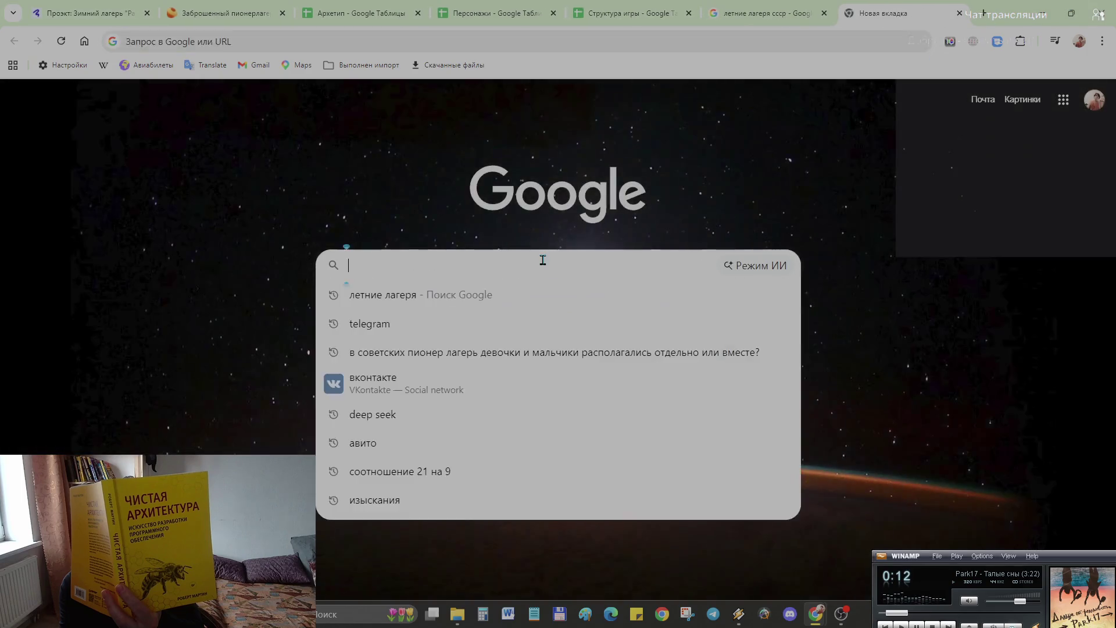
{"action": "type", "text": "маск"}
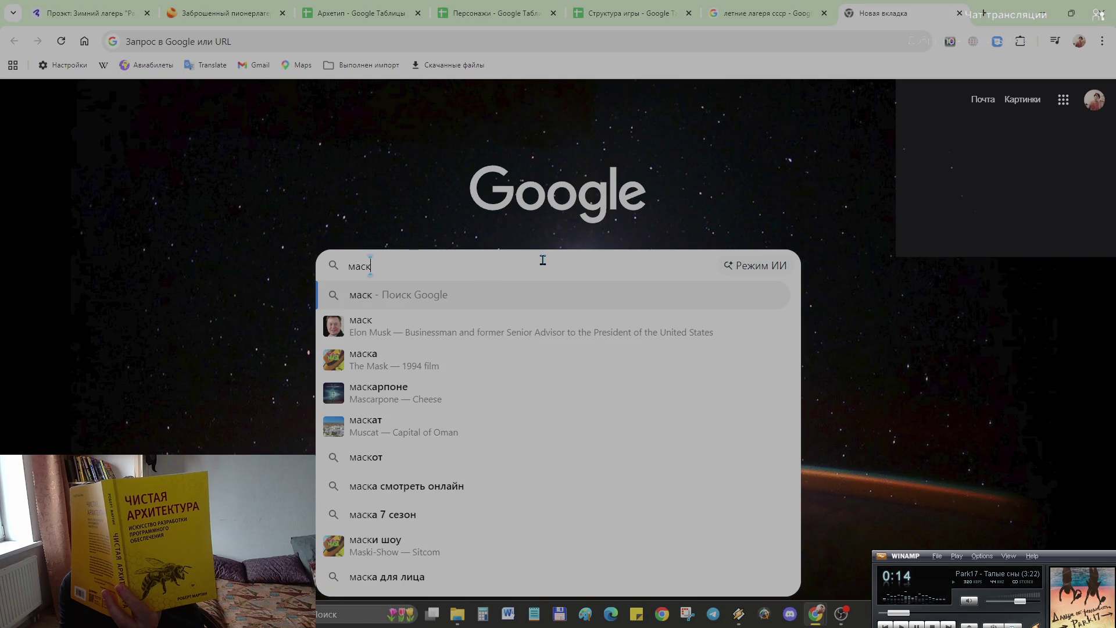
{"action": "type", "text": "оь"}
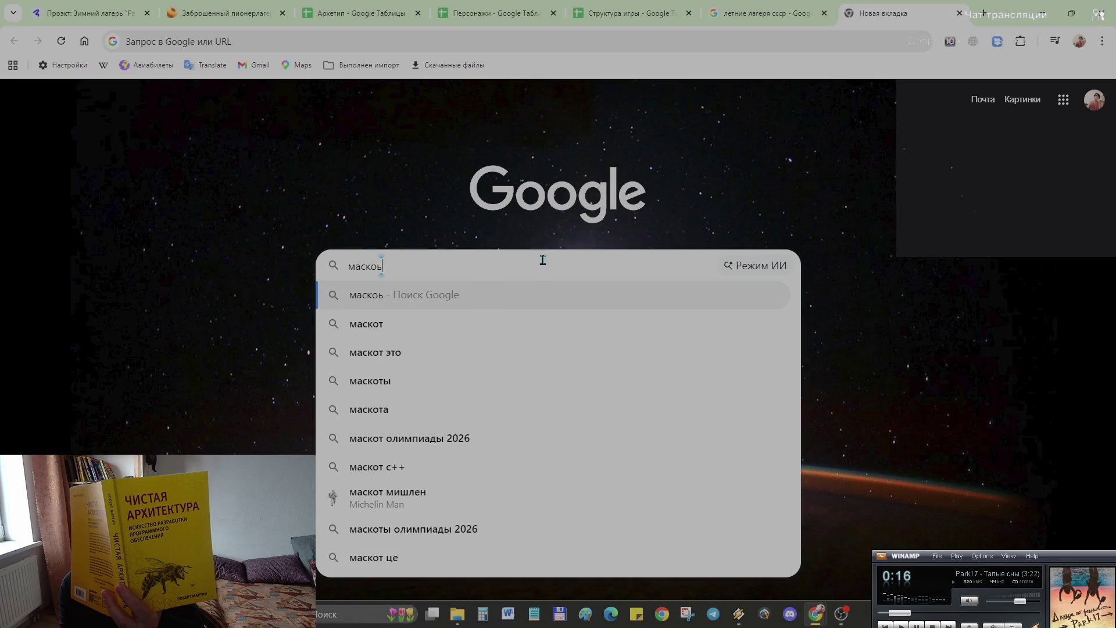
{"action": "type", "text": "т"}
{"action": "key", "text": "Return"}
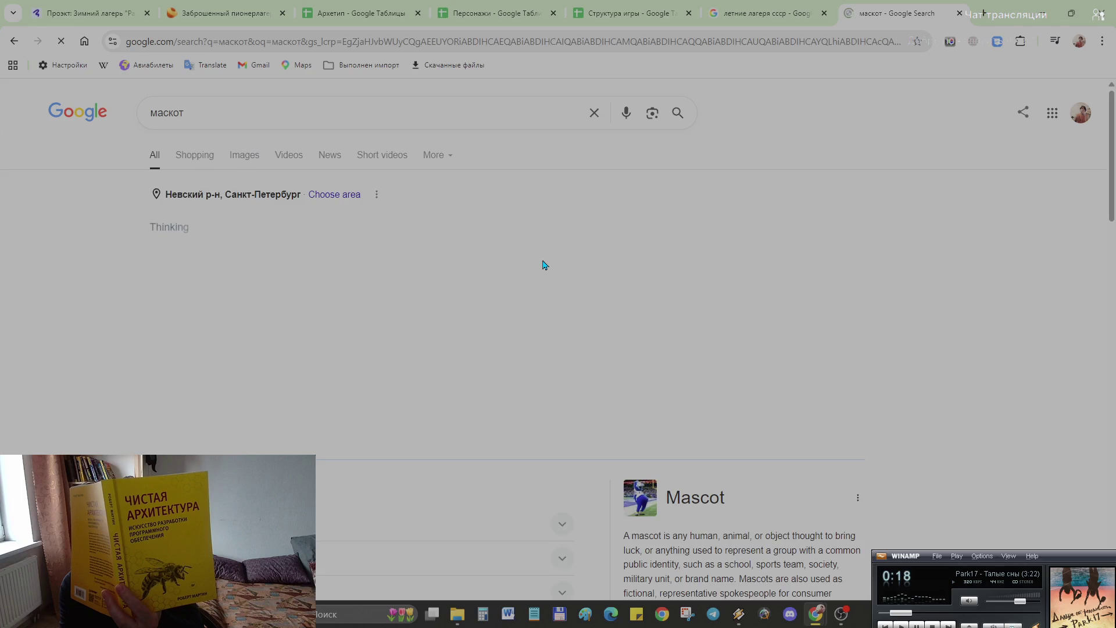